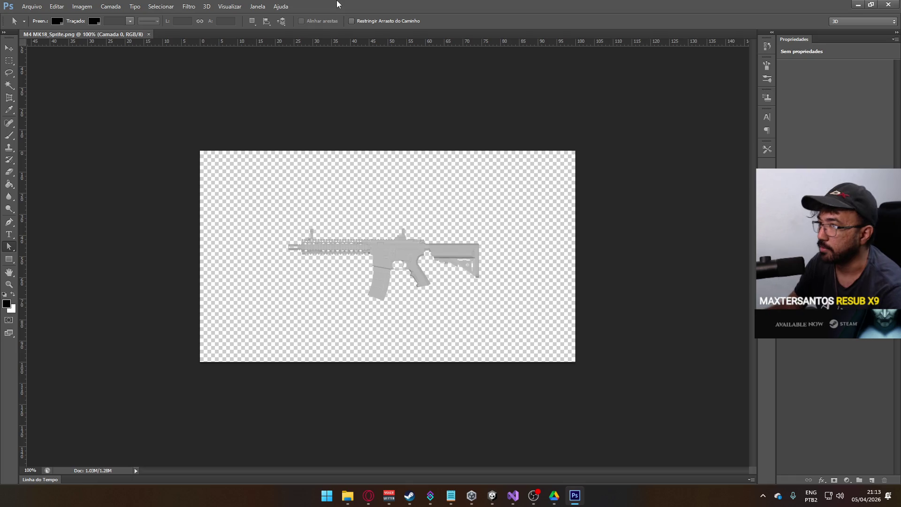
Step: Resize the sprite's canvas to 540×300 pixels, accepting the crop
left_click(89, 6)
left_click(110, 83)
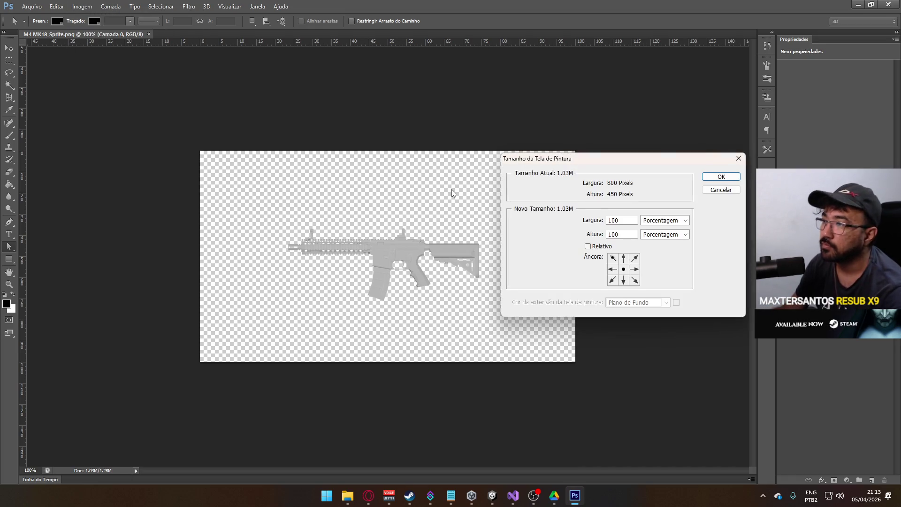
left_click(667, 221)
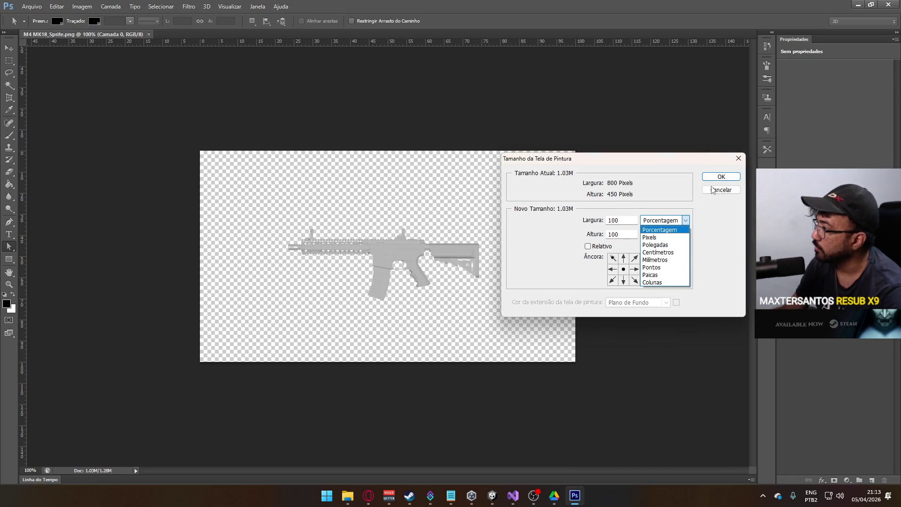
left_click(655, 237)
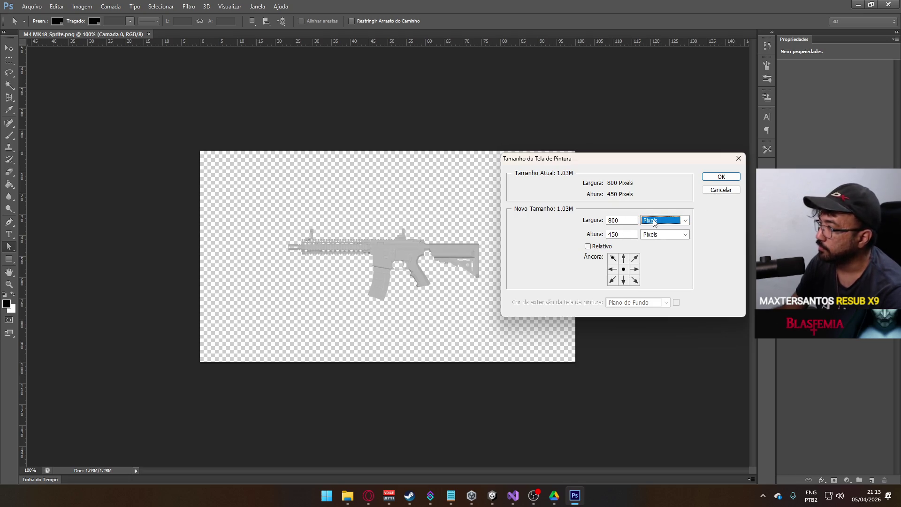
left_click(619, 223)
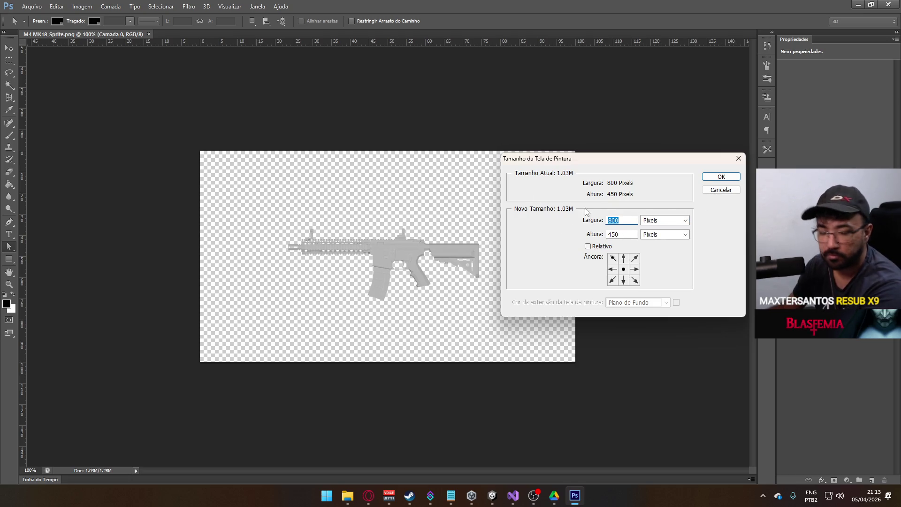
type("540")
key("Tab")
type("300")
left_click(707, 182)
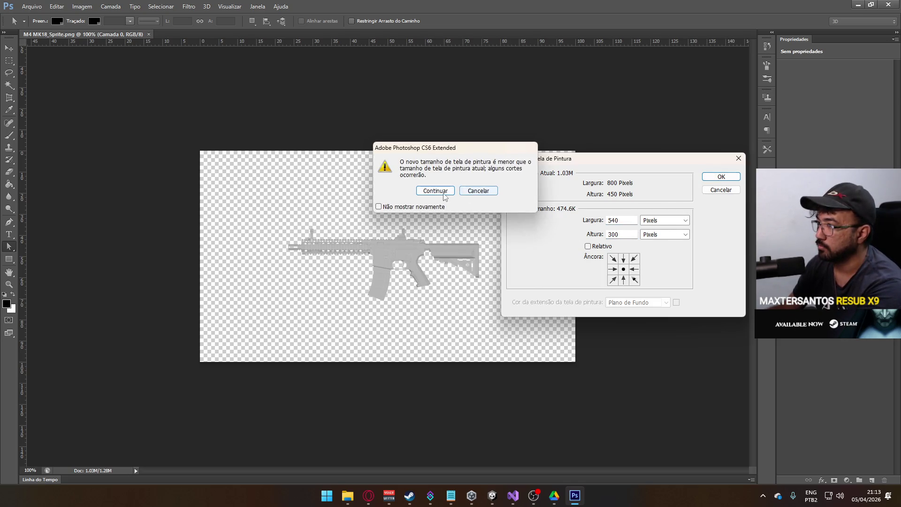
left_click(442, 195)
Step: Narrow the canvas width to 500 pixels, accepting the crop
left_click(81, 6)
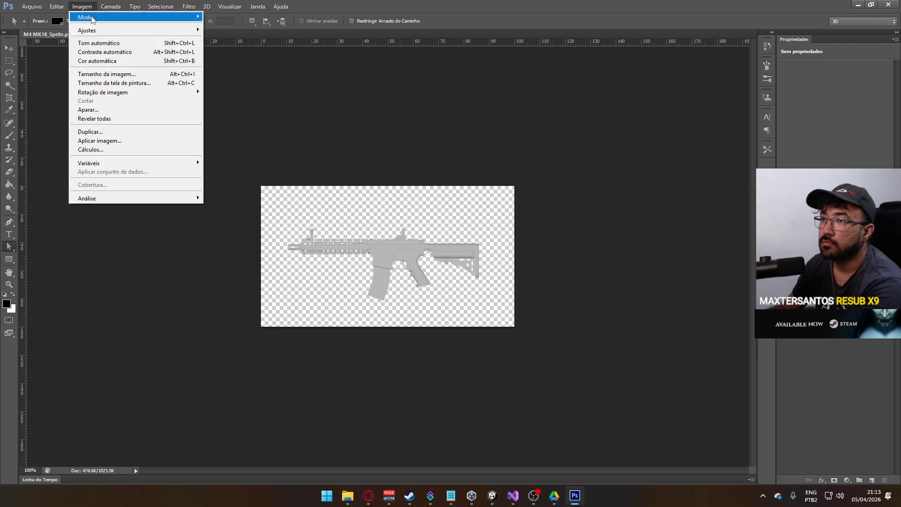
left_click(114, 82)
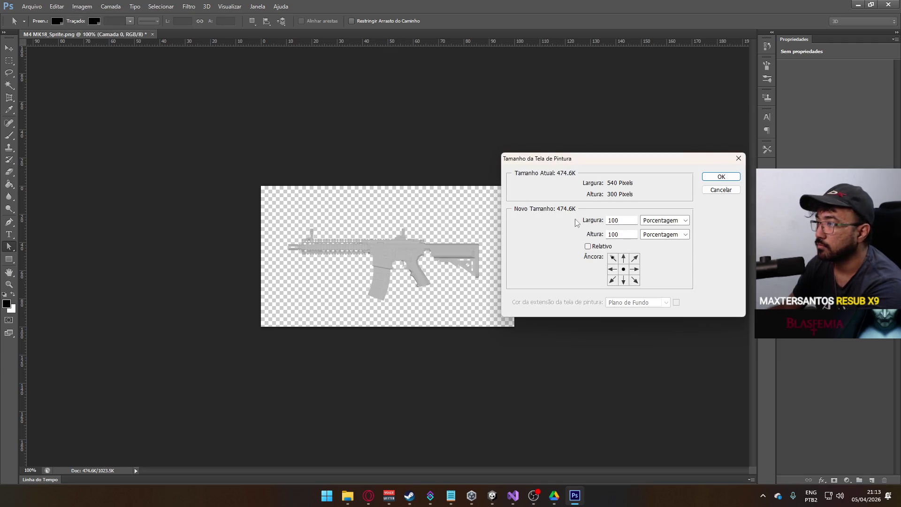
left_click(665, 220)
left_click(658, 235)
type("50")
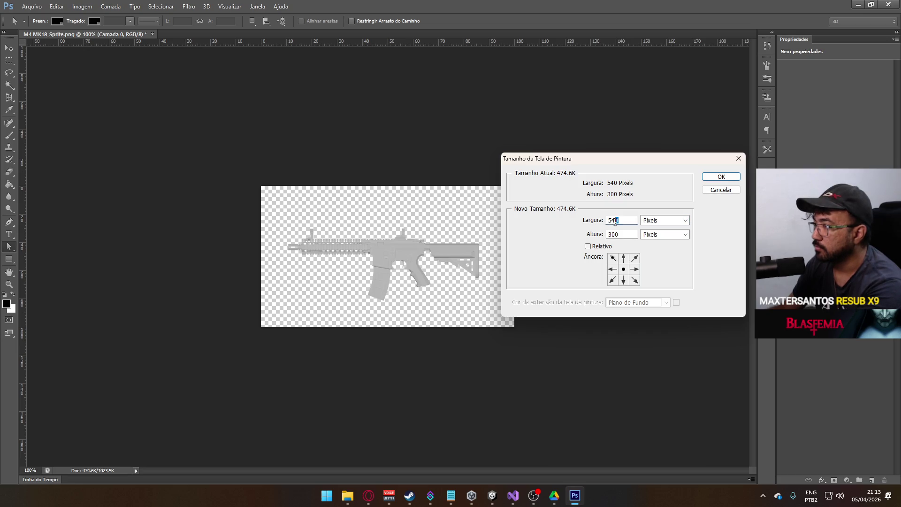
type("0")
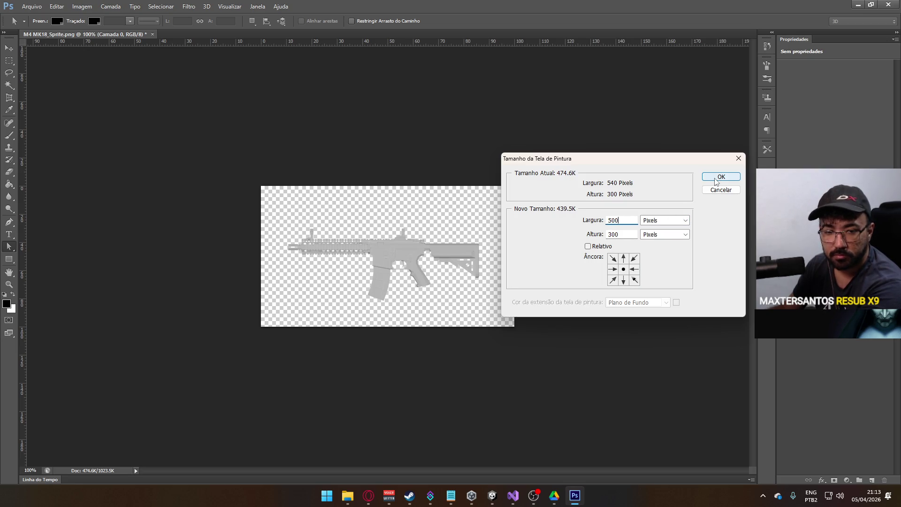
left_click(716, 182)
left_click(434, 194)
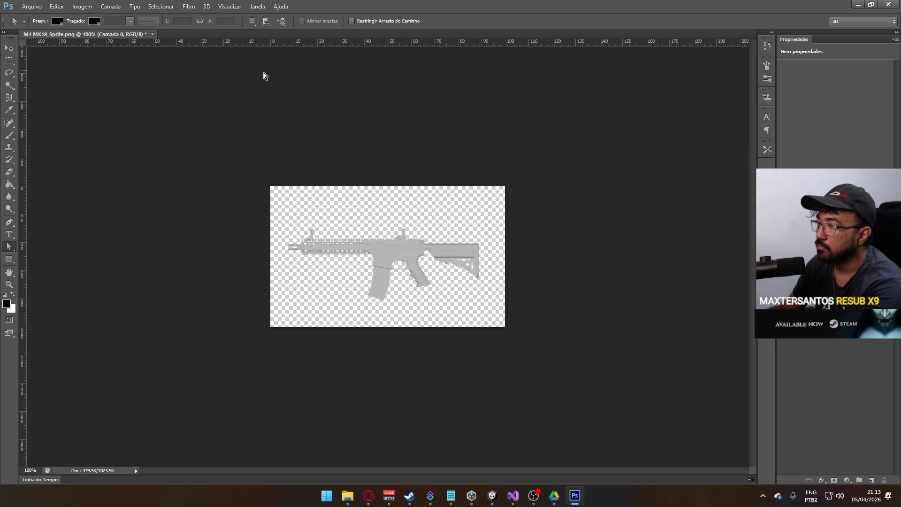
Step: Crop the canvas further to 480×200 pixels around the rifle
left_click(82, 6)
left_click(133, 83)
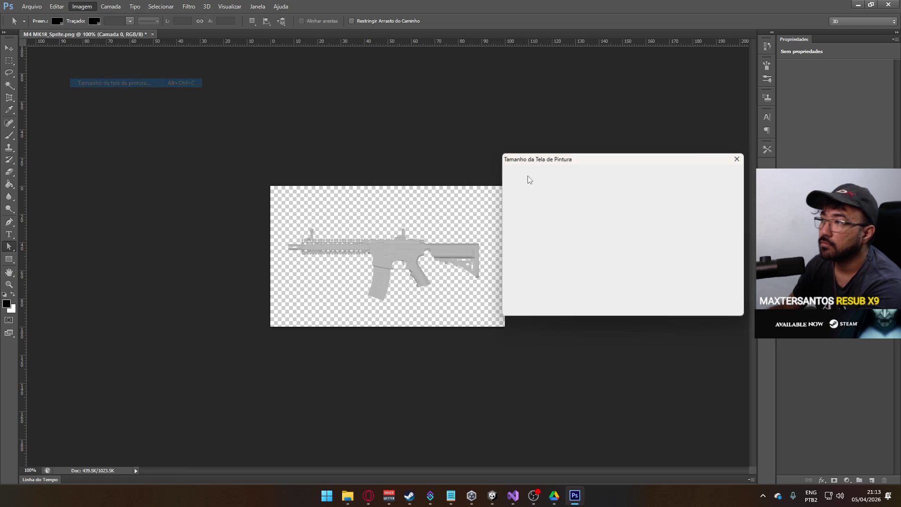
left_click(664, 221)
left_click(657, 235)
left_click(620, 221)
double_click(620, 221)
type("480")
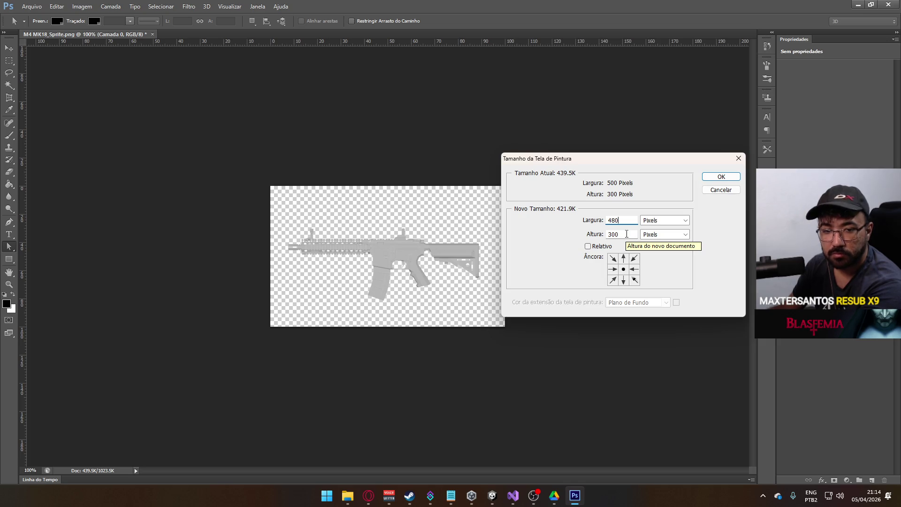
double_click(620, 234)
type("200")
left_click(720, 177)
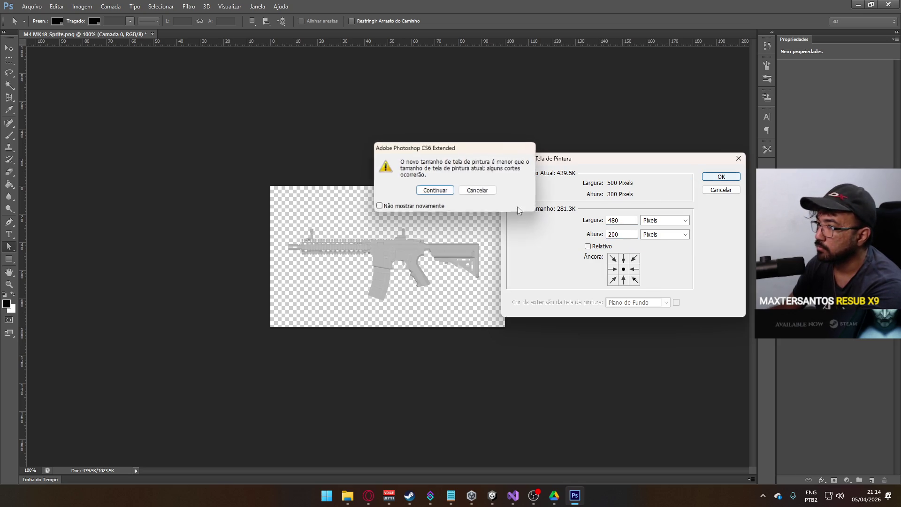
left_click(436, 191)
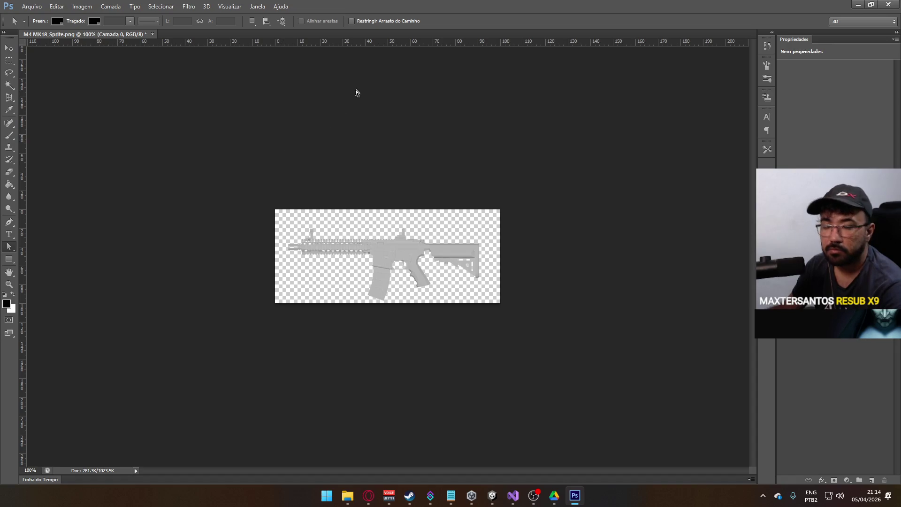
Step: Drag horizontal and vertical guides to mid-canvas, then transform-move the rifle onto their intersection
mouse_move(380, 42)
left_mouse_down()
mouse_move(382, 263)
mouse_move(389, 247)
mouse_move(389, 259)
left_mouse_up()
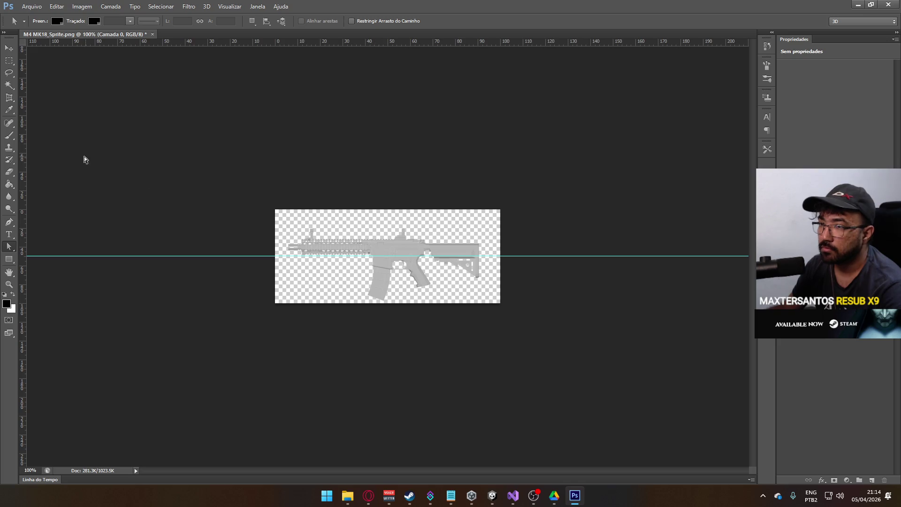
mouse_move(25, 152)
left_mouse_down()
mouse_move(395, 198)
mouse_move(379, 197)
mouse_move(387, 202)
left_mouse_up()
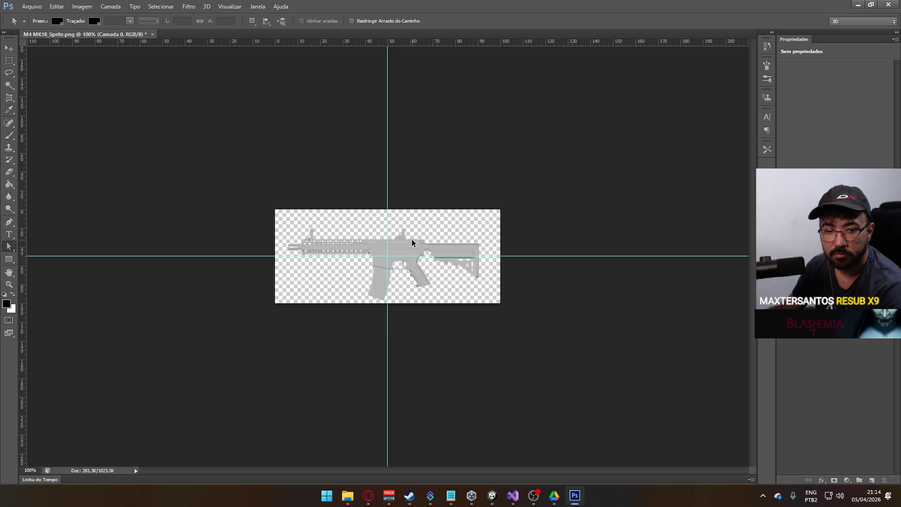
key("ctrl+t")
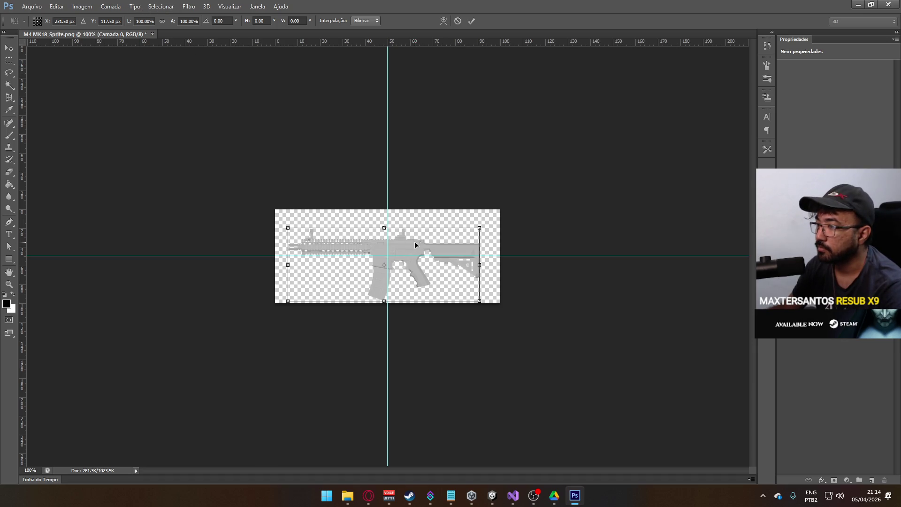
left_click_drag(416, 244, 419, 238)
key("Return")
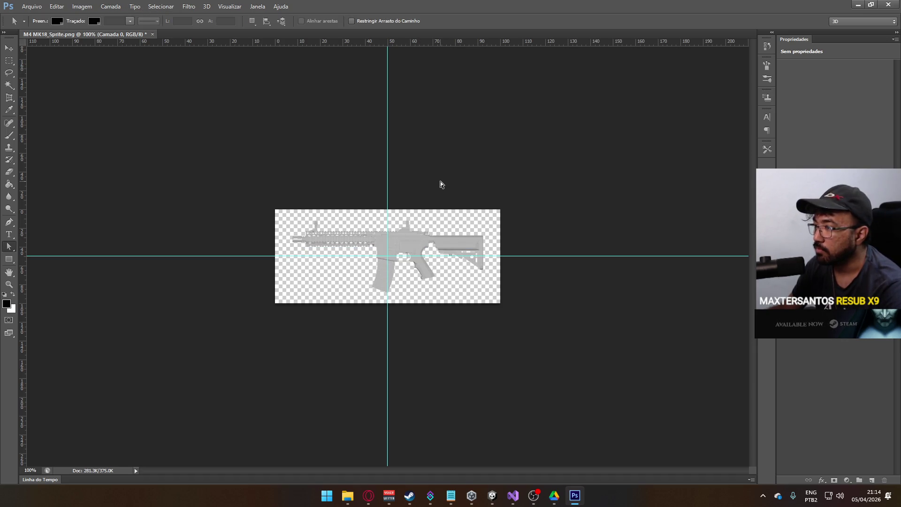
Step: Reduce the canvas width to 440 pixels, accepting the crop
left_click(82, 7)
left_click(141, 84)
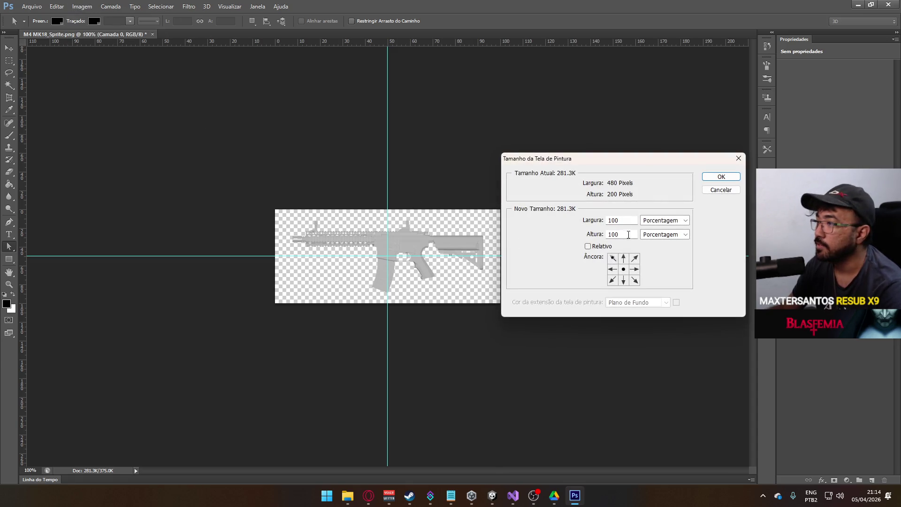
left_click(664, 225)
left_click(659, 228)
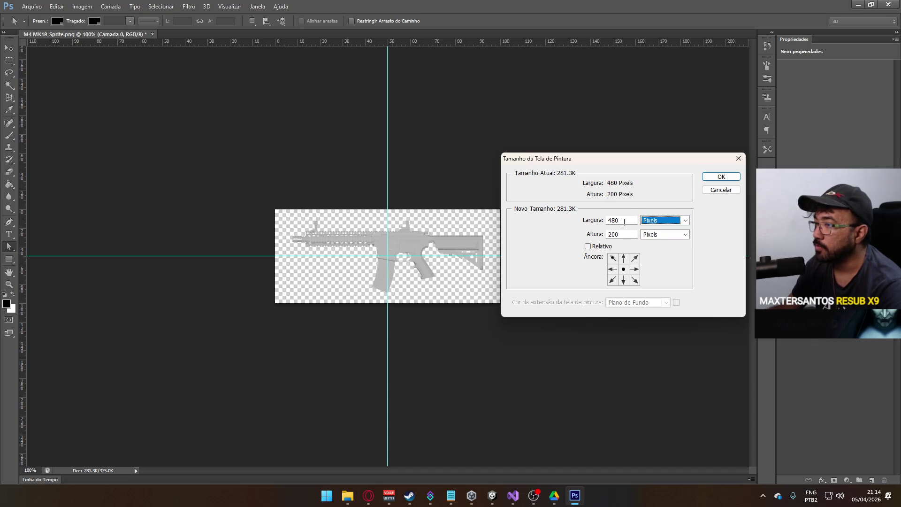
left_click_drag(616, 223, 612, 222)
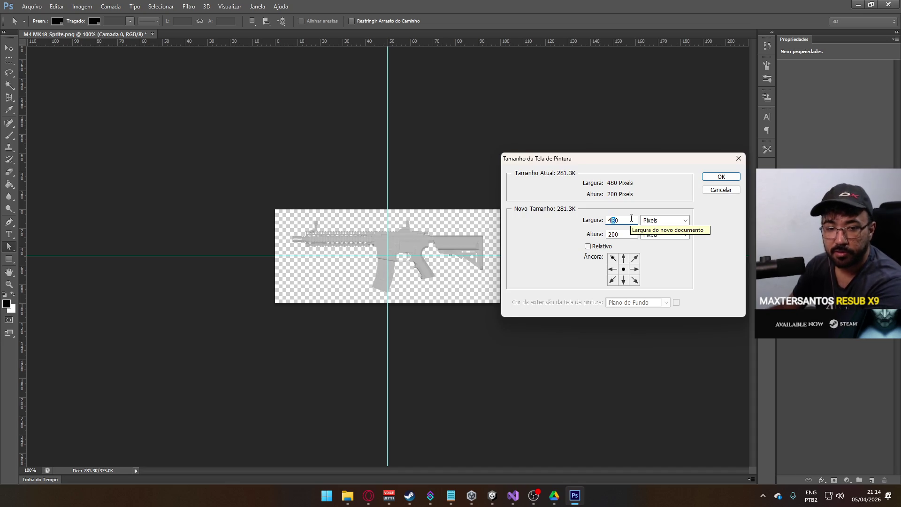
type("4")
left_click(721, 177)
left_click(436, 191)
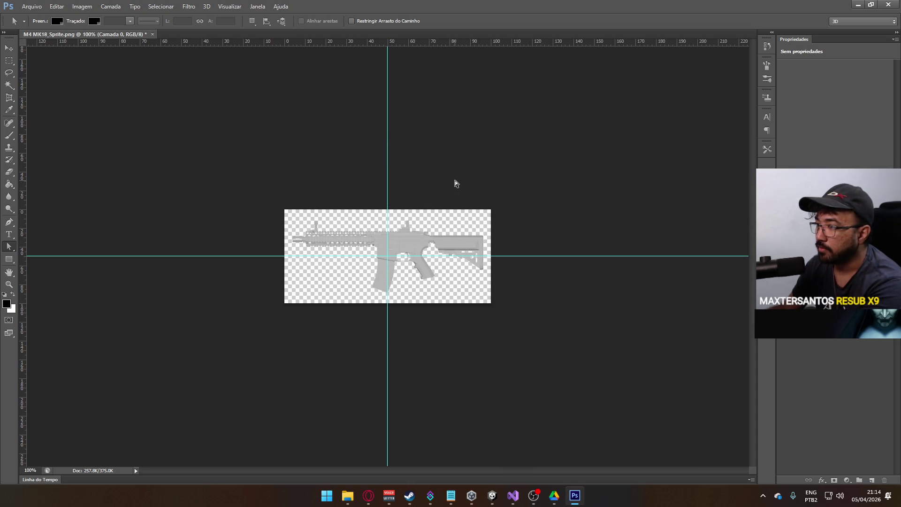
Step: Nudge the rifle 2 pixels left with Free Transform and commit
key("v")
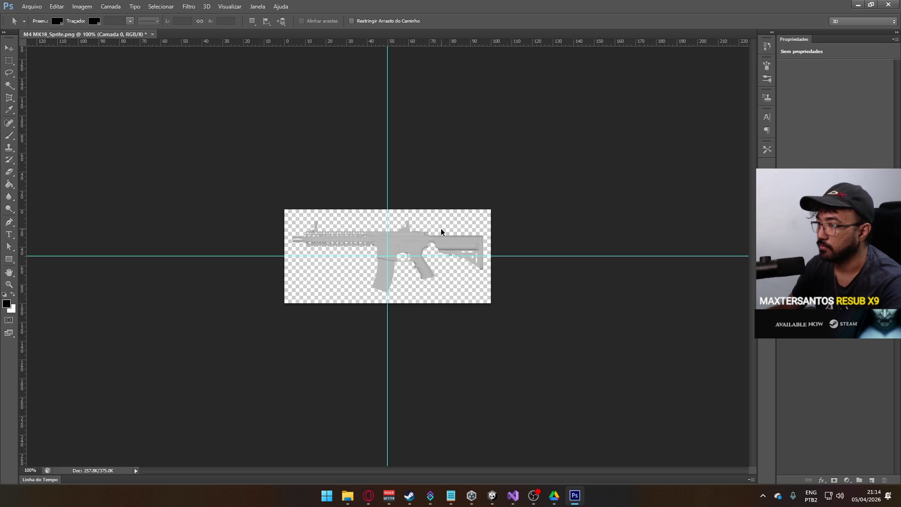
key("ctrl+t")
key("Left")
key("Left")
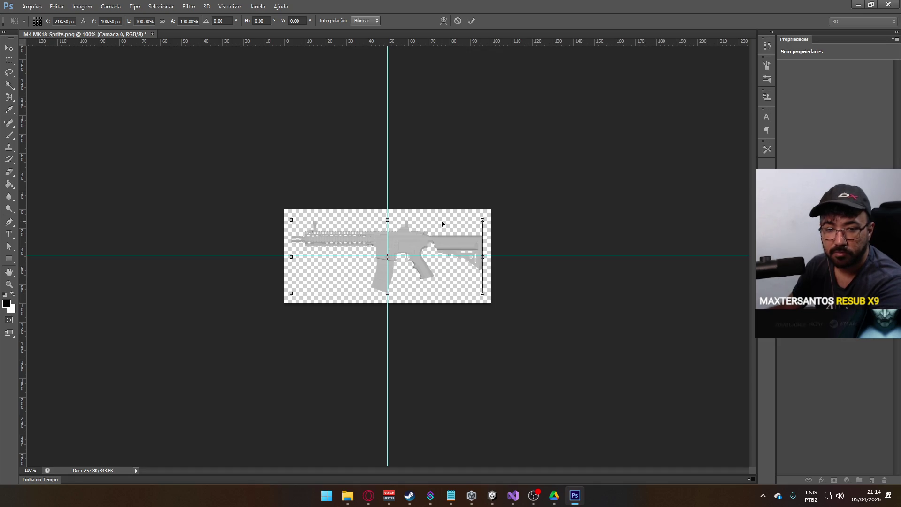
key("Return")
key("a")
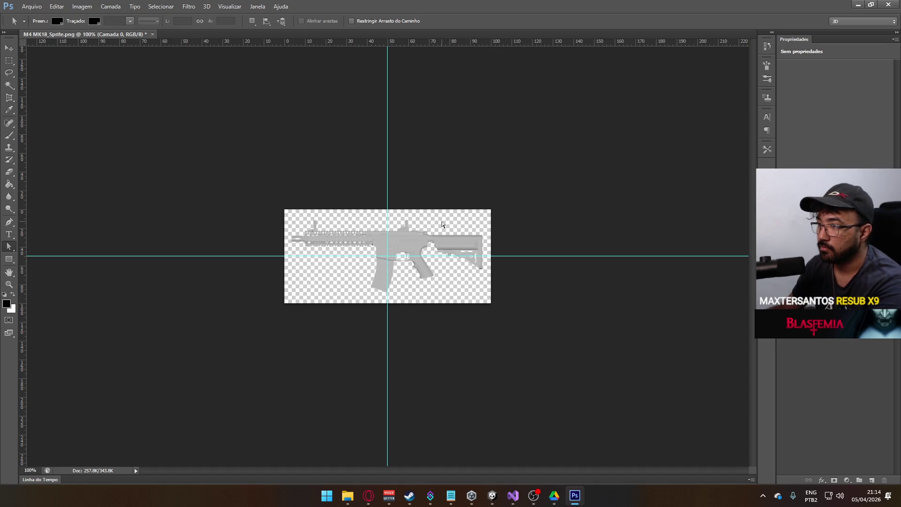
Step: Reduce the canvas height to 180 pixels, giving a 440×180 canvas
left_click(82, 6)
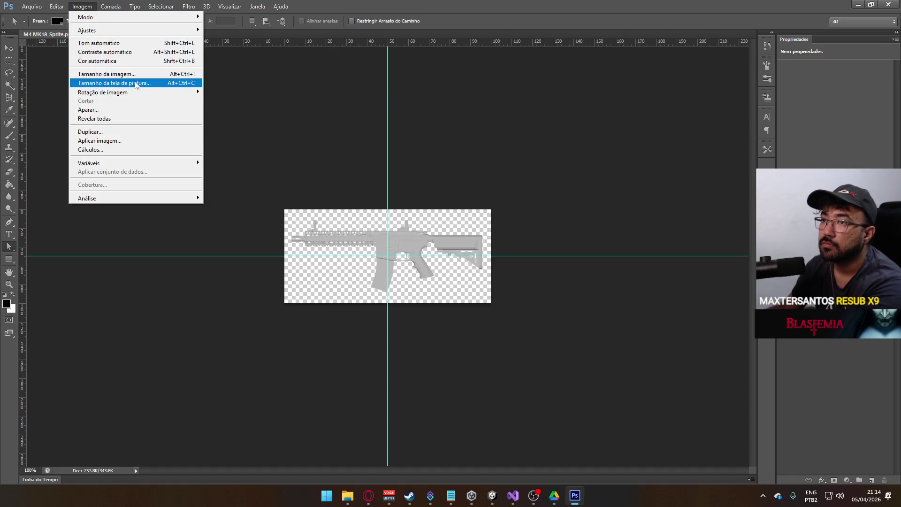
left_click(136, 83)
left_click(660, 225)
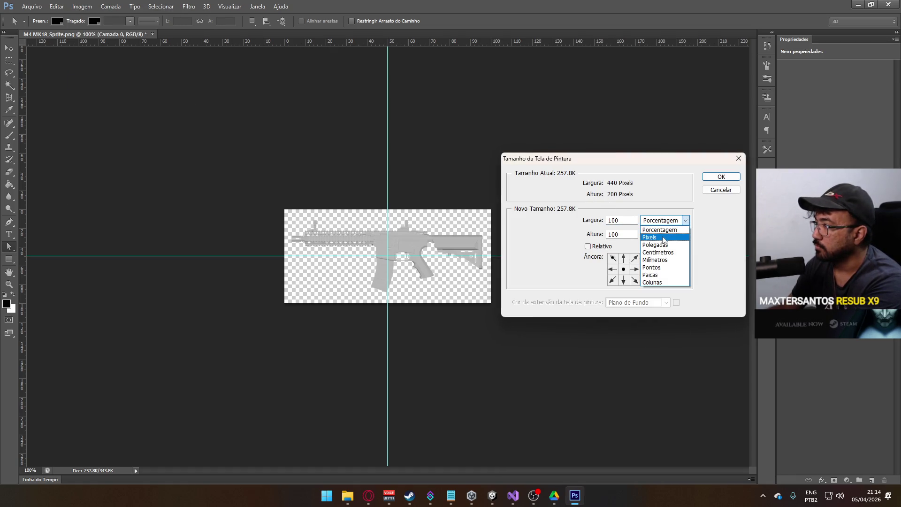
left_click(663, 238)
double_click(620, 234)
type("180")
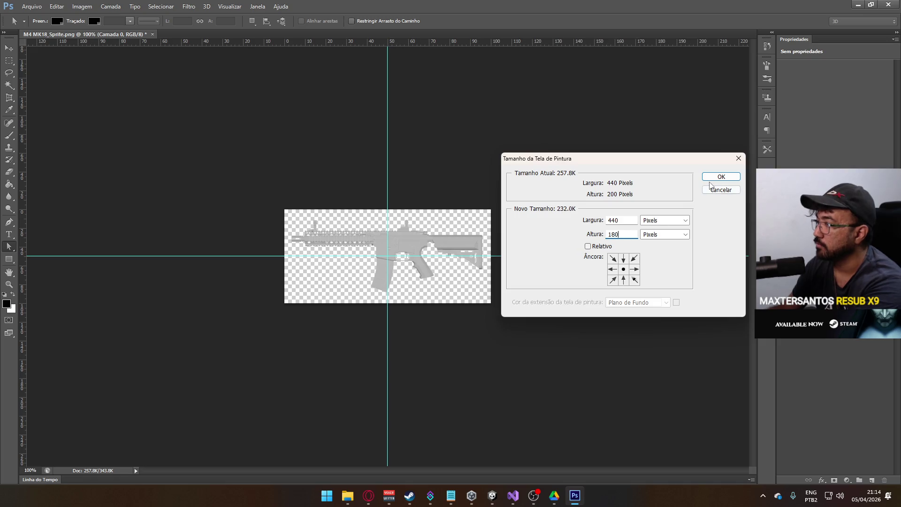
left_click(712, 179)
left_click(444, 193)
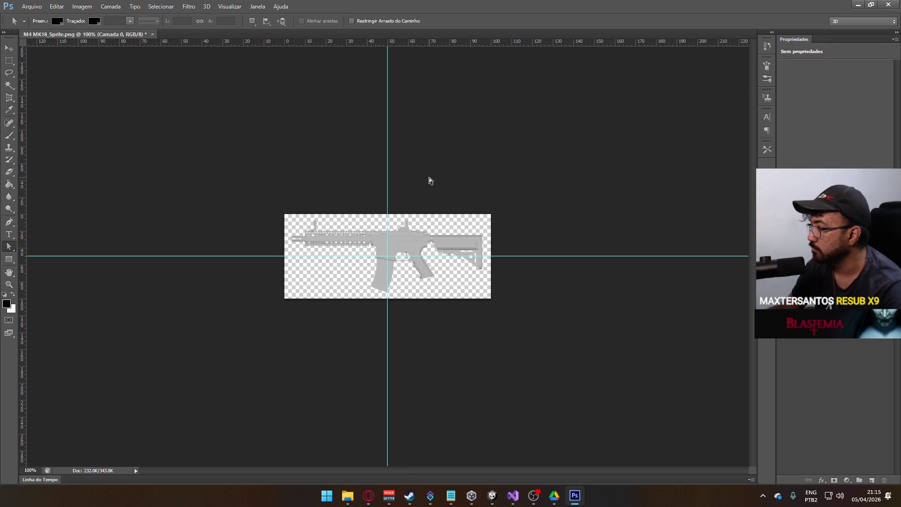
Step: Save the sprite as M4 MK18_Killfeed.png in Weapon Sprites, then quit Photoshop without saving
left_click(25, 9)
mouse_move(96, 186)
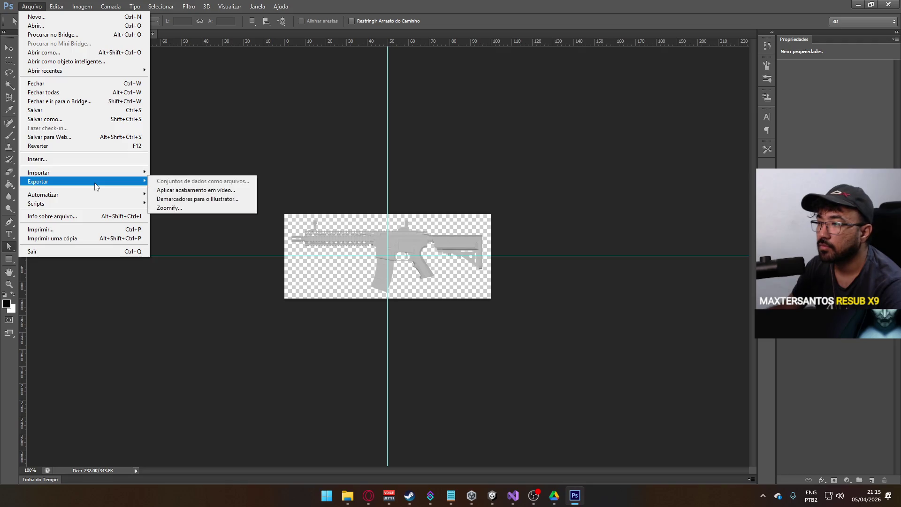
left_click(108, 120)
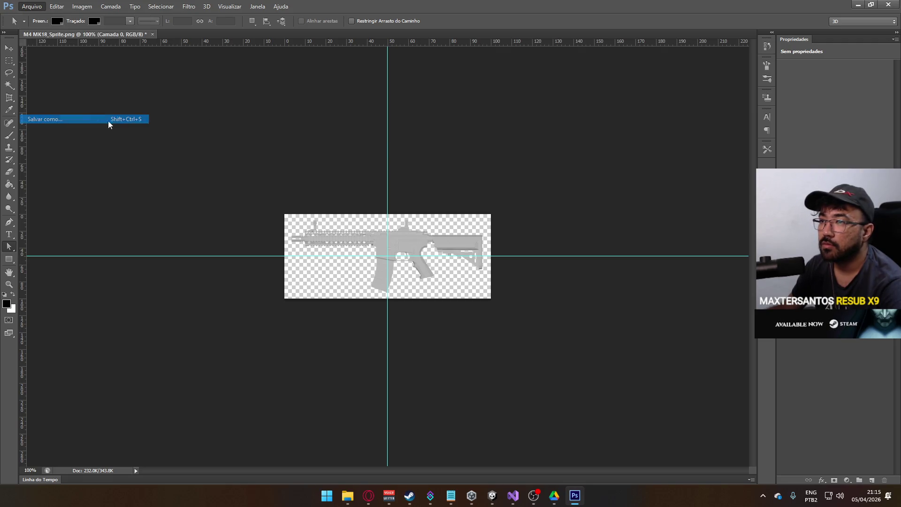
scroll(447, 261, "down", 3)
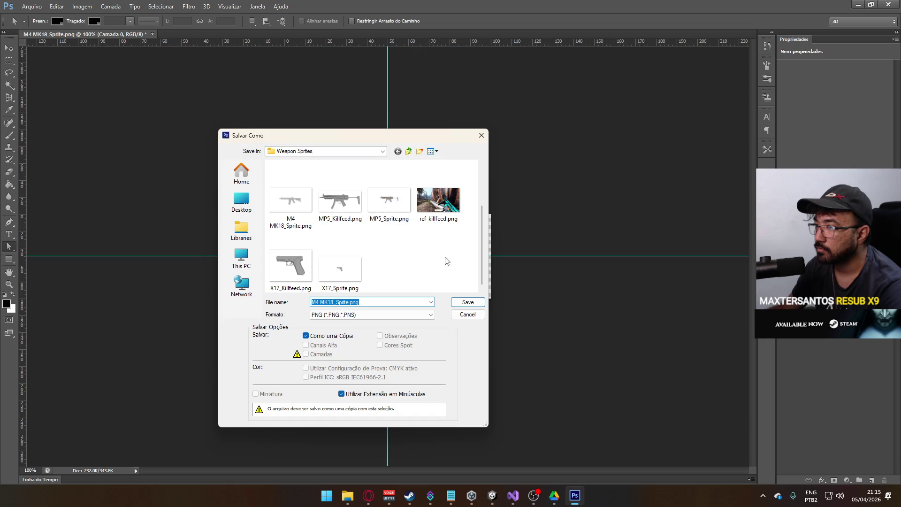
scroll(382, 261, "up", 2)
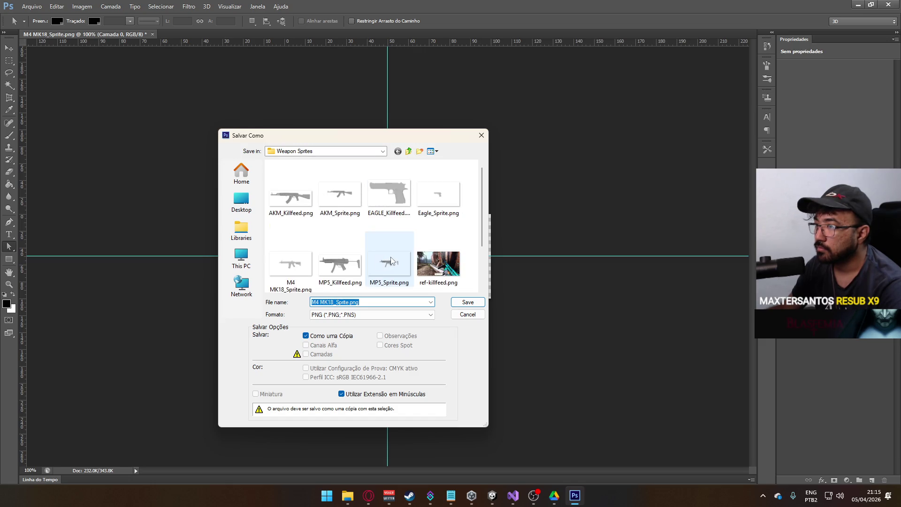
left_click(307, 266)
left_click(357, 302)
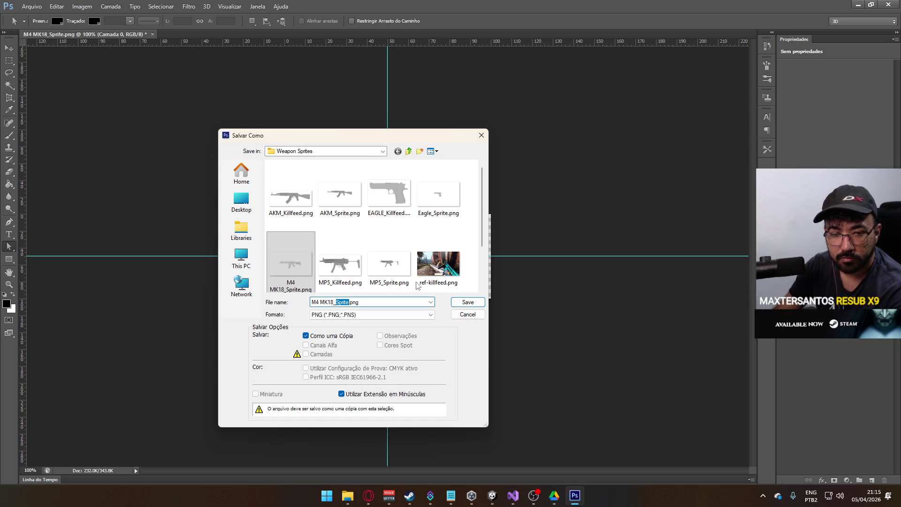
type("Killfeed")
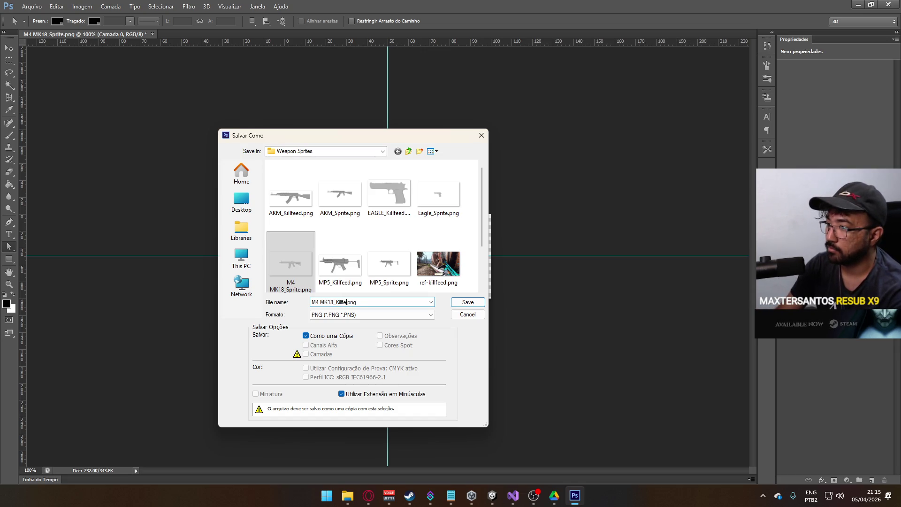
key("Return")
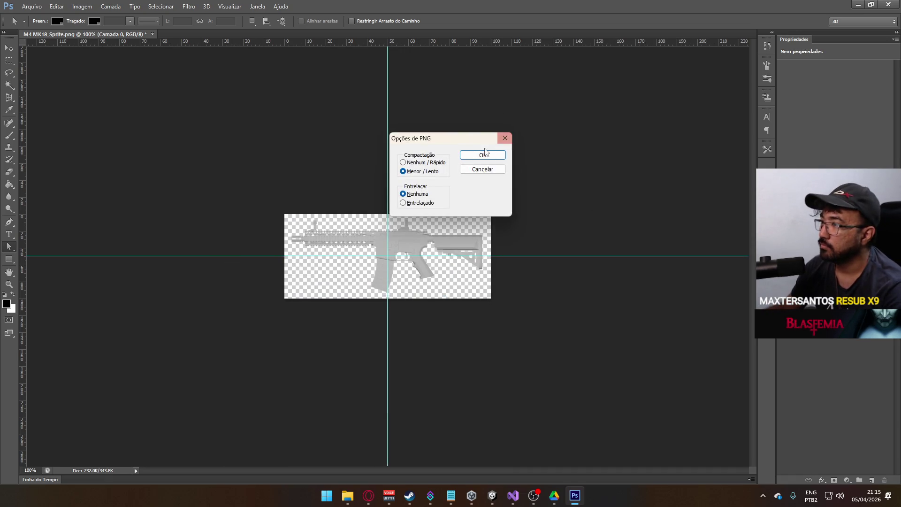
left_click(477, 156)
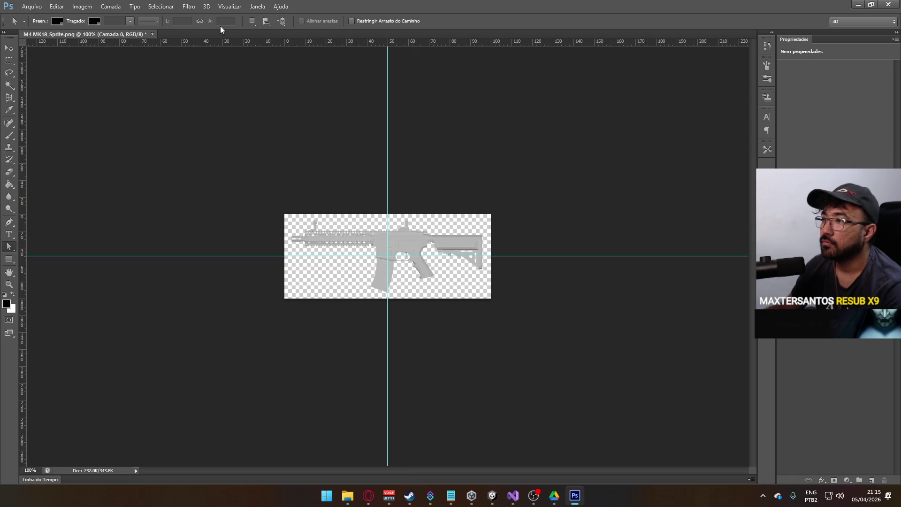
left_click(889, 4)
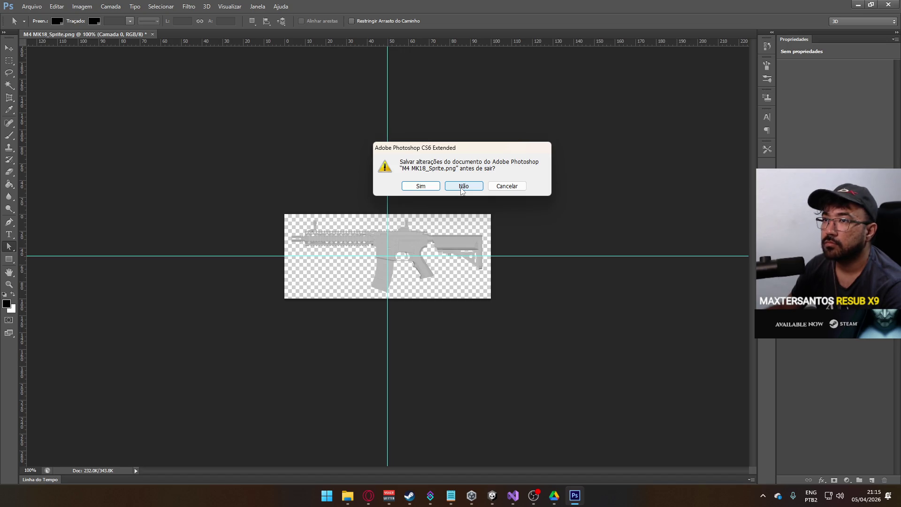
left_click(463, 186)
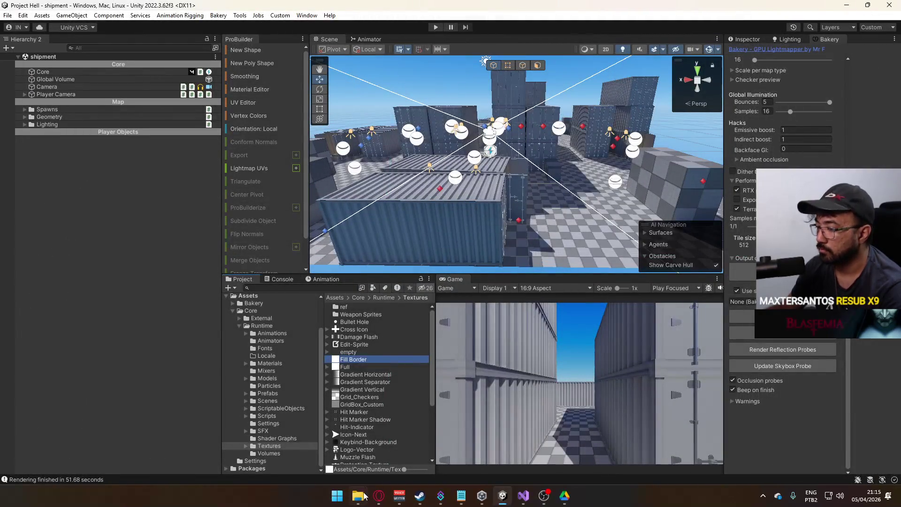
Step: Back in Unity, open the Weapon Sprites folder and select the M4 MK18_Killfeed texture
mouse_move(358, 496)
left_click(396, 444)
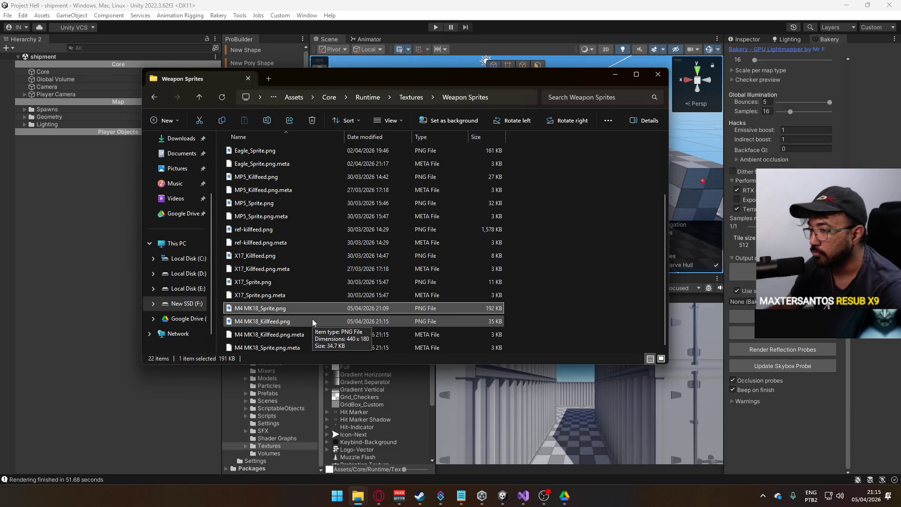
left_click(665, 75)
scroll(357, 389, "down", 4)
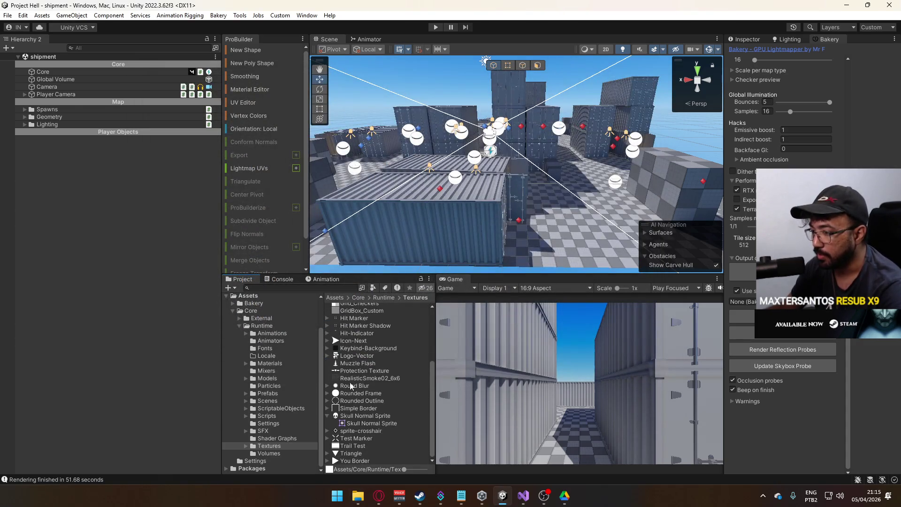
scroll(334, 300, "up", 5)
double_click(334, 309)
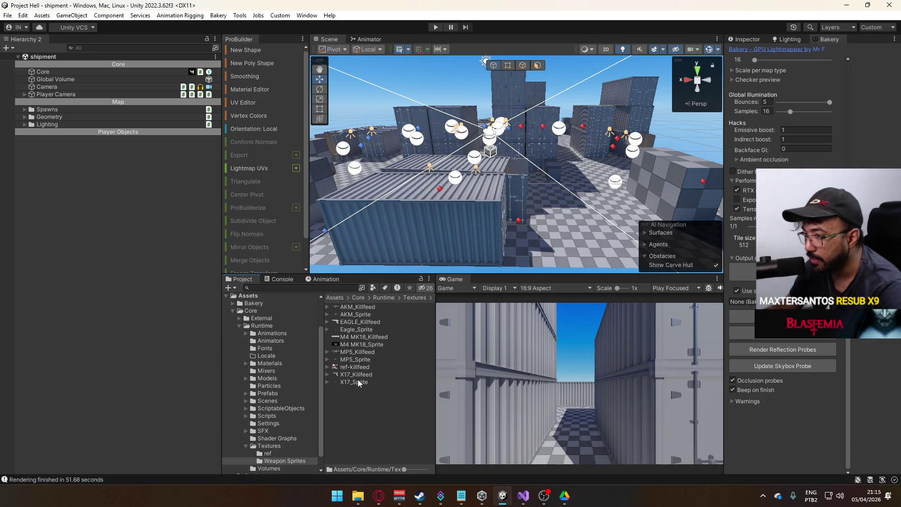
left_click(366, 338)
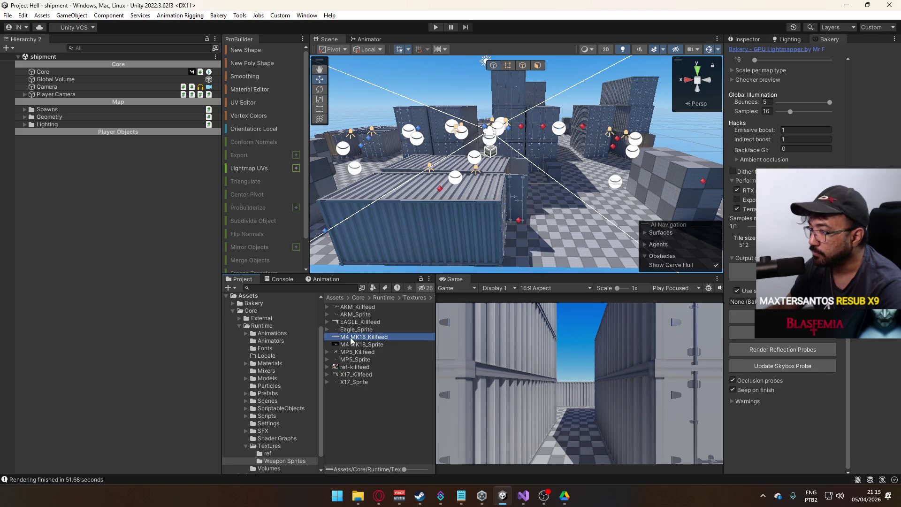
Step: Set compression to None, disable mipmaps, enable Alpha Is Transparency, and apply
left_click_drag(436, 340, 524, 339)
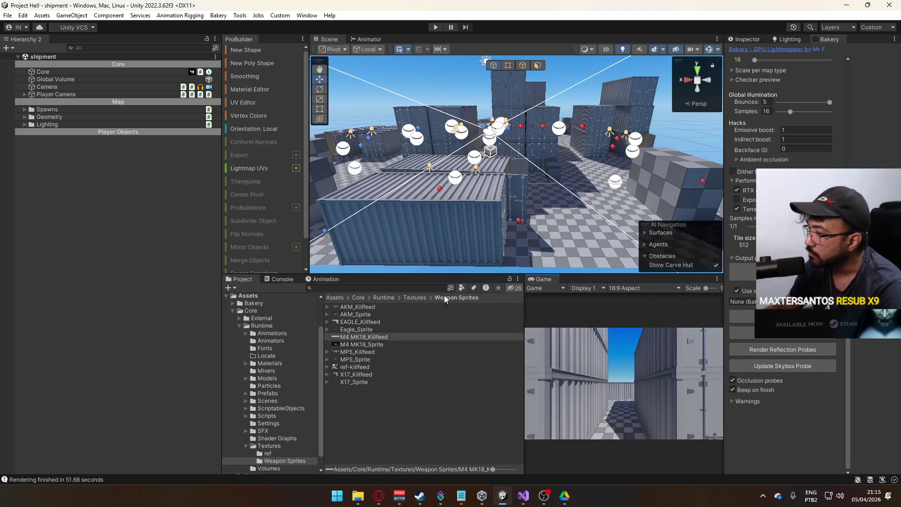
left_click(750, 39)
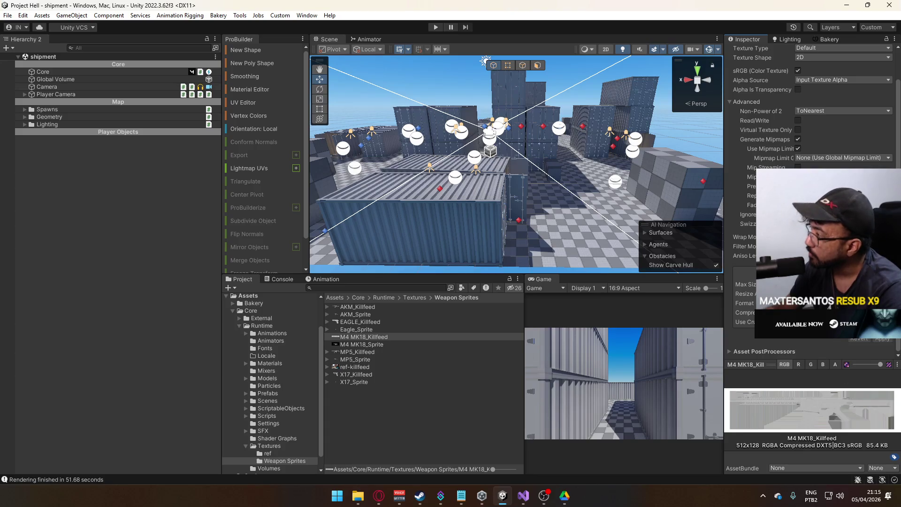
left_click(841, 313)
left_click(817, 353)
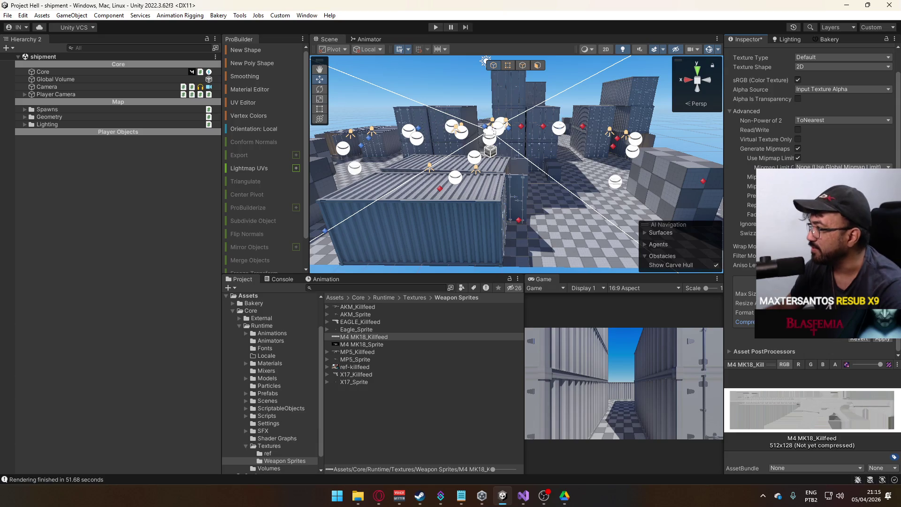
left_click(798, 148)
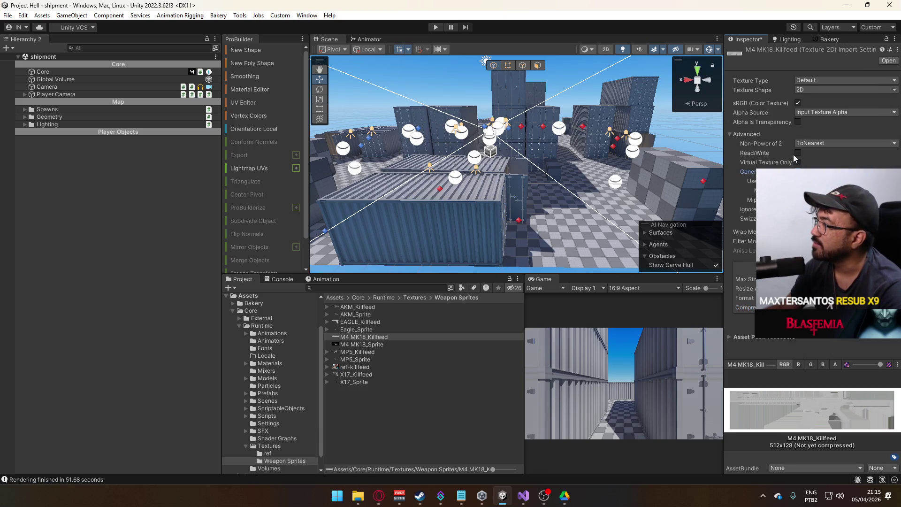
left_click(797, 122)
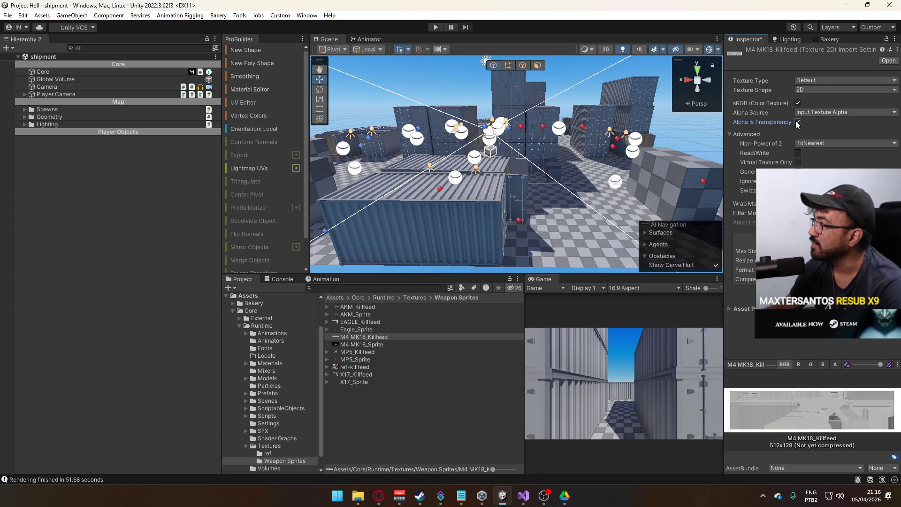
left_click(828, 305)
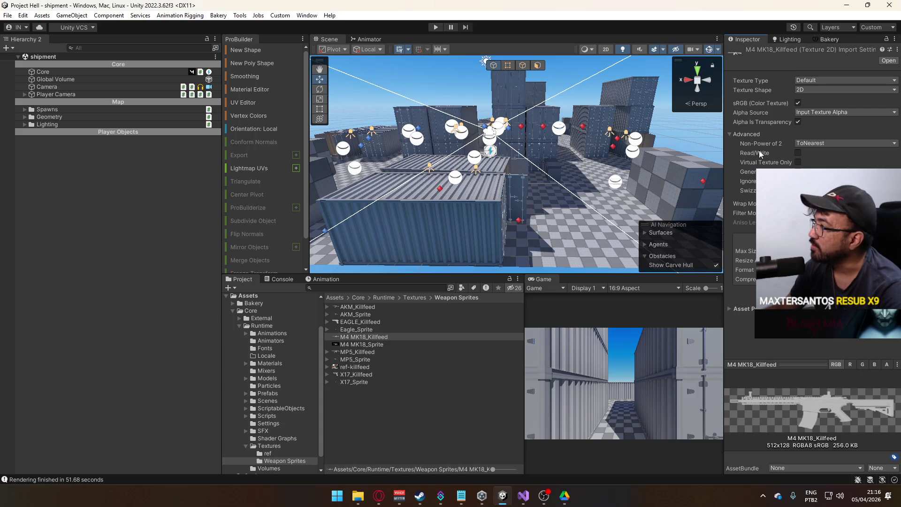
Step: Set Non-Power of 2 scaling to None and apply, keeping the native 440×180 size
left_click(803, 145)
left_click(808, 153)
left_click(828, 306)
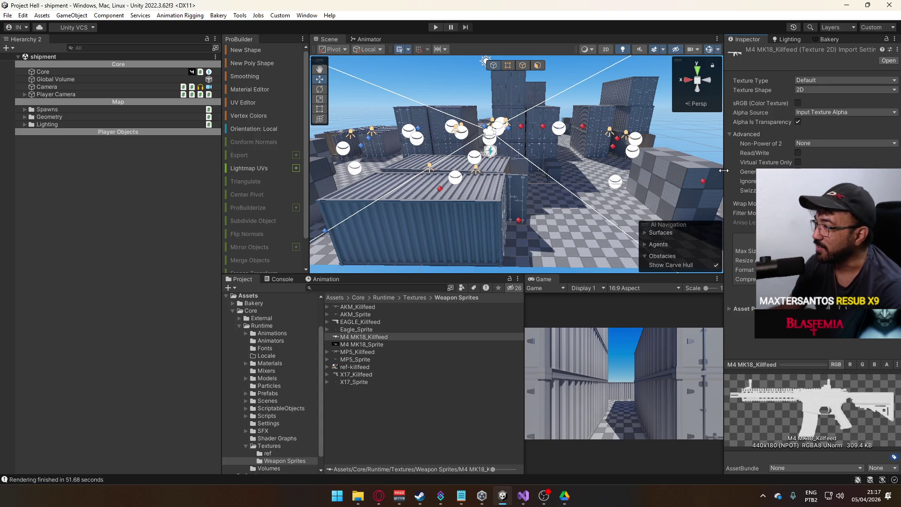
mouse_move(482, 139)
left_mouse_down()
mouse_move(439, 130)
mouse_move(892, 162)
mouse_move(9, 256)
mouse_move(35, 258)
left_mouse_up()
mouse_move(301, 220)
left_mouse_down()
mouse_move(297, 142)
mouse_move(47, 106)
left_mouse_up()
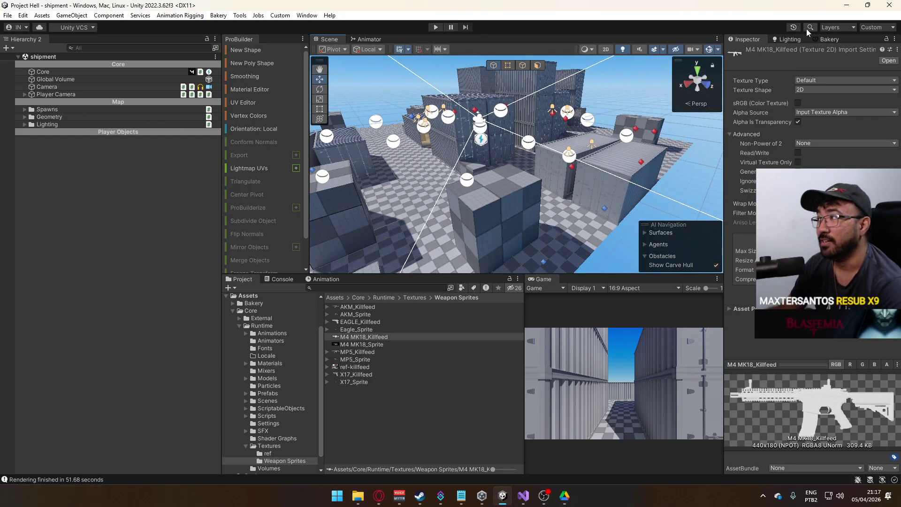
Step: Render reflection probes from the Bakery panel, then select a container's reflection probe
left_click(829, 39)
left_click(747, 349)
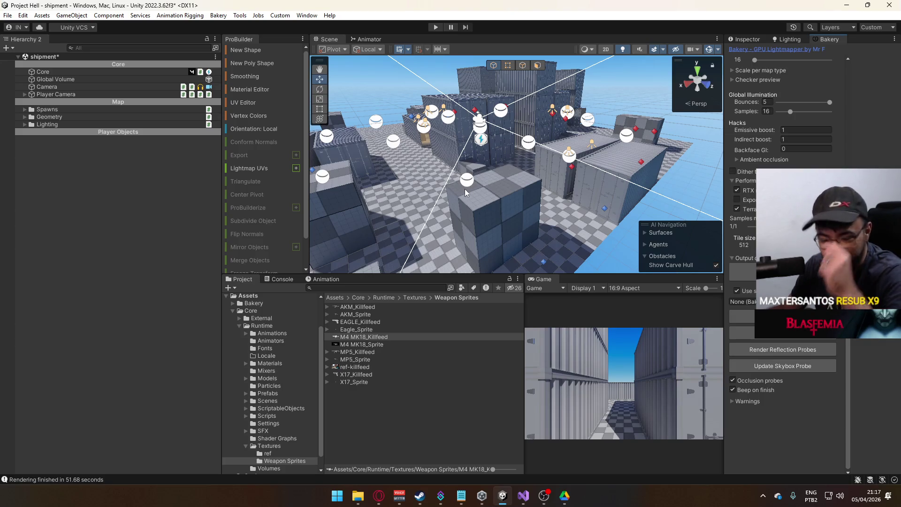
mouse_move(567, 187)
left_mouse_down()
mouse_move(332, 166)
mouse_move(526, 179)
mouse_move(526, 164)
left_mouse_up()
left_click(519, 162)
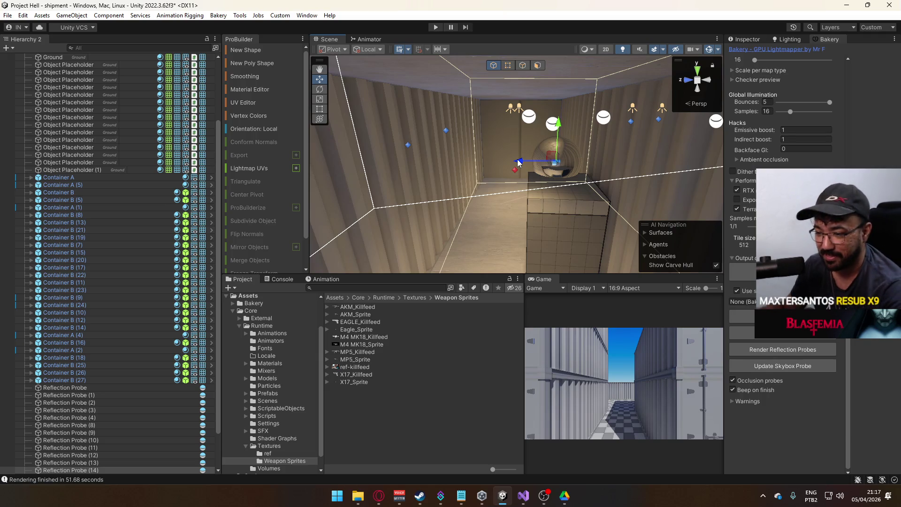
Step: Select all numbered reflection probes and rename them to 'Reflection Probe'
left_click(162, 388)
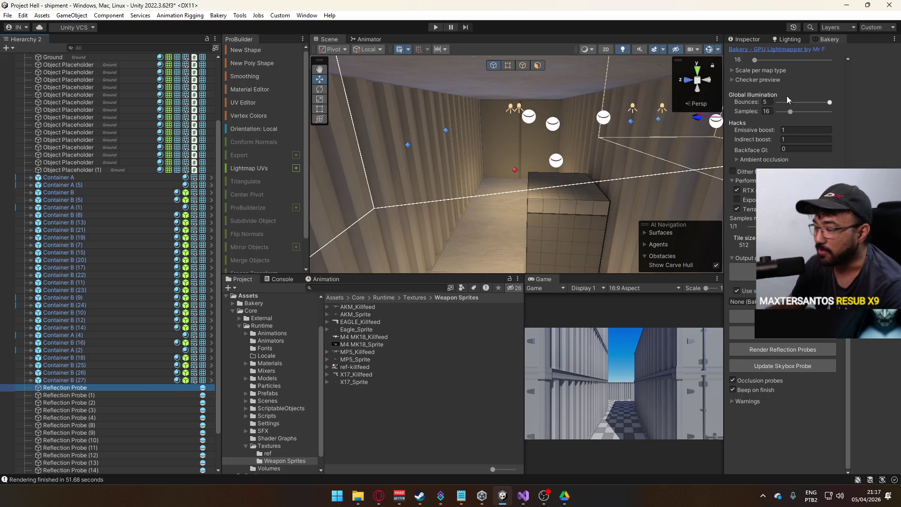
left_click(760, 41)
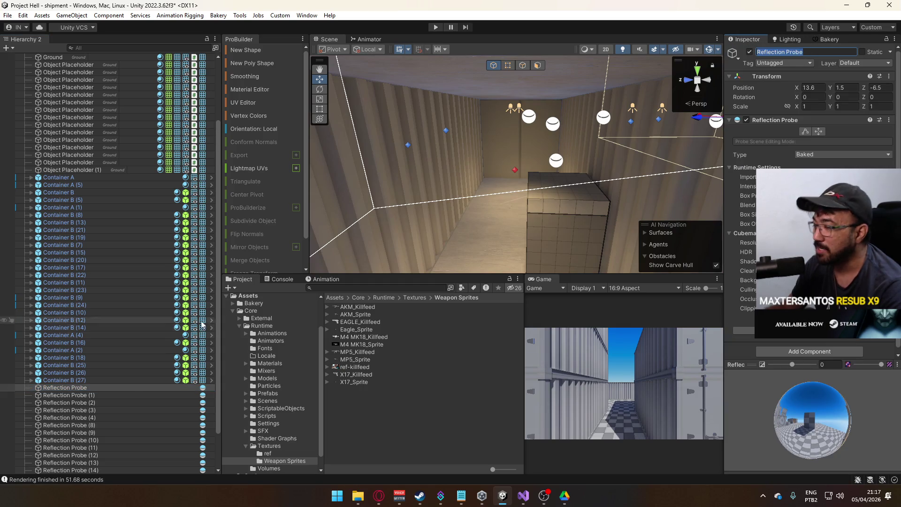
left_click(123, 396)
left_click(132, 470, "shift")
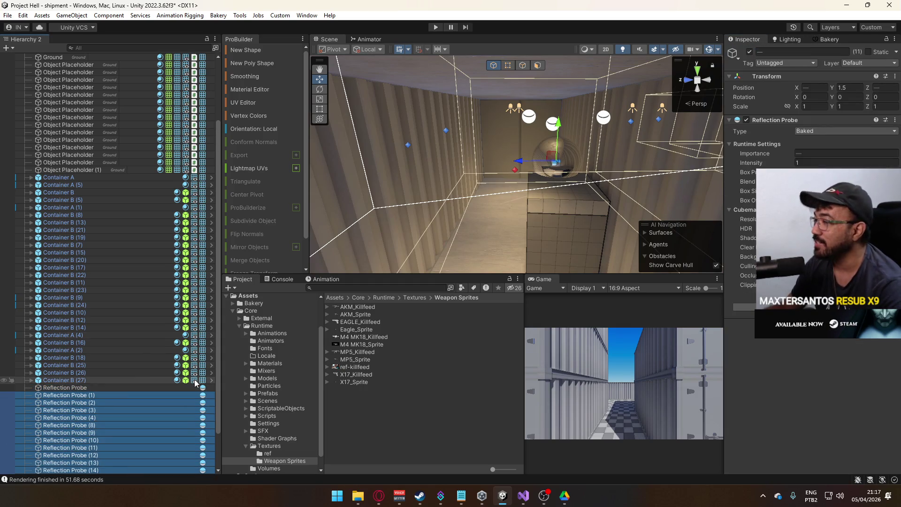
scroll(128, 379, "down", 2)
left_click(107, 453)
left_click(109, 351, "shift")
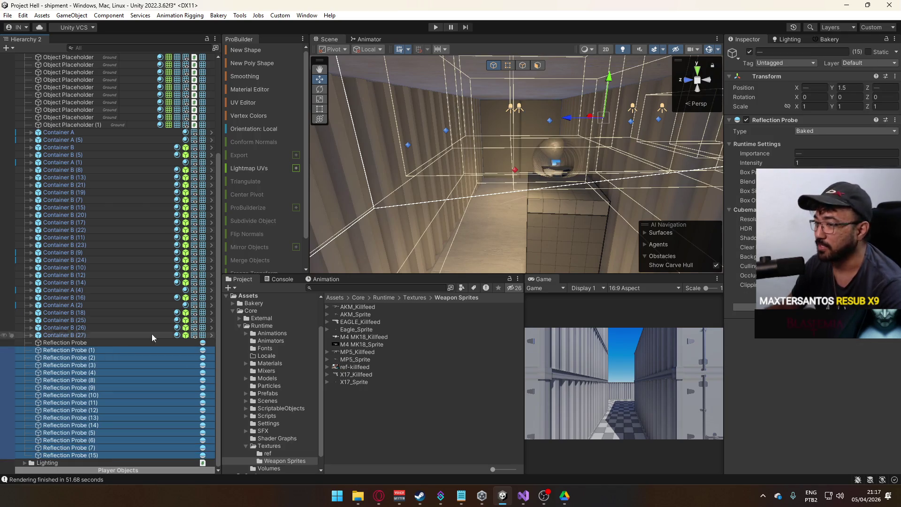
left_click(819, 52)
type("Reflection Probe")
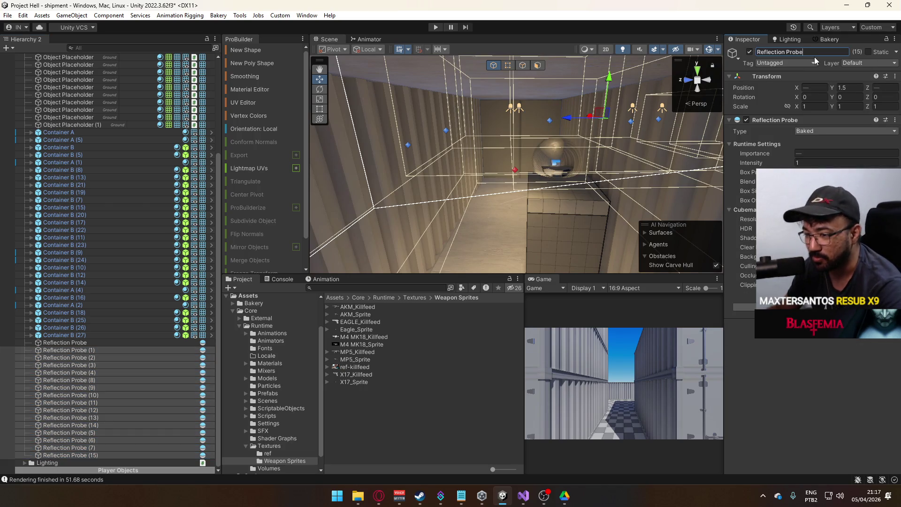
Step: Frame one container's reflection probe and move it along Z to 13.36
left_click_drag(611, 141, 525, 207)
scroll(525, 206, "up", 10)
left_click(547, 160)
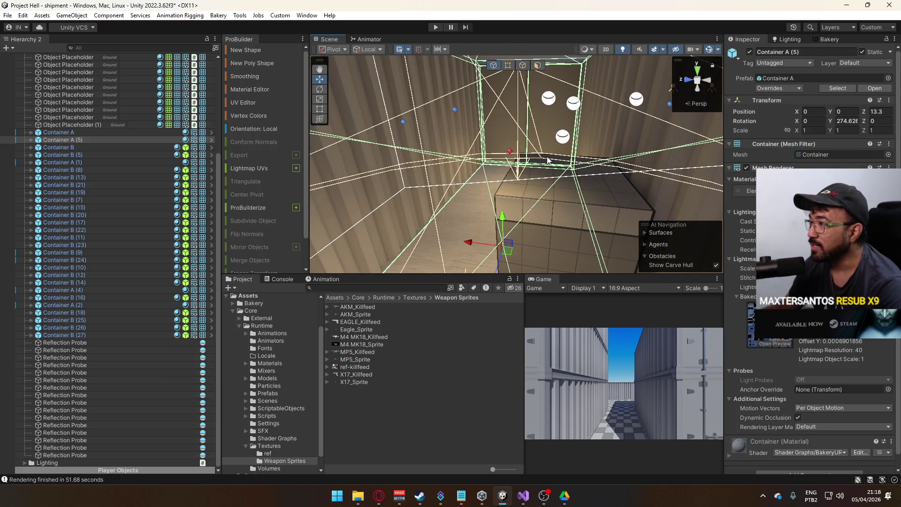
left_click(563, 137)
key("f")
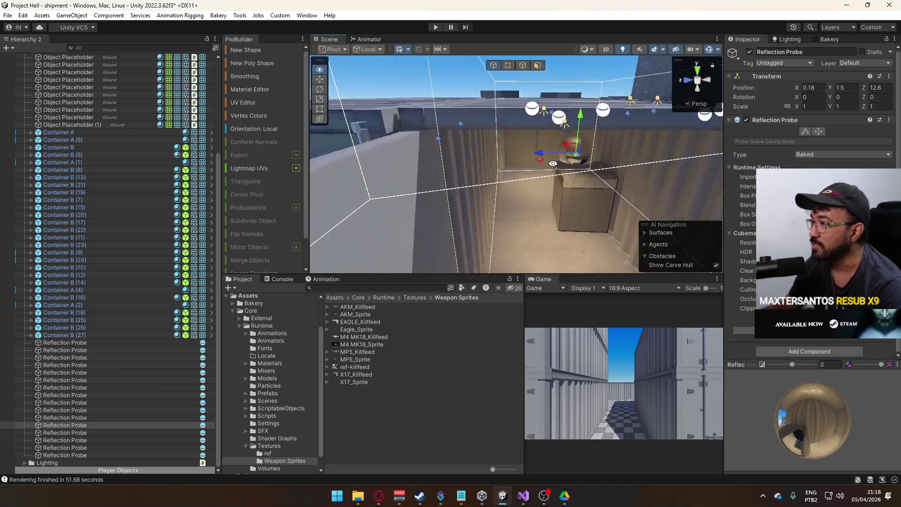
left_click_drag(517, 159, 455, 160)
scroll(456, 162, "down", 6)
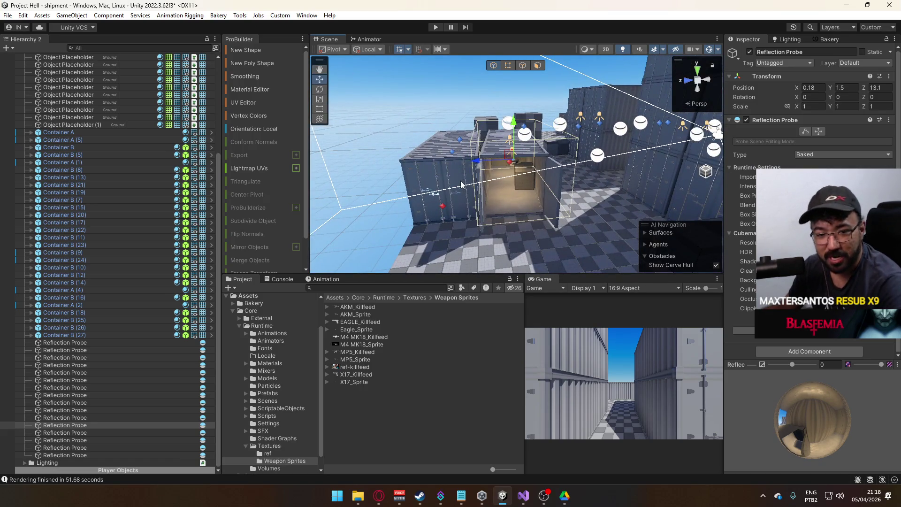
left_click_drag(492, 163, 481, 176)
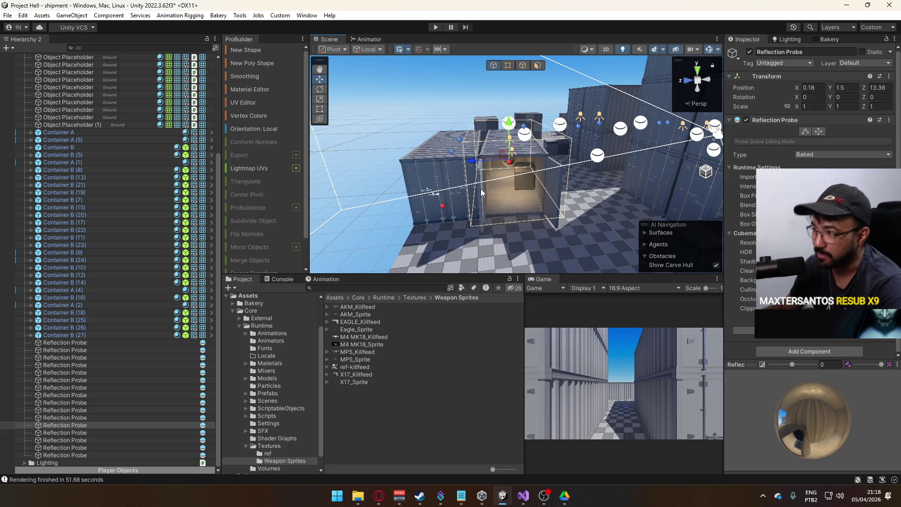
mouse_move(491, 185)
left_mouse_down()
mouse_move(566, 111)
mouse_move(481, 169)
mouse_move(303, 143)
mouse_move(544, 182)
mouse_move(416, 189)
mouse_move(429, 173)
mouse_move(507, 191)
mouse_move(413, 201)
mouse_move(432, 191)
mouse_move(474, 197)
left_mouse_up()
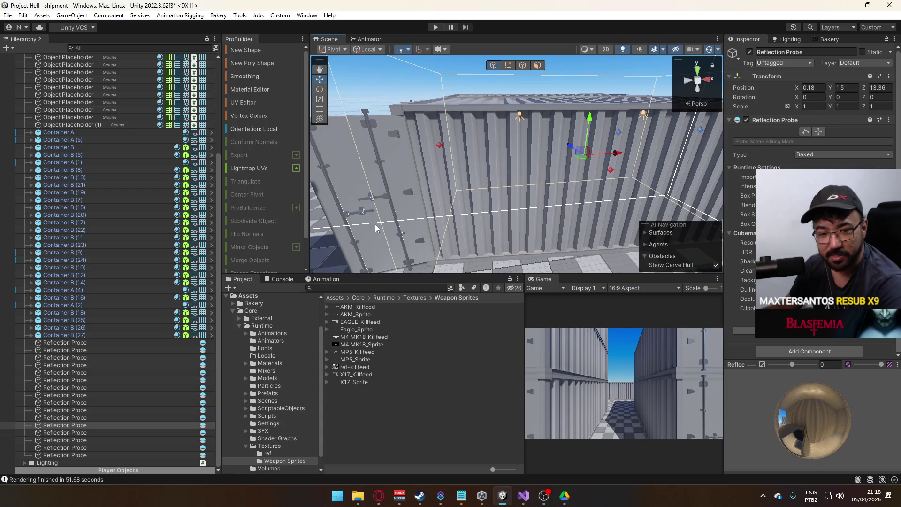
left_click_drag(376, 225, 450, 228)
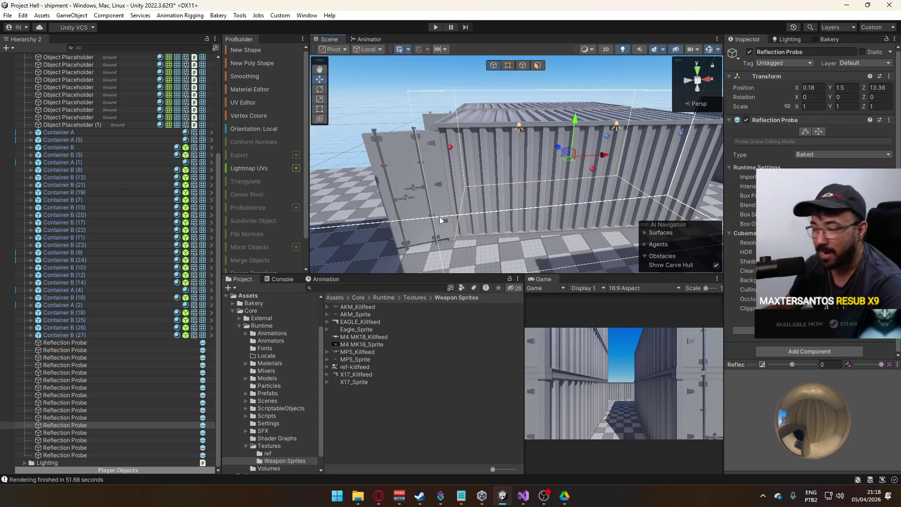
left_click_drag(439, 209, 554, 212)
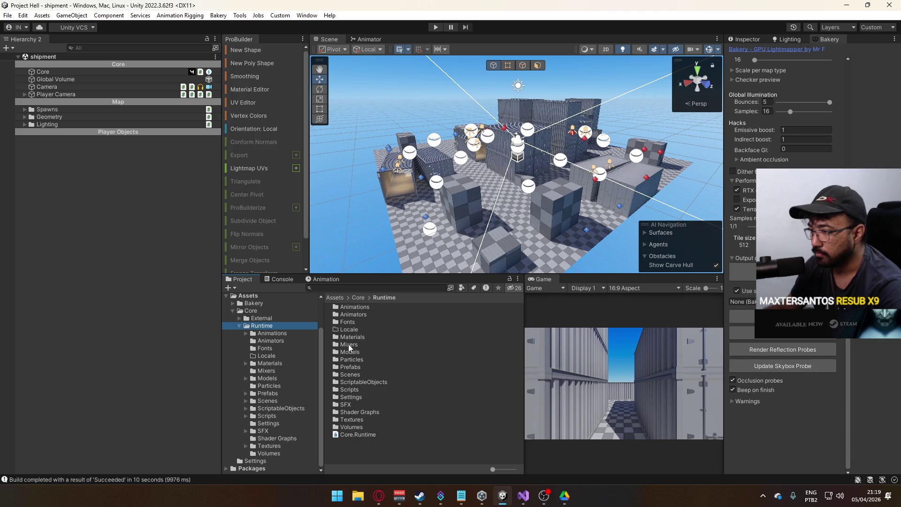
Step: Open the ScriptableObjects > Weapons folder in the Project window
double_click(363, 381)
double_click(359, 322)
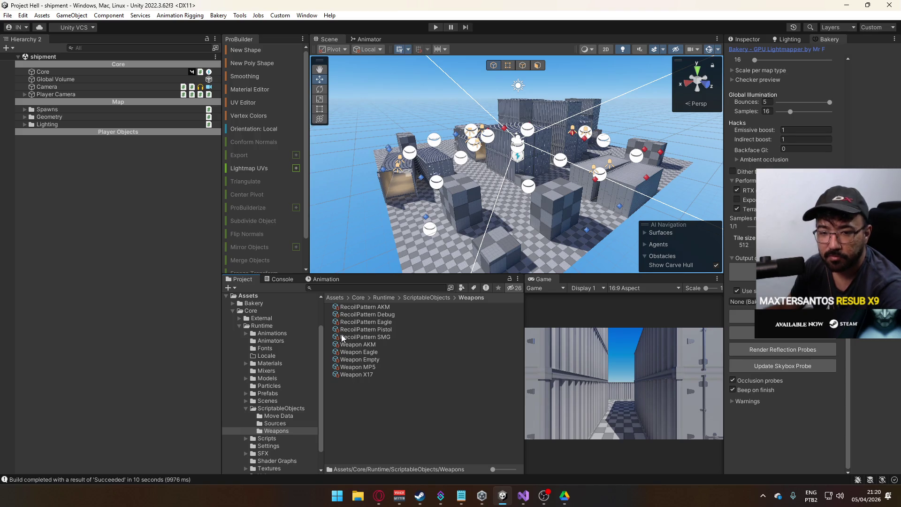
left_click(745, 39)
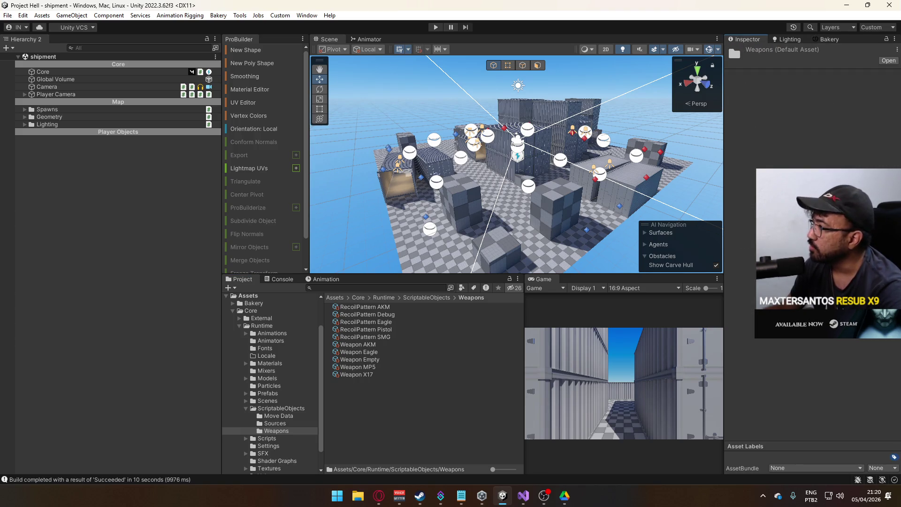
Step: Inspect the Weapon X17 and Weapon MP5 assets, then select Weapon MP5
left_click(359, 375)
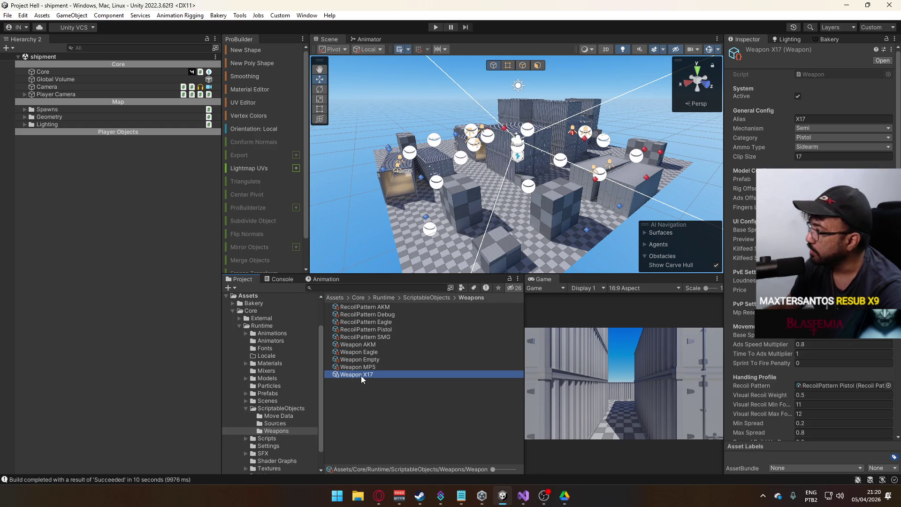
left_click(366, 370)
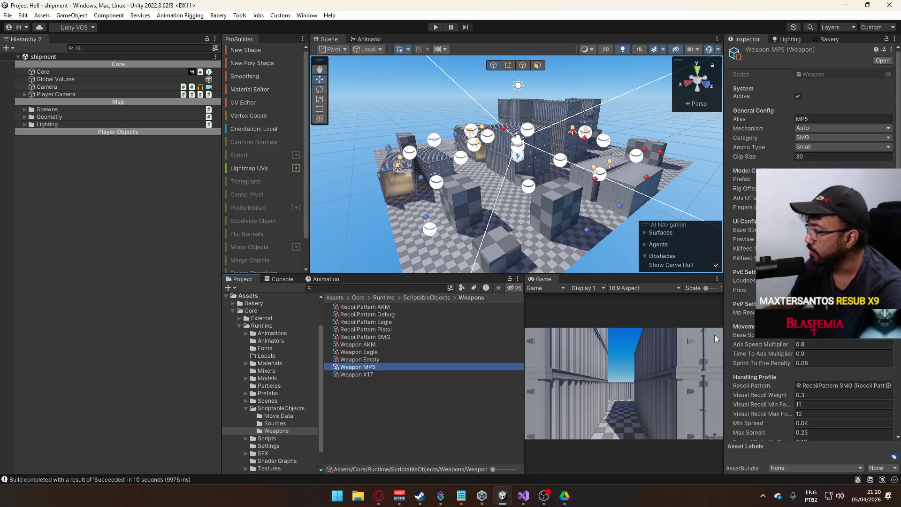
scroll(732, 328, "down", 10)
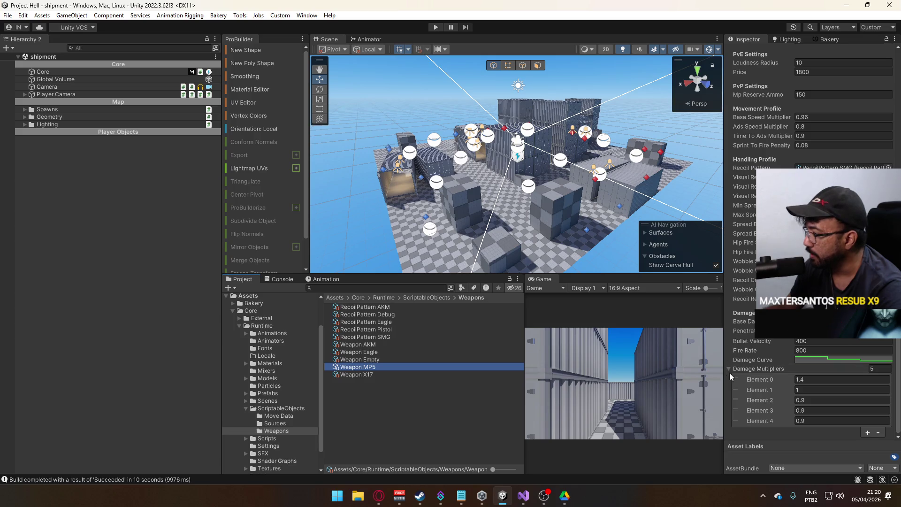
left_click(730, 370)
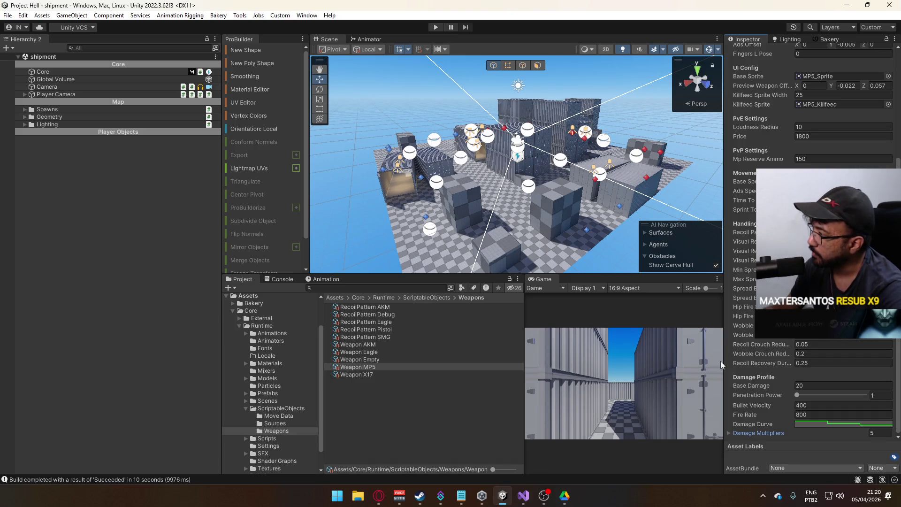
left_click(375, 367)
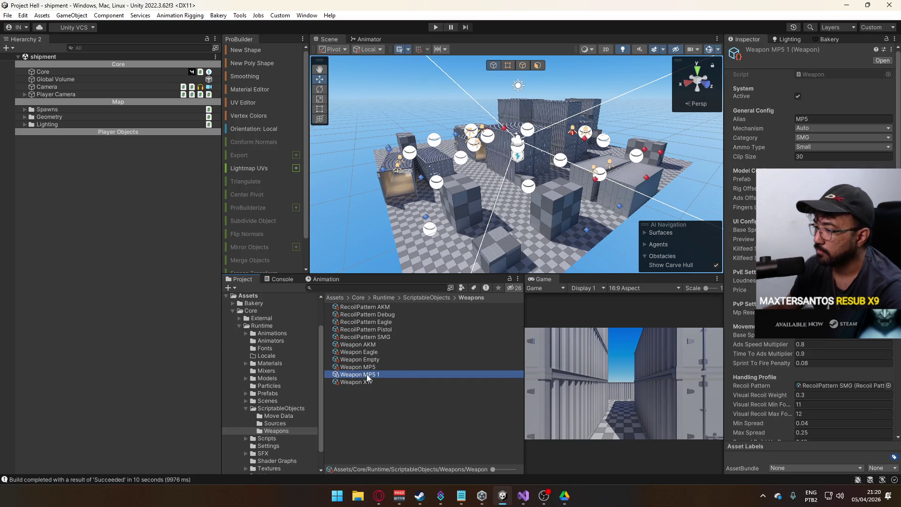
Step: Rename the MP5 copy to 'Weapon M4 MK18'
left_click(366, 377)
left_click_drag(364, 376, 393, 378)
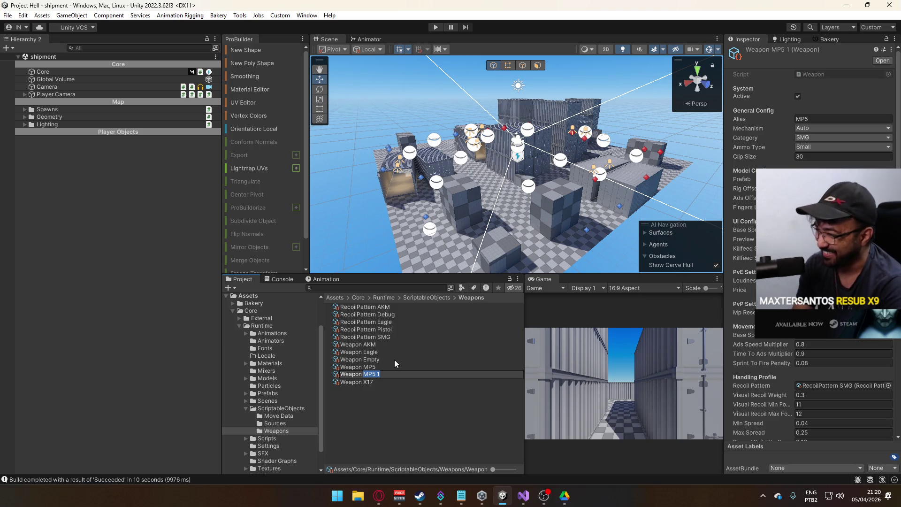
type("M$")
key("BackSpace")
type("4")
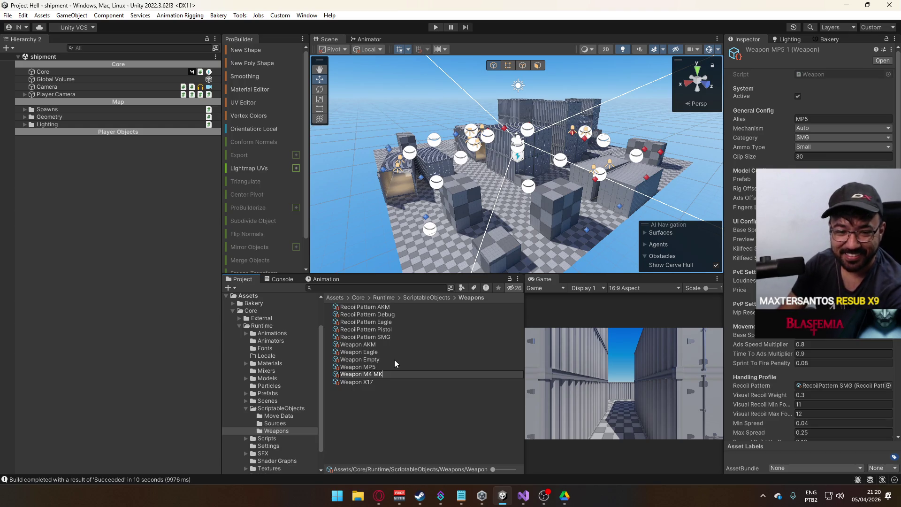
type("18")
key("Return")
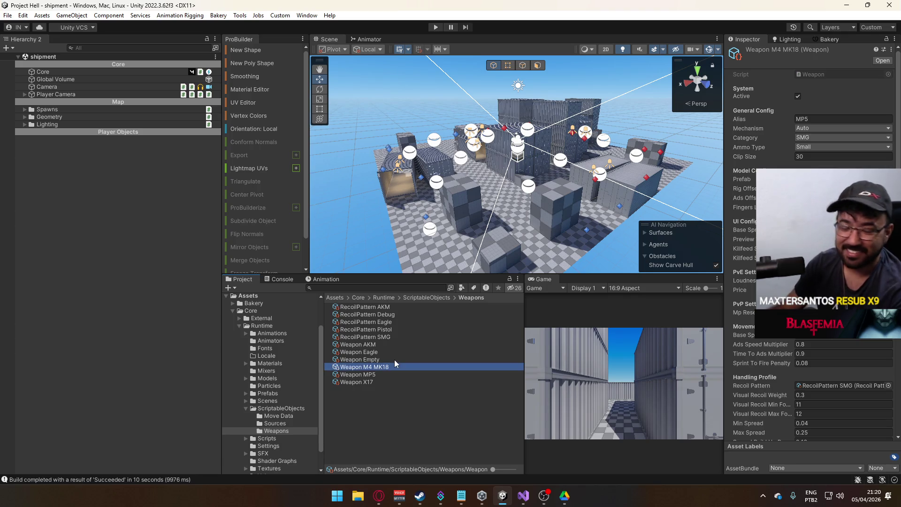
Step: Set the weapon's alias to 'M4 Mk.18', leaving the category as SMG
left_click(819, 119)
type("M")
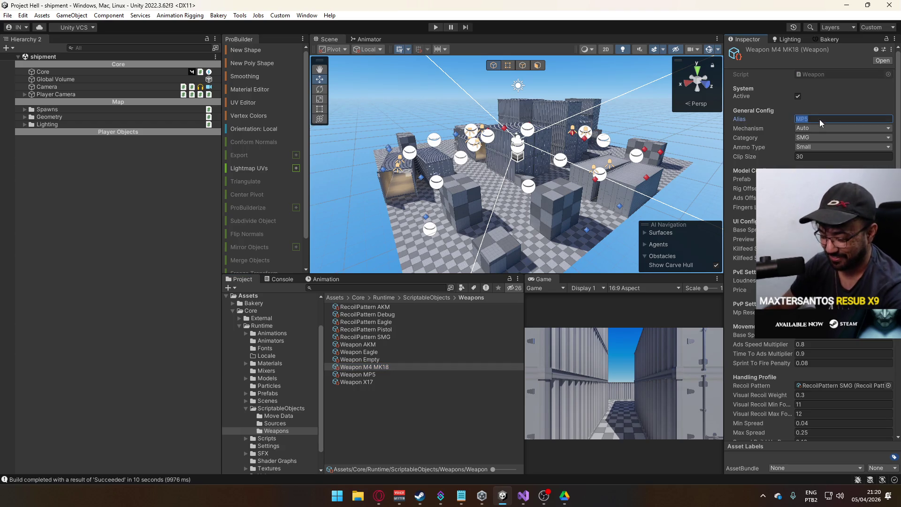
type("4 M")
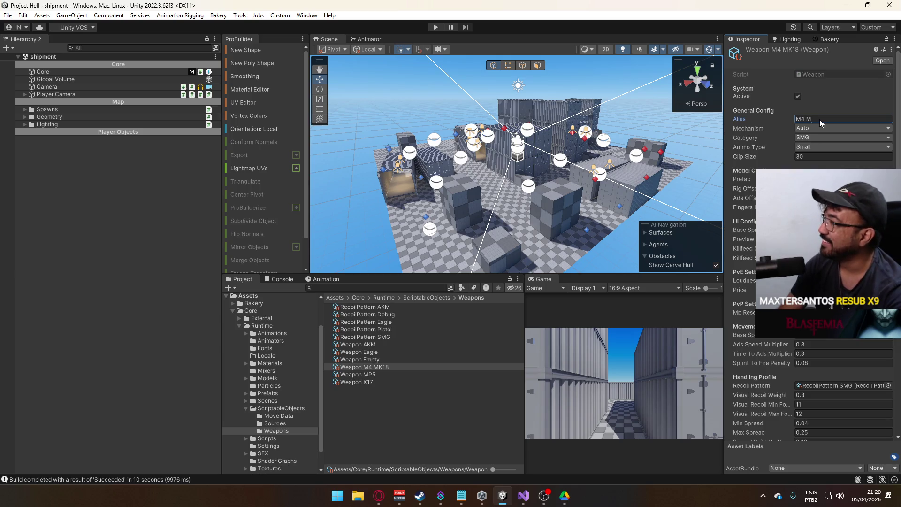
type("k.18")
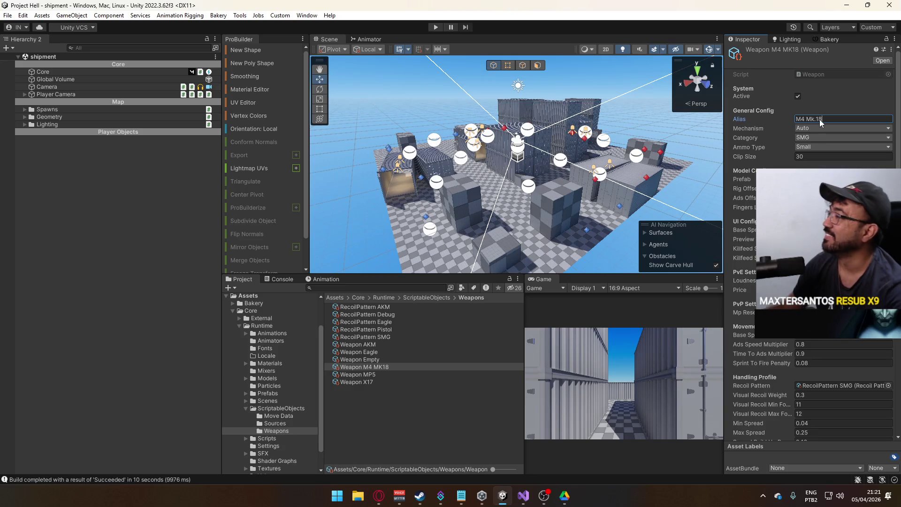
left_click(829, 137)
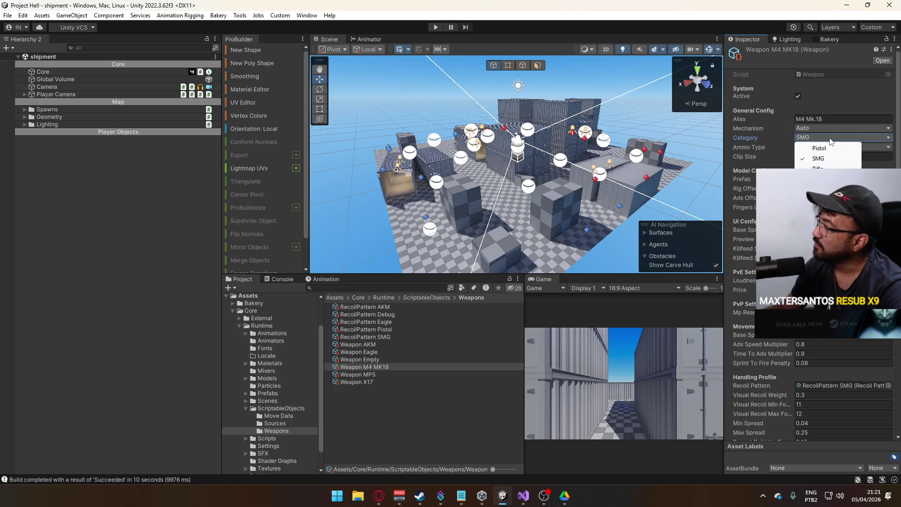
left_click(421, 410)
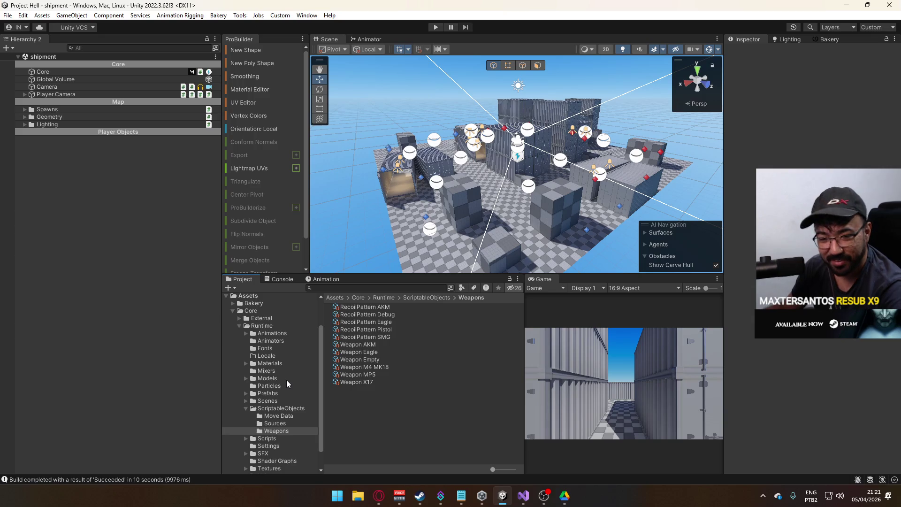
Step: Compare with the X17 and MP5 assets, then open the Weapon script from M4 MK18
left_click(362, 382)
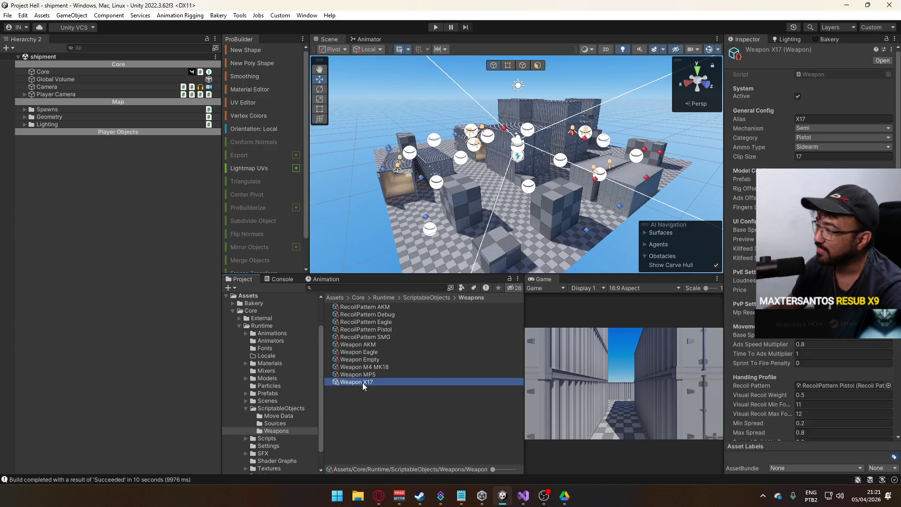
left_click(368, 375)
left_click(375, 366)
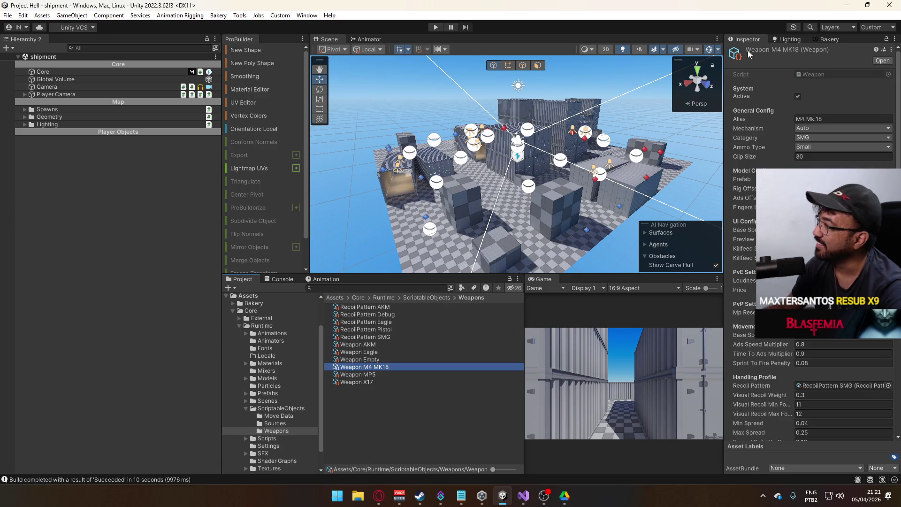
double_click(816, 75)
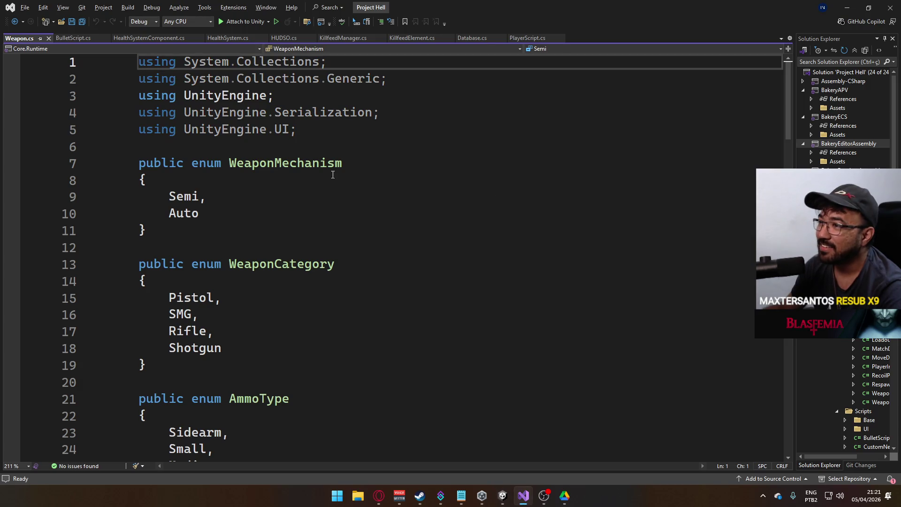
Step: Select the two using lines and scroll through Weapon.cs to the WeaponCategory enum
left_click_drag(300, 131, 140, 113)
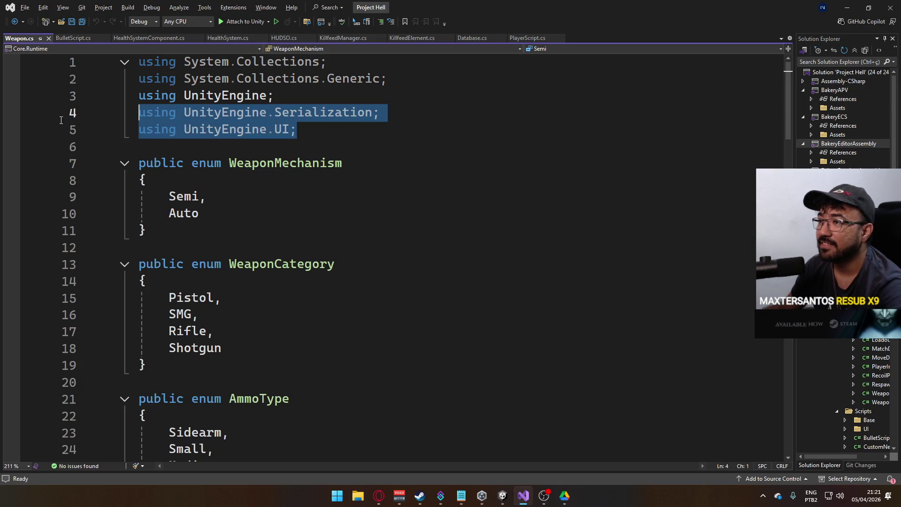
scroll(182, 175, "down", 4)
scroll(268, 220, "up", 3)
scroll(300, 221, "up", 1)
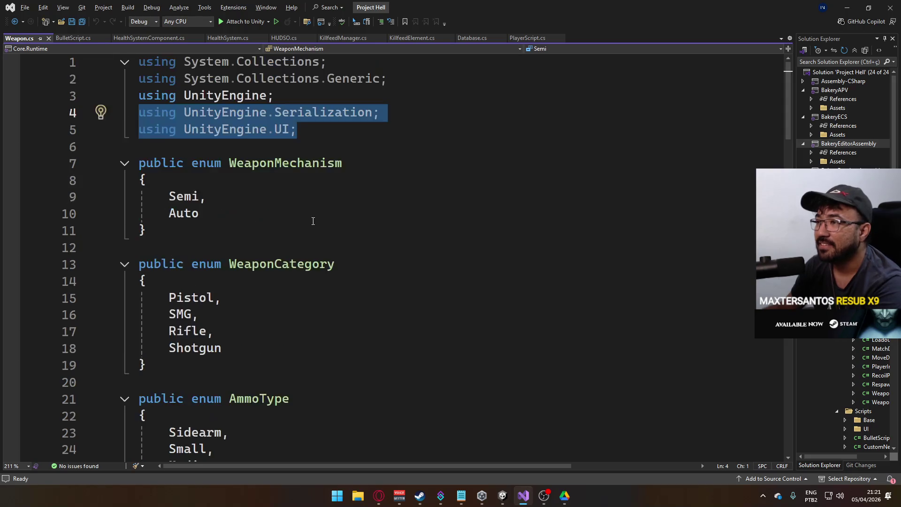
scroll(312, 221, "down", 7)
scroll(322, 267, "down", 2)
scroll(282, 216, "up", 5)
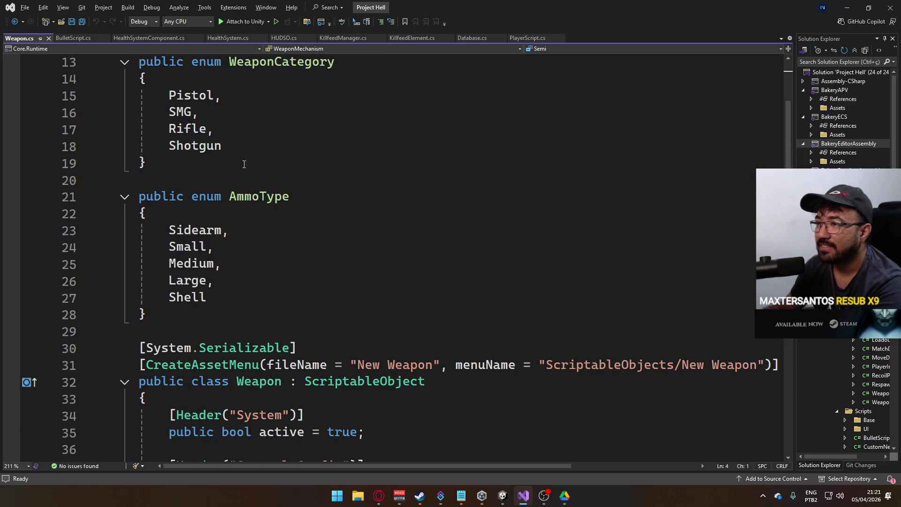
Step: Add Carbine after Shotgun in the WeaponCategory enum and save Weapon.cs
left_click(242, 147)
type(",")
key("Return")
type("C")
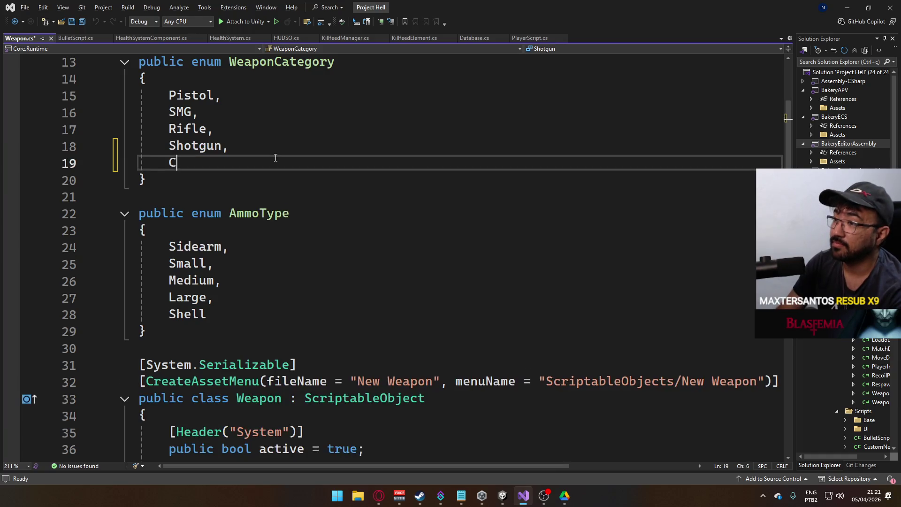
type("arbine")
key("ctrl+s")
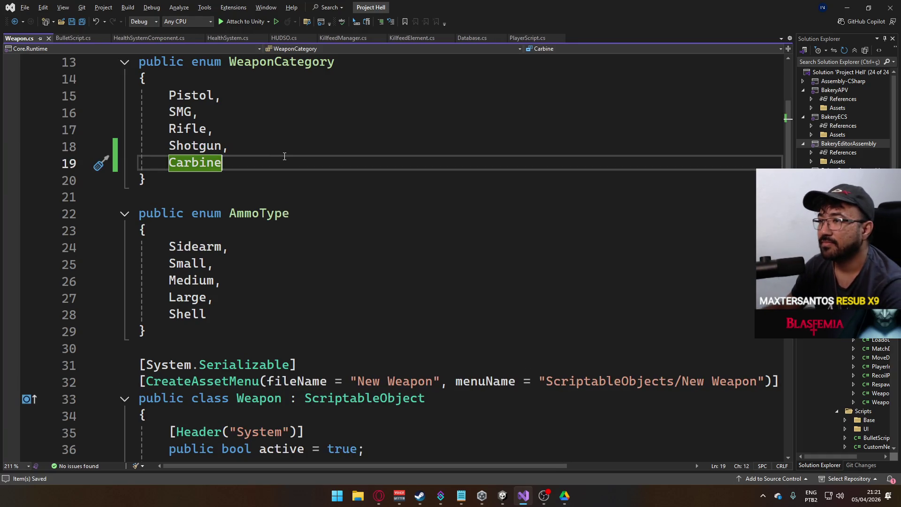
key("alt+Tab")
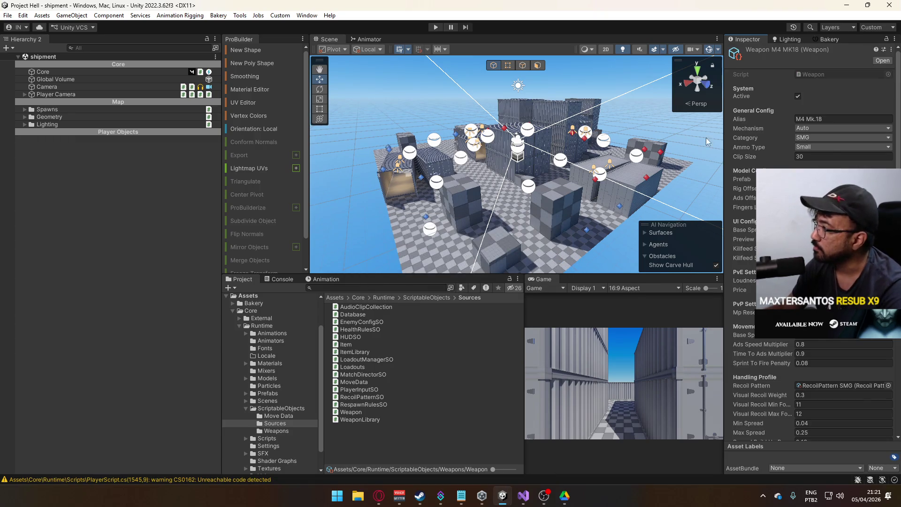
Step: Set the M4 MK18's Category to Carbine and Ammo Type to Medium
left_click(806, 139)
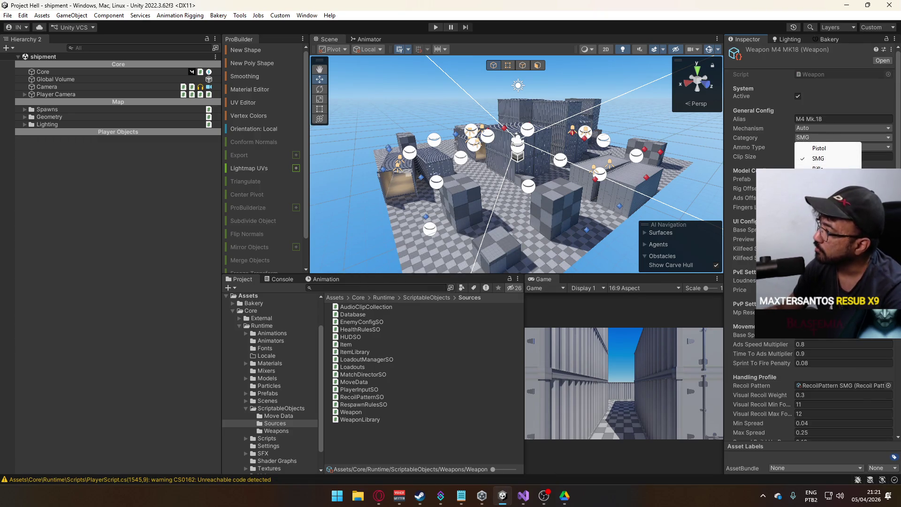
left_click(819, 179)
left_click(813, 148)
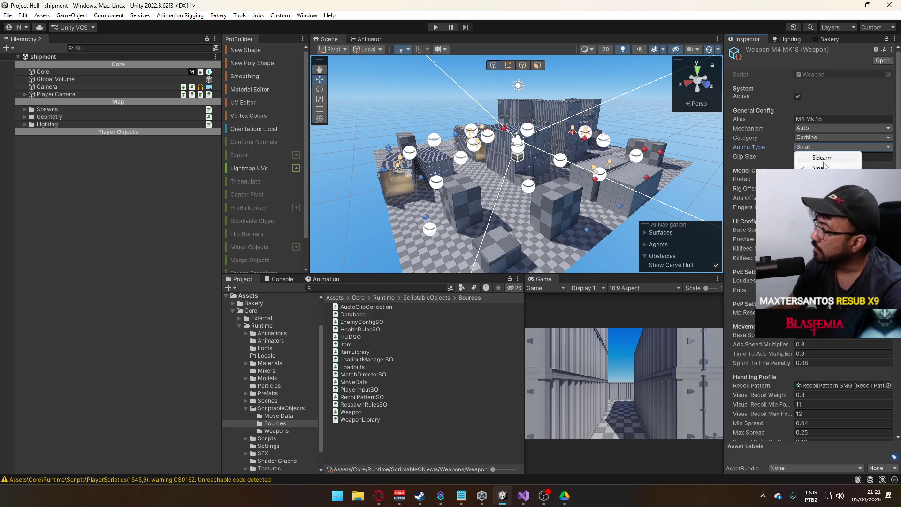
left_click(821, 177)
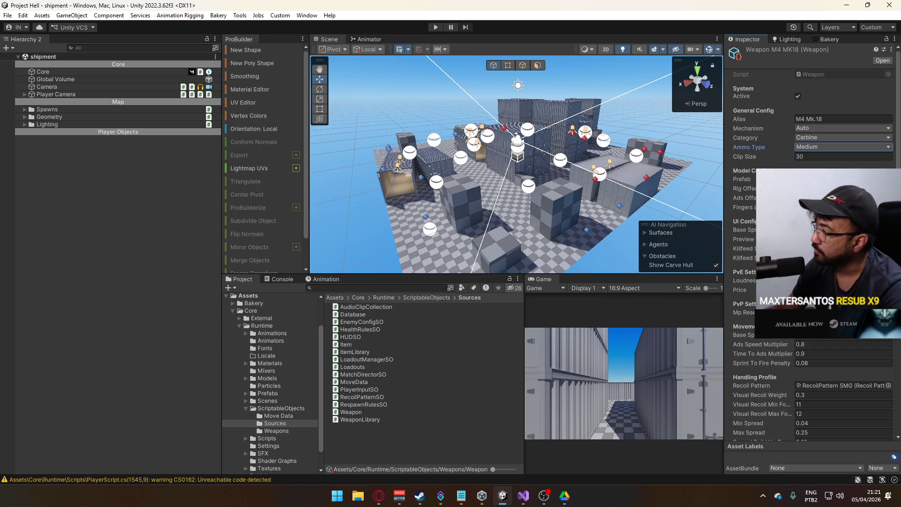
Step: Search the UI image sprite picker for m4, then return to the project folders
left_click(889, 239)
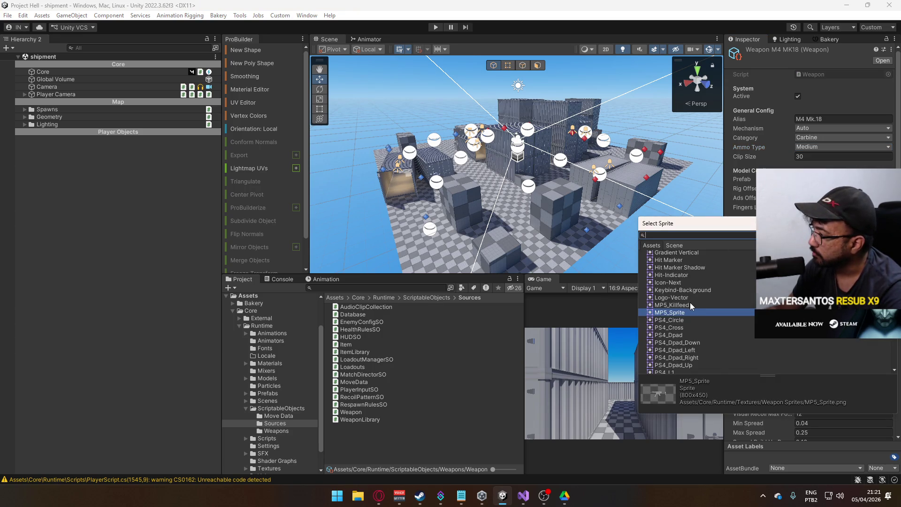
type("m4")
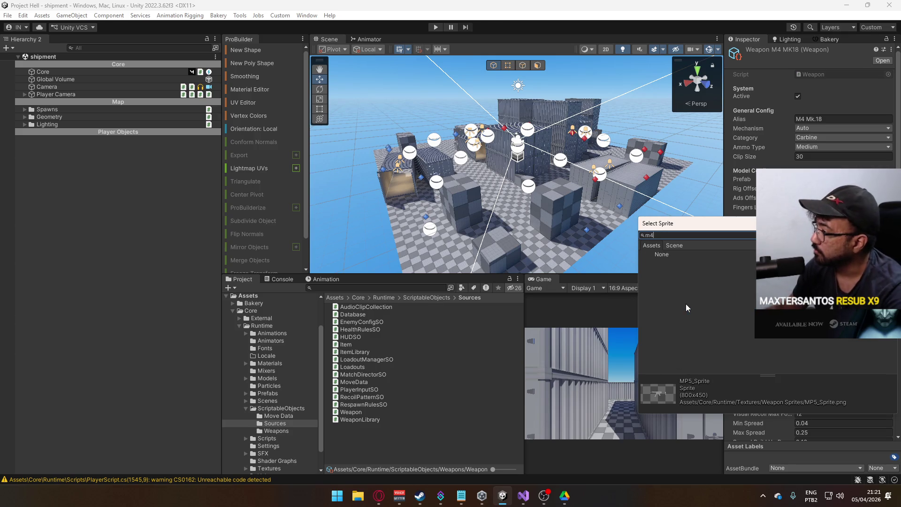
left_click(267, 438)
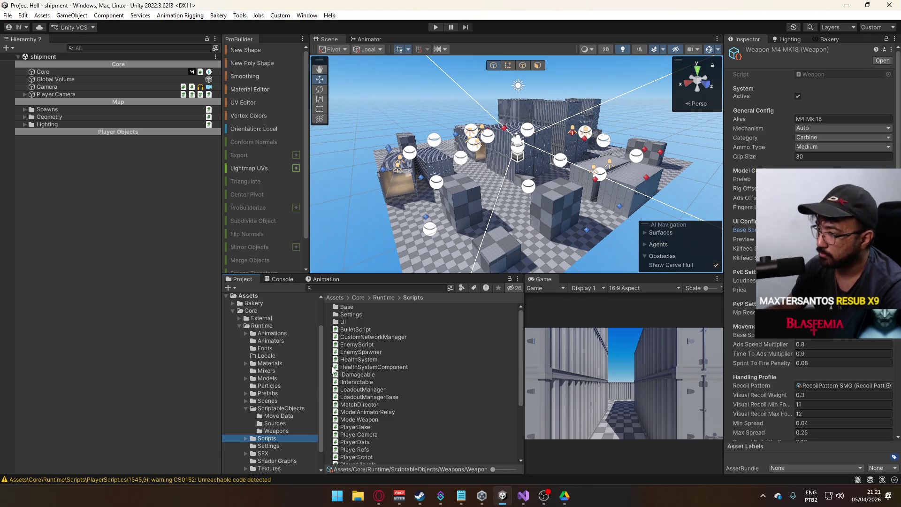
Step: Open Textures > Weapon Sprites and select both M4 MK18 textures
scroll(284, 430, "down", 2)
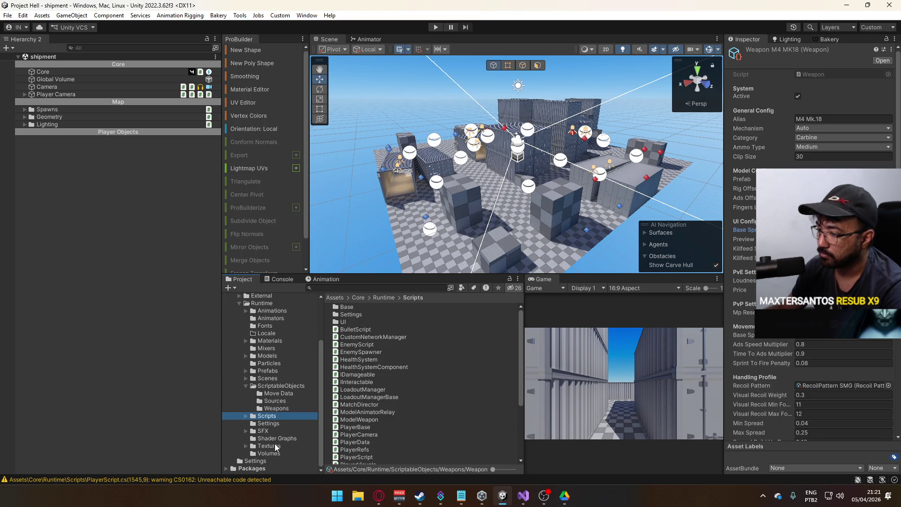
left_click(270, 446)
double_click(389, 314)
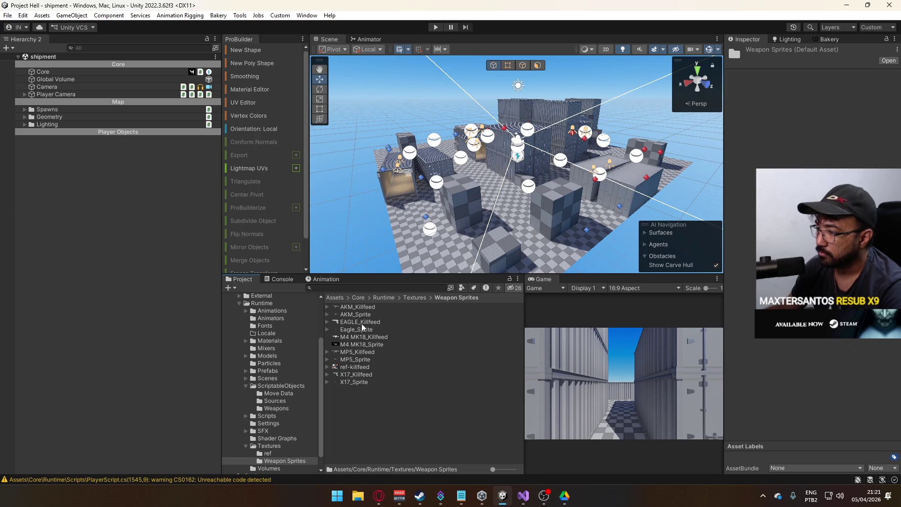
left_click(360, 346)
left_click(364, 337, "ctrl")
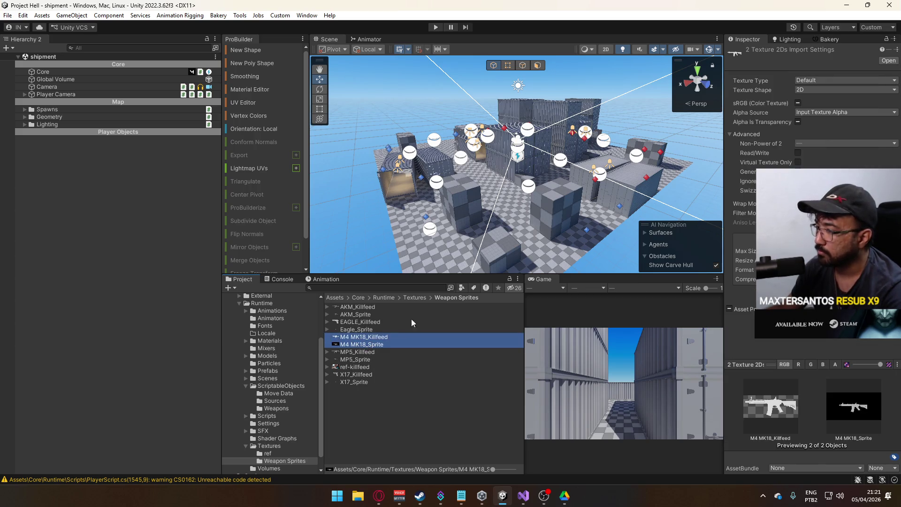
Step: Turn off sRGB, set Non-Power of 2 to None, enable Alpha Is Transparency, and apply
left_click(798, 103)
left_click(798, 122)
left_click(800, 143)
left_click(803, 150)
left_click(798, 172)
left_click(798, 171)
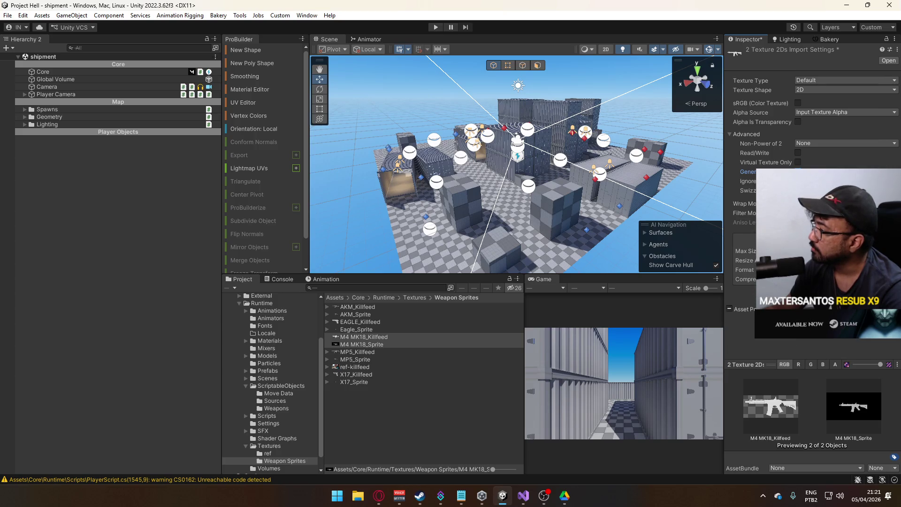
left_click(798, 278)
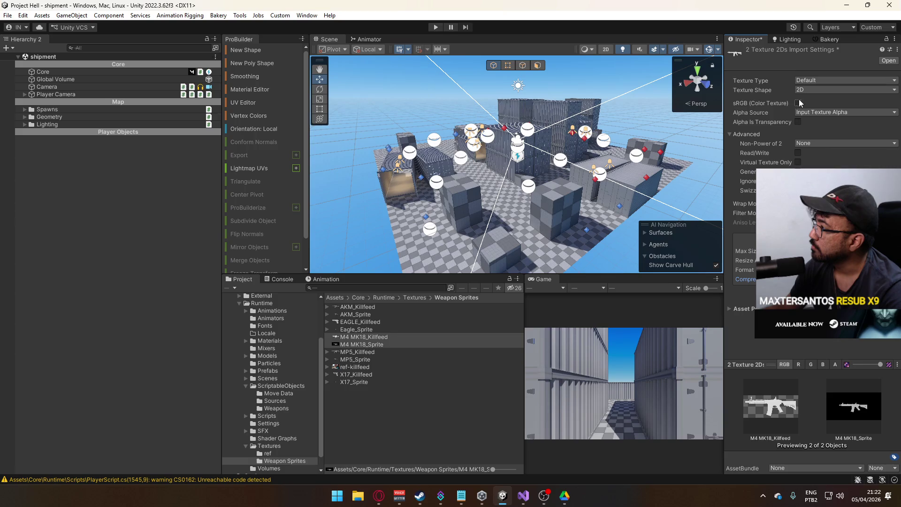
left_click(798, 122)
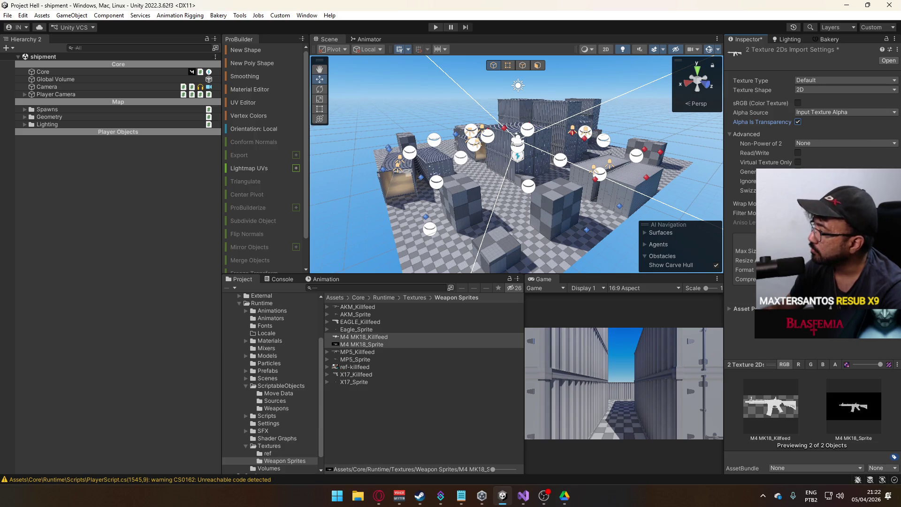
left_click(885, 298)
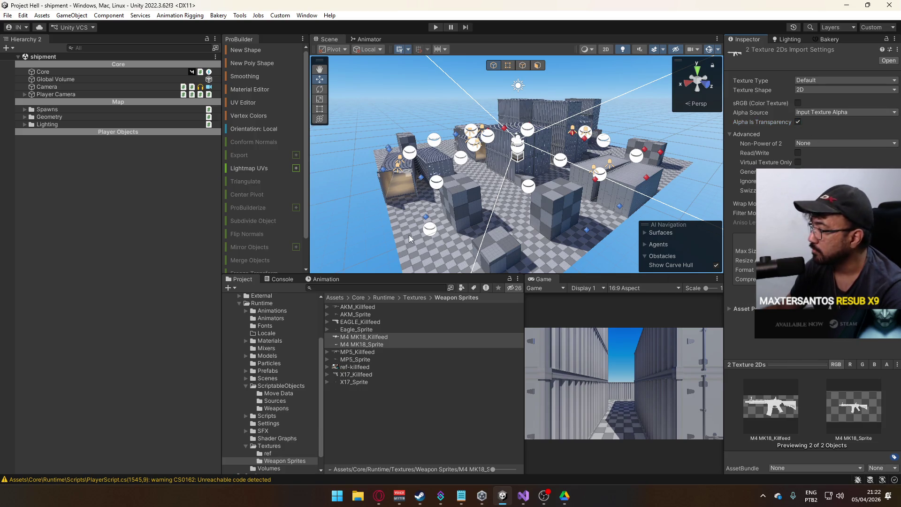
left_click(323, 182)
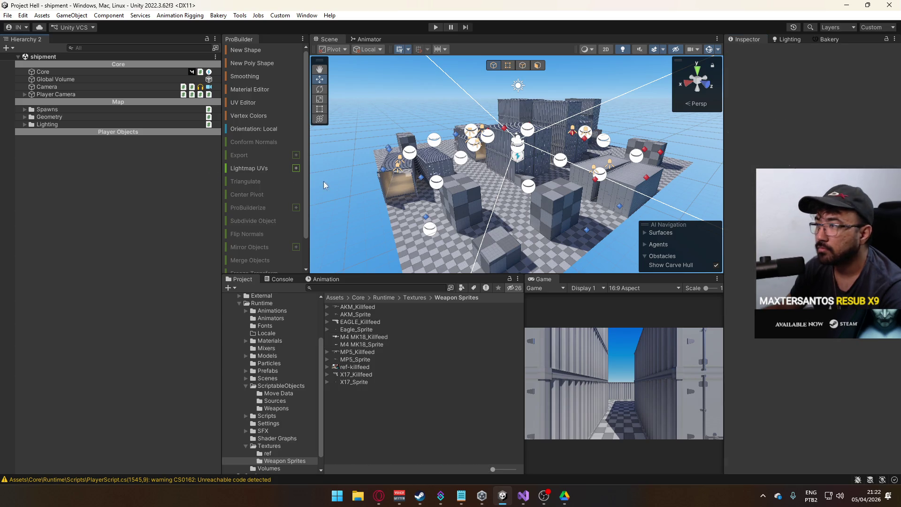
Step: Set Texture Type of M4 MK18_Sprite and M4 MK18_Killfeed to Sprite (2D and UI) and apply
left_click(367, 352)
left_click(370, 344)
left_click(375, 337, "shift")
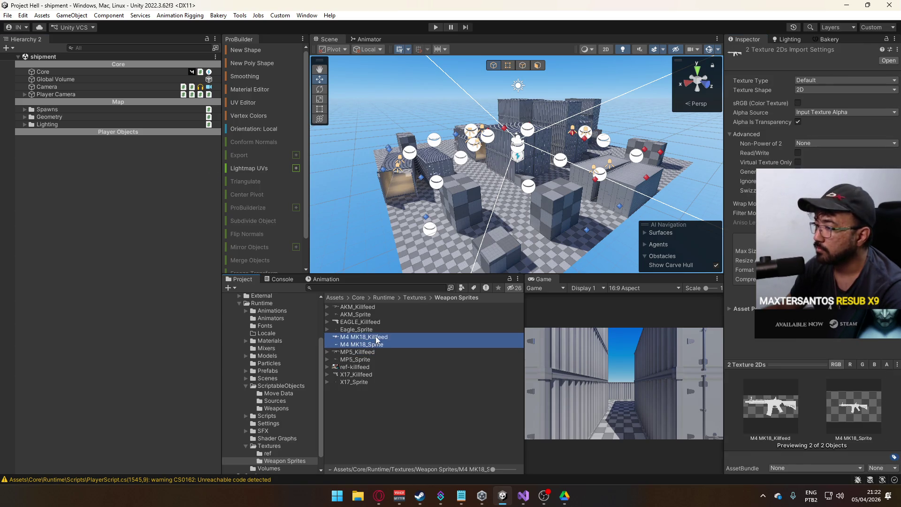
left_click(819, 90)
left_click(825, 78)
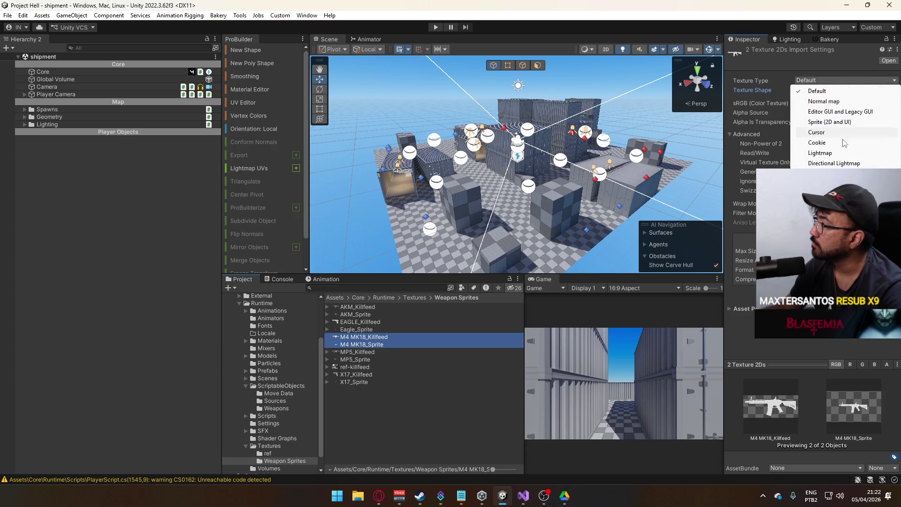
left_click(849, 120)
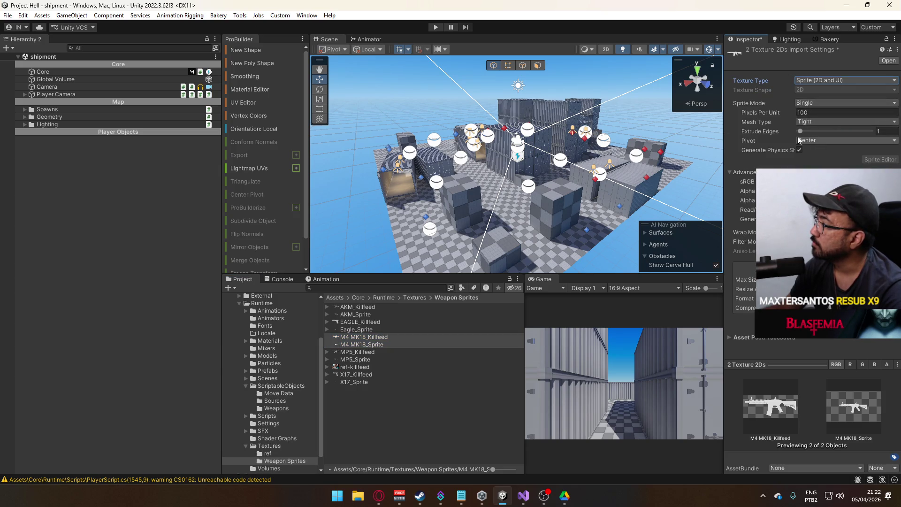
left_click(887, 328)
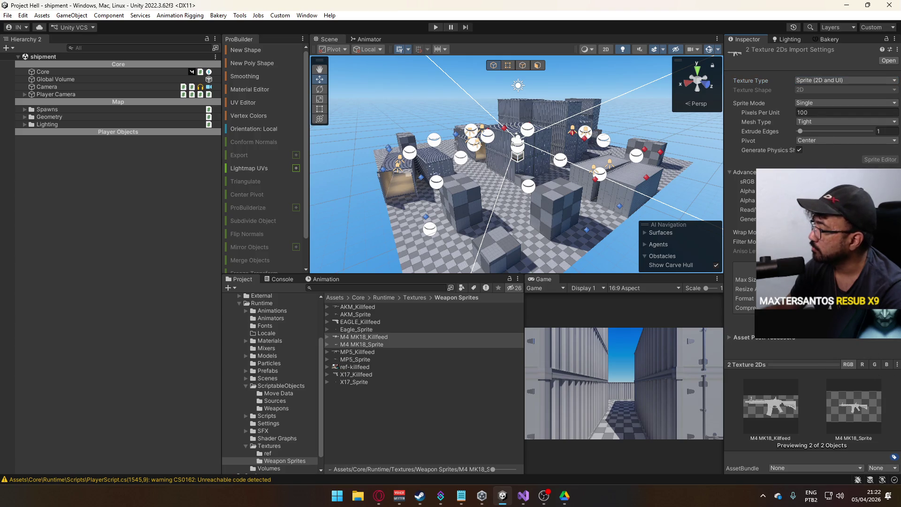
scroll(491, 223, "down", 5)
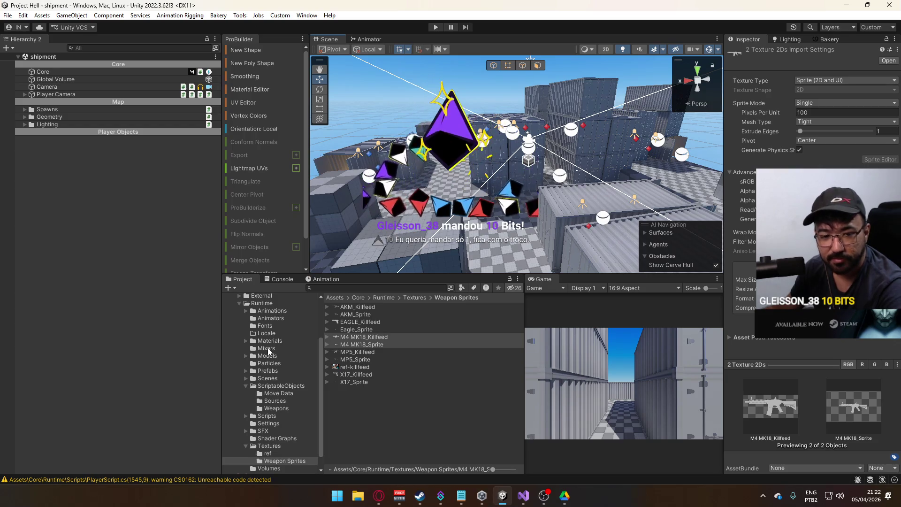
Step: Browse the Project folders, open ScriptableObjects > Weapons and select Weapon M4 MK18
left_click(244, 391)
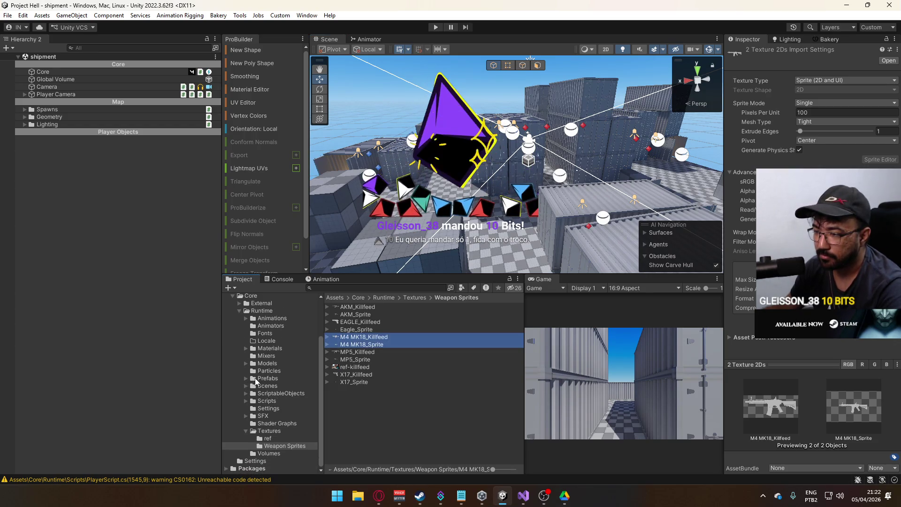
left_click(251, 431)
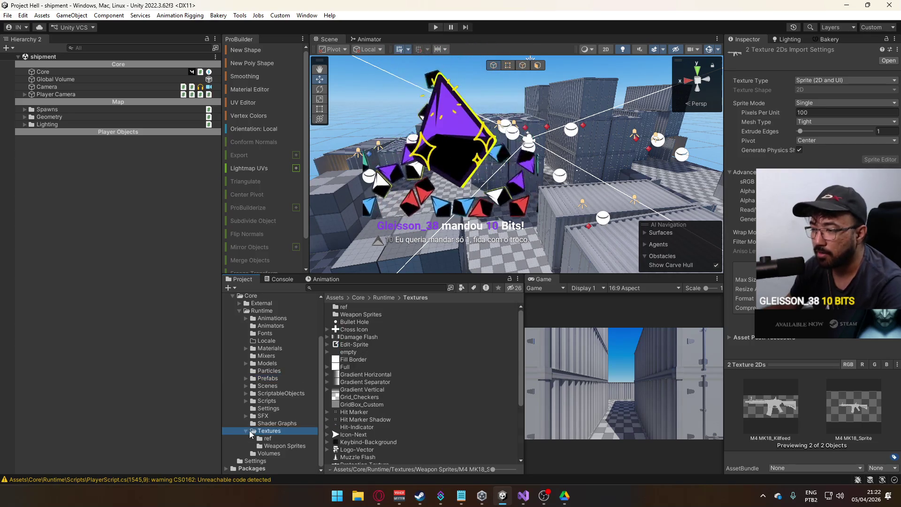
left_click(246, 431)
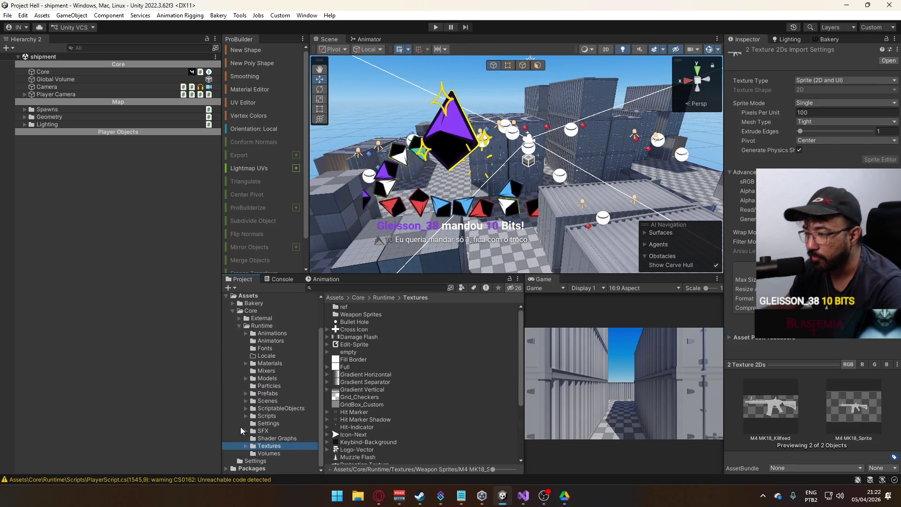
left_click(268, 394)
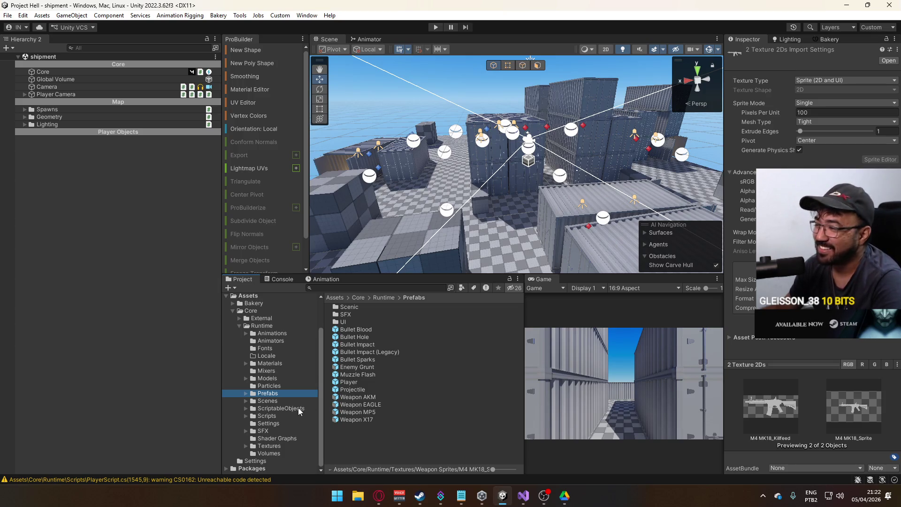
left_click(284, 409)
double_click(372, 319)
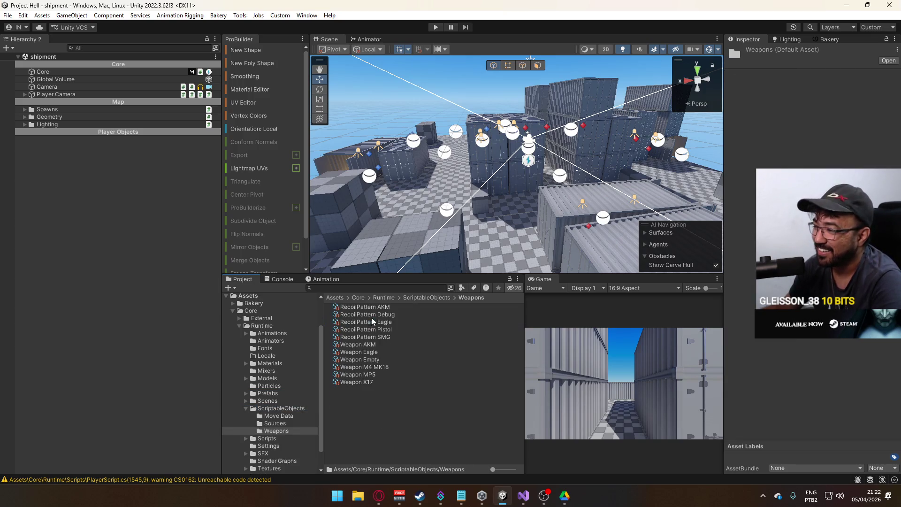
left_click(376, 368)
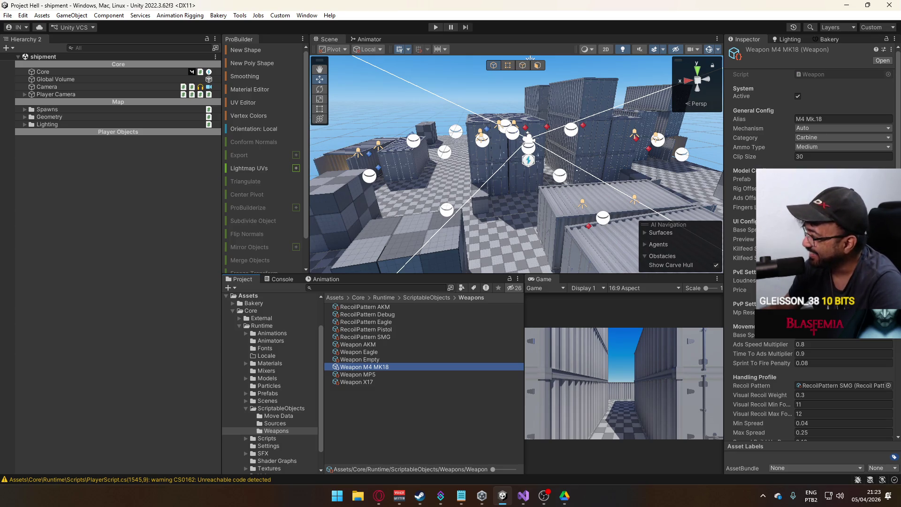
Step: Assign M4 MK18_Killfeed as the Killfeed Sprite and M4 MK18_Sprite as the Base Sprite
left_click(888, 249)
double_click(710, 328)
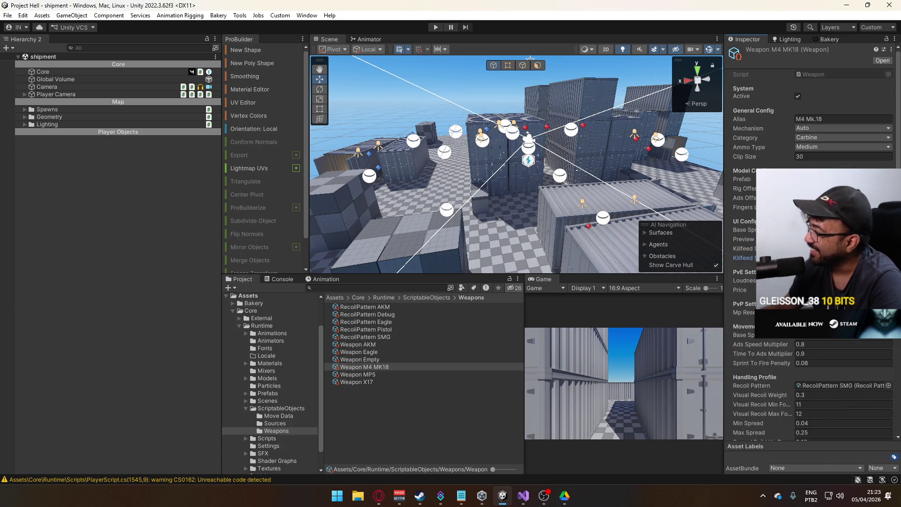
left_click(889, 258)
double_click(697, 348)
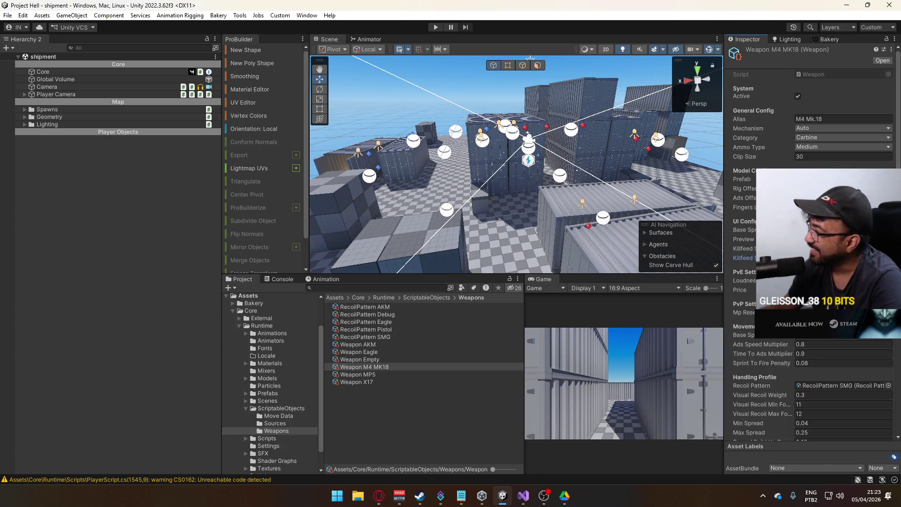
left_click(888, 248)
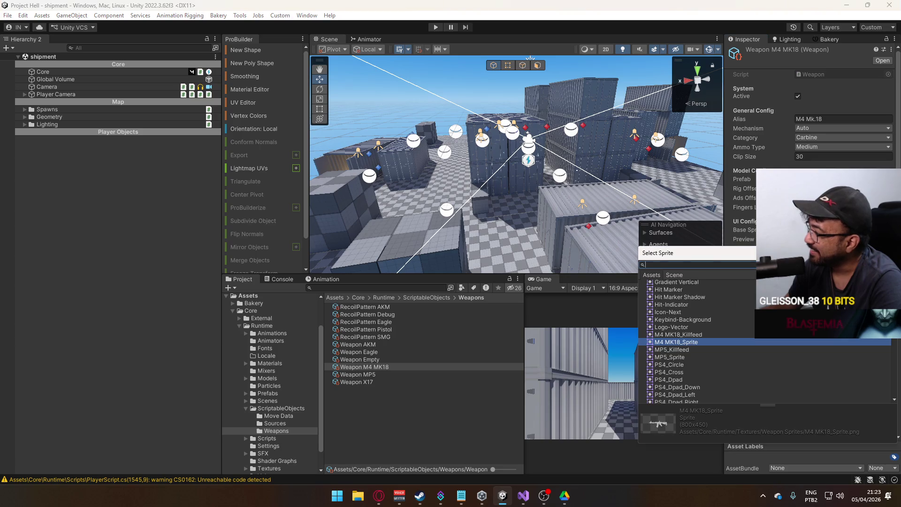
double_click(697, 340)
left_click(888, 239)
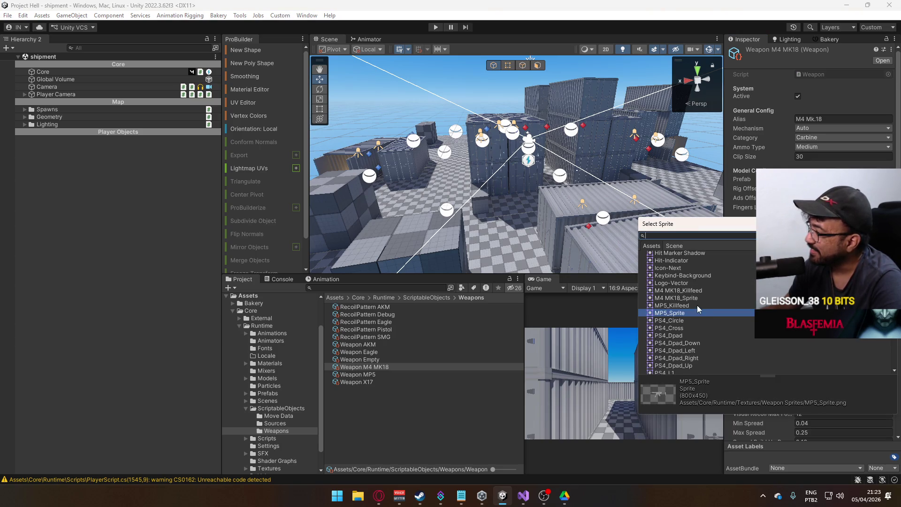
left_click(698, 304)
double_click(691, 298)
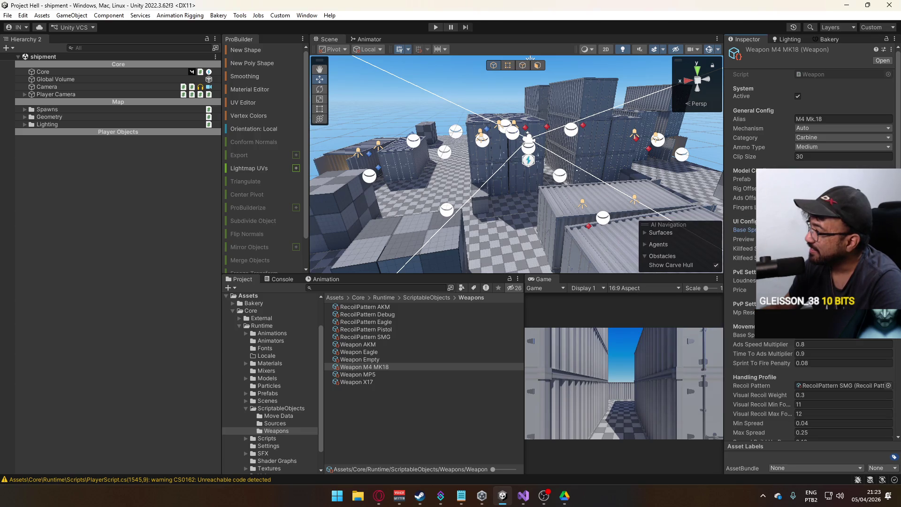
scroll(810, 141, "down", 6)
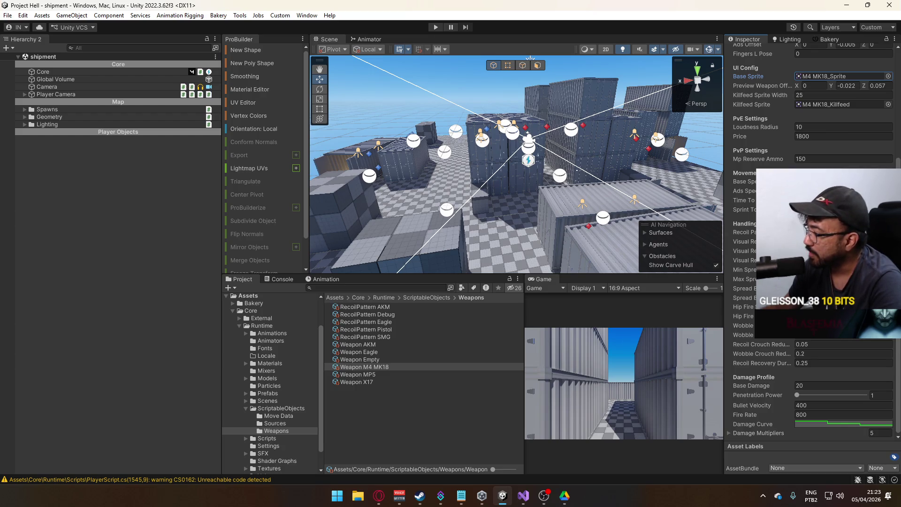
Step: Compare against Weapon AKM and raise the M4 MK18's Penetration Power from 1 to 2
left_click(383, 345)
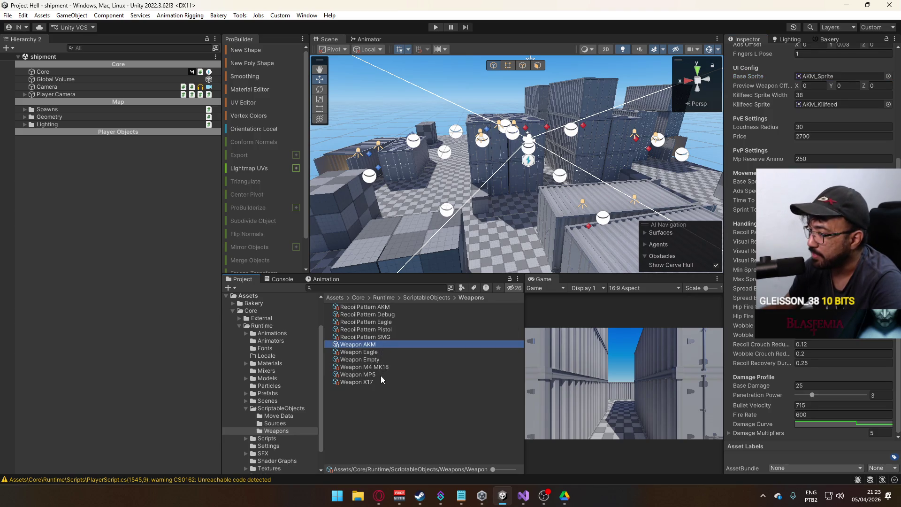
left_click(385, 367)
left_click_drag(799, 398, 808, 396)
left_click(378, 367)
left_click(383, 345)
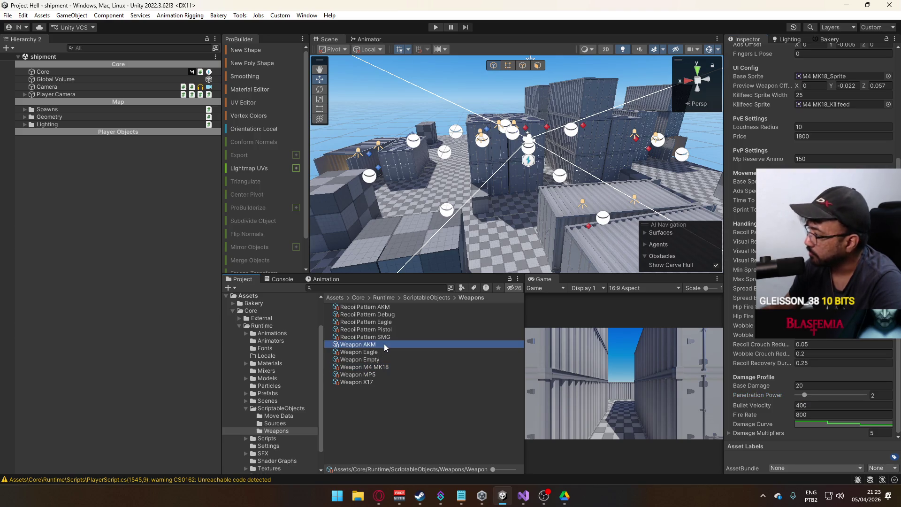
left_click(384, 366)
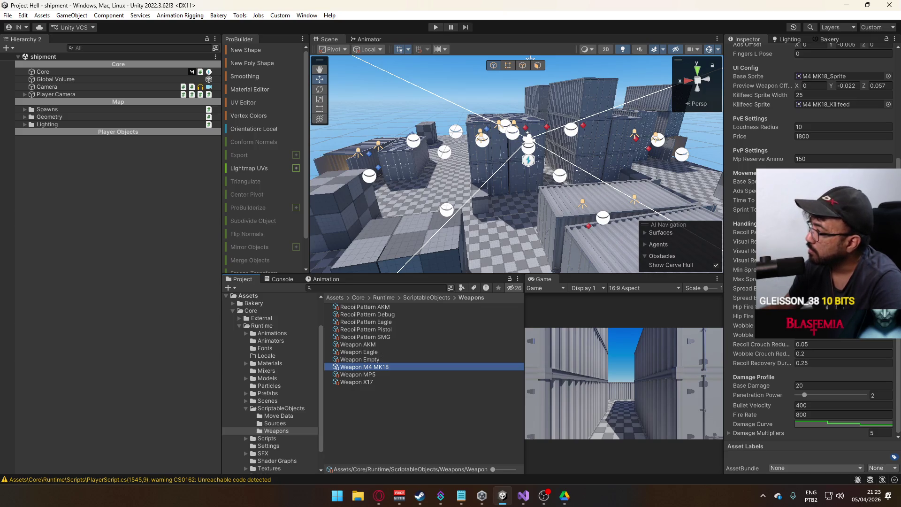
scroll(798, 376, "up", 10)
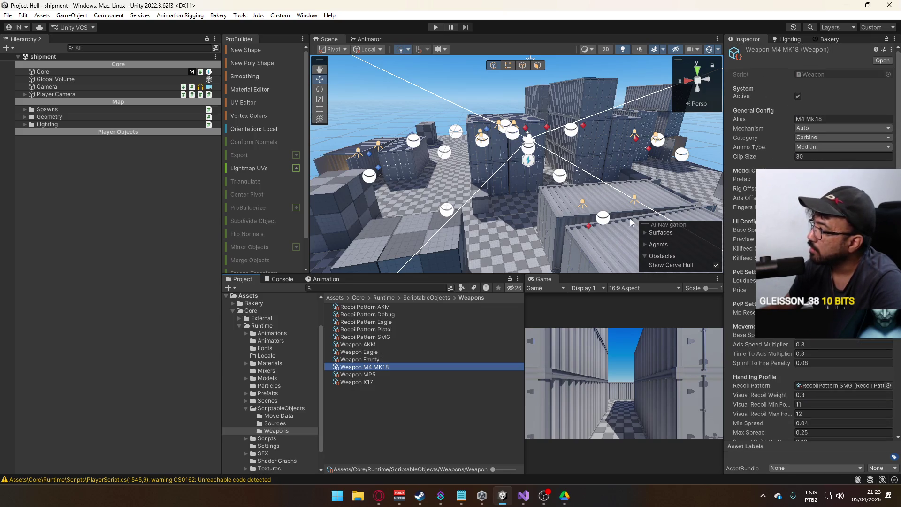
Step: Drag the Weapon MP5 prefab into the Hierarchy under Player Objects and frame it
left_click(264, 394)
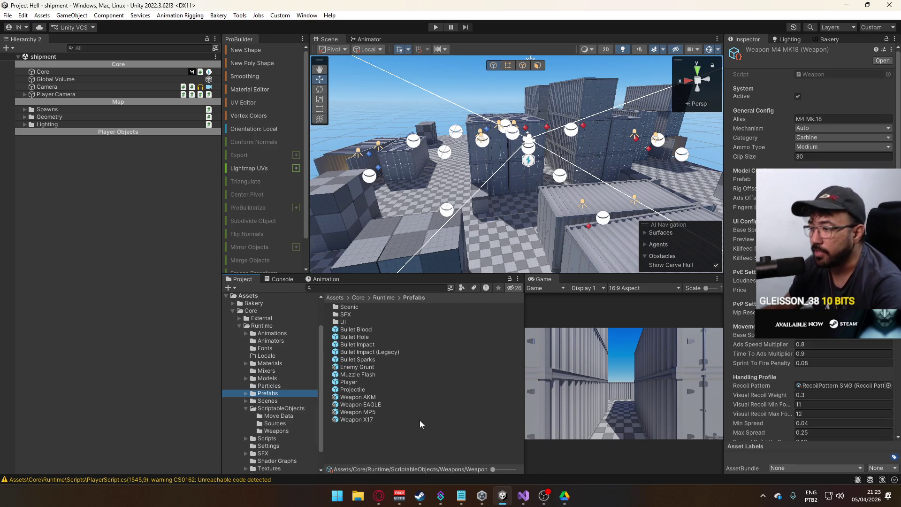
mouse_move(374, 409)
left_mouse_down()
mouse_move(124, 226)
mouse_move(122, 211)
left_mouse_up()
key("f")
mouse_move(516, 202)
left_mouse_down()
mouse_move(535, 214)
mouse_move(492, 137)
mouse_move(502, 91)
mouse_move(395, 167)
mouse_move(352, 216)
left_mouse_up()
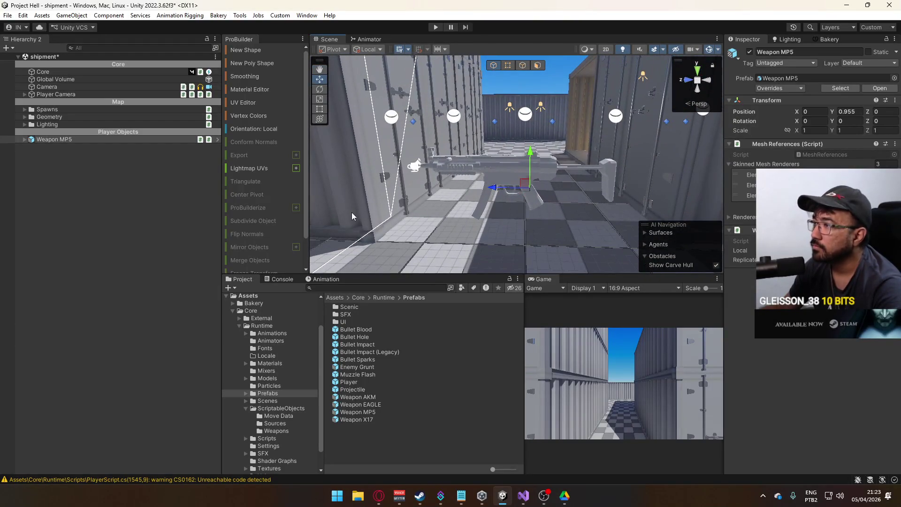
left_click(277, 379)
Step: Drag the Weapon M4 MK18 model into the Hierarchy and expand it and the MP5
mouse_move(371, 375)
left_mouse_down()
mouse_move(114, 203)
mouse_move(127, 195)
left_mouse_up()
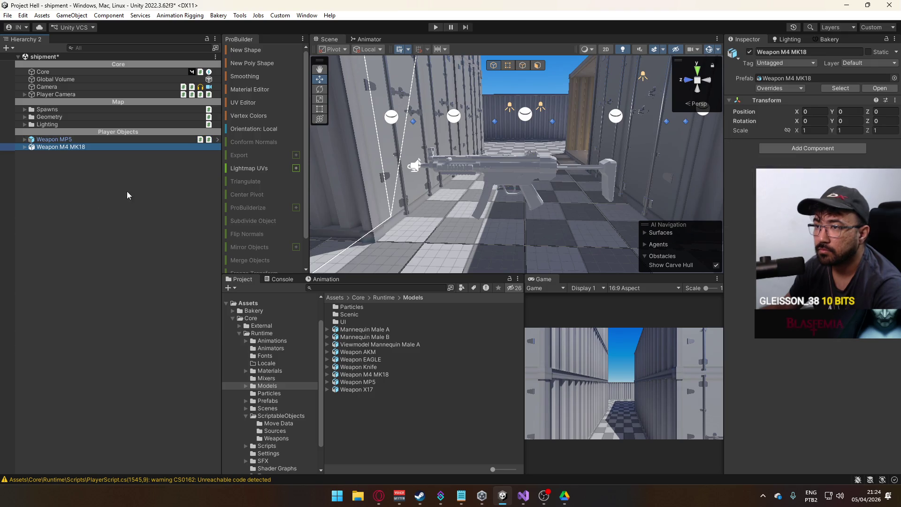
left_click(25, 146)
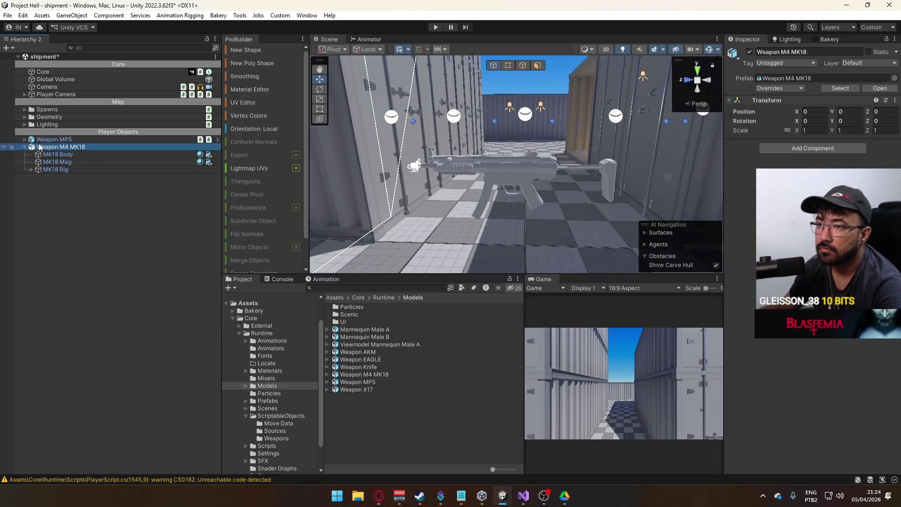
left_click(24, 140)
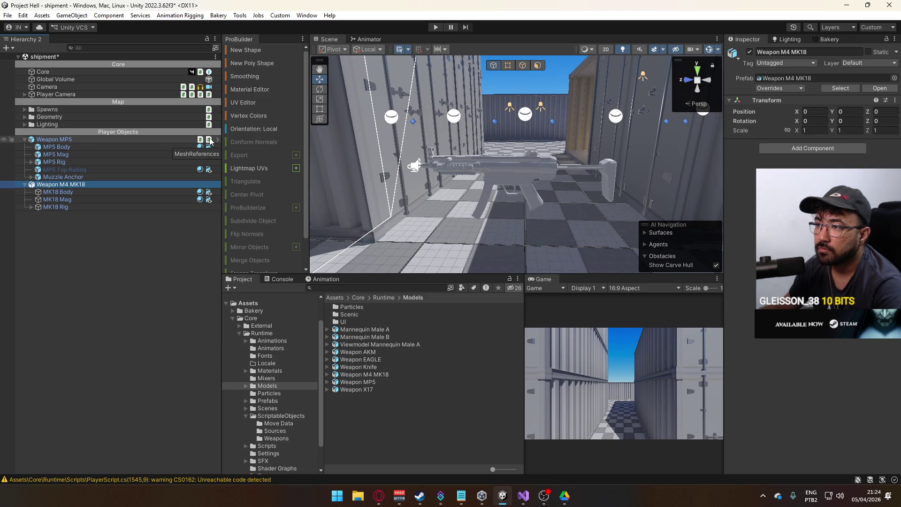
Step: Copy the MP5's Weapon SFX component and paste it as new on Weapon M4 MK18
right_click(200, 141)
left_click(193, 191)
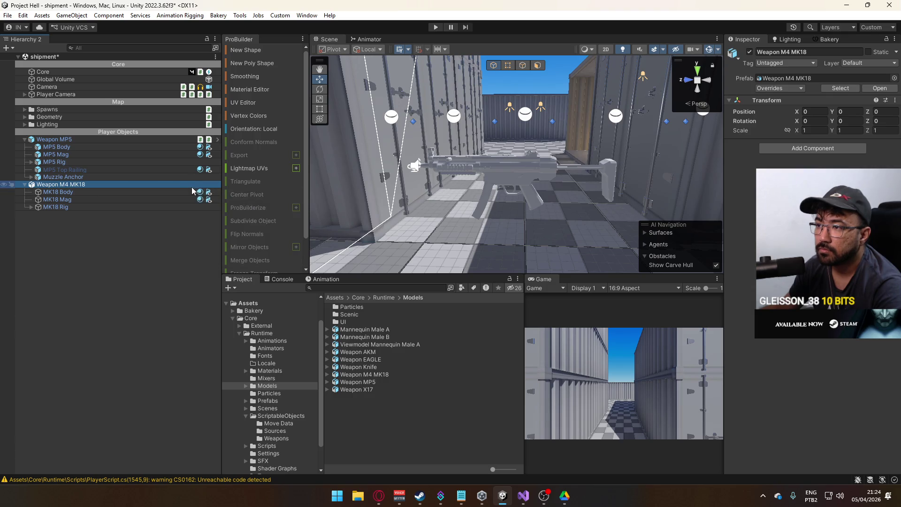
right_click(186, 186)
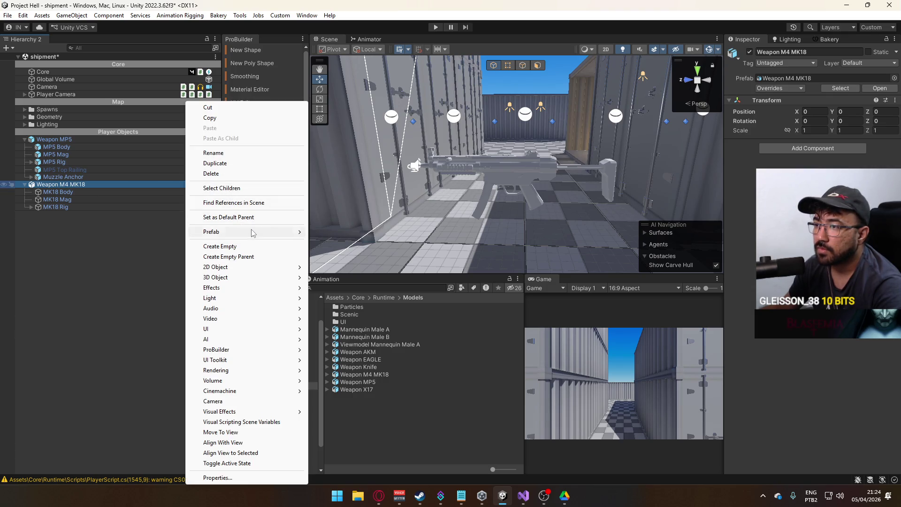
left_click(106, 199)
left_click(155, 184)
right_click(781, 100)
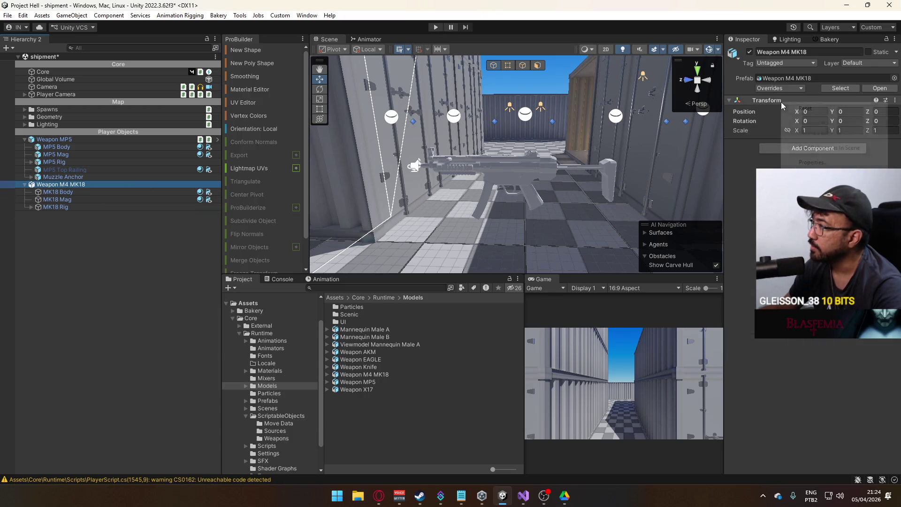
mouse_move(798, 187)
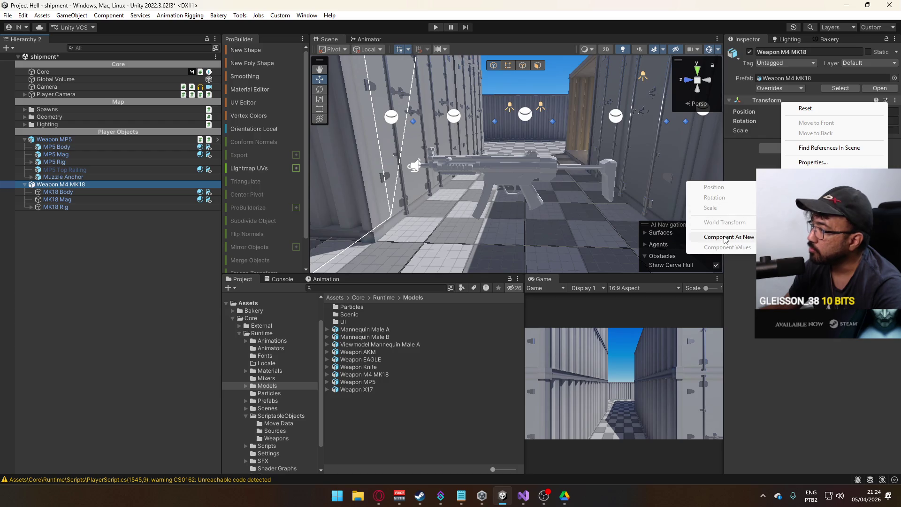
left_click(727, 237)
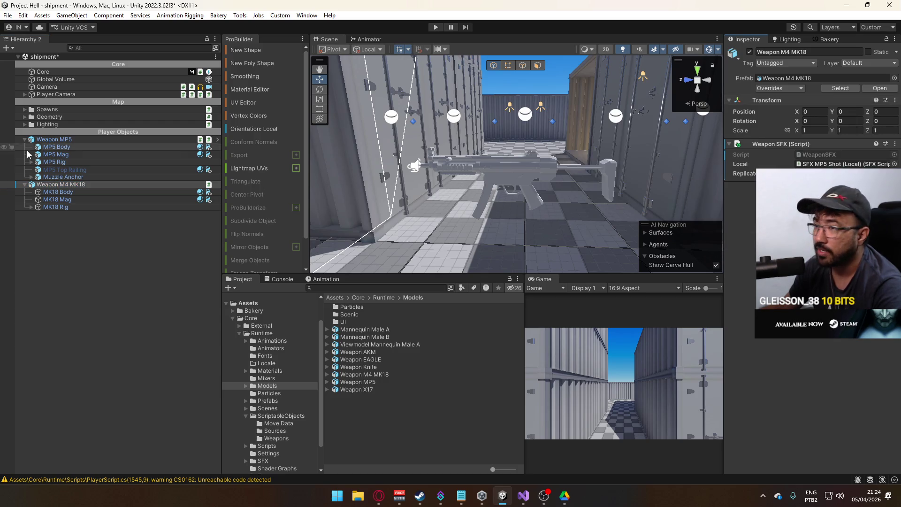
Step: Copy the MP5's Mesh References component, then expand and select MK18 Rig
right_click(210, 140)
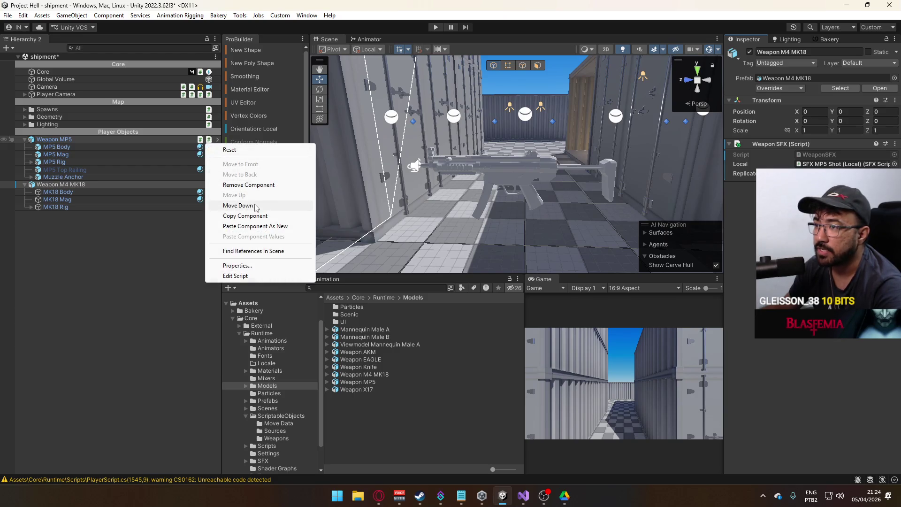
left_click(244, 214)
right_click(791, 145)
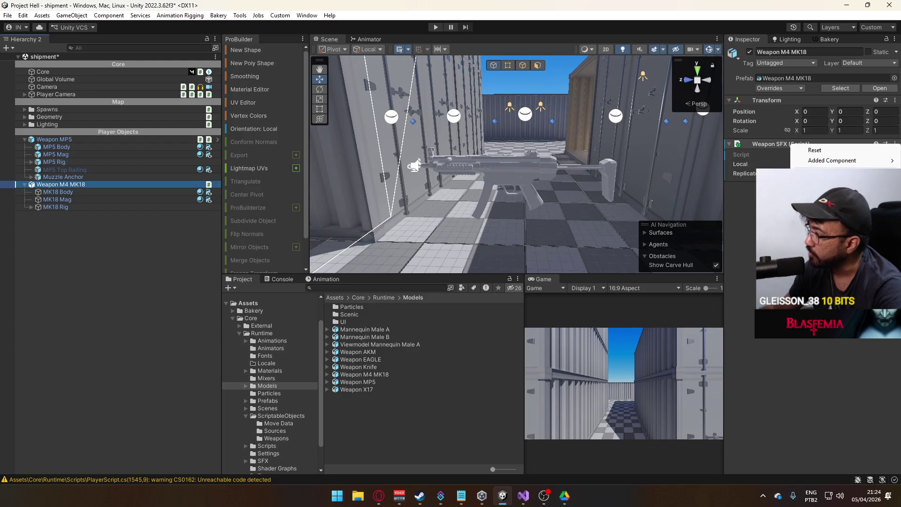
key("Escape")
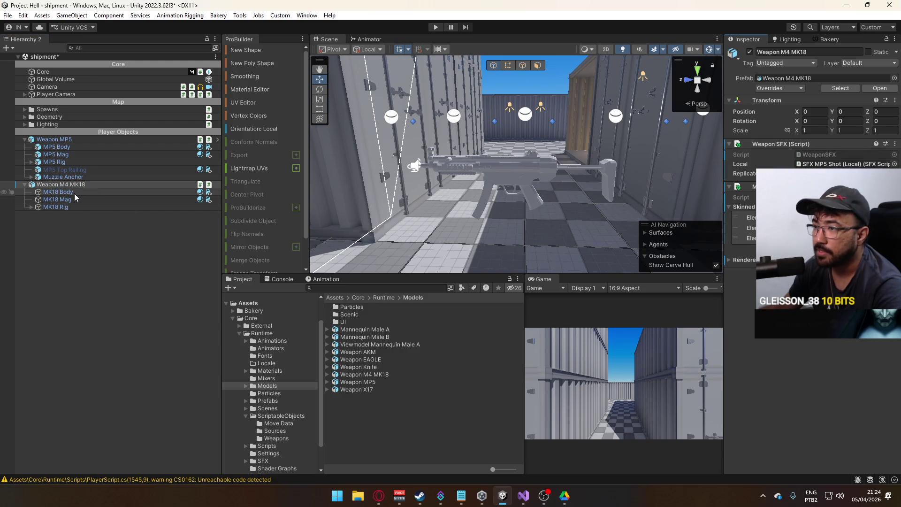
left_click(61, 207)
left_click(31, 207)
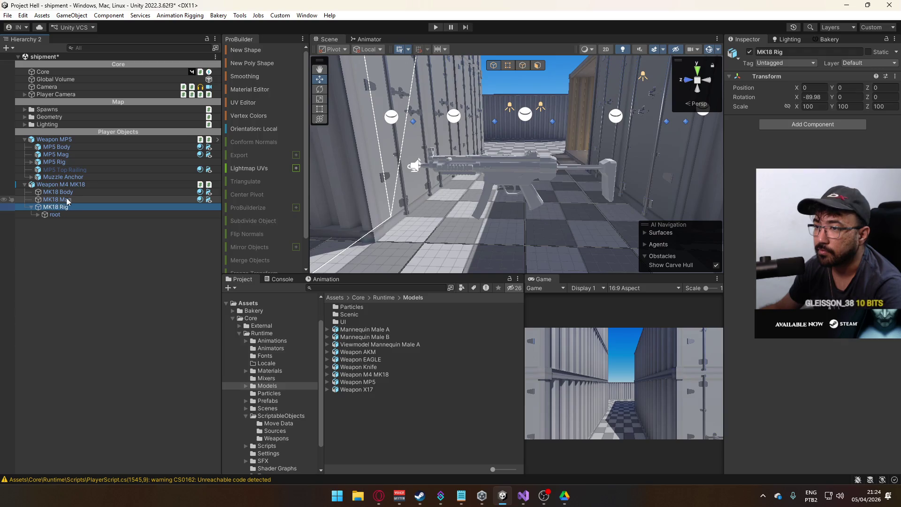
Step: Select MK18 Body and MK18 Mag and give both the Grayscale material
left_click(97, 185)
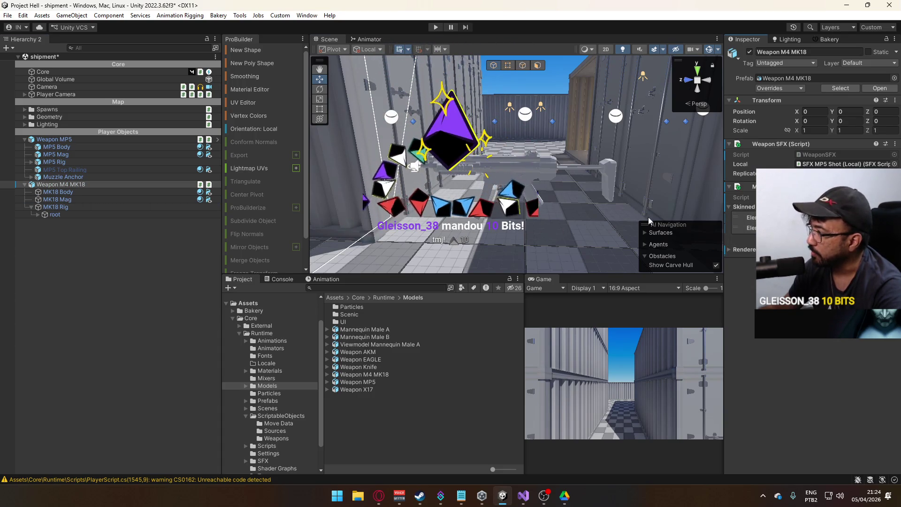
left_click(102, 192)
left_click(117, 184)
left_click(117, 191)
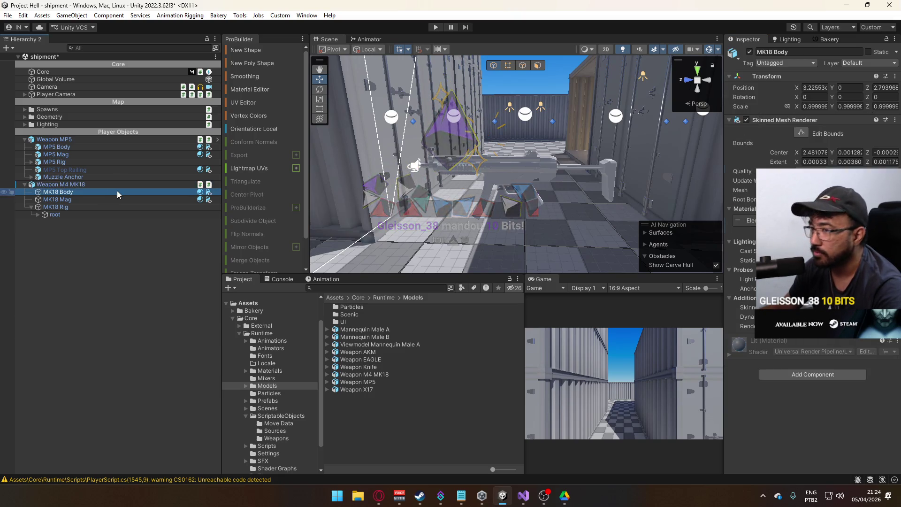
left_click(113, 198, "ctrl")
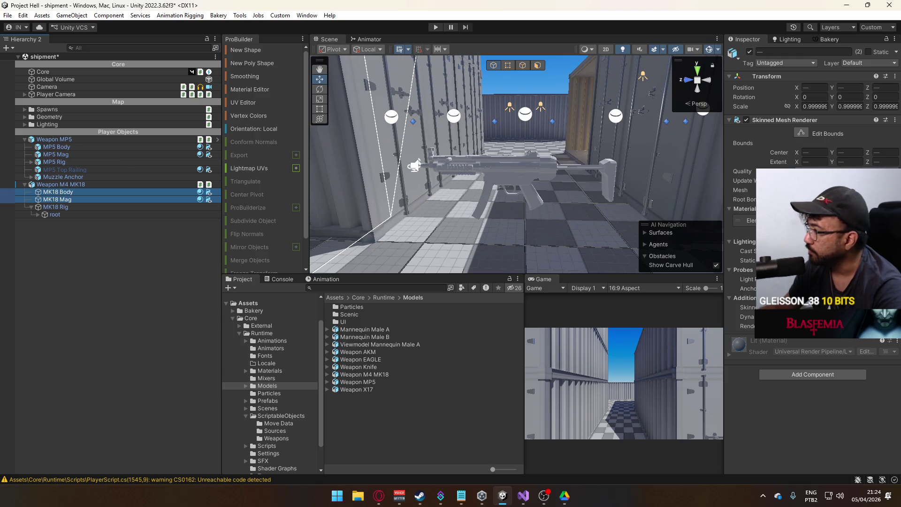
left_click(892, 220)
type("gray")
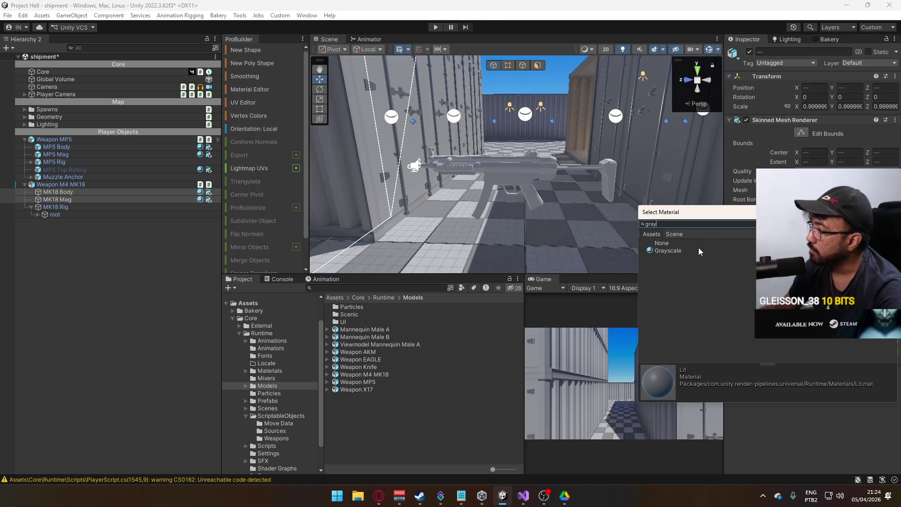
double_click(694, 248)
Step: Frame the weapon and raise Weapon M4 MK18 to Position Y 0.337
left_click_drag(610, 221, 541, 228)
key("f")
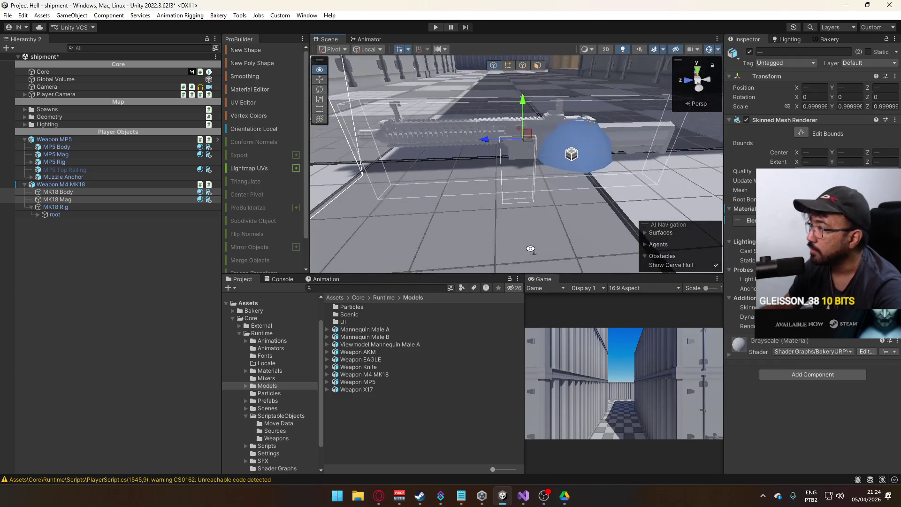
left_click(81, 184)
mouse_move(556, 129)
left_mouse_down()
mouse_move(588, 159)
mouse_move(639, 128)
mouse_move(559, 127)
left_mouse_up()
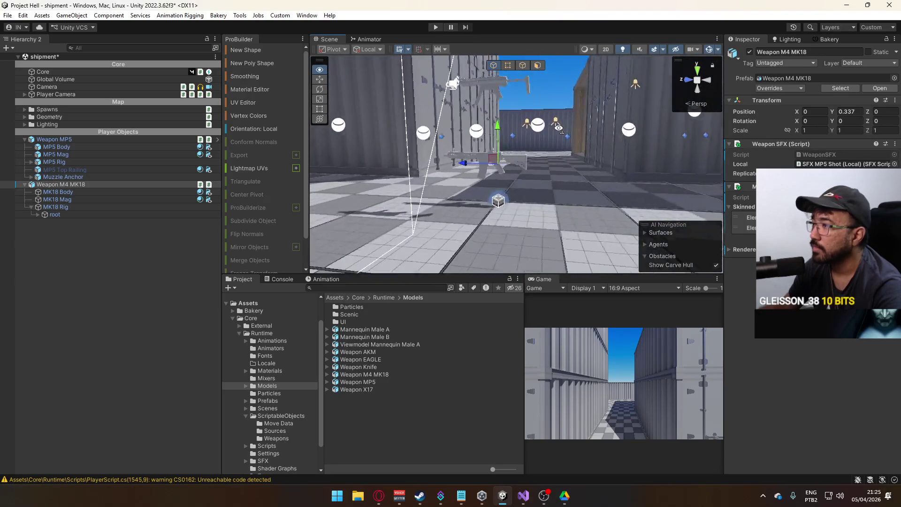
Step: Copy the MP5's Muzzle Anchor and paste it as a child of Weapon M4 MK18
key("f")
left_click(66, 199)
left_click(63, 214)
key("Up")
key("Up")
key("Up")
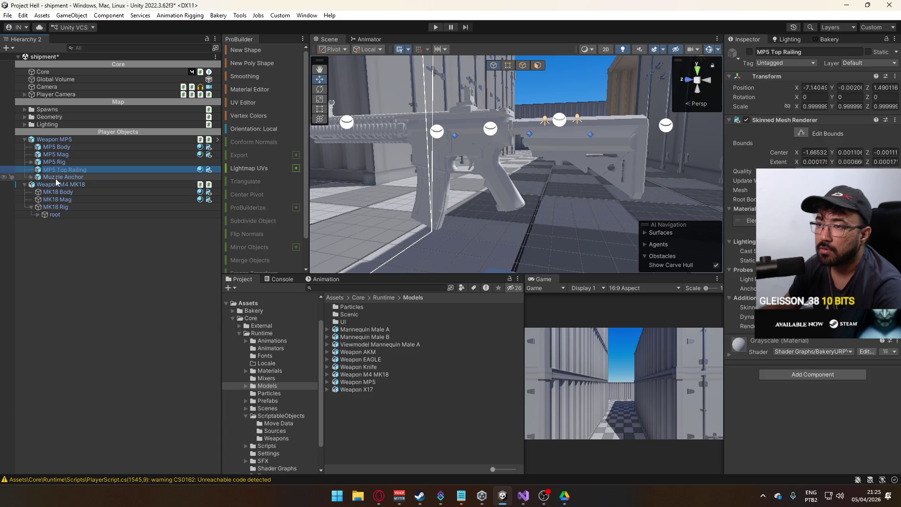
left_click(55, 178)
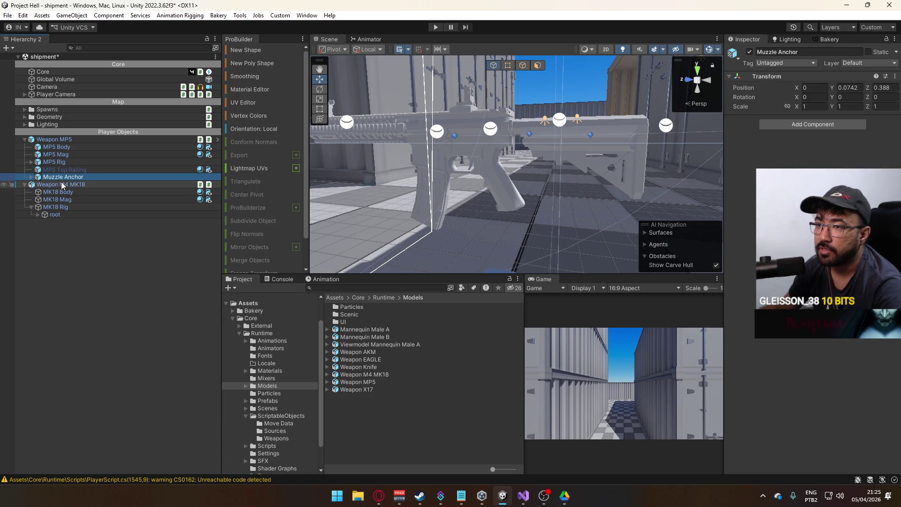
right_click(62, 185)
left_click(81, 137)
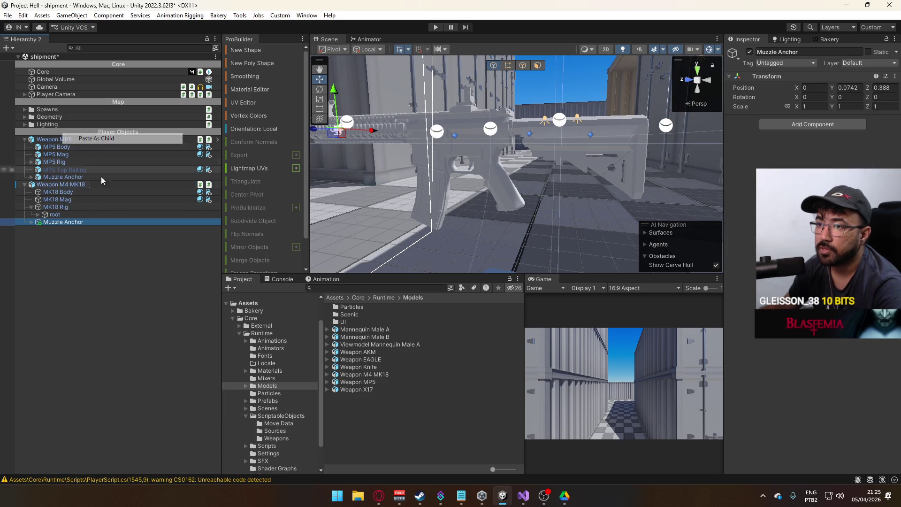
Step: Rename the copied anchor's local shot sound object to SFX M4 Shot (Local)
left_click(24, 176)
key("Up")
key("Up")
key("Up")
left_click(30, 177)
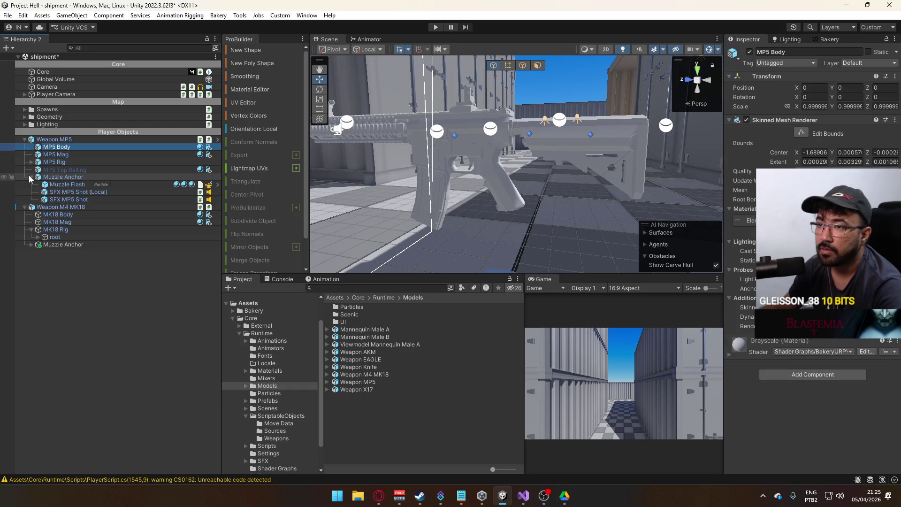
left_click(33, 178)
left_click(31, 222)
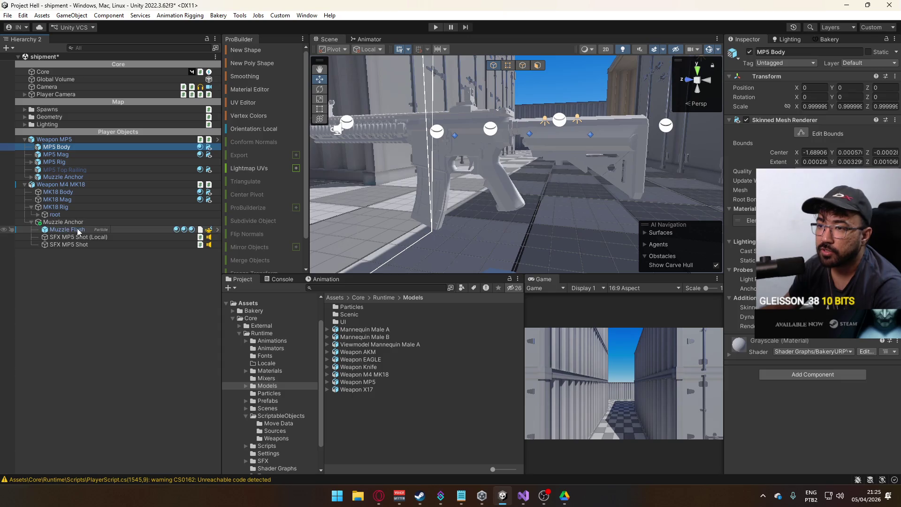
left_click(77, 230)
left_click(78, 238)
key("F2")
double_click(67, 237)
type("M4")
key("Return")
Step: Rename the other copied shot sound object to SFX M4 Shot
left_click(68, 244)
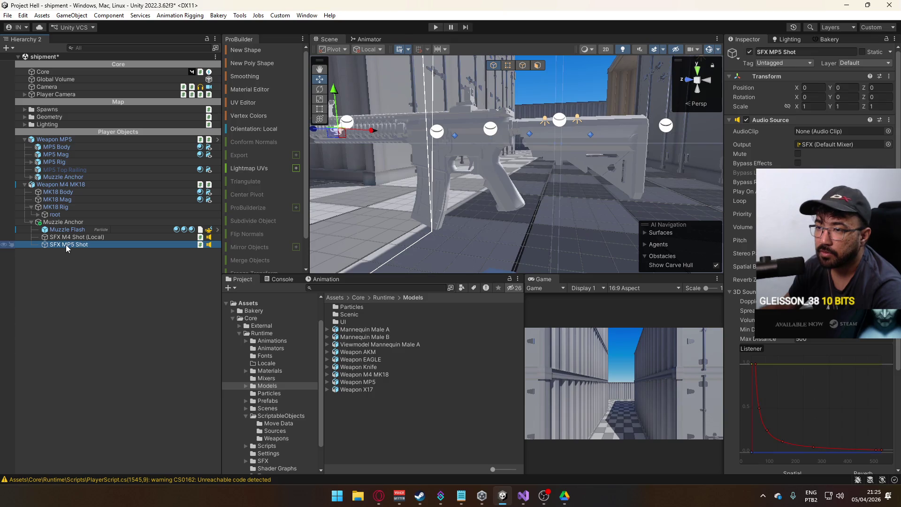
key("F2")
double_click(71, 244)
type("M4")
key("Return")
key("Up")
left_click(75, 244)
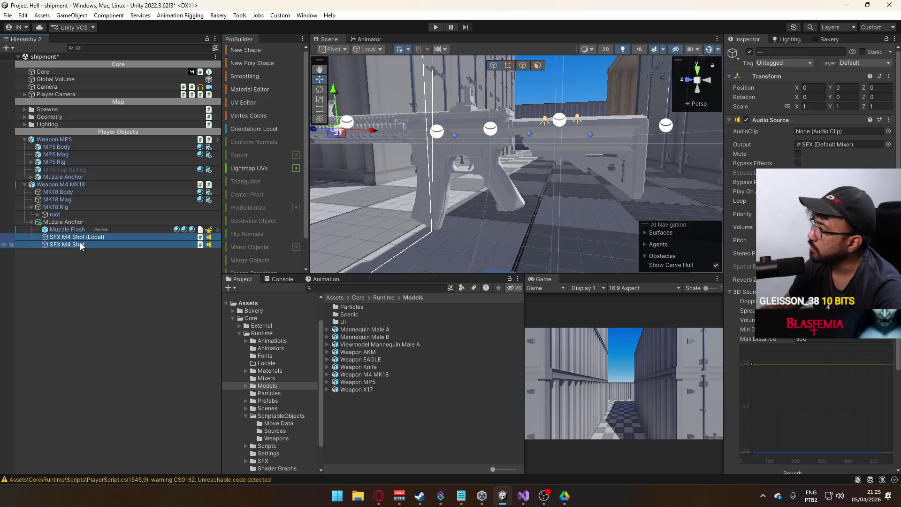
Step: Set SFX M4 Shot's Clips Element 0 to m4_near1 and preview it
scroll(807, 282, "down", 3)
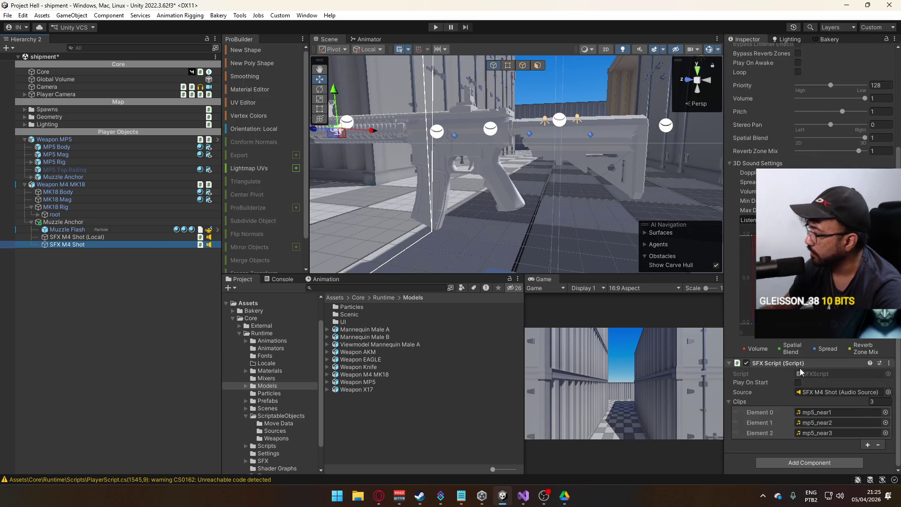
left_click(885, 412)
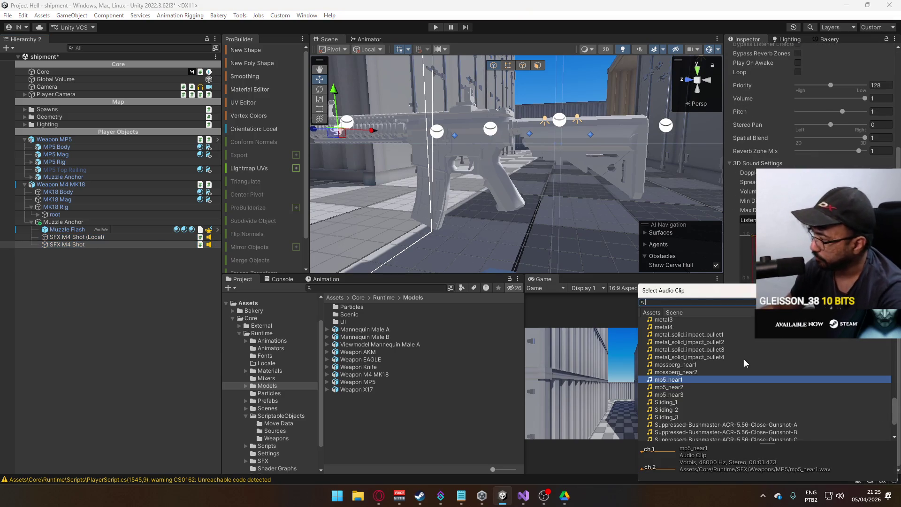
scroll(744, 359, "up", 2)
scroll(735, 403, "up", 2)
scroll(735, 404, "up", 3)
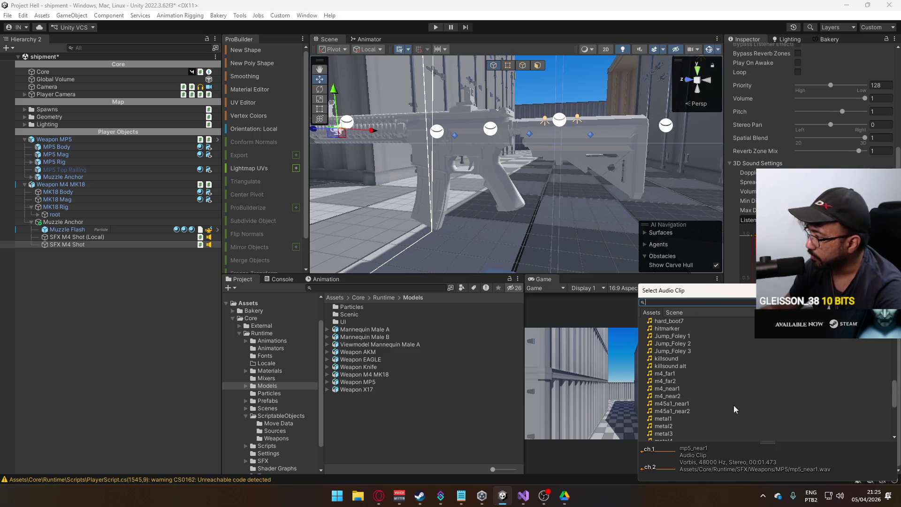
double_click(683, 390)
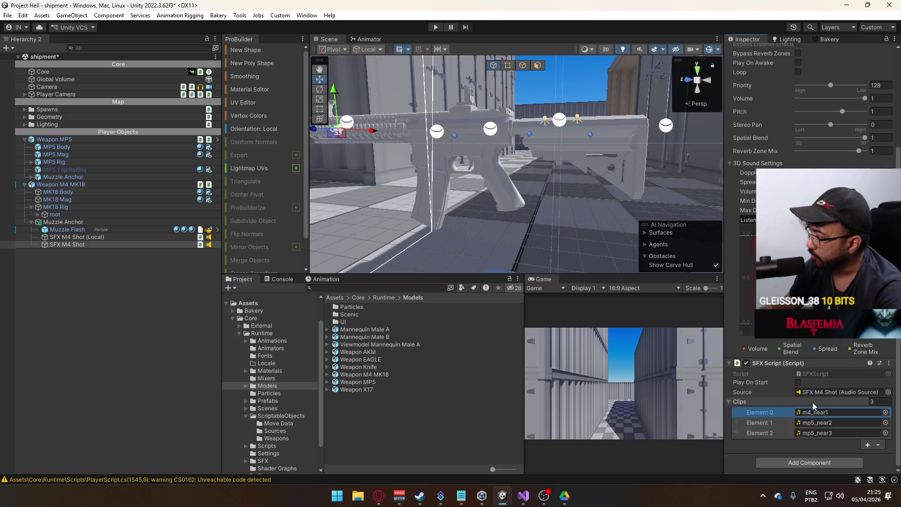
left_click(346, 322)
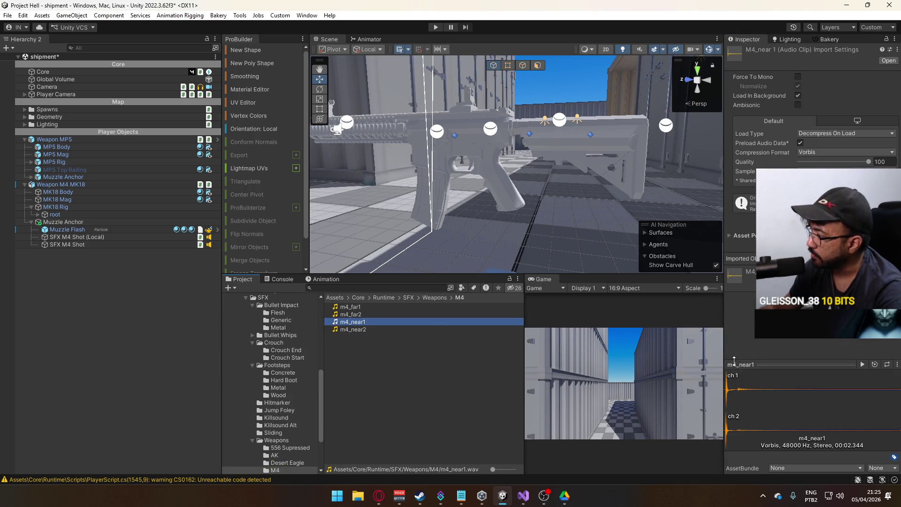
left_click(861, 364)
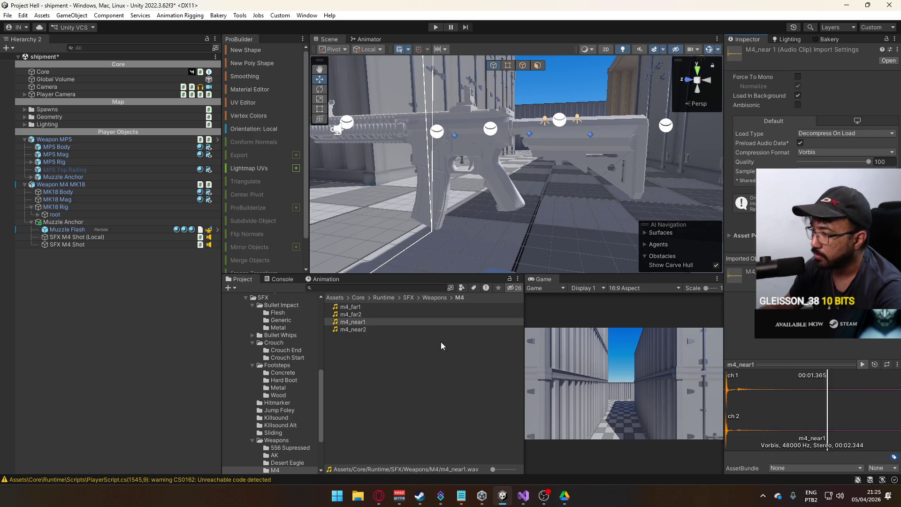
Step: Put m4_near2 in Element 1 and remove the third clip from both shot sounds
left_click(89, 237)
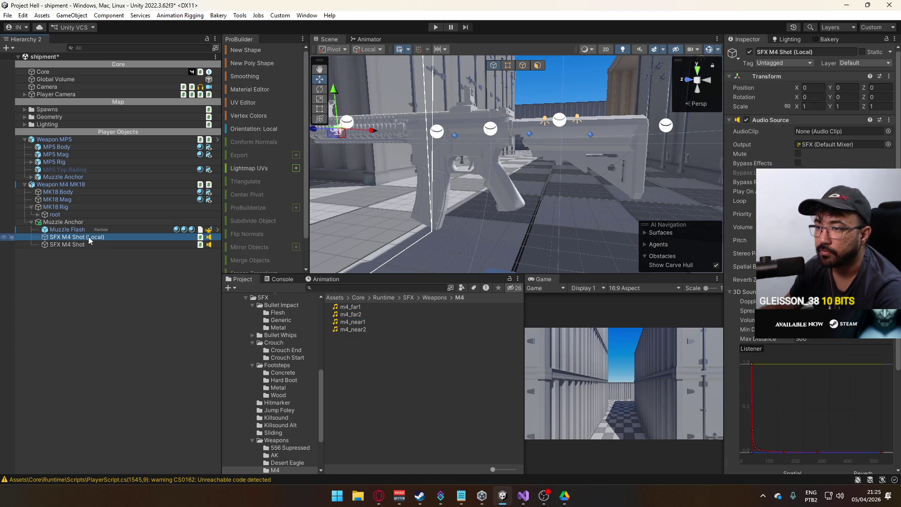
left_click(94, 242)
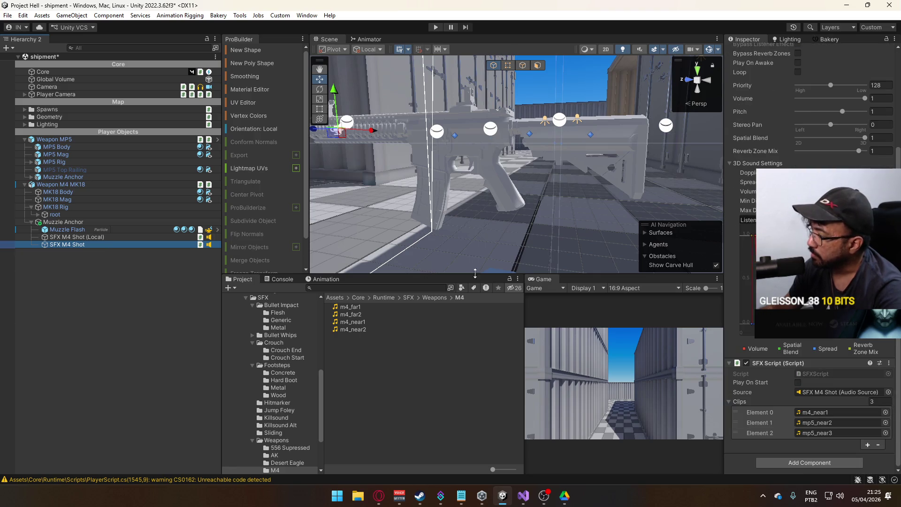
mouse_move(371, 328)
left_mouse_down()
mouse_move(657, 371)
mouse_move(826, 413)
mouse_move(824, 422)
left_mouse_up()
left_click(763, 434)
left_click(877, 445)
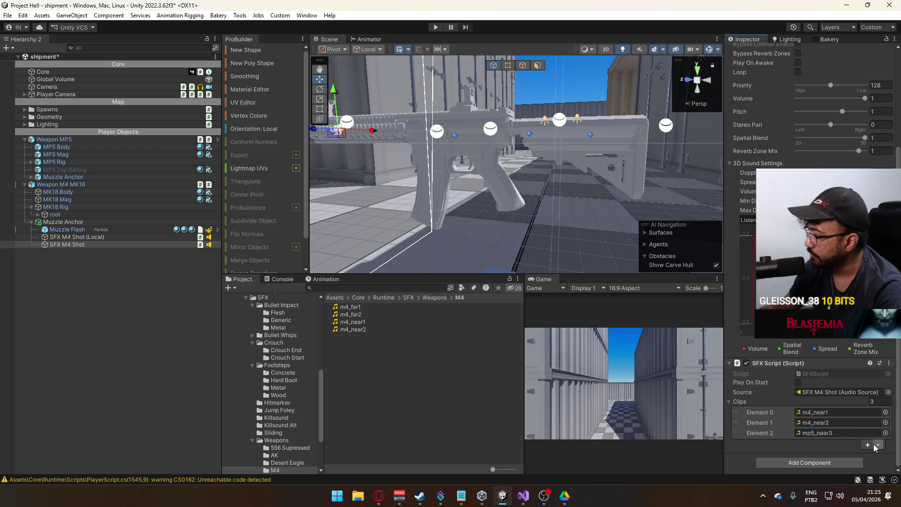
left_click(93, 237)
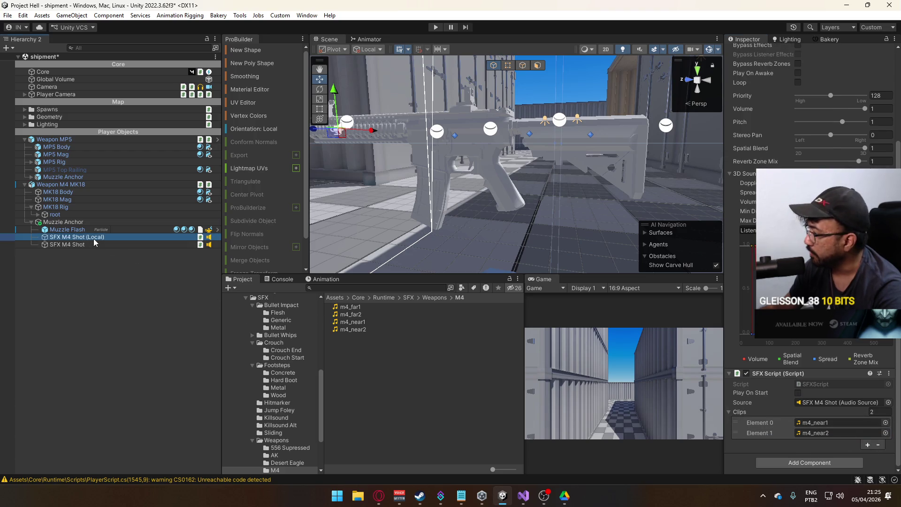
left_click(775, 444)
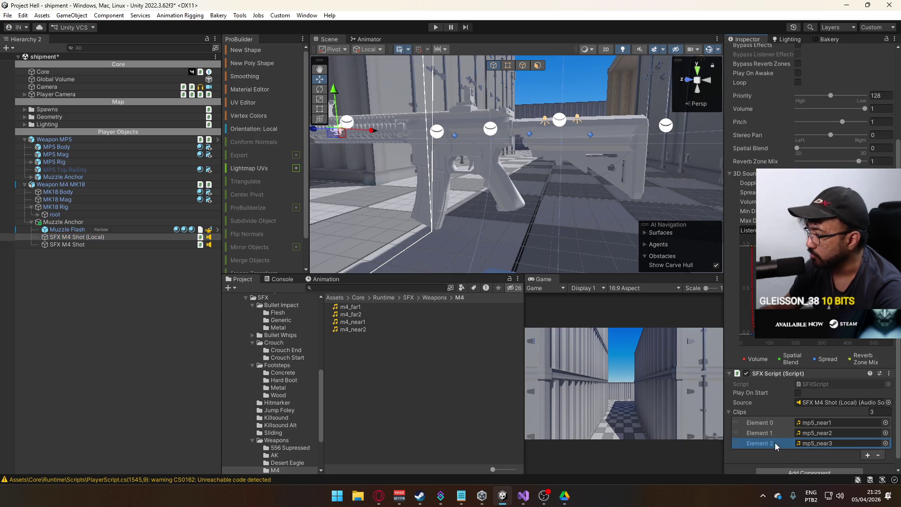
left_click(878, 454)
Step: Copy SFX M4 Shot's Clips list and paste it onto SFX M4 Shot (Local)
left_click(70, 244)
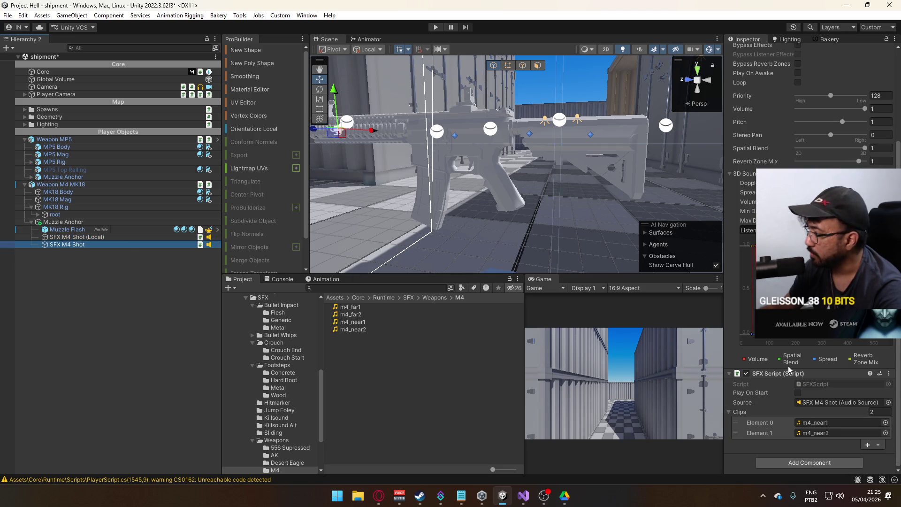
right_click(755, 413)
left_click(788, 428)
left_click(75, 237)
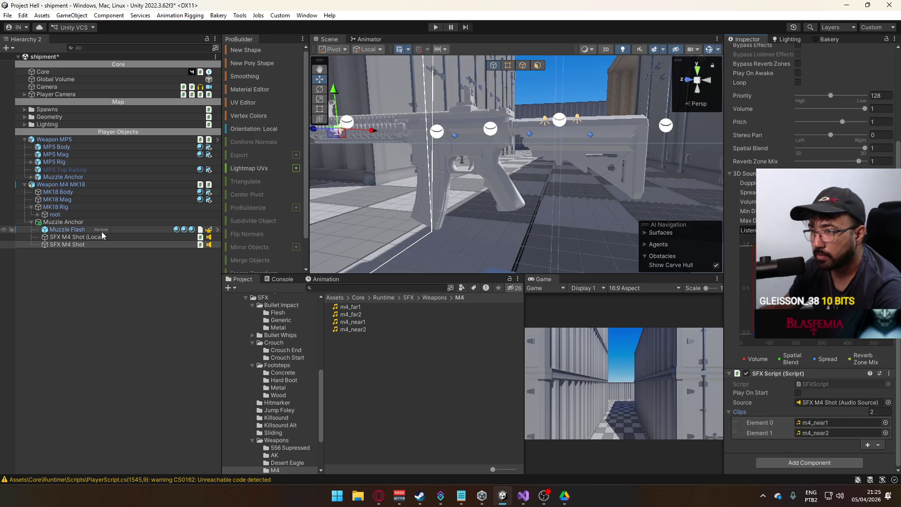
right_click(753, 413)
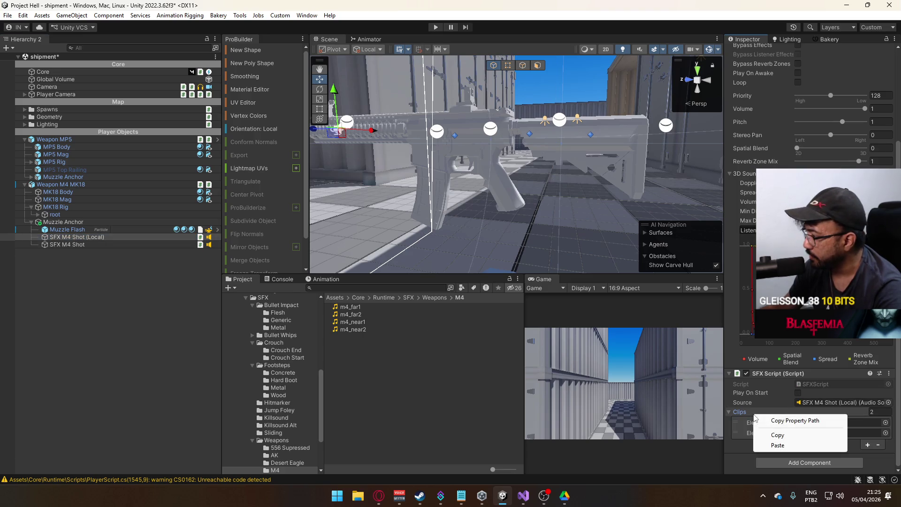
left_click(790, 446)
left_click(93, 238)
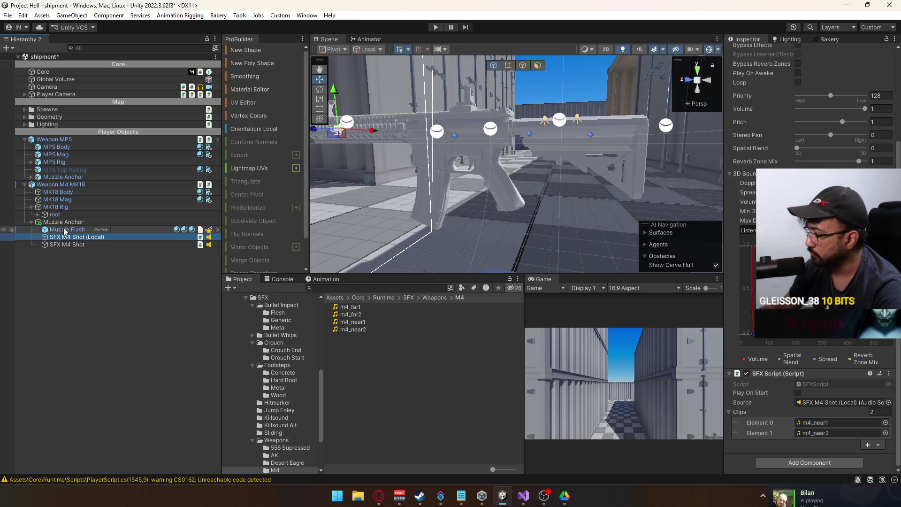
Step: Assign SFX M4 Shot (Local) to Weapon M4 MK18's WeaponSFX Local slot
left_click(73, 244)
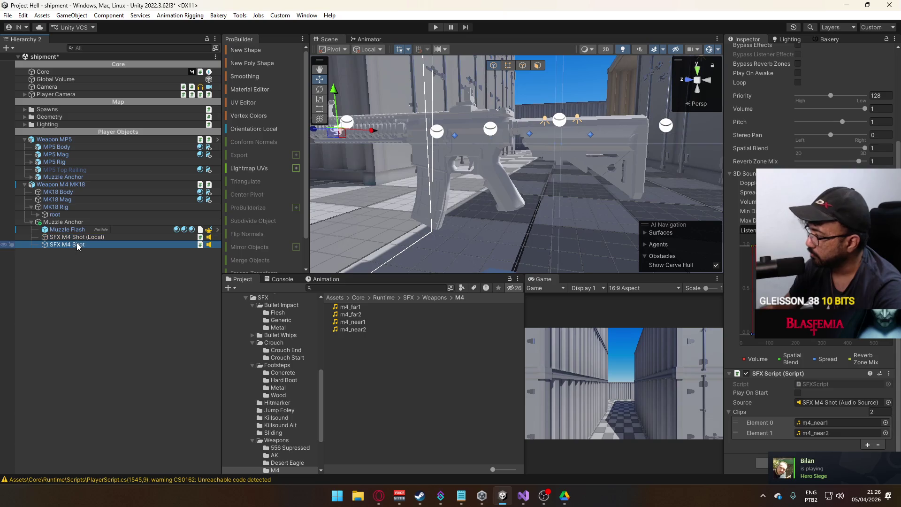
left_click(71, 221)
left_click(66, 185)
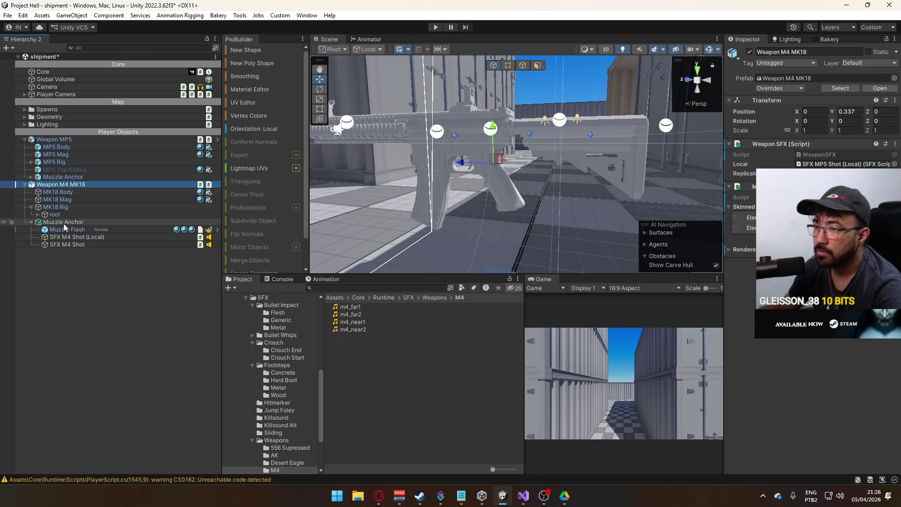
left_click_drag(84, 238, 798, 156)
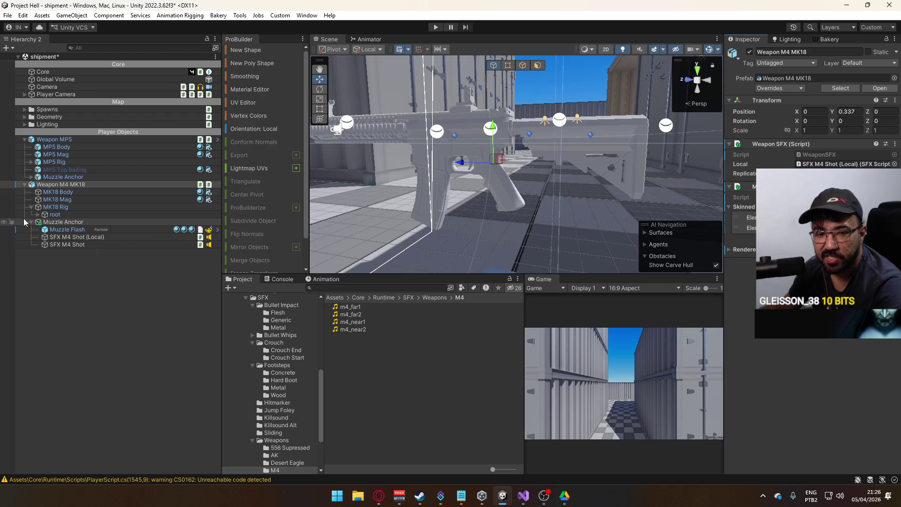
left_click(85, 238)
key("Down")
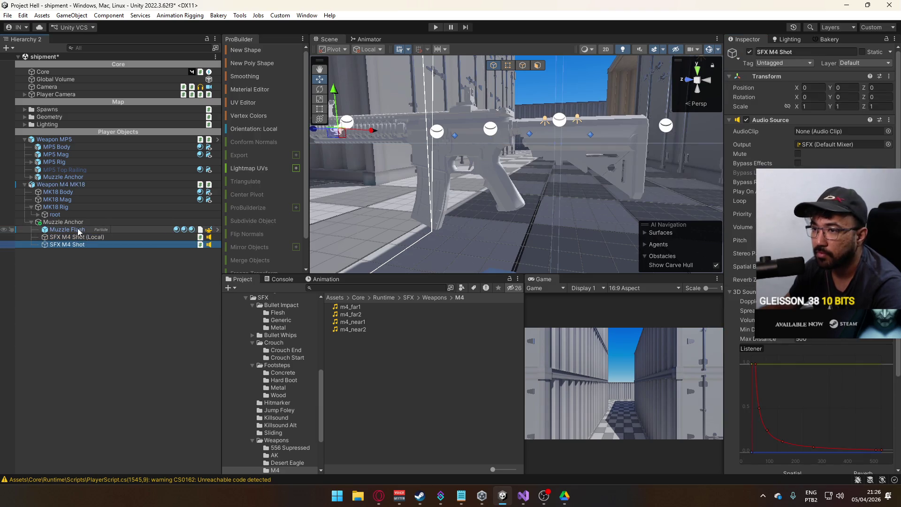
left_click(70, 222)
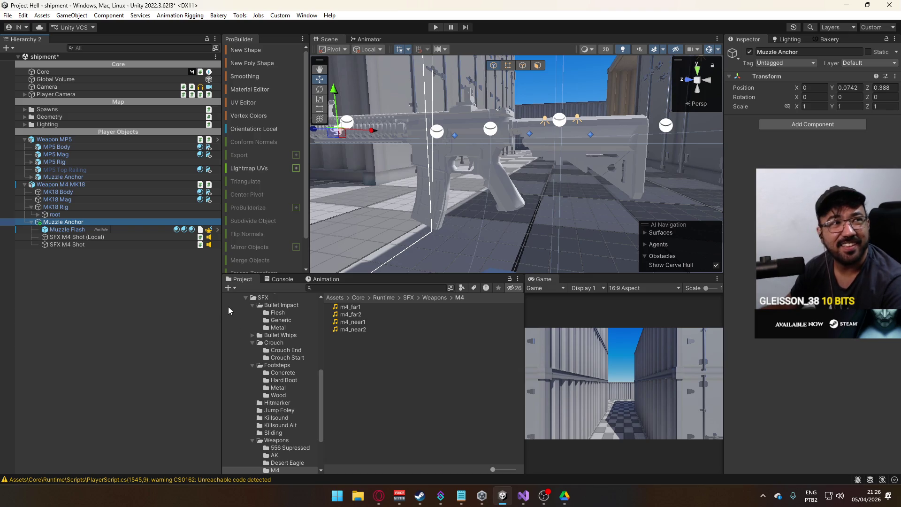
left_click(66, 185)
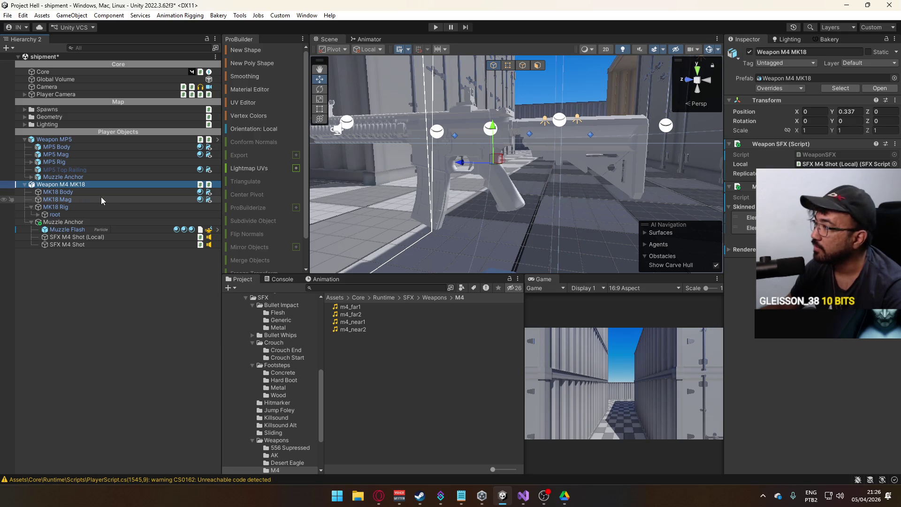
Step: Drag Weapon M4 MK18 into the Prefabs folder to create its prefab
left_click_drag(101, 196, 784, 142)
mouse_move(297, 398)
left_mouse_down()
mouse_move(272, 301)
mouse_move(279, 365)
left_mouse_up()
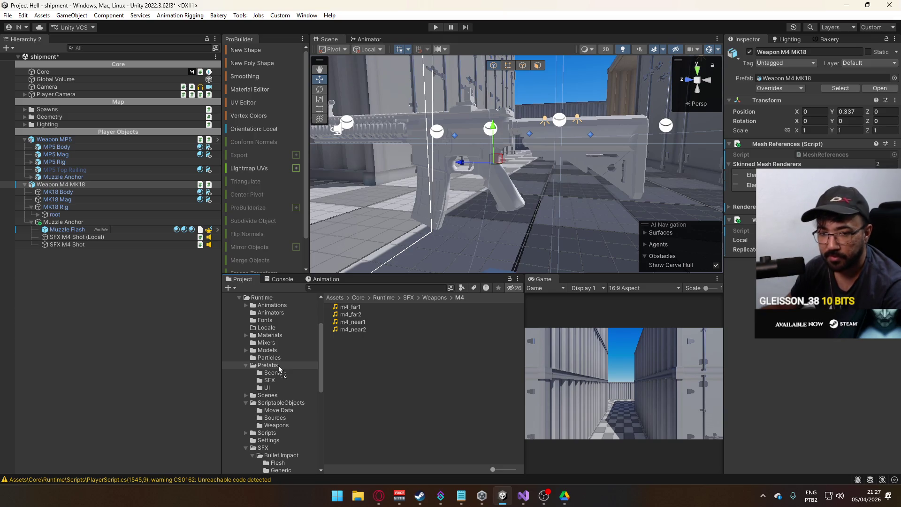
left_click_drag(278, 365, 275, 366)
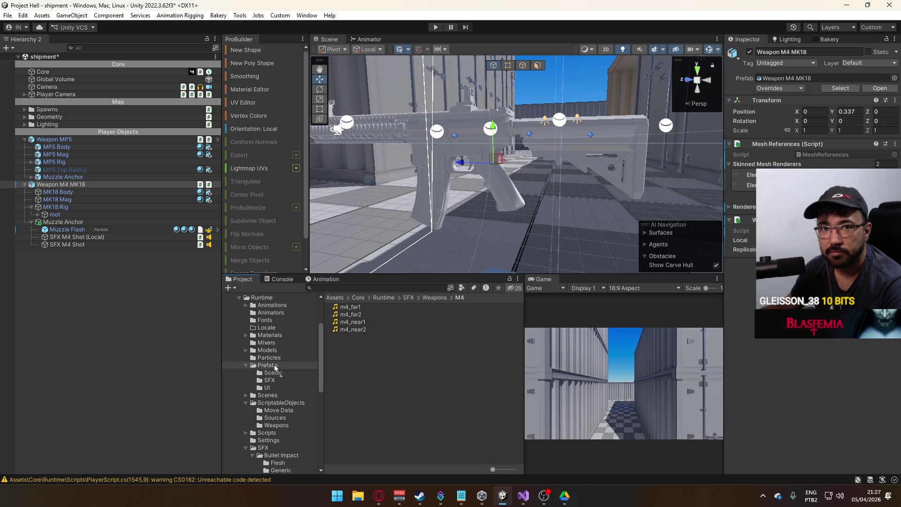
mouse_move(275, 367)
left_mouse_down()
mouse_move(275, 356)
mouse_move(246, 356)
mouse_move(265, 366)
left_mouse_up()
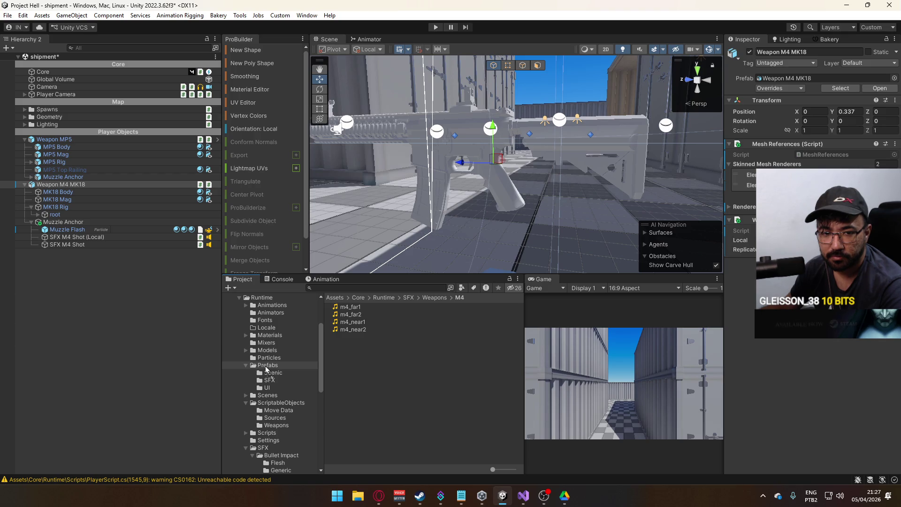
left_click_drag(266, 365, 273, 351)
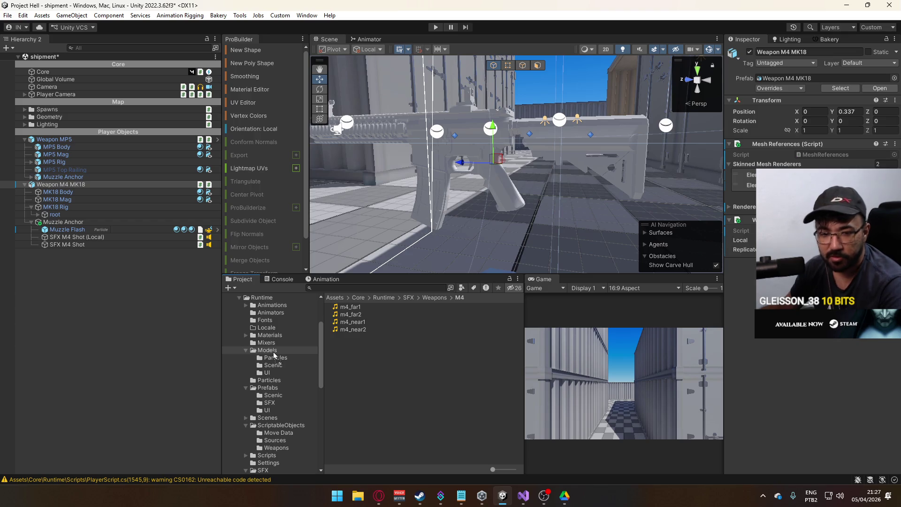
mouse_move(273, 351)
left_mouse_down()
mouse_move(292, 353)
mouse_move(272, 388)
left_mouse_up()
left_click(404, 444)
left_click(387, 412)
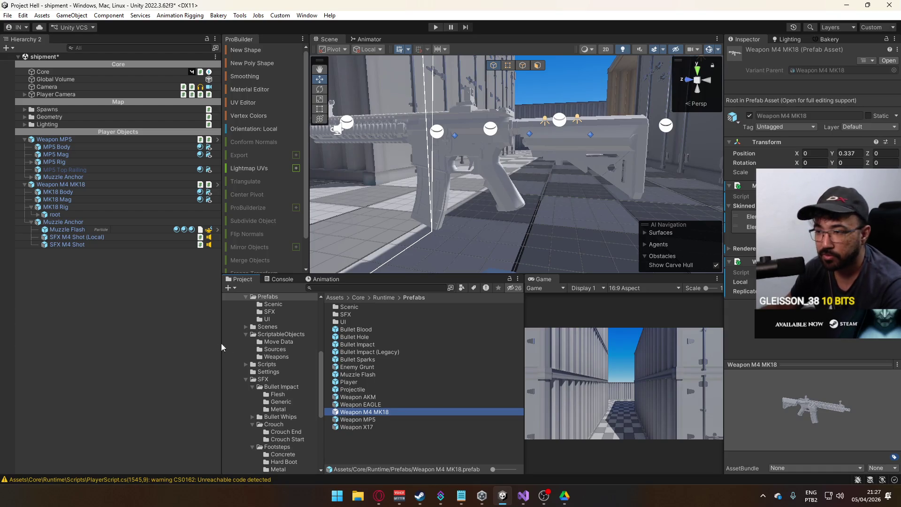
Step: Collapse the project folders, select the Weapon M4 MK18 prefab and rotate its preview
scroll(272, 338, "up", 2)
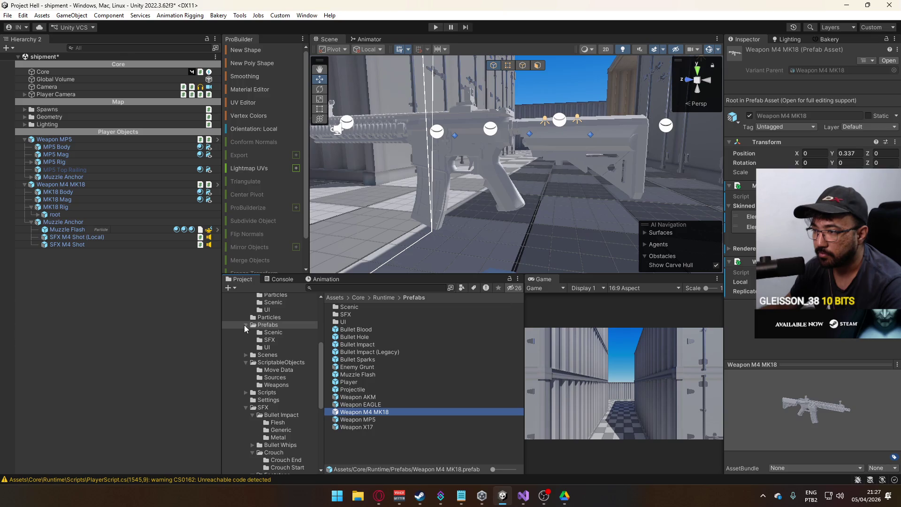
left_click(245, 325)
scroll(255, 358, "up", 3)
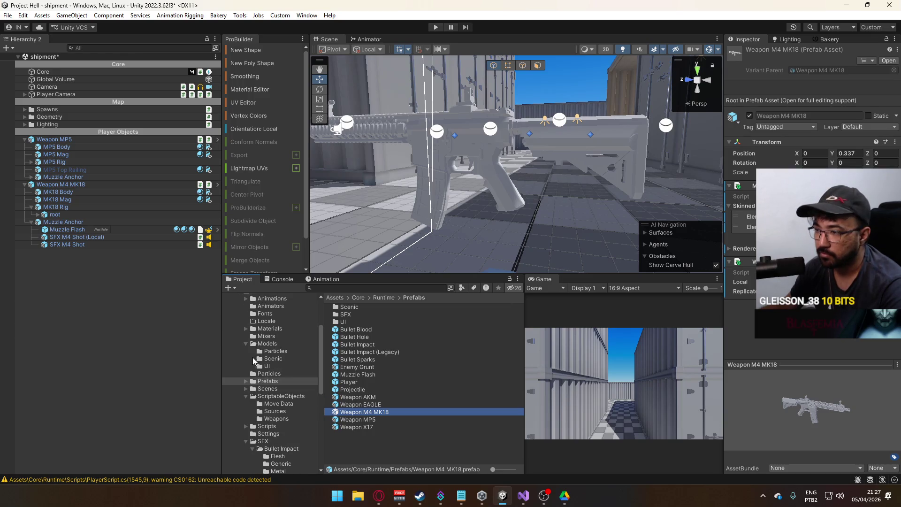
left_click(245, 373)
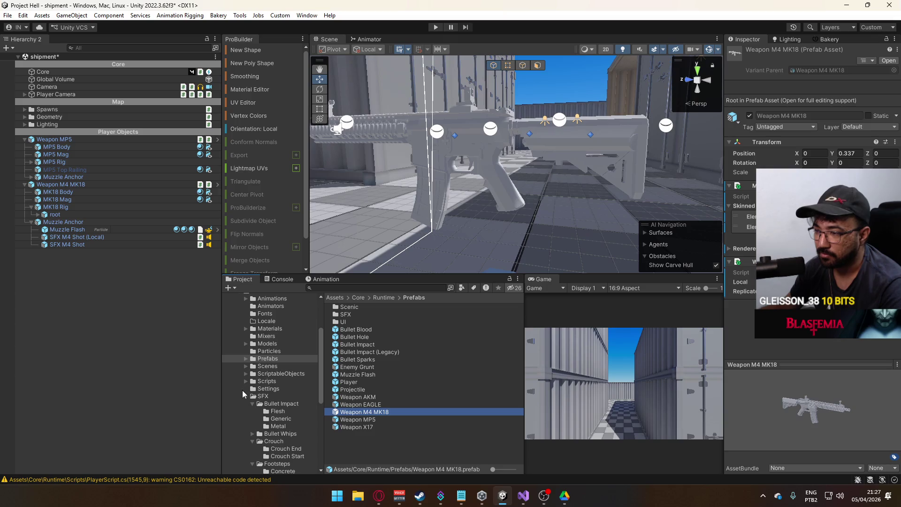
left_click(246, 395)
left_click(407, 447)
left_click(390, 418)
left_click(393, 412)
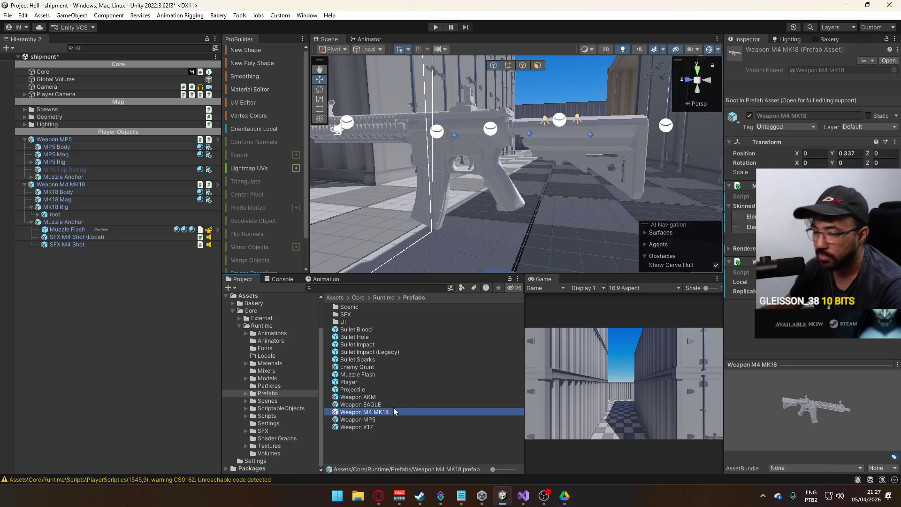
mouse_move(761, 398)
left_mouse_down()
mouse_move(805, 404)
mouse_move(743, 404)
left_mouse_up()
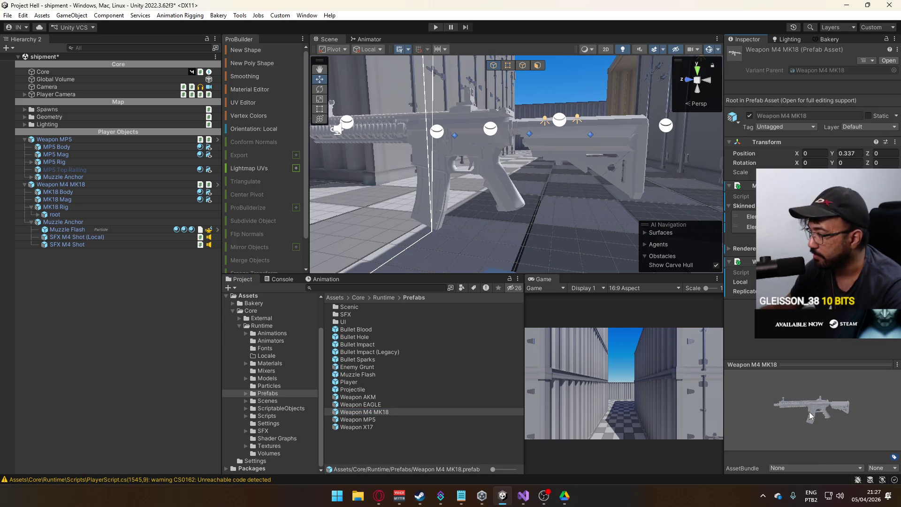
left_click_drag(809, 412, 851, 403)
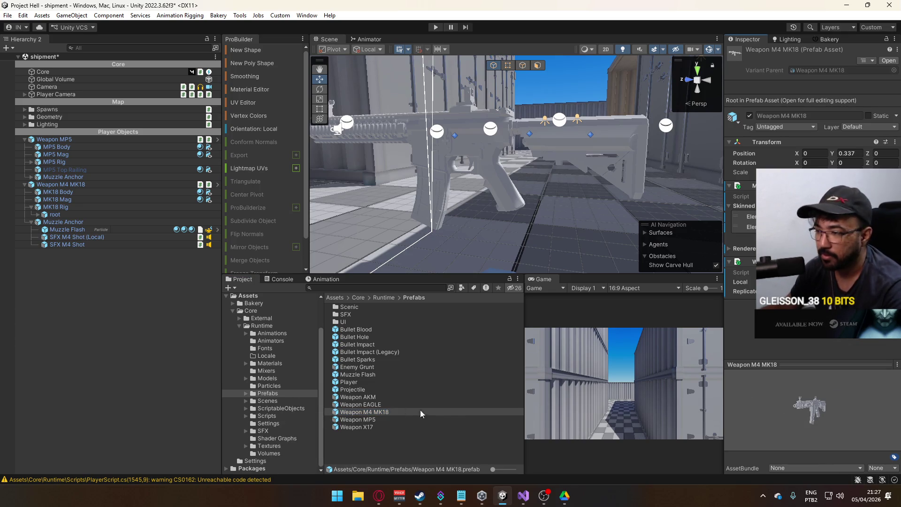
left_click(30, 222)
Step: Add a Weapon AKM instance and paste its Hand Anchor under Weapon M4 MK18
left_click(31, 206)
left_click(55, 235)
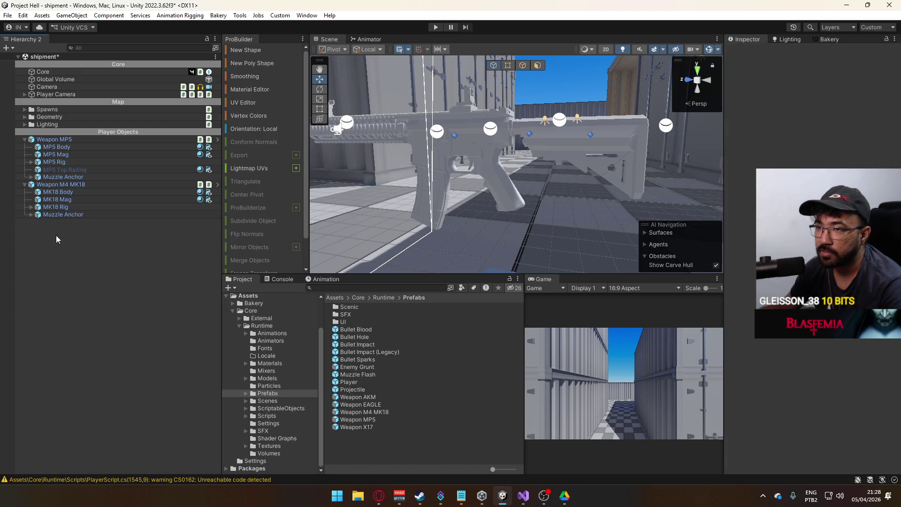
left_click(93, 215)
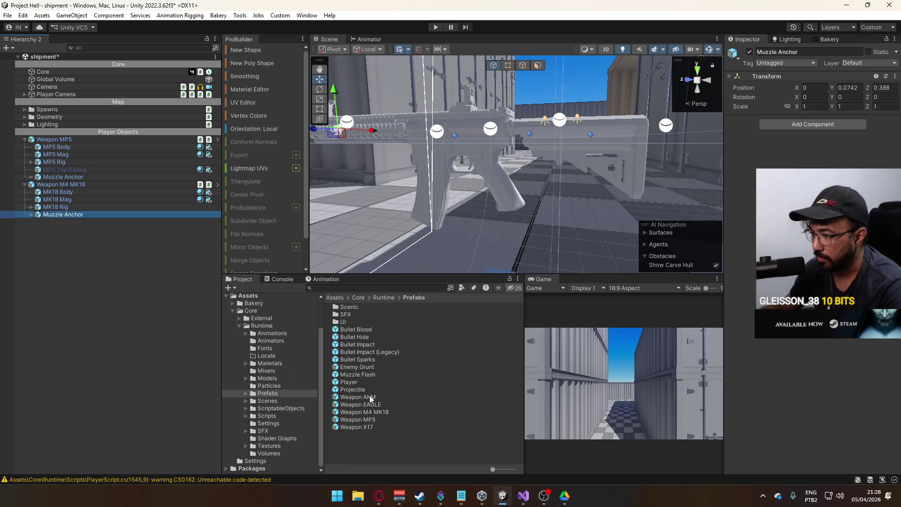
mouse_move(374, 398)
left_mouse_down()
mouse_move(175, 330)
mouse_move(30, 227)
left_mouse_up()
left_click(24, 222)
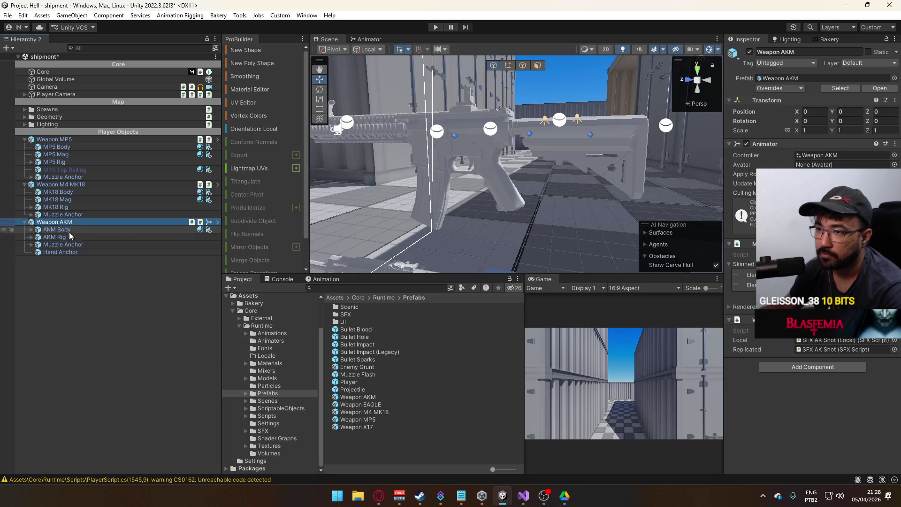
left_click(73, 253)
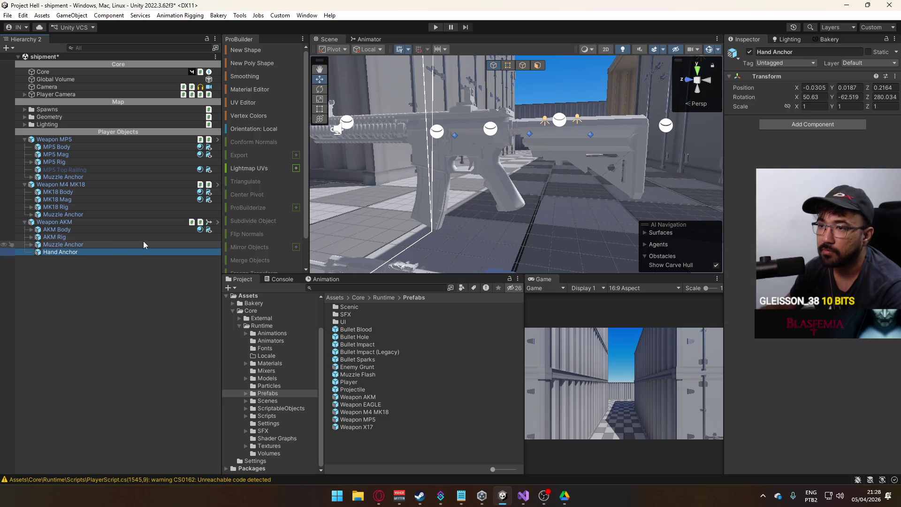
right_click(66, 184)
left_click(126, 139)
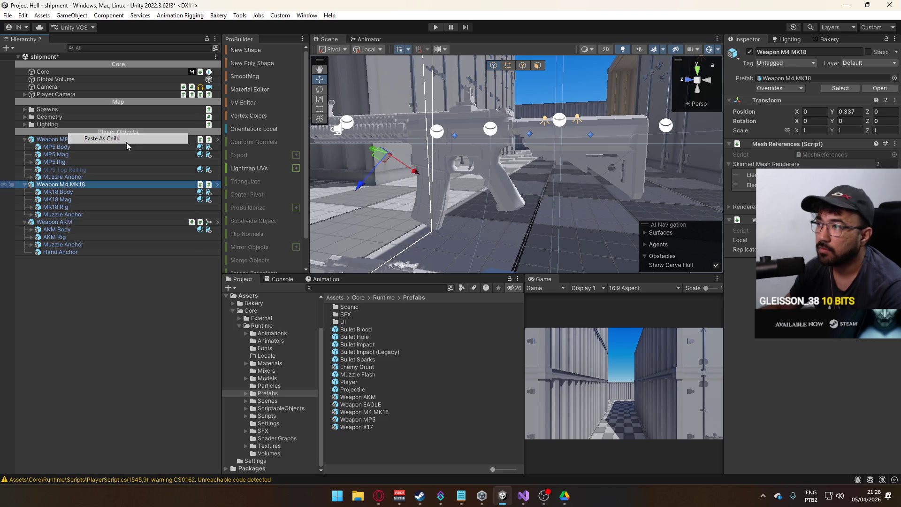
Step: Nudge the pasted Hand Anchor in global handles and apply it to the M4 MK18 prefab
left_click(127, 142)
key("f")
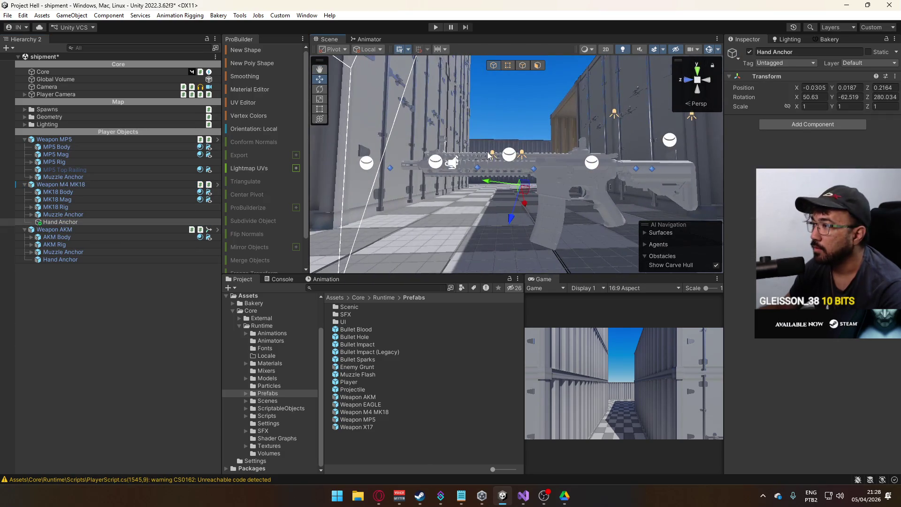
left_click(369, 49)
left_click(376, 68)
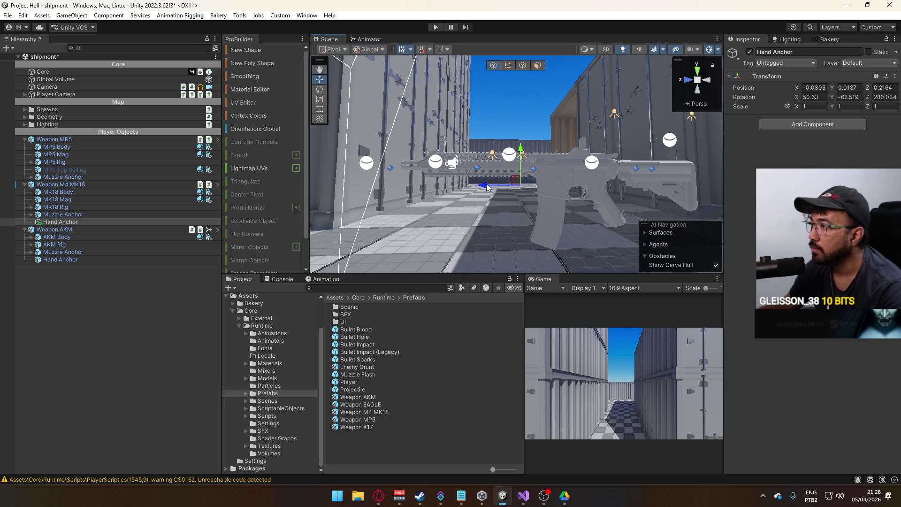
left_click_drag(484, 186, 474, 187)
left_click(61, 184)
left_click(794, 88)
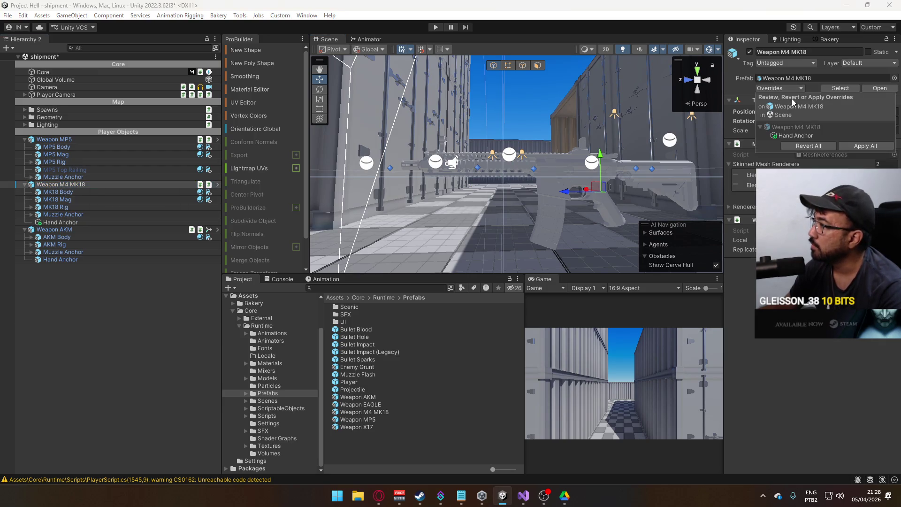
left_click(791, 135)
left_click(734, 137)
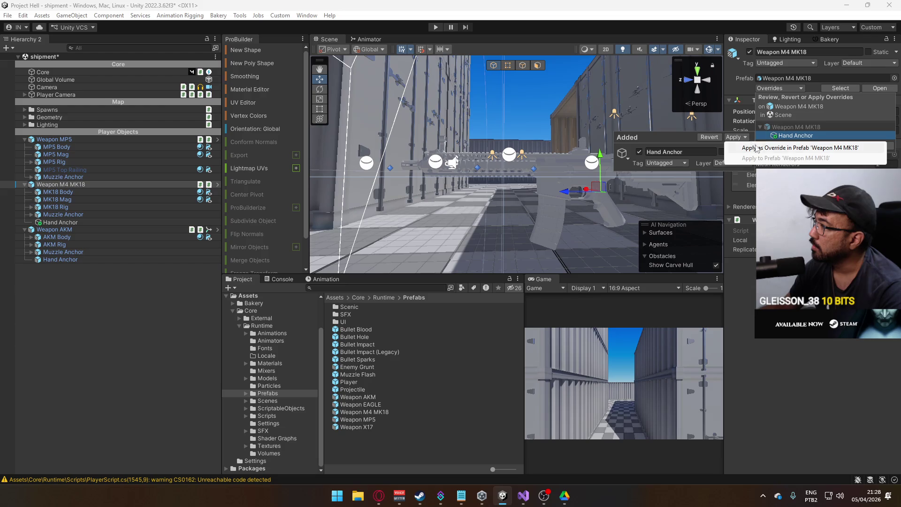
left_click(793, 148)
Step: Delete the Weapon AKM and Weapon M4 MK18 instances from the scene
left_click(54, 230)
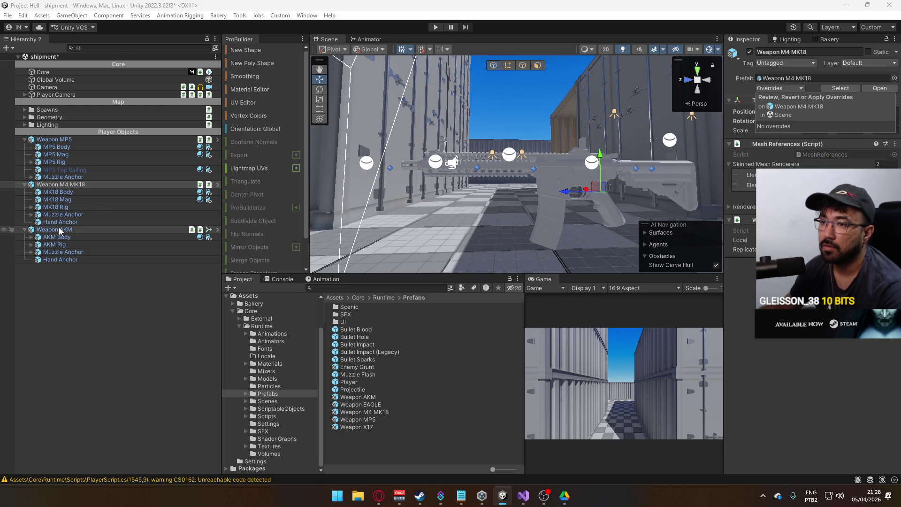
key("Delete")
left_click(61, 185)
key("Delete")
left_click(70, 140)
key("Delete")
left_click(281, 409)
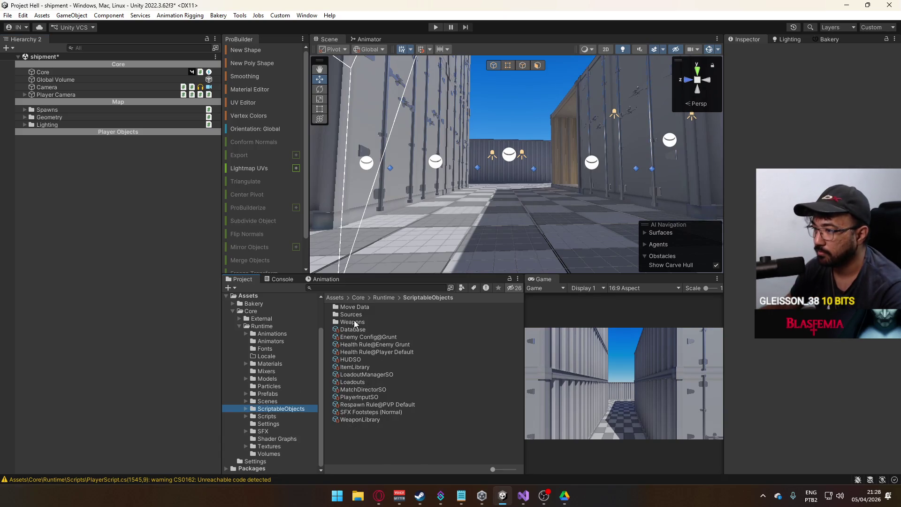
Step: Inspect the Weapon M4 MK18 data asset's prefab and recoil pattern references
double_click(355, 323)
left_click(364, 367)
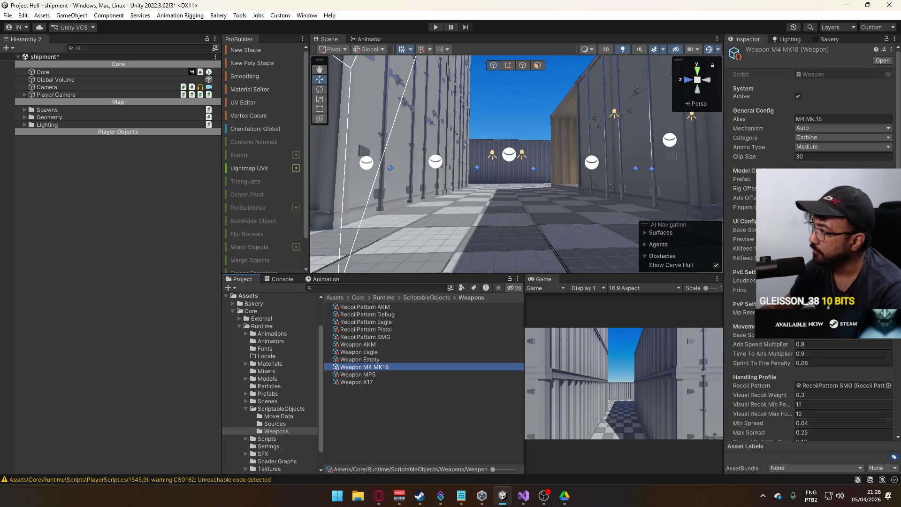
left_click(826, 179)
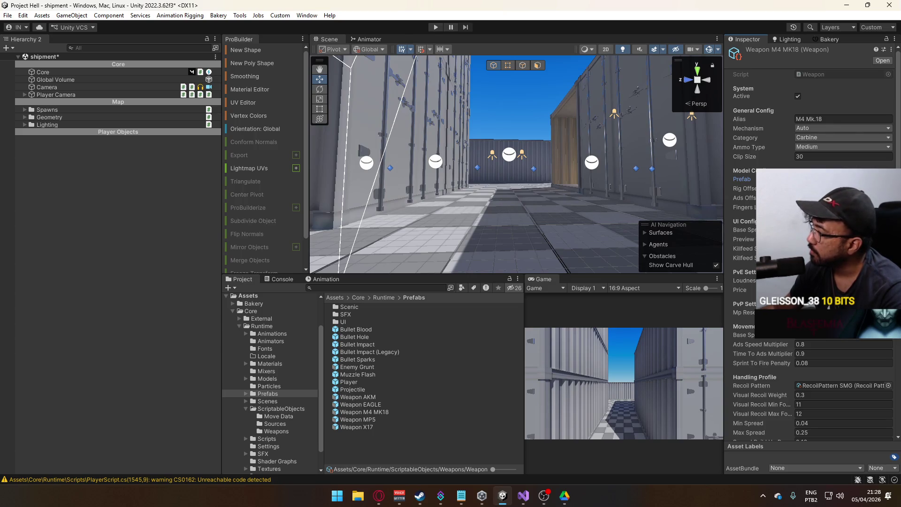
scroll(810, 242, "down", 5)
left_click(841, 232)
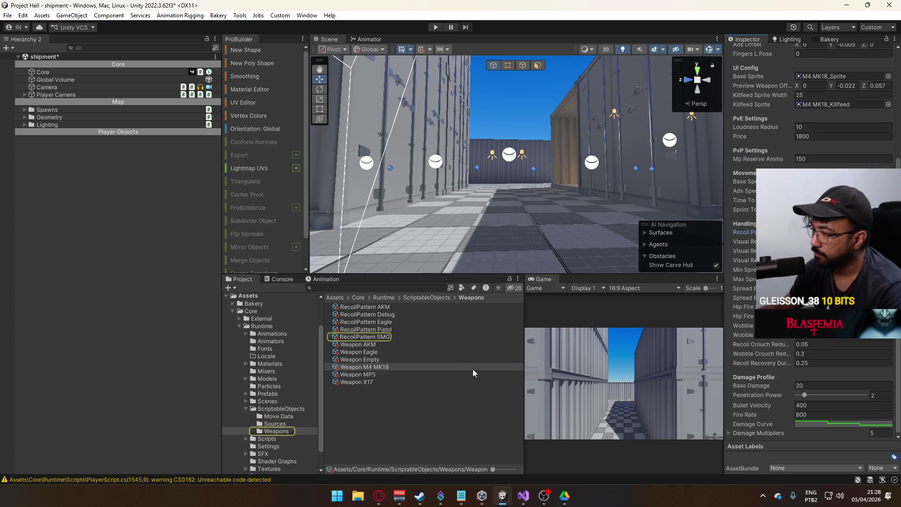
Step: Duplicate RecoilPattern SMG as RecoilPattern M4 MK18 and save the scene
left_click(378, 337)
key("ctrl+d")
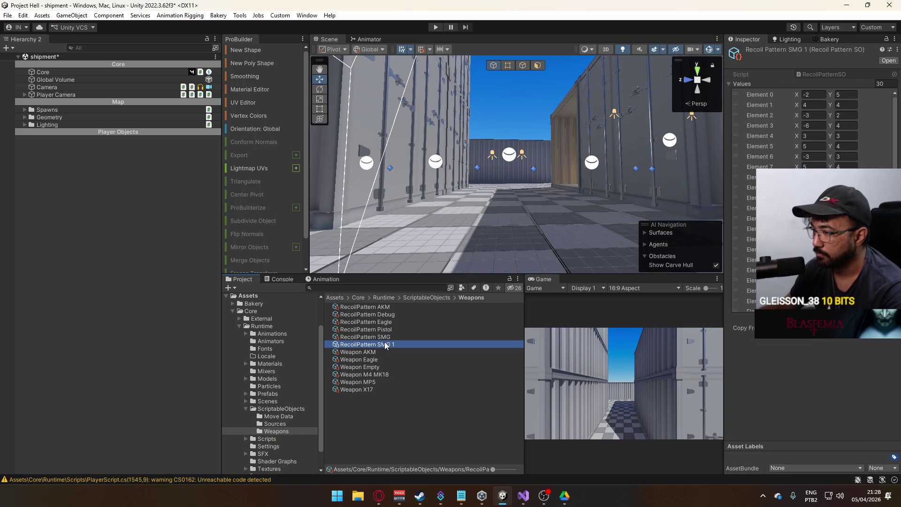
left_click_drag(381, 345, 402, 346)
type("M")
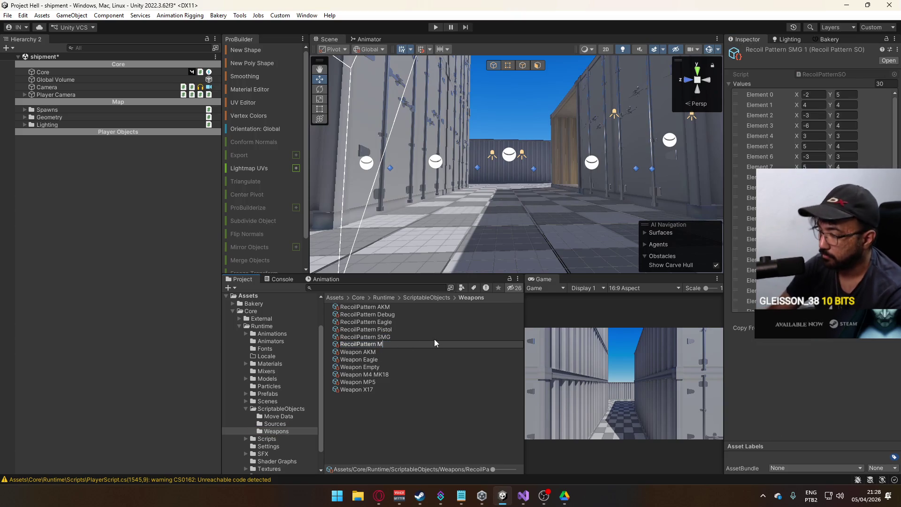
type("4 MK18")
key("Return")
key("ctrl+s")
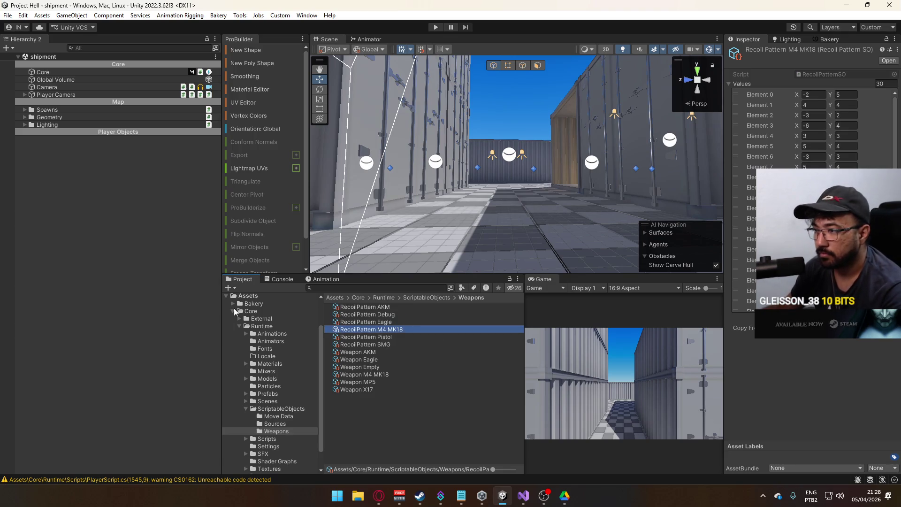
left_click(267, 401)
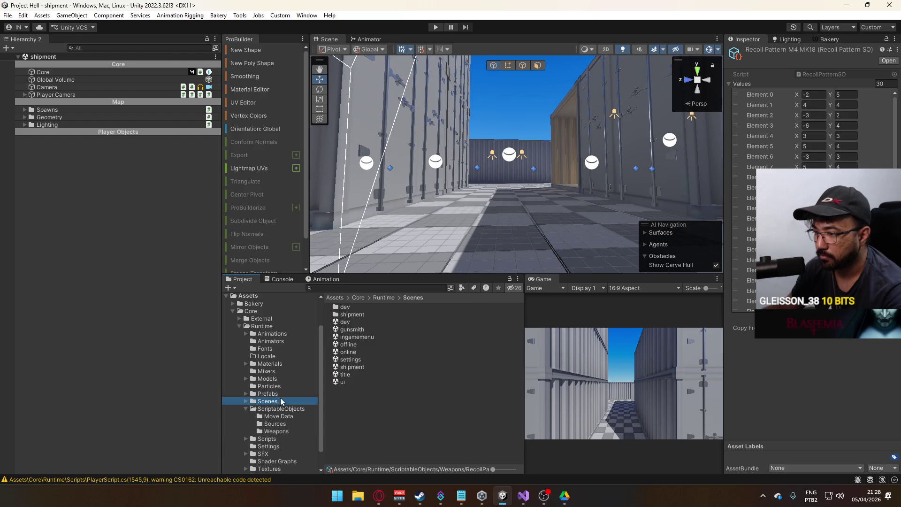
Step: Open the gunsmith scene and add Weapon M4 MK18 as Element 5 of WeaponLibrary's Weapons
double_click(363, 330)
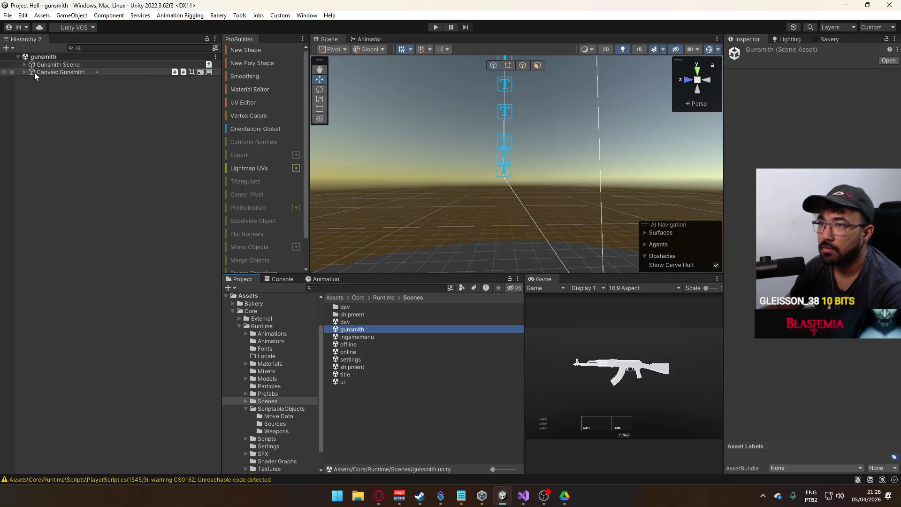
left_click(289, 409)
left_click(374, 321)
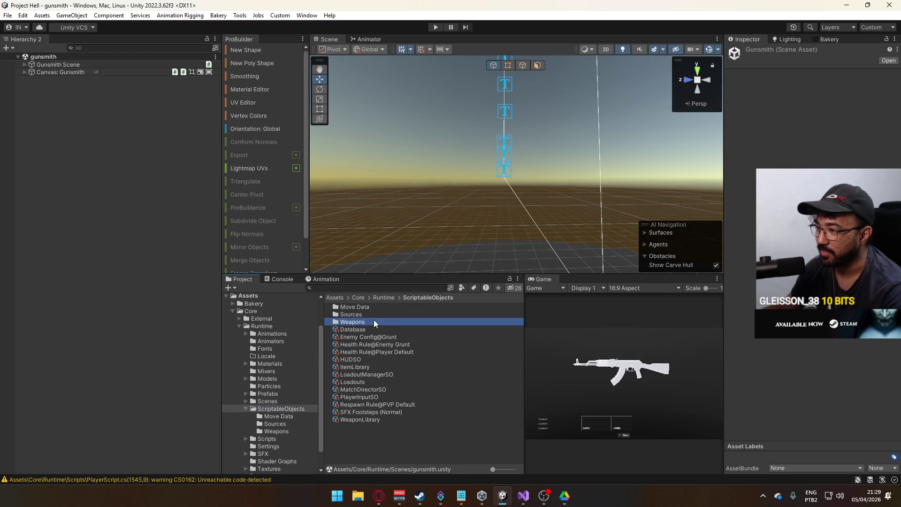
double_click(374, 321)
left_click(285, 430)
key("Left")
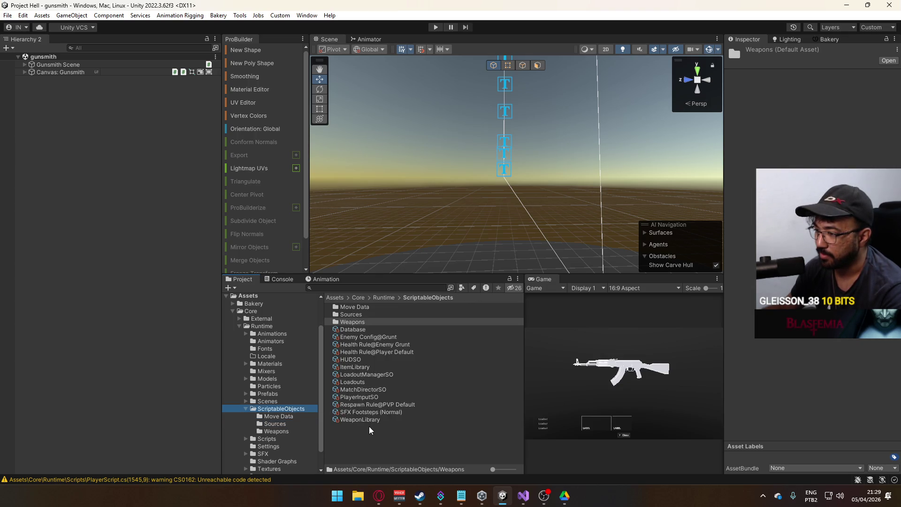
left_click(370, 419)
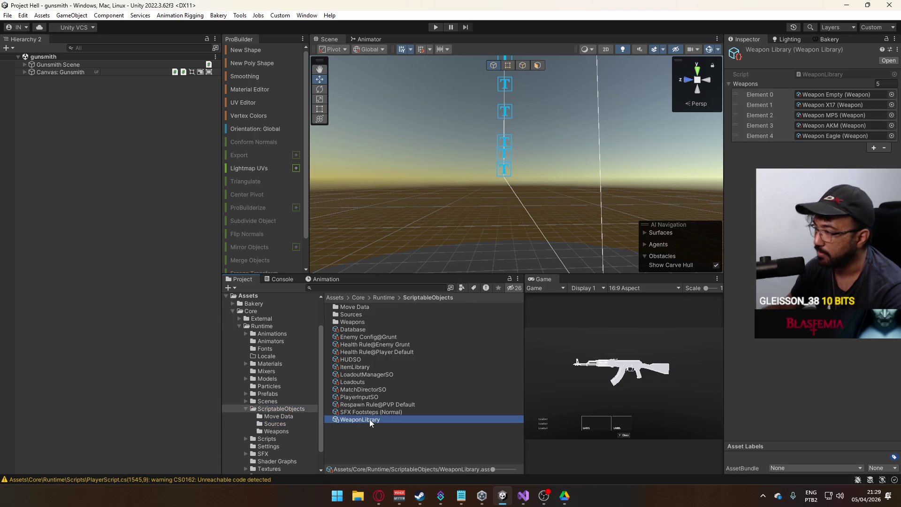
left_click(872, 146)
left_click(891, 146)
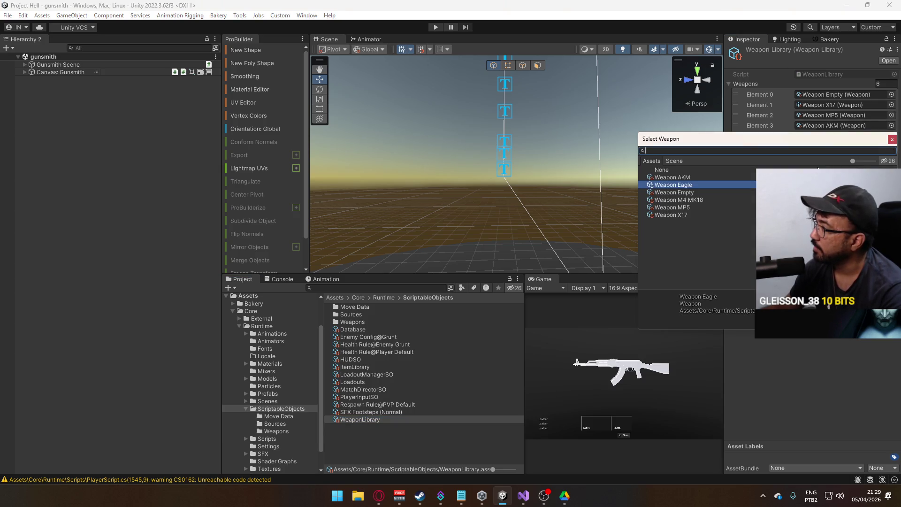
double_click(681, 200)
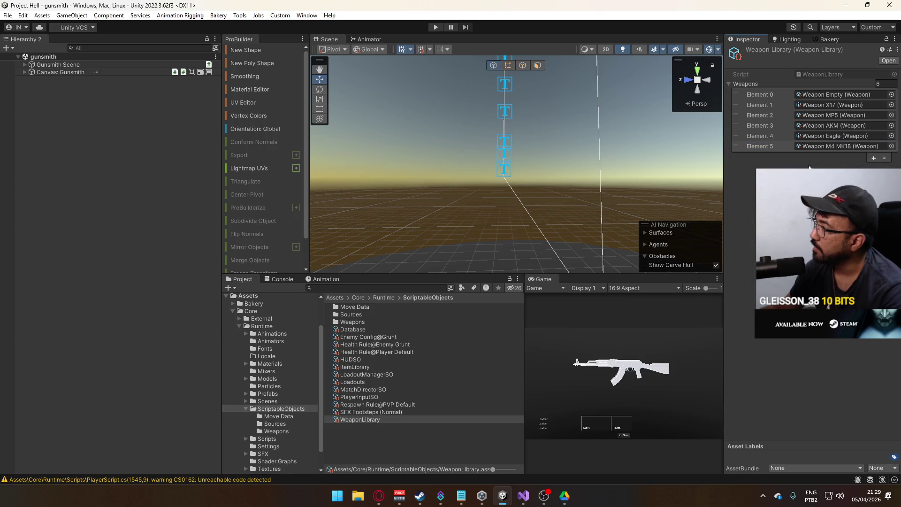
Step: Activate the Selection Container under Canvas: Gunsmith's Main Container
left_click(111, 204)
left_click(66, 72)
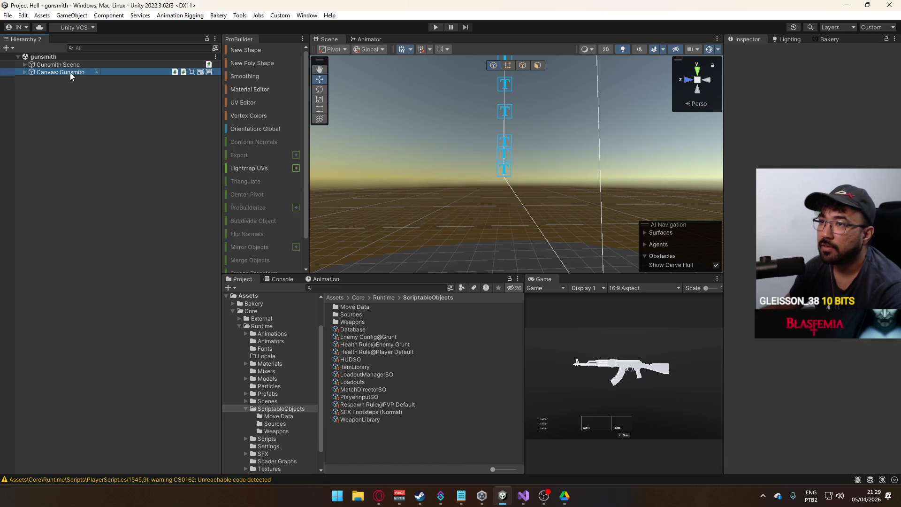
left_click(24, 72)
left_click(31, 102)
left_click(66, 117)
left_click(750, 52)
mouse_move(401, 178)
left_mouse_down()
mouse_move(528, 258)
mouse_move(489, 243)
mouse_move(513, 258)
mouse_move(562, 215)
mouse_move(469, 202)
left_mouse_up()
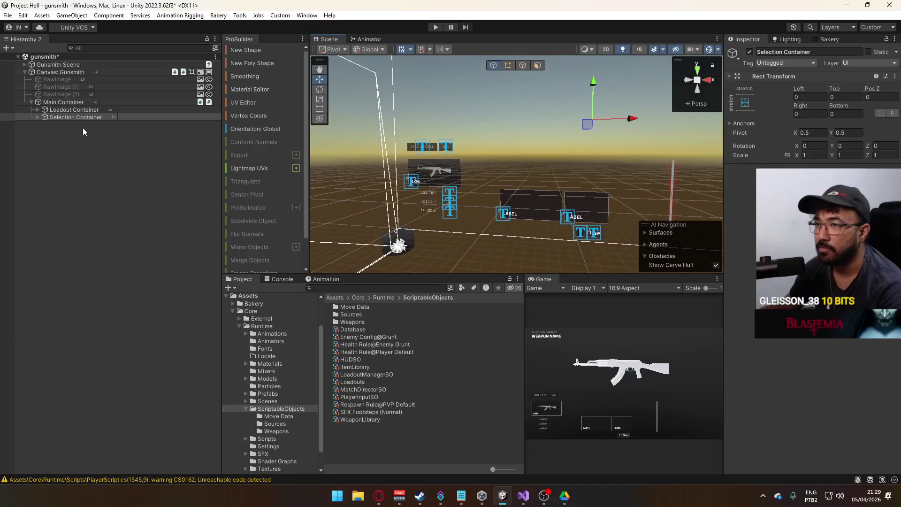
left_click(37, 118)
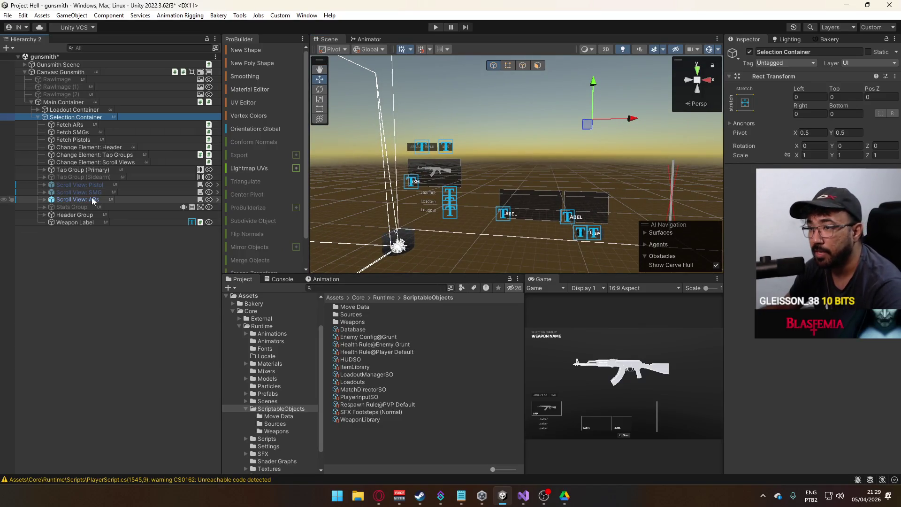
Step: Expand and collapse Scroll View: ARs, its Viewport and Scrollbar Vertical to review their children
left_click(44, 200)
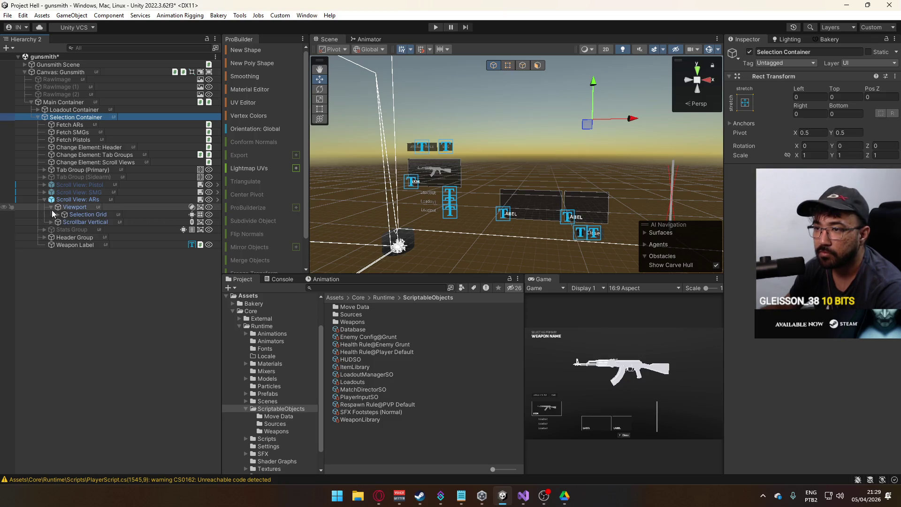
left_click(51, 207)
left_click(58, 216)
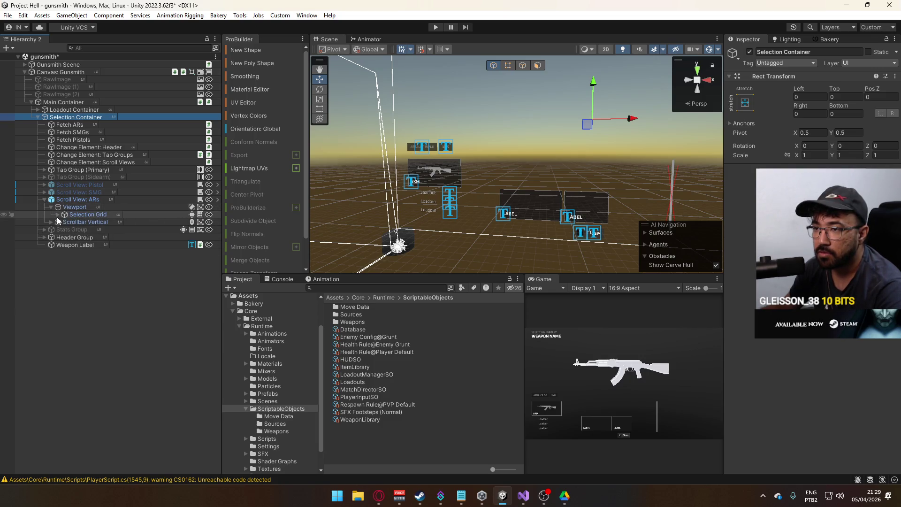
left_click(51, 207)
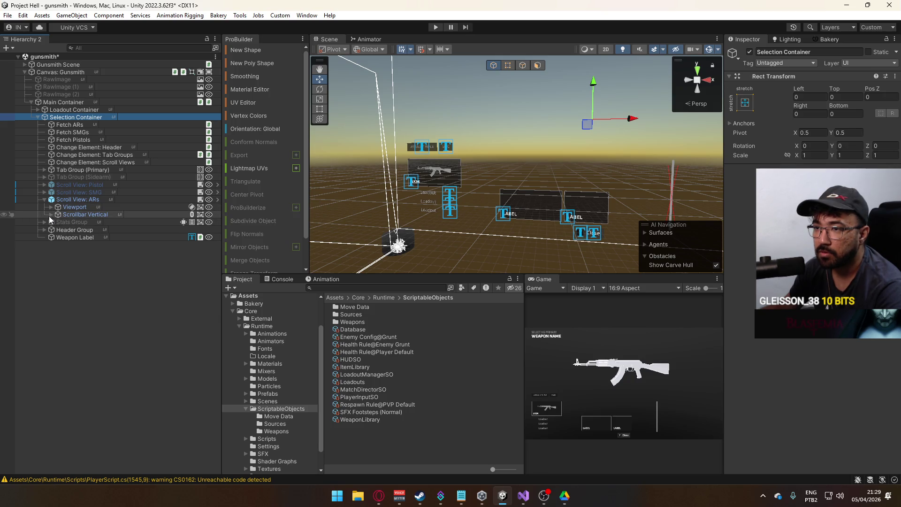
left_click(51, 215)
left_click(51, 217)
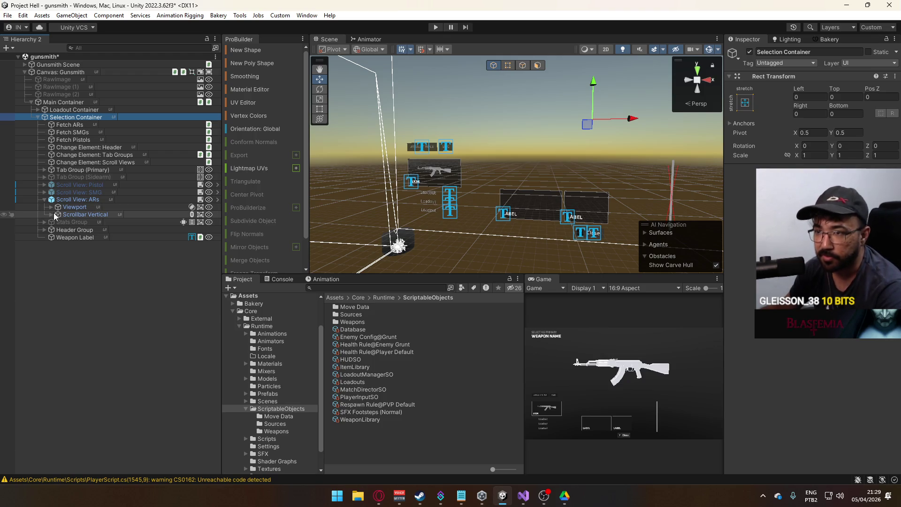
left_click(52, 207)
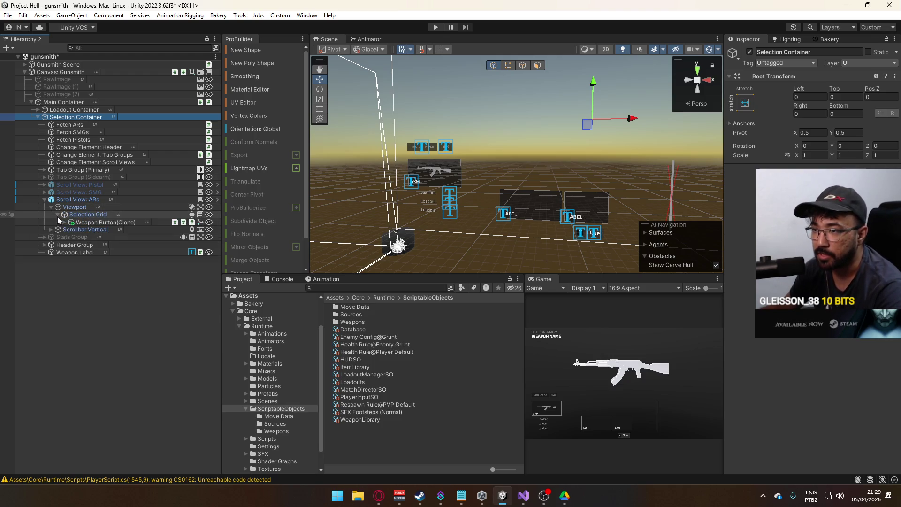
left_click(51, 207)
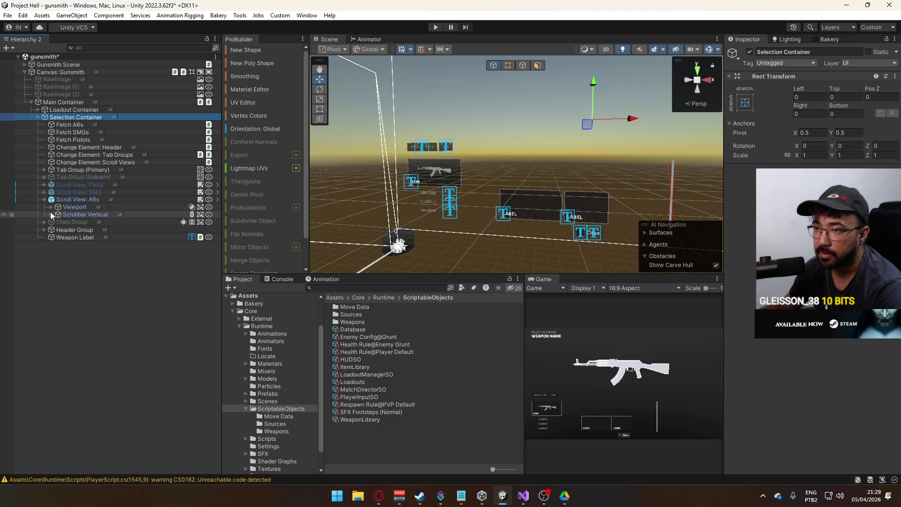
left_click(52, 214)
left_click(50, 214)
Step: Inspect Scroll View: ARs, collapse it, and select Change Element: Tab Groups
left_click(58, 199)
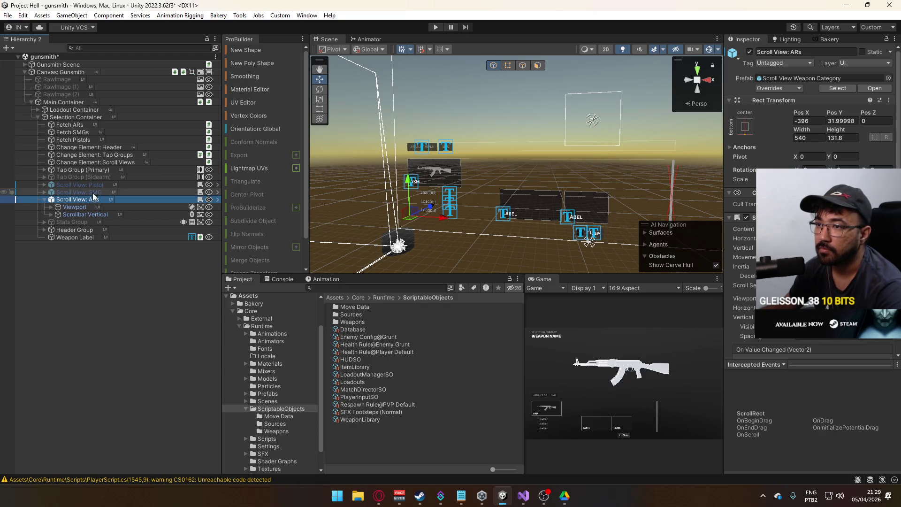
left_click(45, 200)
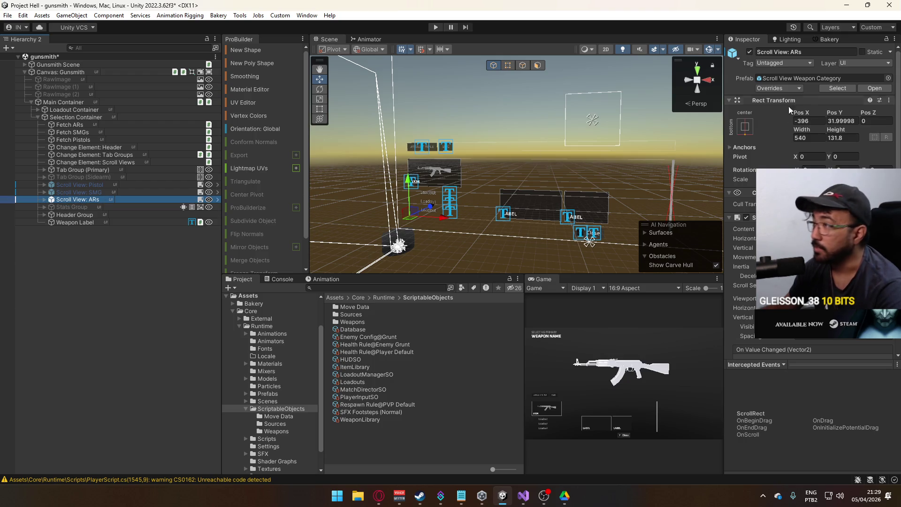
left_click(90, 148)
left_click(91, 155)
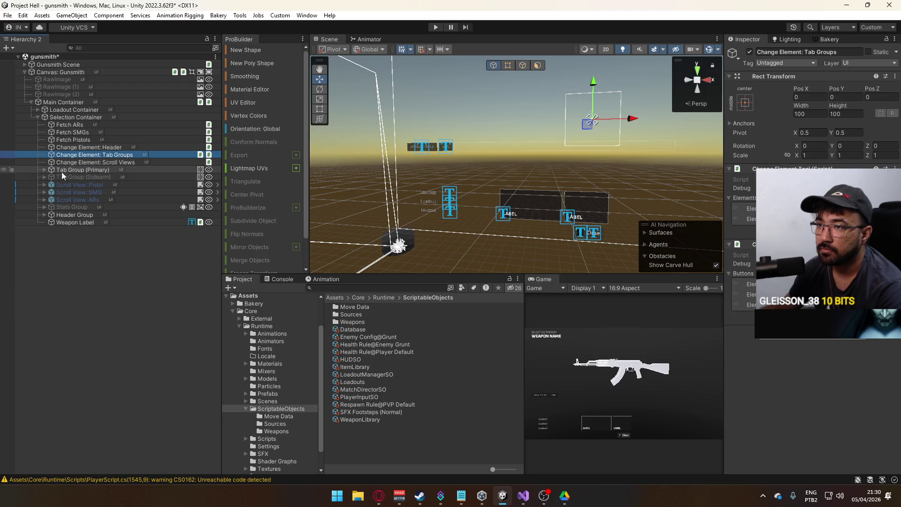
Step: Duplicate the AR Button in Tab Group (Primary) as 'Carbine Button' and save the scene
left_click(44, 170)
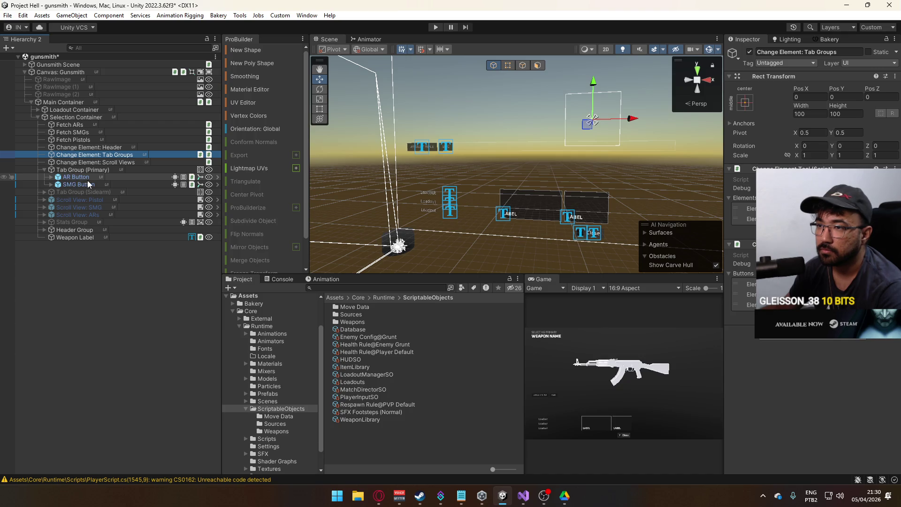
left_click(85, 179)
key("ctrl+d")
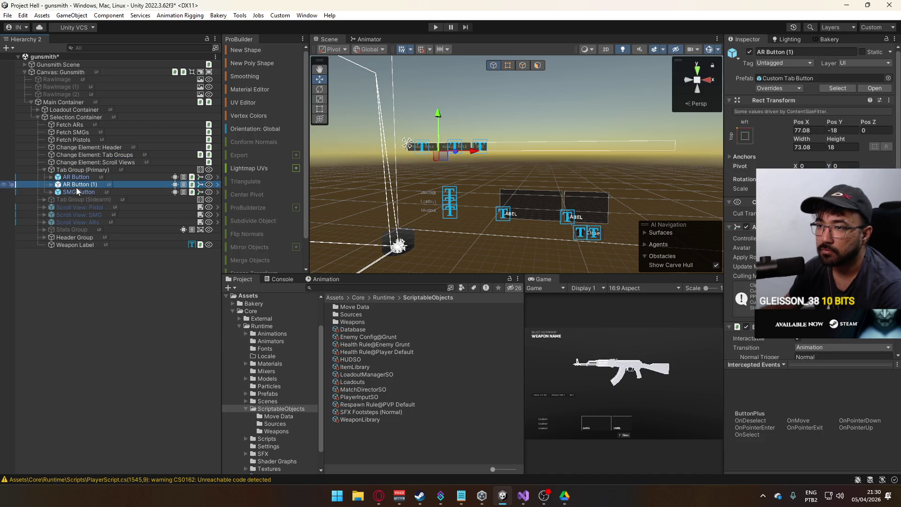
left_click(67, 186)
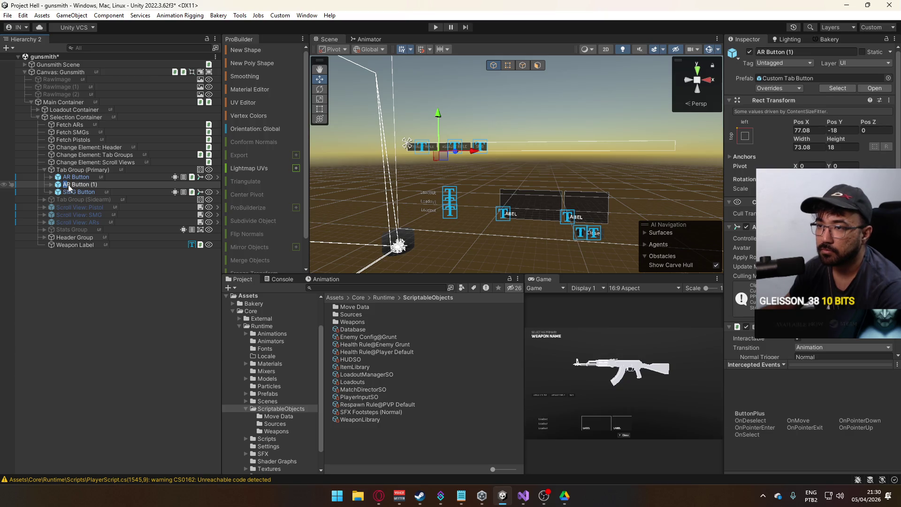
type("Carbine Button")
key("Return")
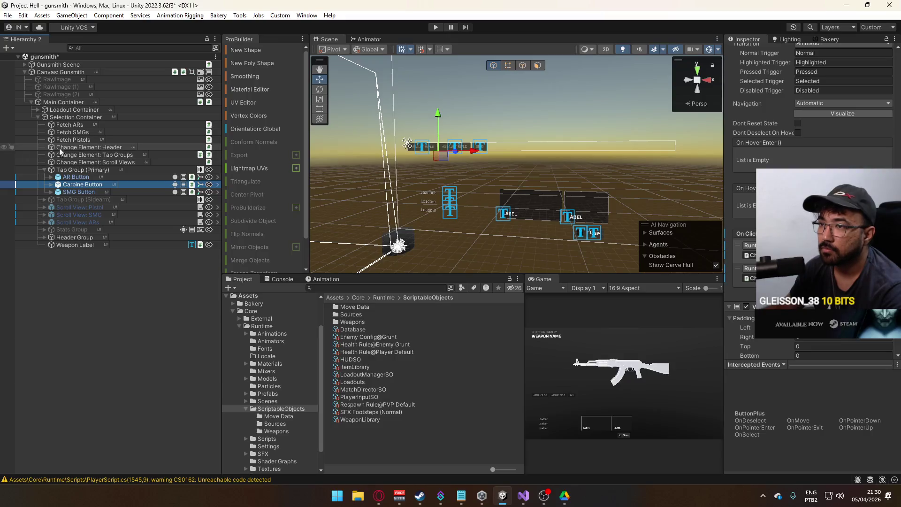
left_click(64, 102)
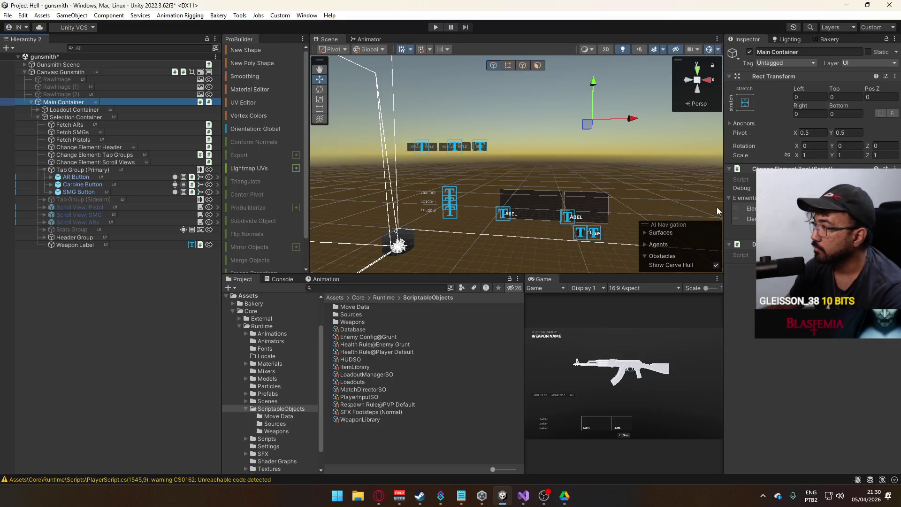
key("ctrl+s")
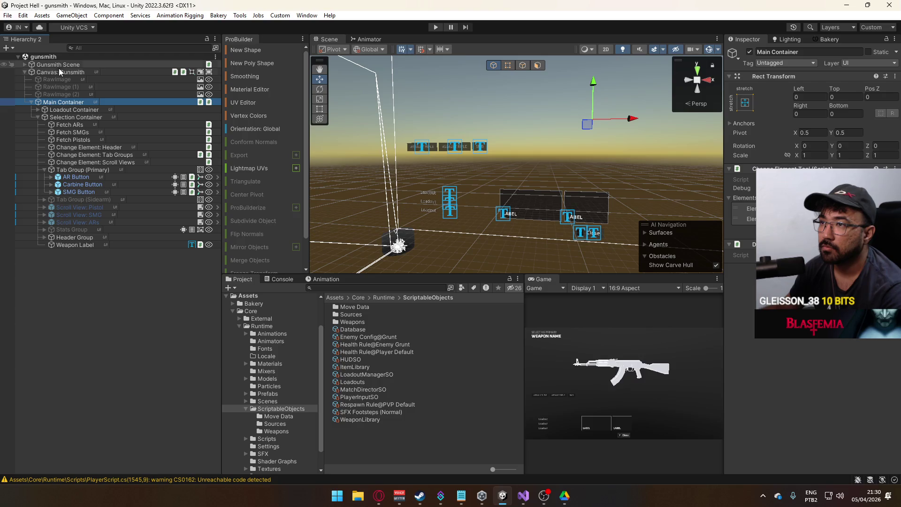
Step: Review Canvas: Gunsmith's Loadout Manager settings, then select the Fetch SMGs object
left_click(60, 72)
scroll(809, 282, "down", 5)
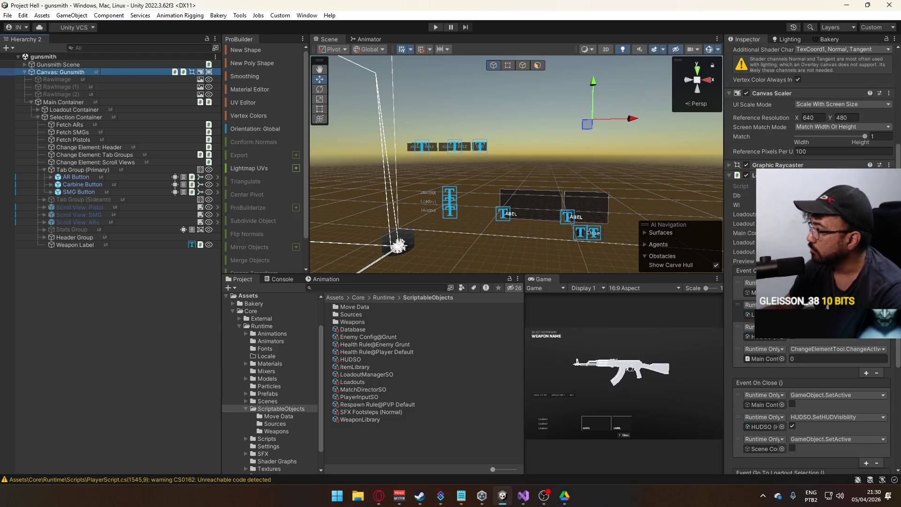
scroll(809, 282, "down", 3)
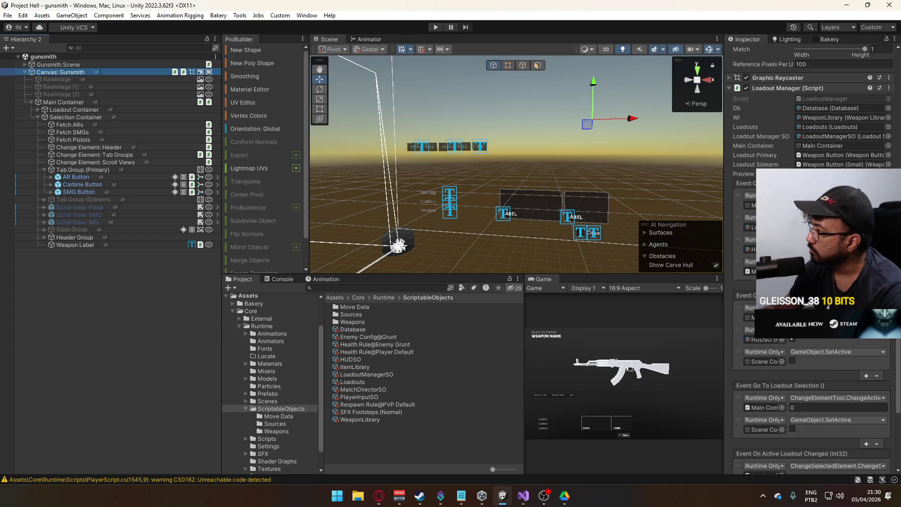
scroll(810, 282, "up", 4)
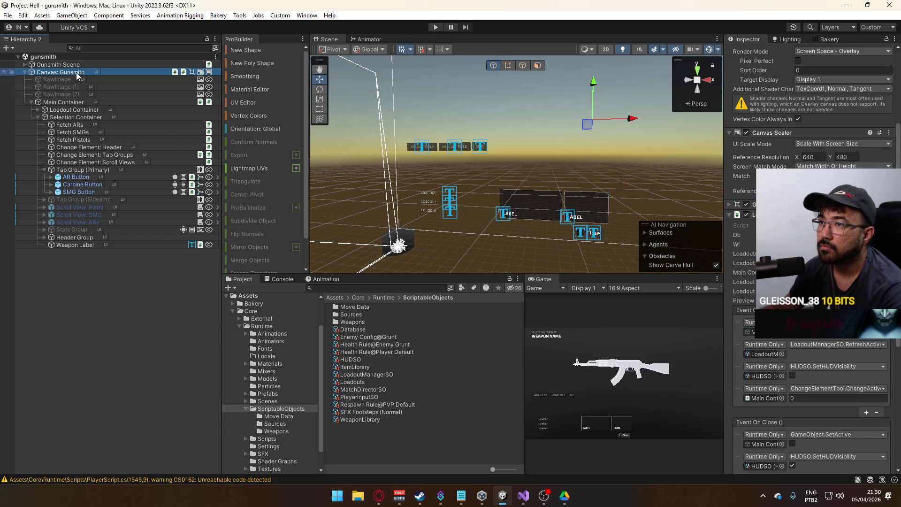
left_click(83, 133)
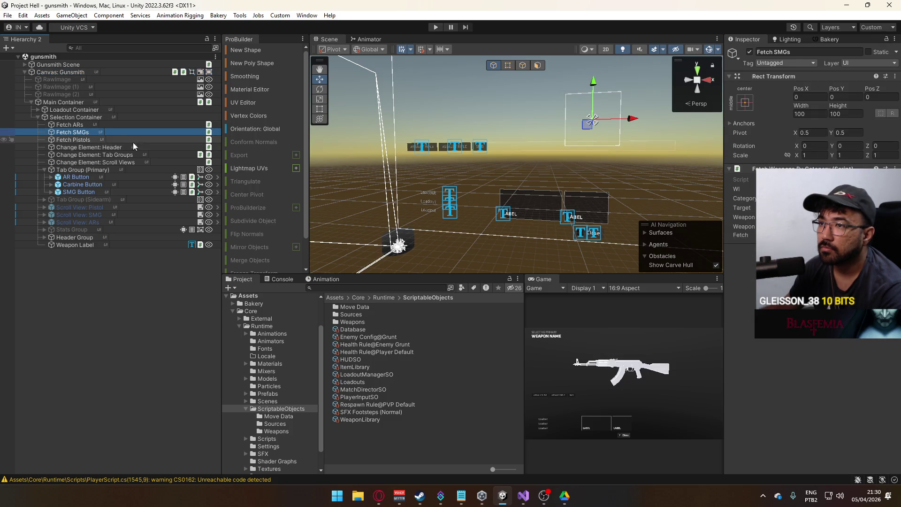
Step: Duplicate Fetch SMGs as 'Fetch Carbines' placed above it, and begin editing its Category
key("ctrl+d")
left_click_drag(83, 139, 81, 132)
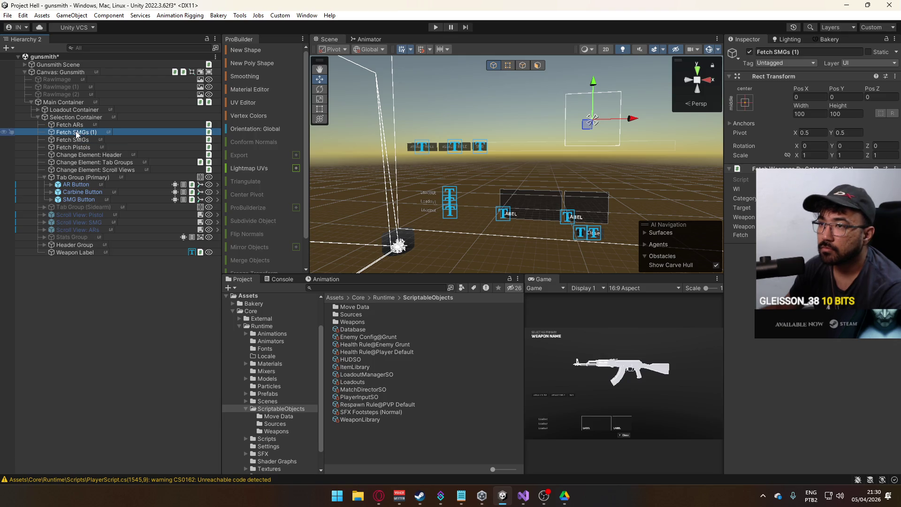
key("F2")
type("Fetch Carbi")
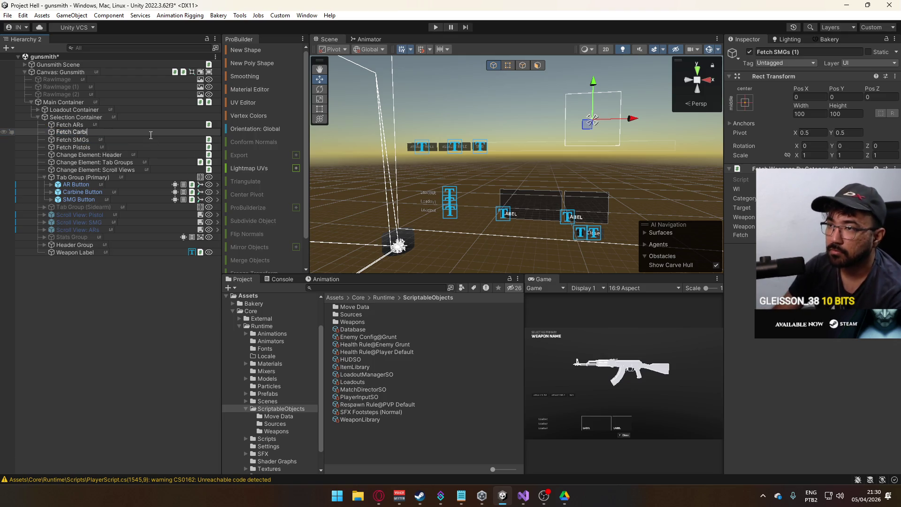
type("nes")
key("Return")
left_click(744, 198)
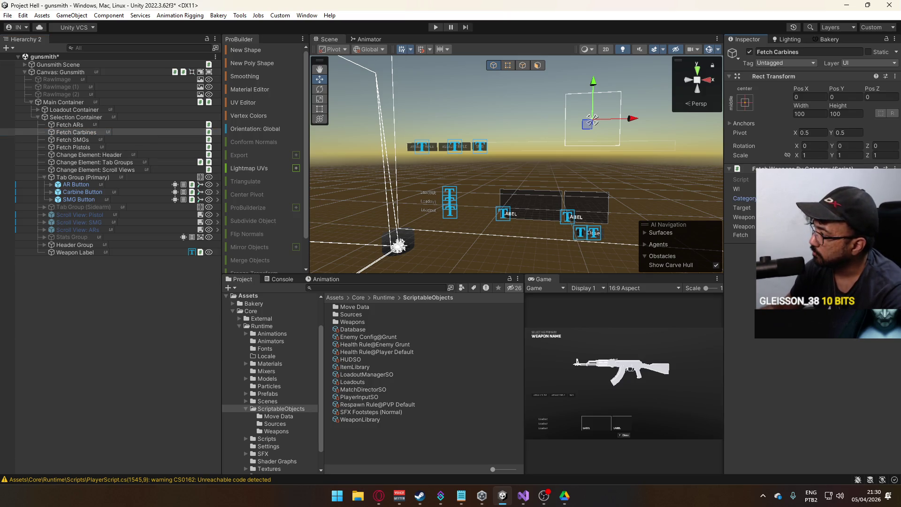
Step: Duplicate the SMG scroll view as 'Scroll View: Carbines' and move it above SMG
left_click(121, 213)
left_click(75, 222)
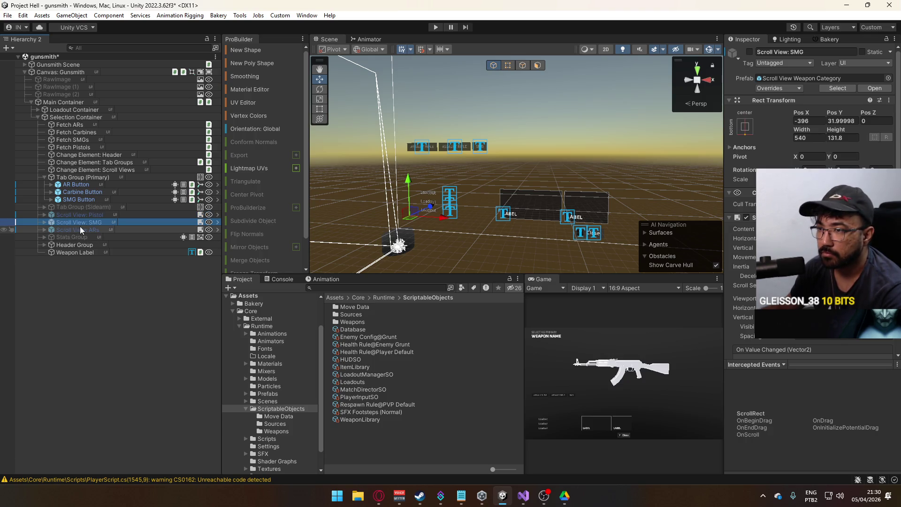
key("ctrl+d")
left_click(92, 230)
type("C")
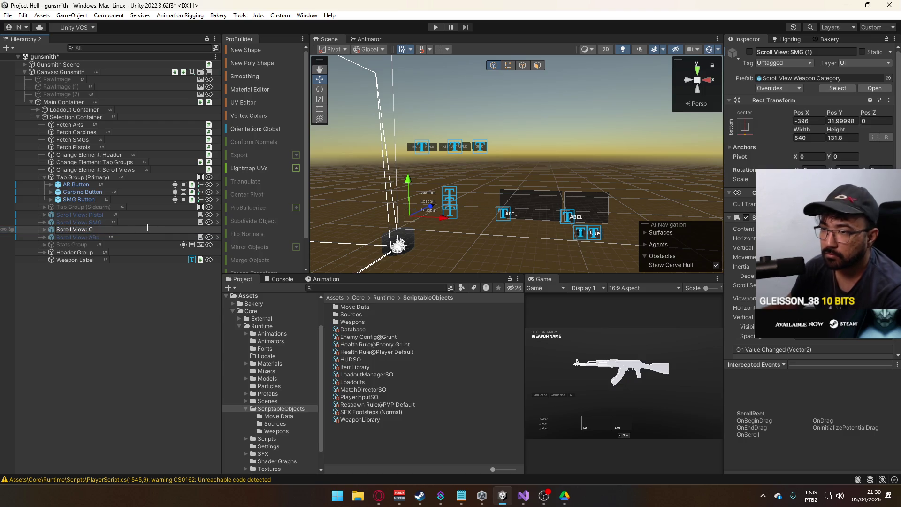
type("s")
key("Return")
left_click_drag(147, 227, 88, 218)
Step: Change the Carbine Button's label text to 'CARBINE' and collapse its children
left_click(446, 147)
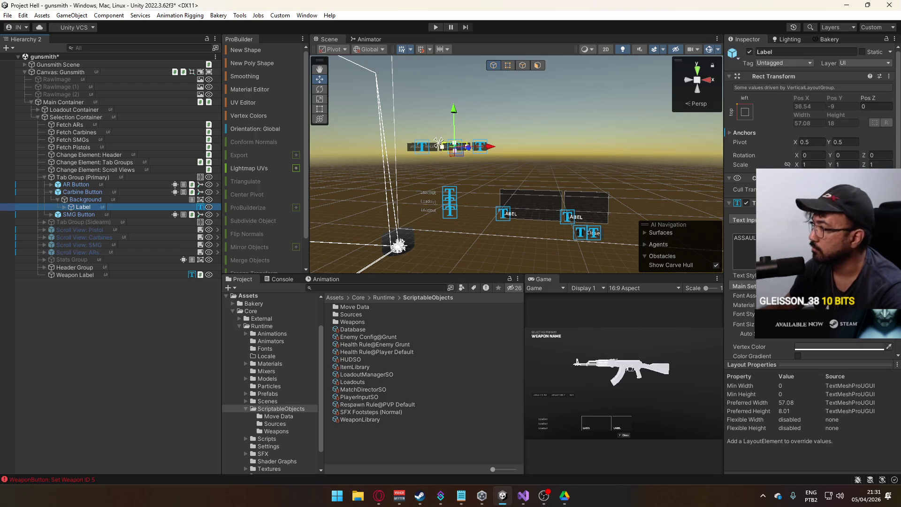
type("CARBINE")
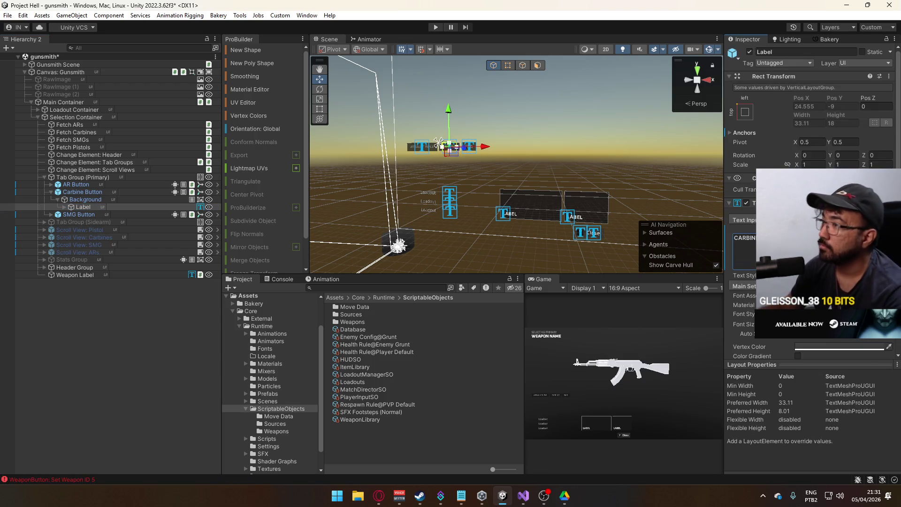
left_click(73, 199)
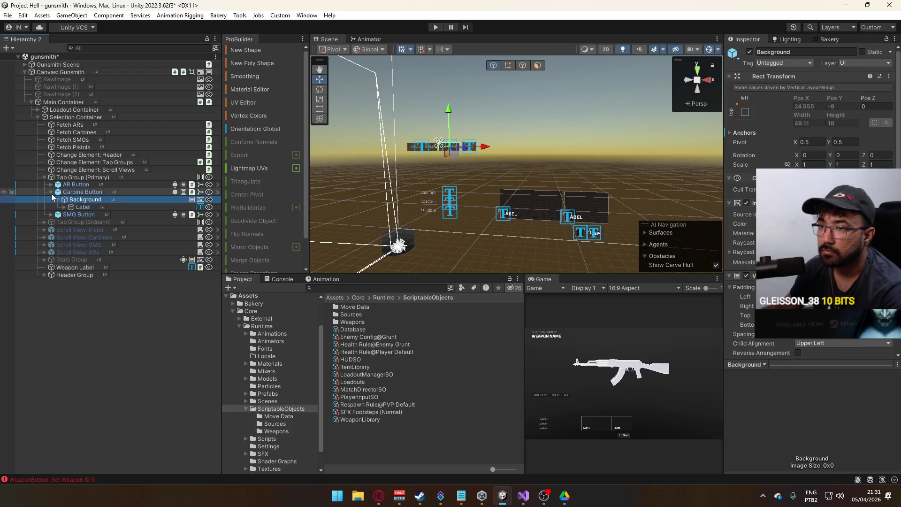
left_click(51, 192)
left_click(84, 178)
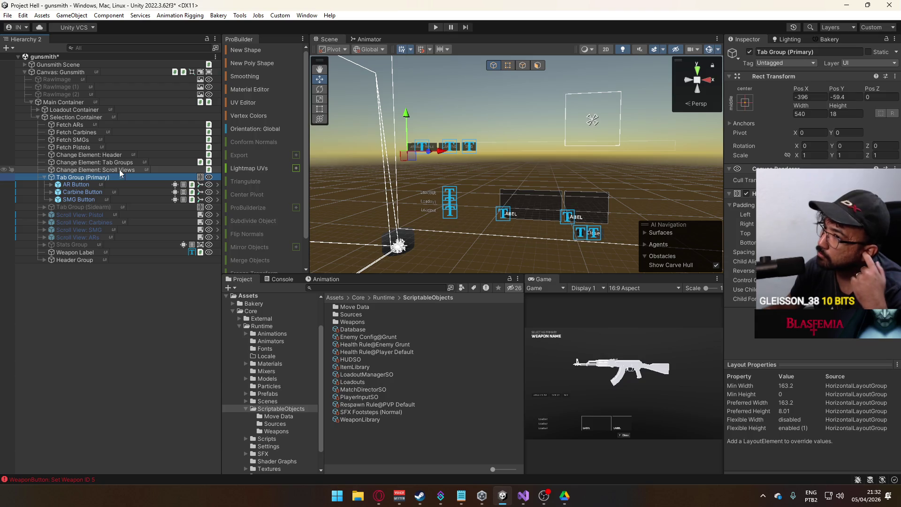
Step: Add an Element 3 slot to Change Element: Scroll Views and assign it, then view AR Button's events
left_click(193, 170)
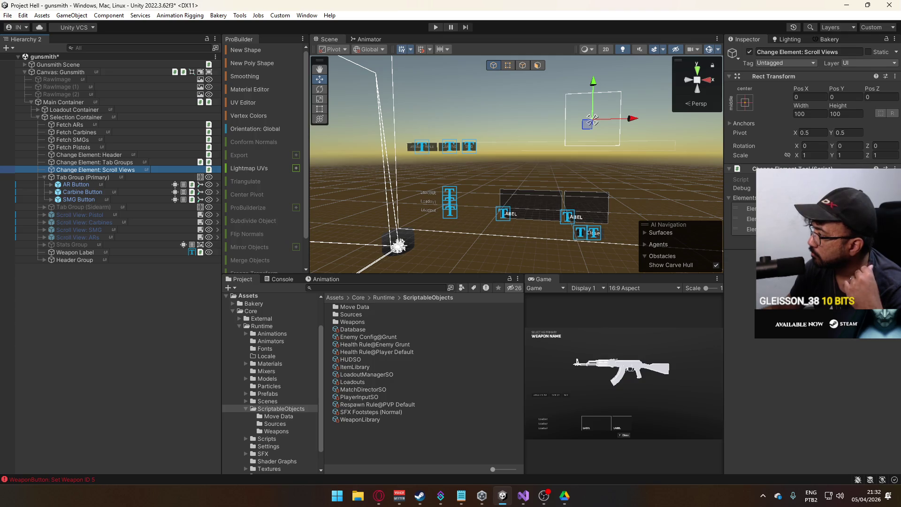
mouse_move(194, 170)
left_mouse_down()
mouse_move(750, 241)
mouse_move(750, 228)
left_mouse_up()
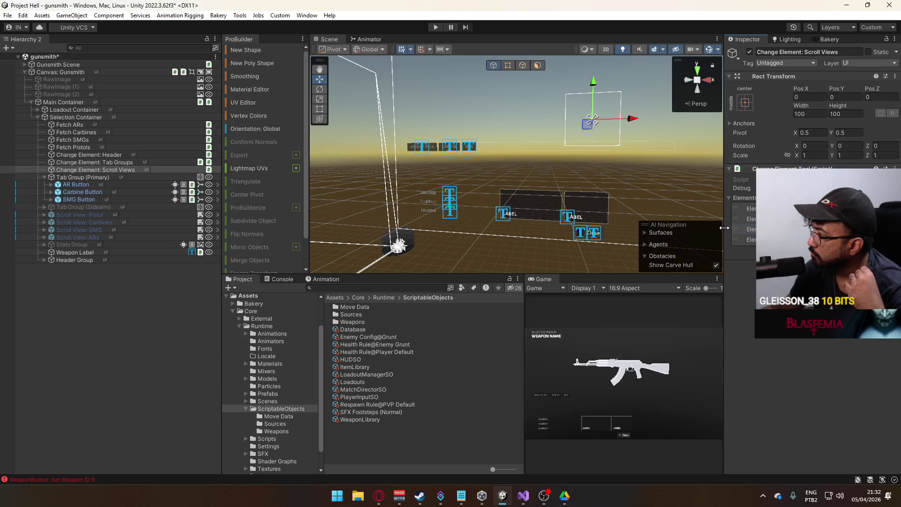
left_click_drag(216, 188, 770, 229)
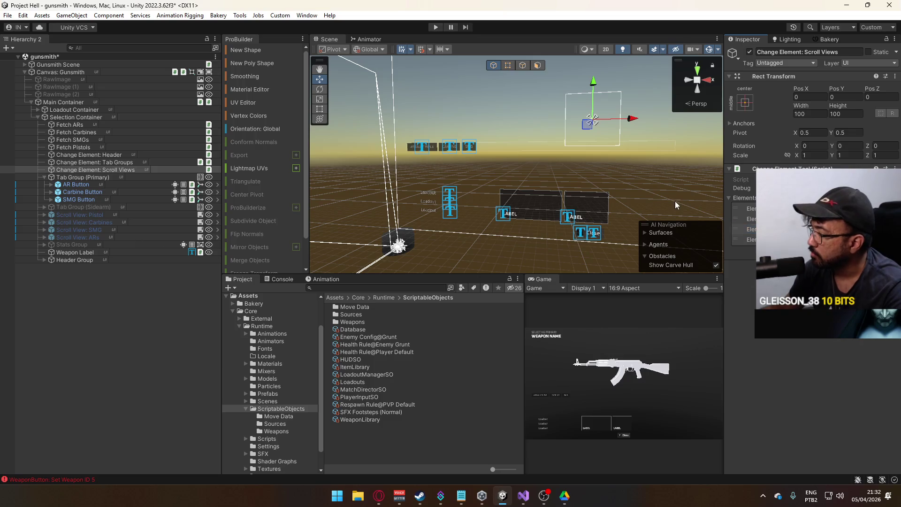
mouse_move(101, 222)
left_mouse_down()
mouse_move(747, 209)
mouse_move(747, 229)
left_mouse_up()
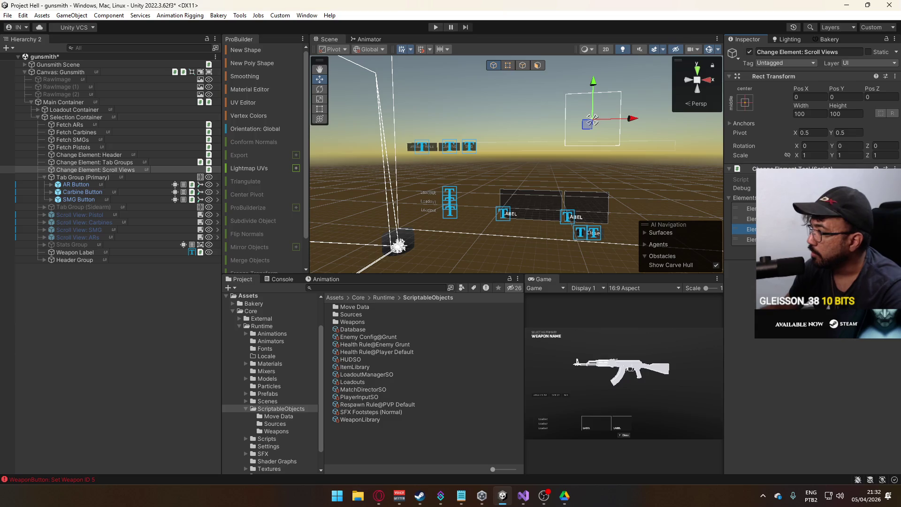
left_click(89, 185)
scroll(812, 212, "down", 10)
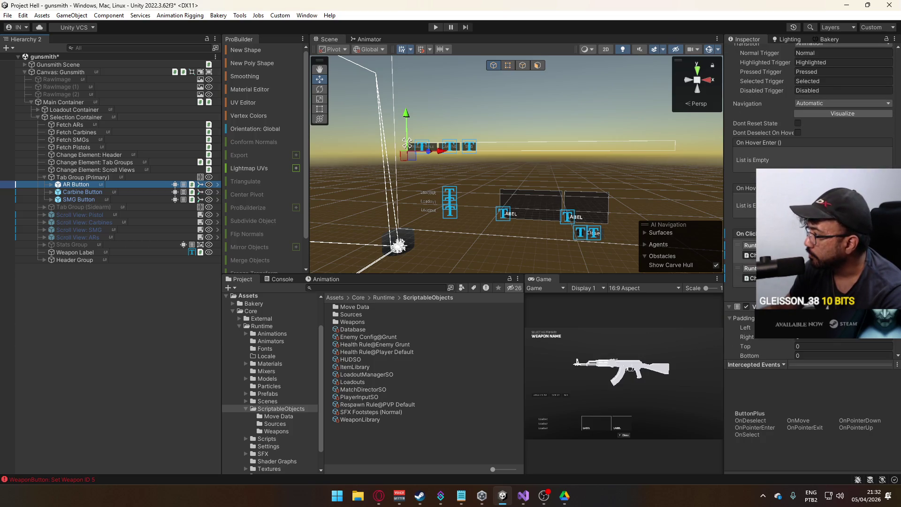
Step: Widen the Inspector and compare the Carbine, SMG and AR buttons' click events
mouse_move(724, 254)
left_mouse_down()
mouse_move(640, 256)
mouse_move(664, 258)
mouse_move(655, 259)
left_mouse_up()
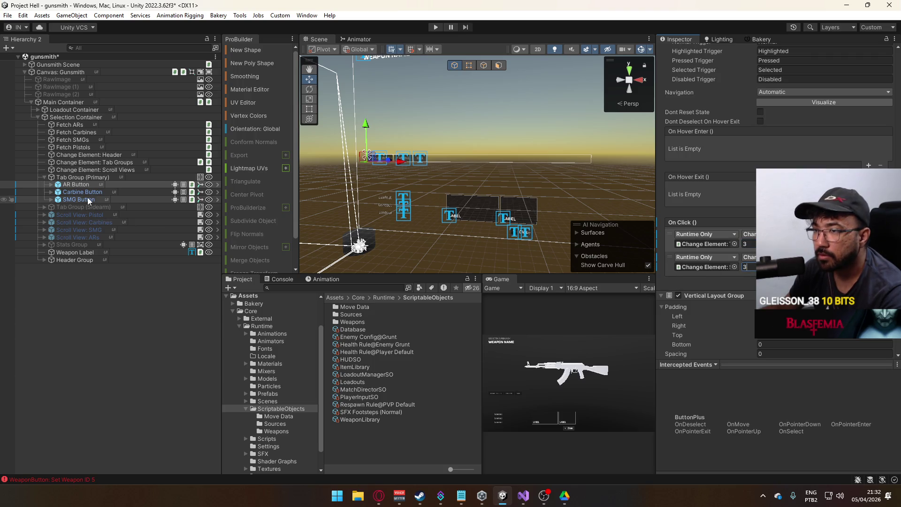
left_click(72, 194)
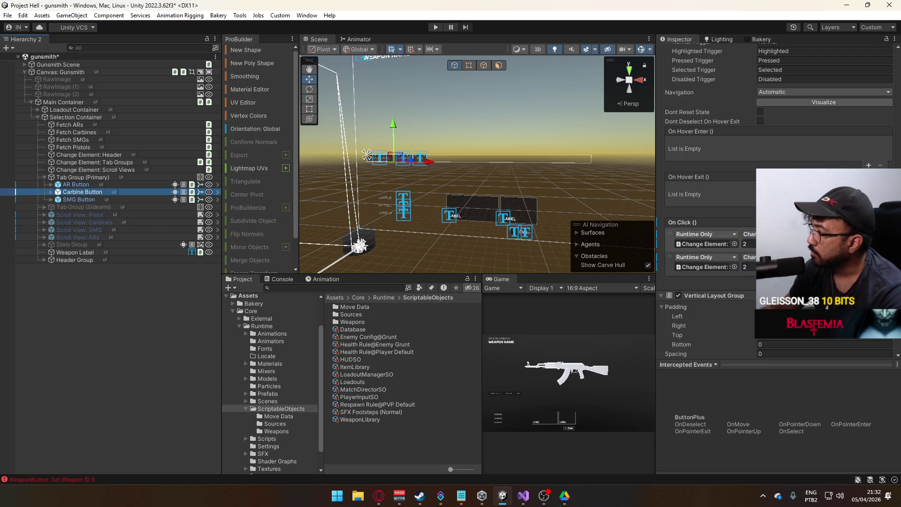
left_click(87, 200)
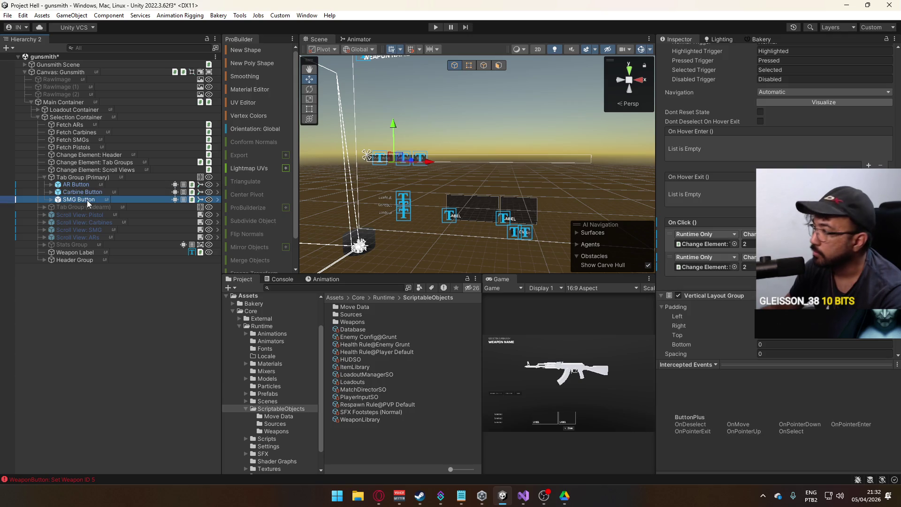
left_click(96, 184)
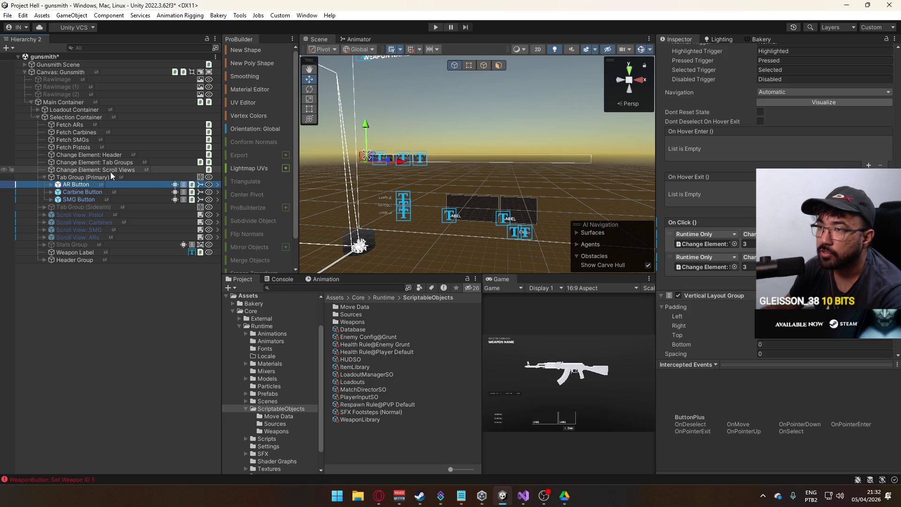
left_click(112, 170)
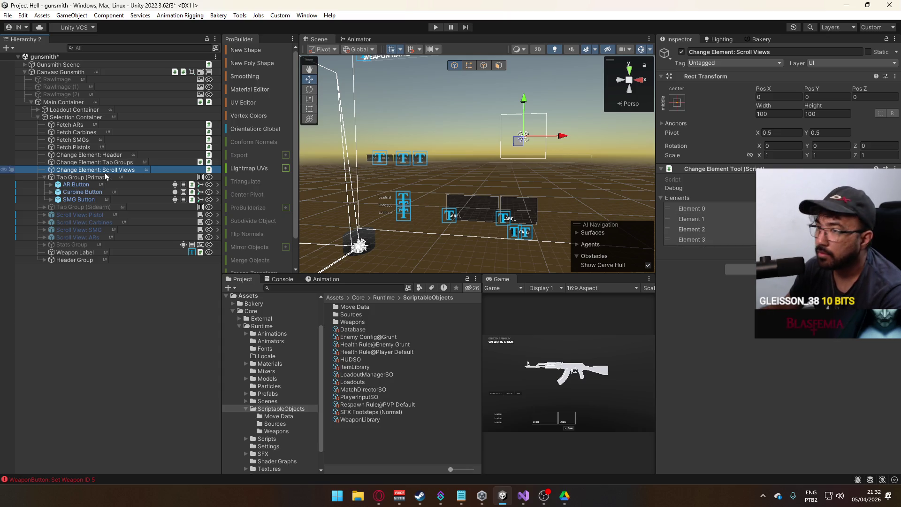
Step: Add a fourth entry to Change Element: Tab Groups' Buttons list and position it
left_click(117, 163)
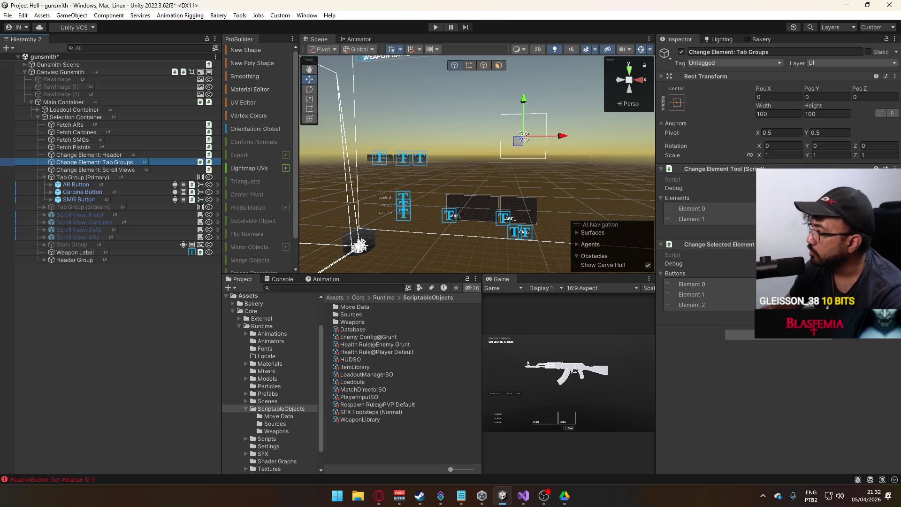
left_click(716, 292)
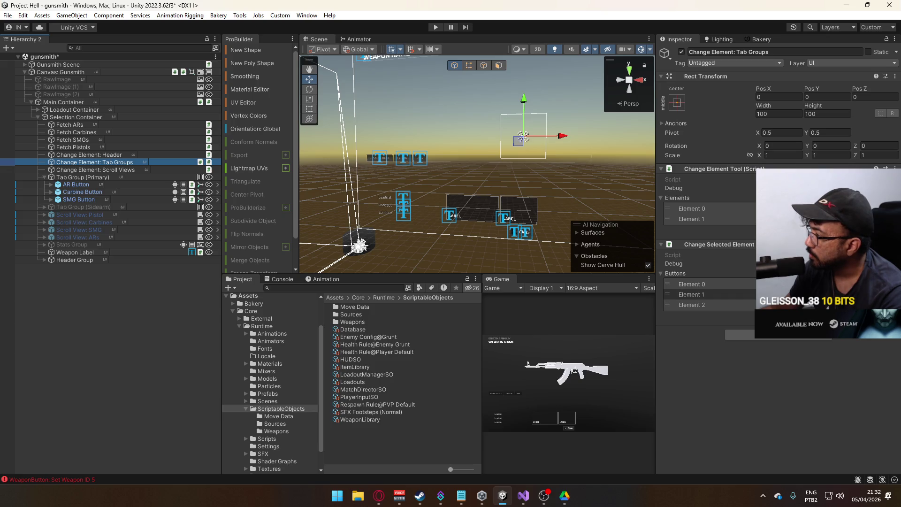
left_click(691, 284)
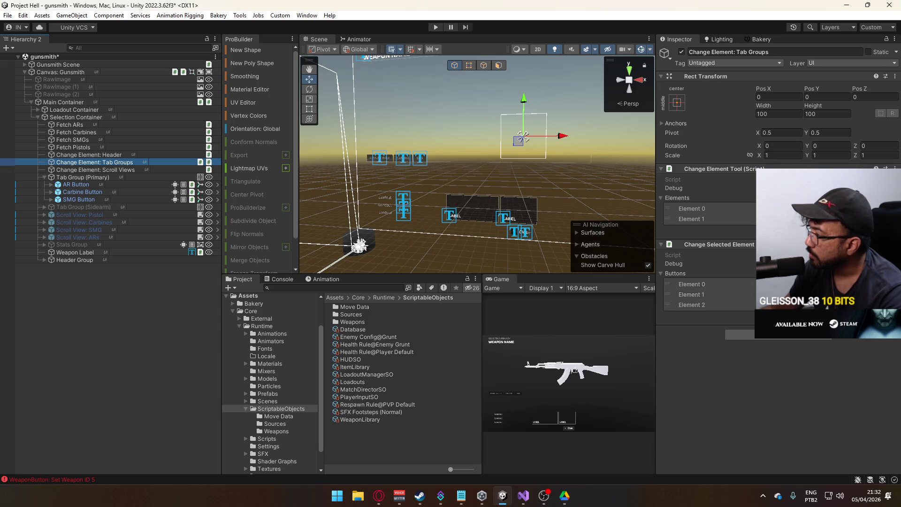
left_click(883, 313)
mouse_move(702, 316)
left_mouse_down()
mouse_move(705, 306)
mouse_move(704, 314)
left_mouse_up()
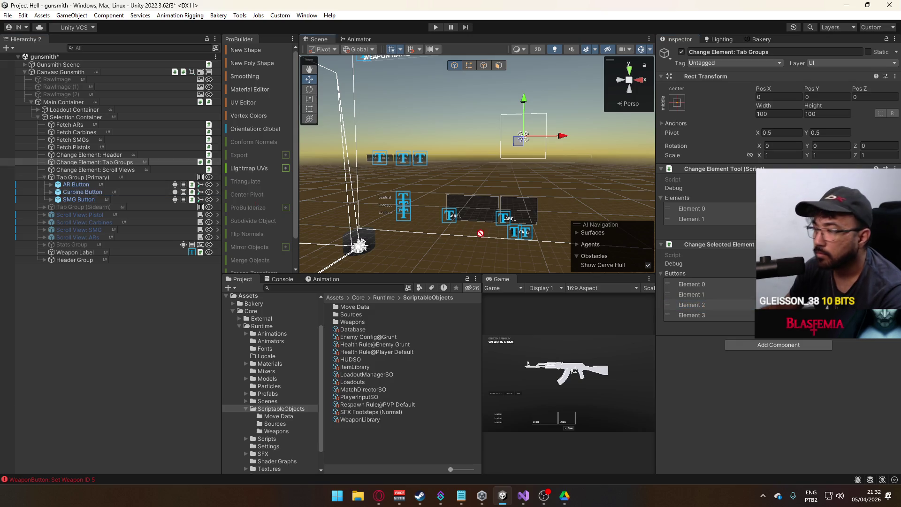
left_click(695, 219)
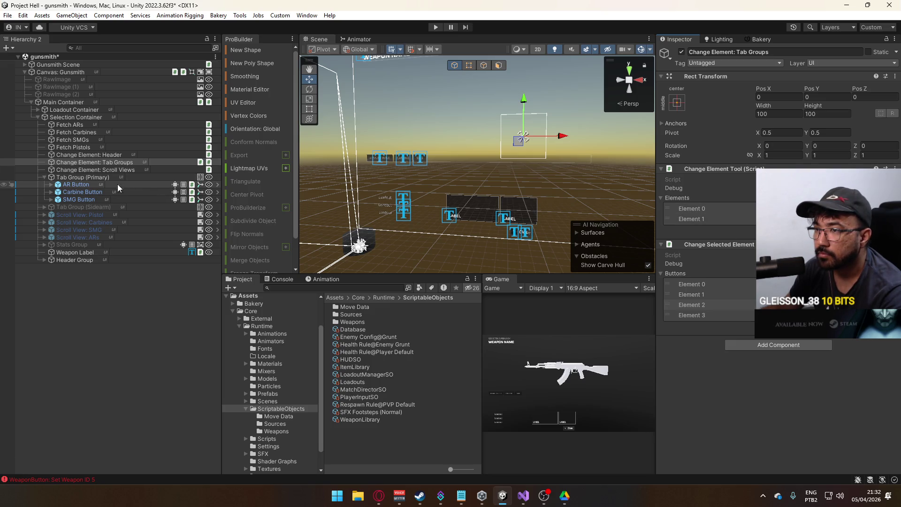
Step: Recheck the Carbine Button's click events and select Change Element: Scroll Views
left_click(94, 192)
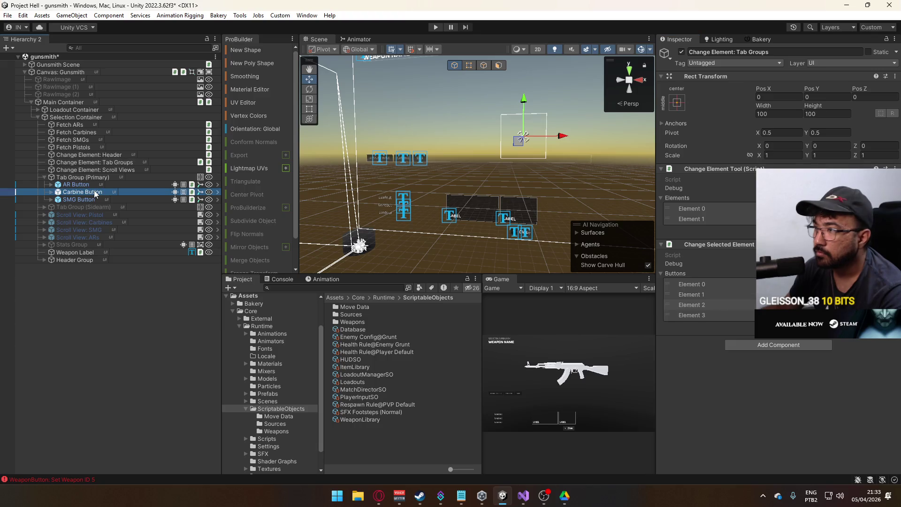
scroll(798, 211, "down", 5)
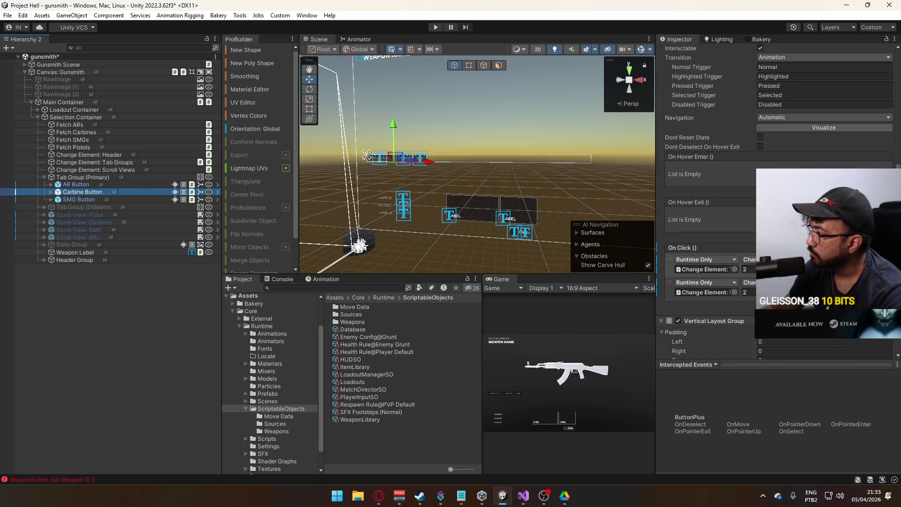
left_click(107, 170)
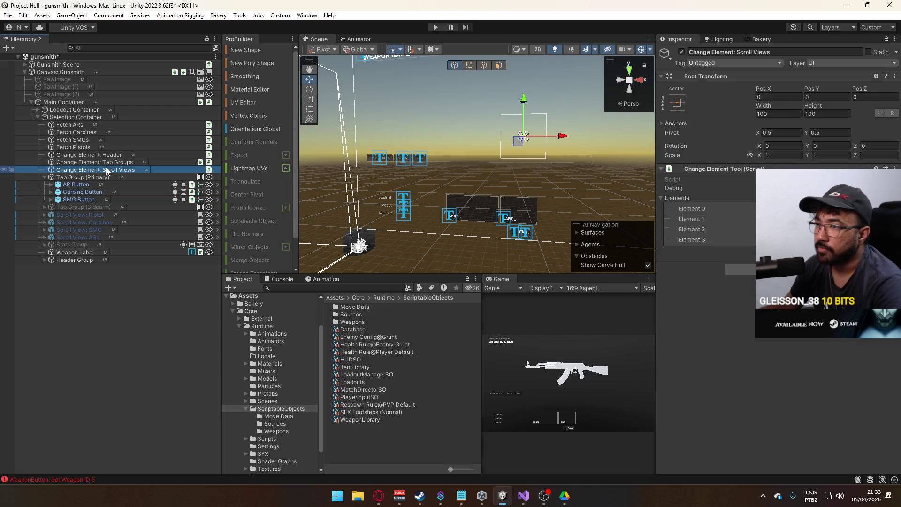
Step: Check Elements 2 and 3 of the Scroll Views list, then view the loadout Weapon Button's On Click events
left_click(691, 230)
left_click(695, 240, "shift")
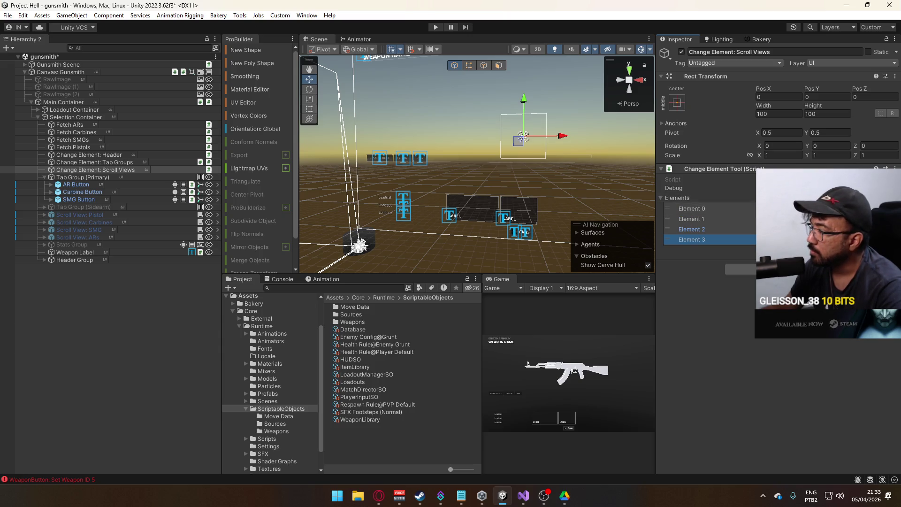
left_click(449, 214)
scroll(798, 211, "down", 10)
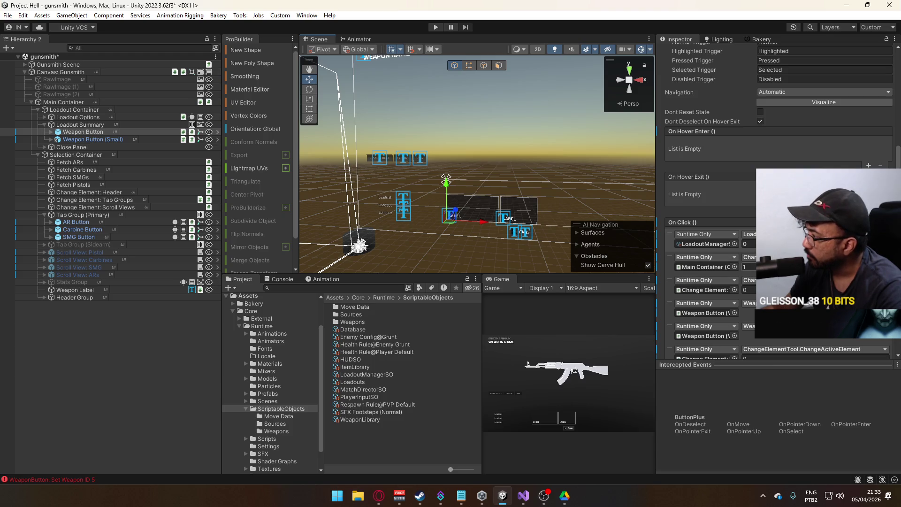
Step: Ping the Weapon Button's event targets, including Change Element: Header and the category event objects
scroll(736, 279, "down", 3)
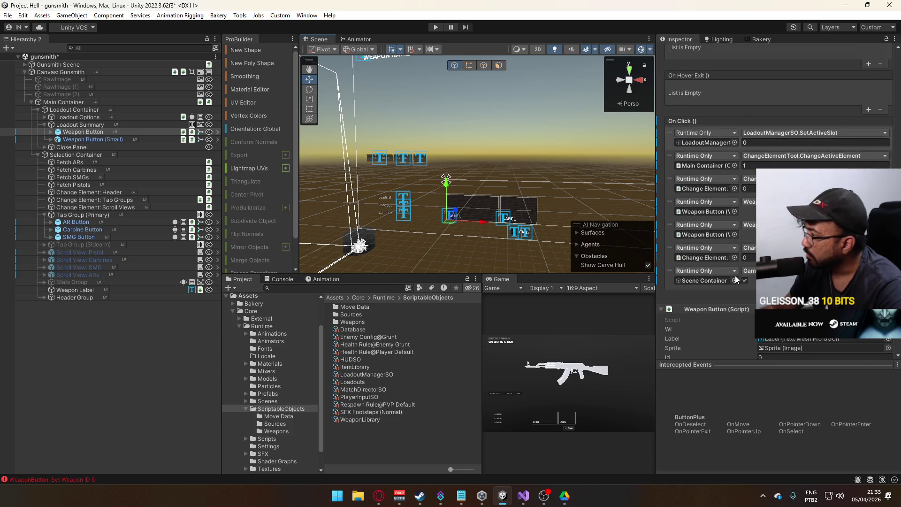
left_click(703, 256)
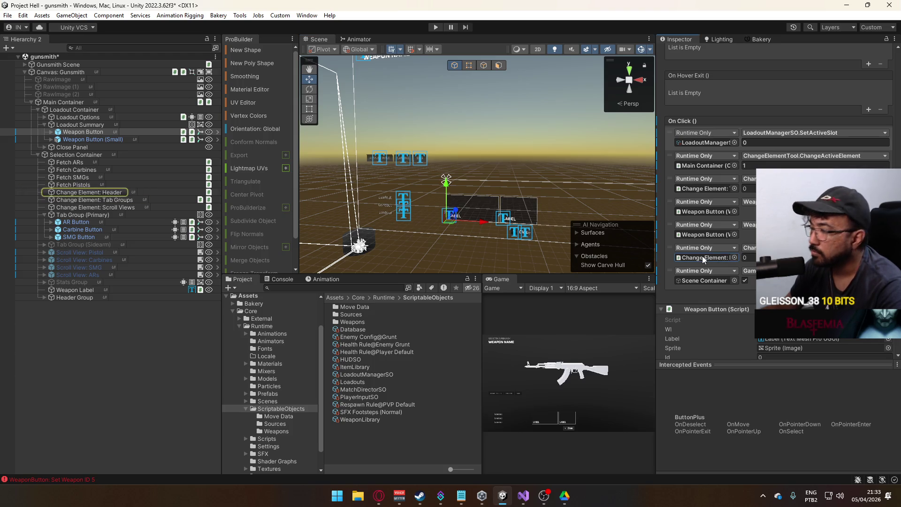
left_click(712, 213)
scroll(711, 213, "down", 7)
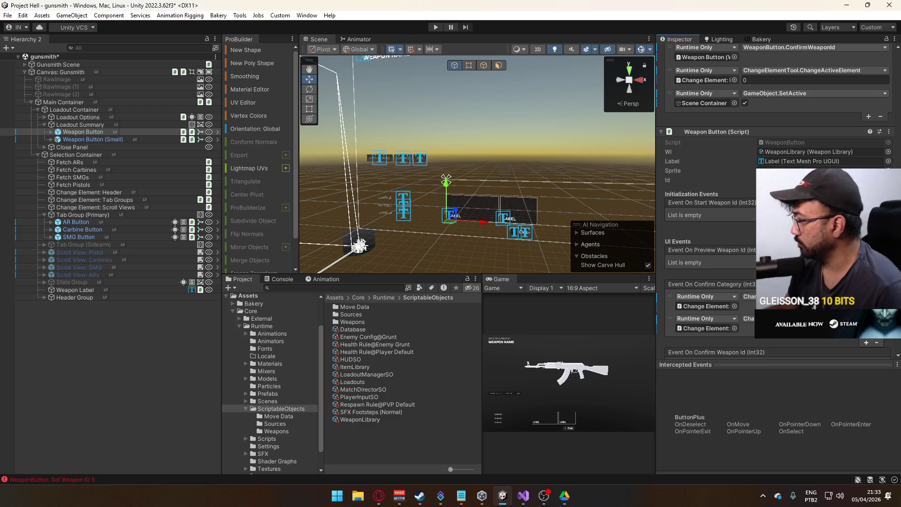
left_click(711, 306)
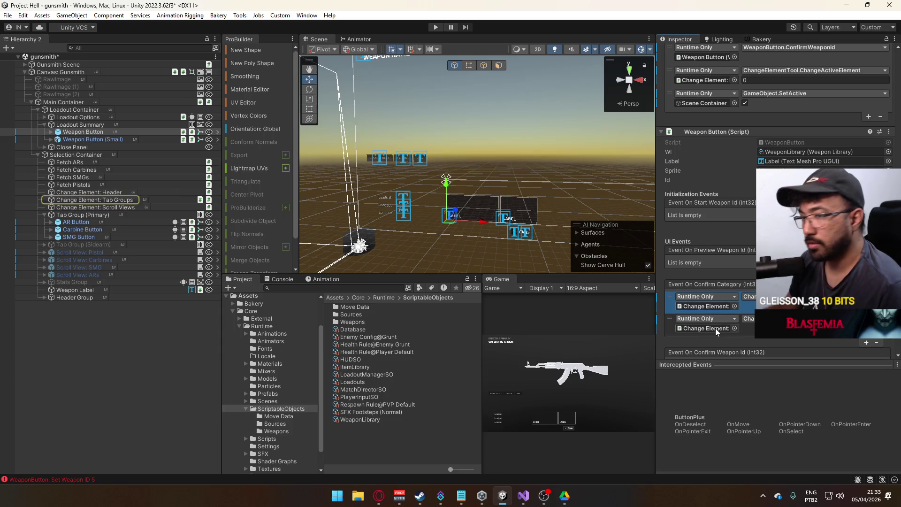
left_click(715, 328)
Step: Check the fourth entry of Change Element: Tab Groups' Buttons list, then switch to Visual Studio
left_click(108, 199)
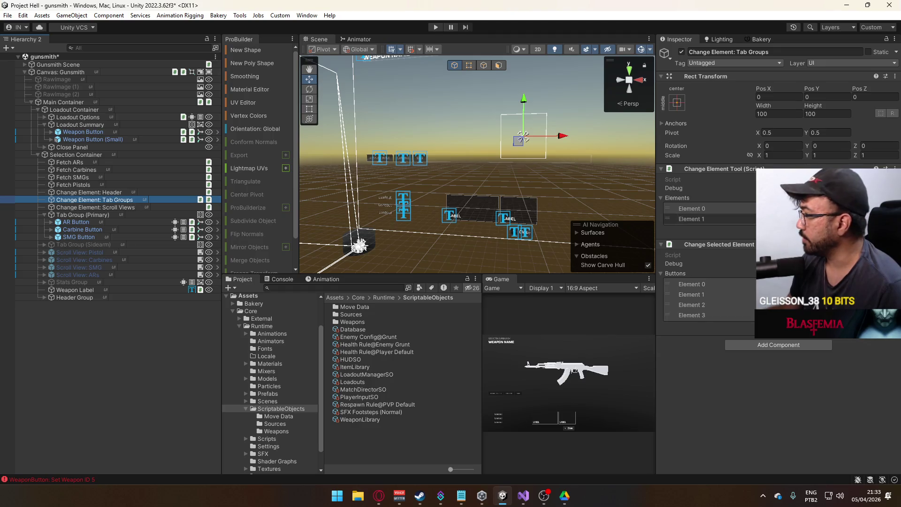
left_click(704, 315)
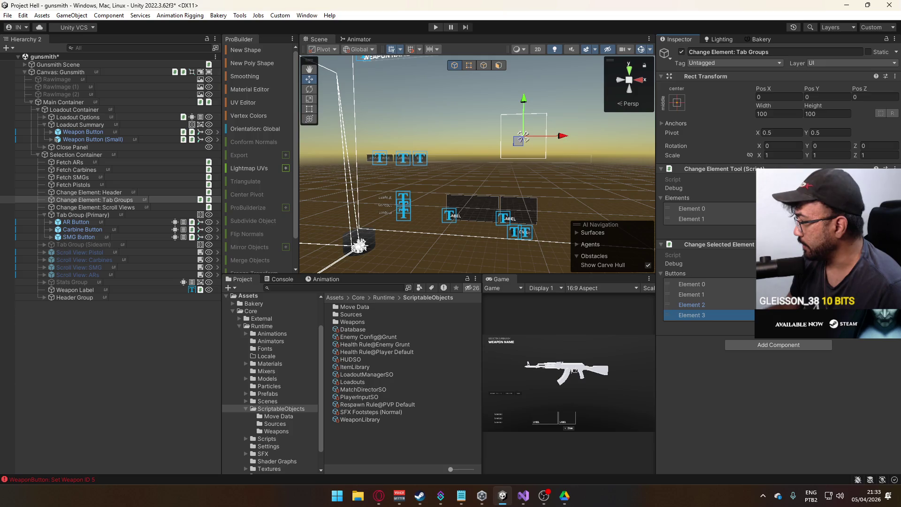
left_click(520, 503)
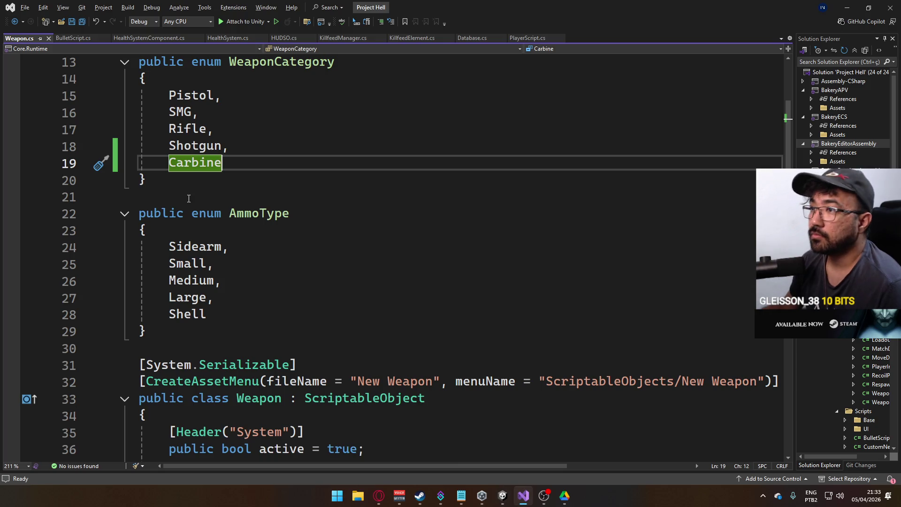
Step: Delete the 'Shotgun,' line and its blank line from WeaponCategory, save Weapon.cs, and return to Unity
left_click(252, 153)
key("Home")
key("shift+End")
key("Delete")
left_click(259, 132)
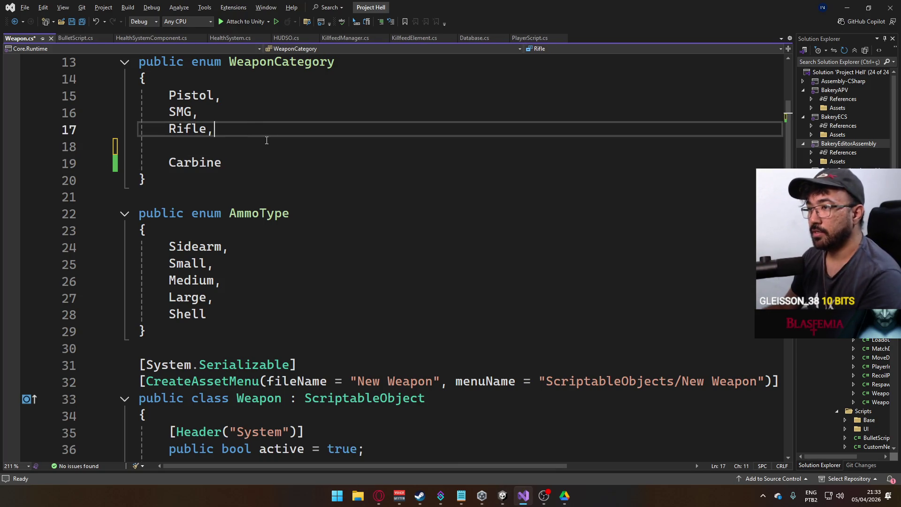
key("Delete")
left_click(264, 144)
key("ctrl+s")
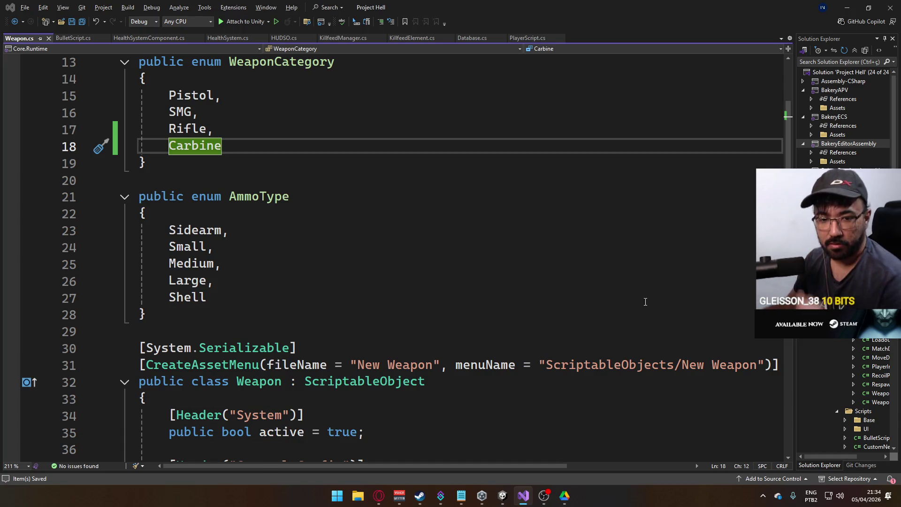
key("alt+Tab")
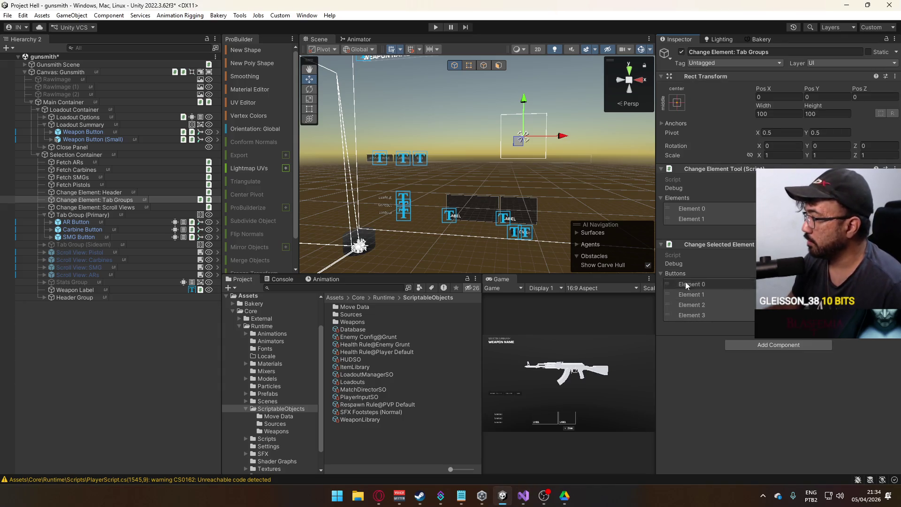
Step: Set both of the Carbine Button's On Click Change Element indices to 3
left_click(695, 304)
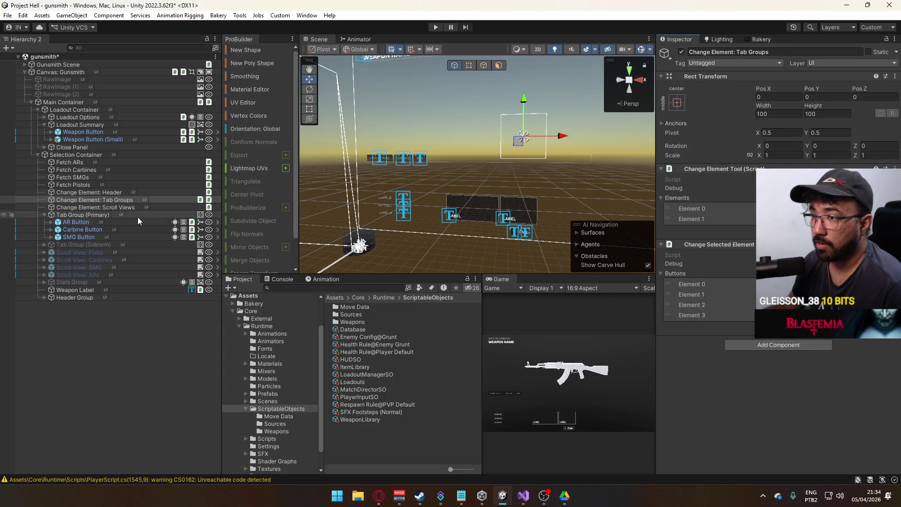
left_click(101, 230)
scroll(711, 264, "down", 5)
scroll(753, 247, "down", 3)
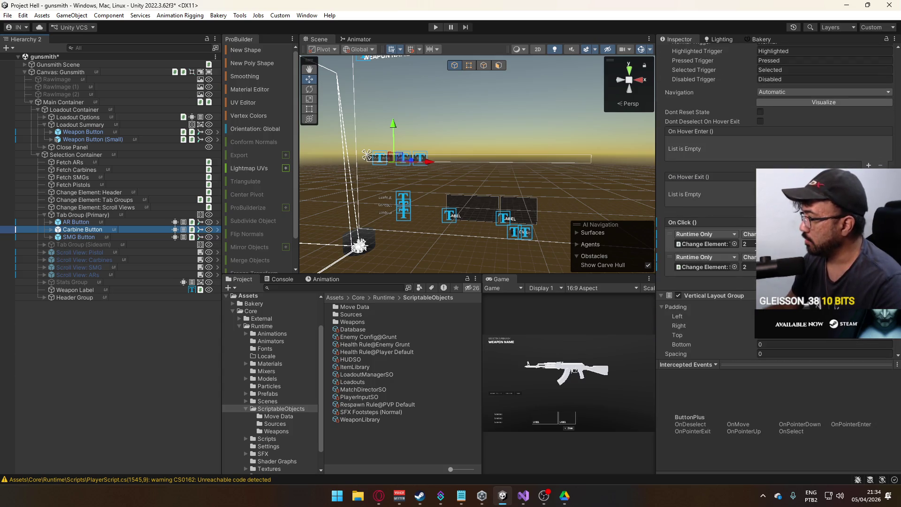
left_click(751, 244)
type("3")
key("Tab")
key("Tab")
type("3")
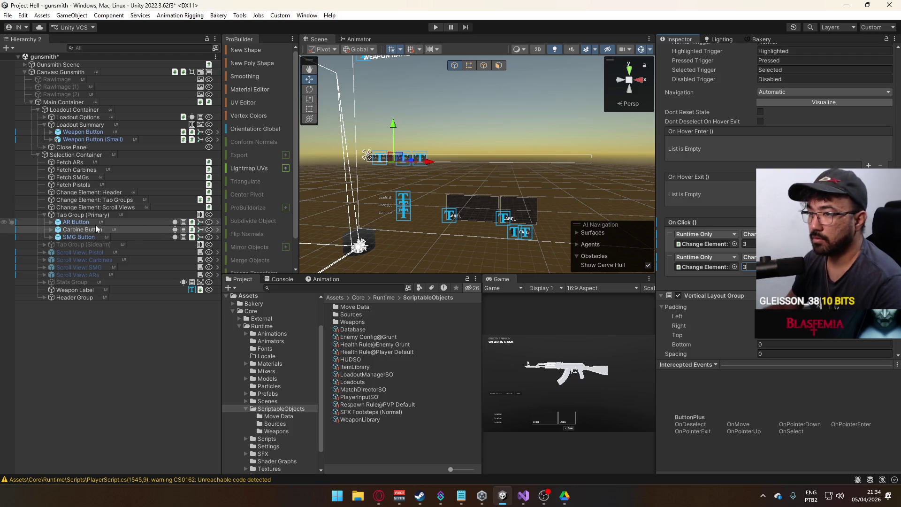
Step: Compare against the AR and SMG buttons and both change-element lists, then select all four Fetch objects
left_click(95, 223)
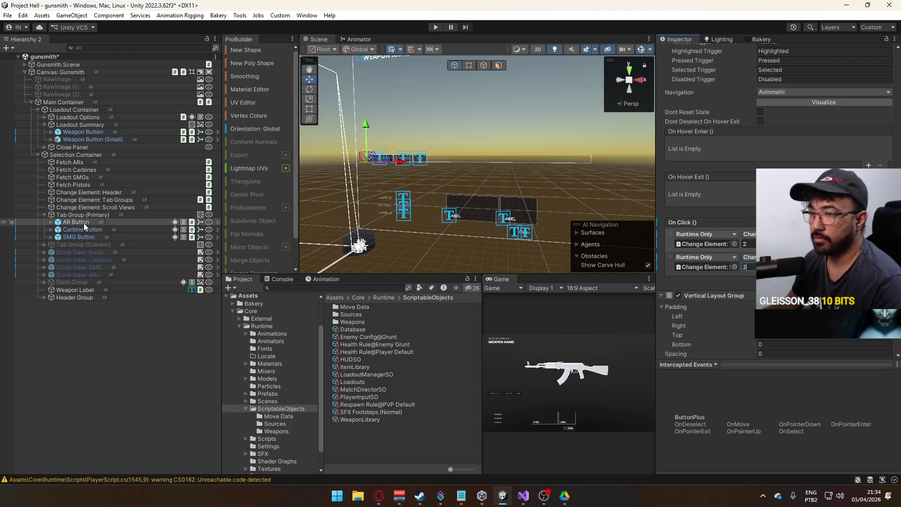
left_click(102, 208)
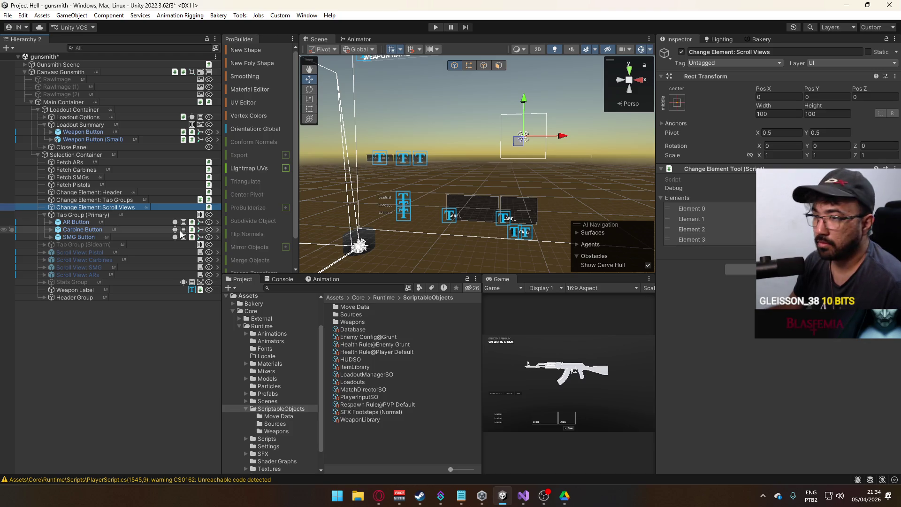
left_click(135, 236)
scroll(737, 225, "down", 5)
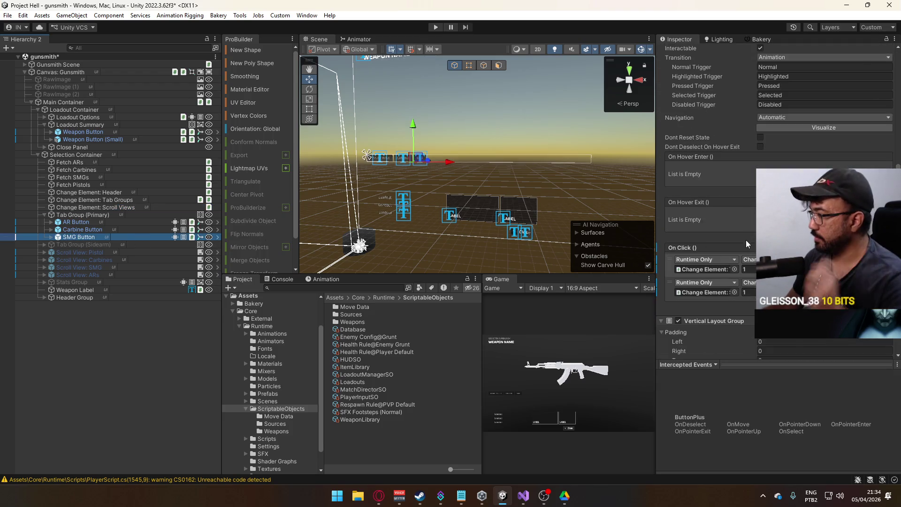
left_click(92, 229)
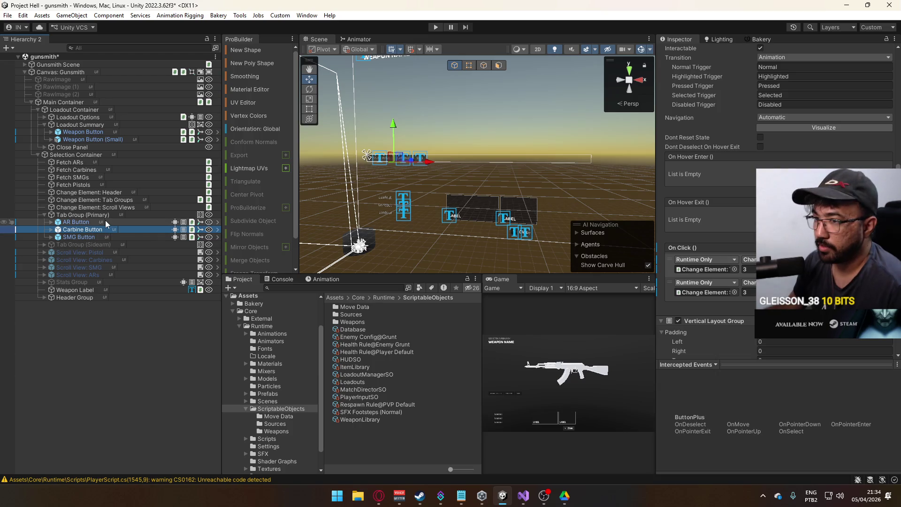
left_click(109, 207)
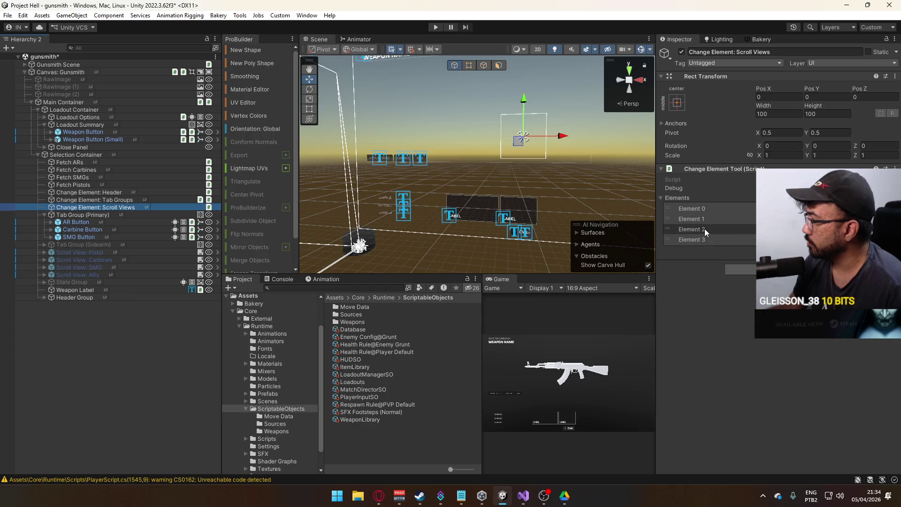
left_click(113, 201)
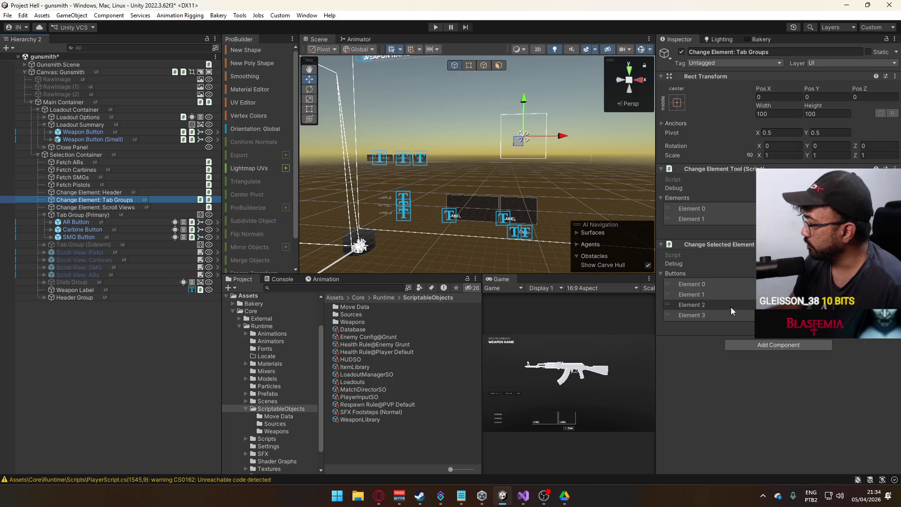
left_click(80, 184)
left_click(85, 163, "shift")
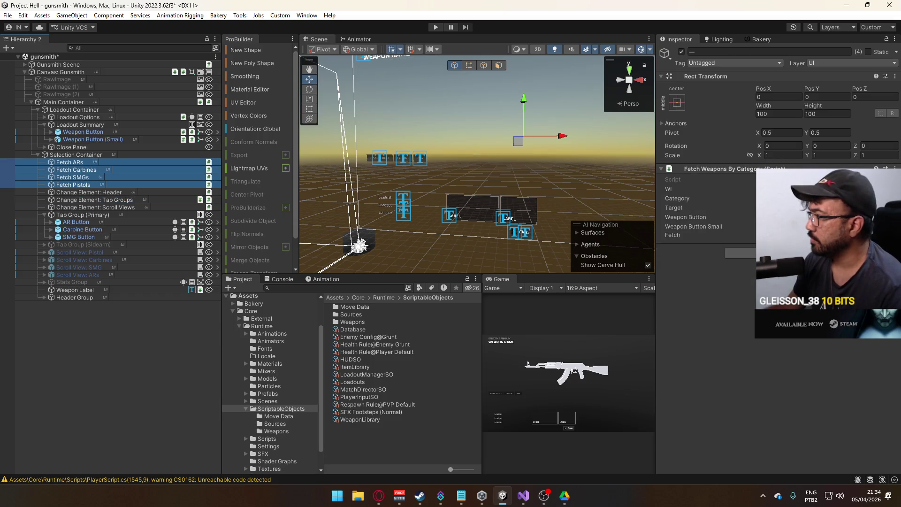
Step: Run Fetch on all four fetch objects and collapse the Selection and Main Containers
left_click(761, 235)
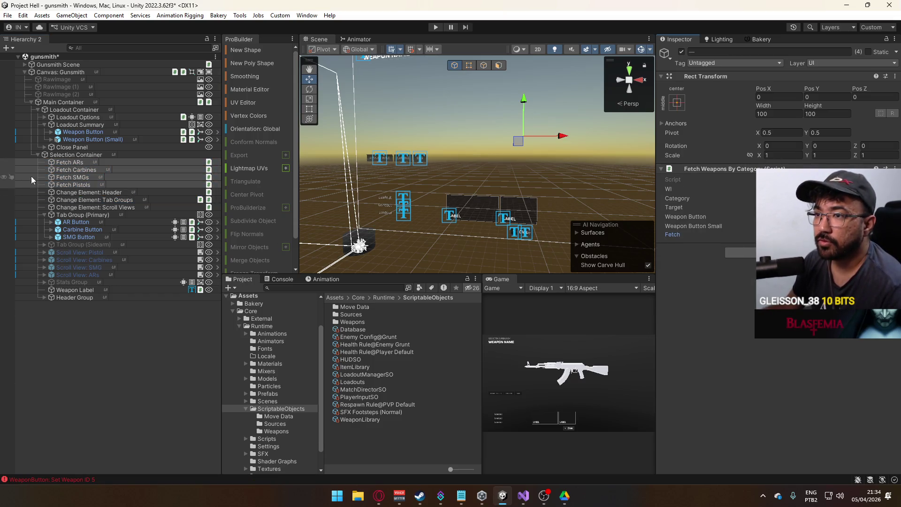
left_click(44, 155)
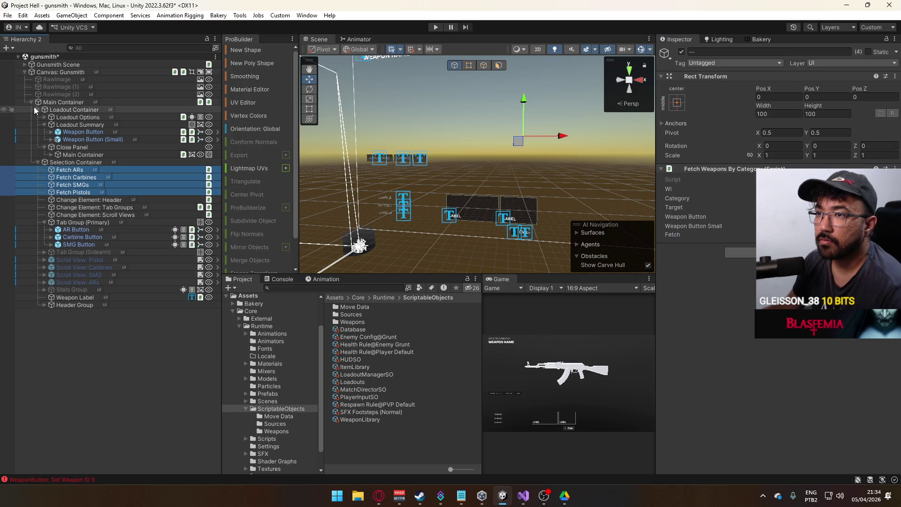
left_click(31, 102)
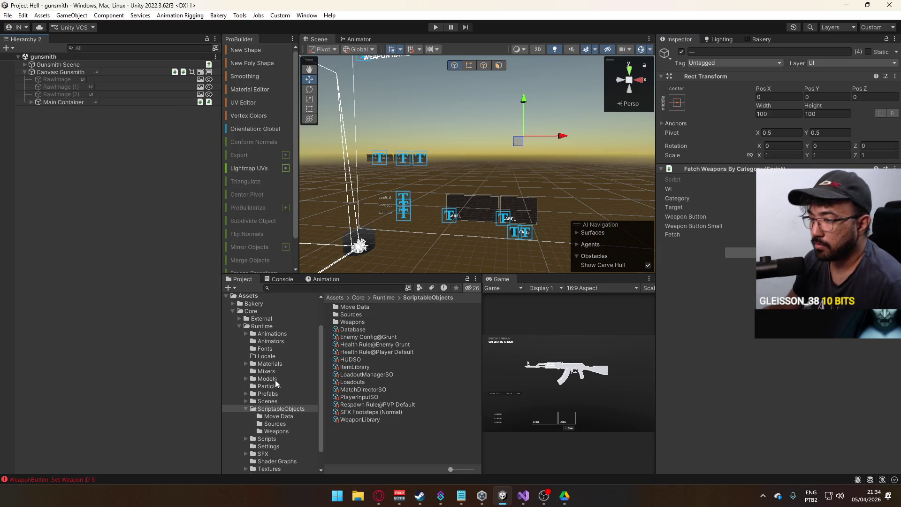
Step: Browse the WeaponLibrary asset and the Weapon M4 MK18 settings with its linked prefab
left_click(270, 393)
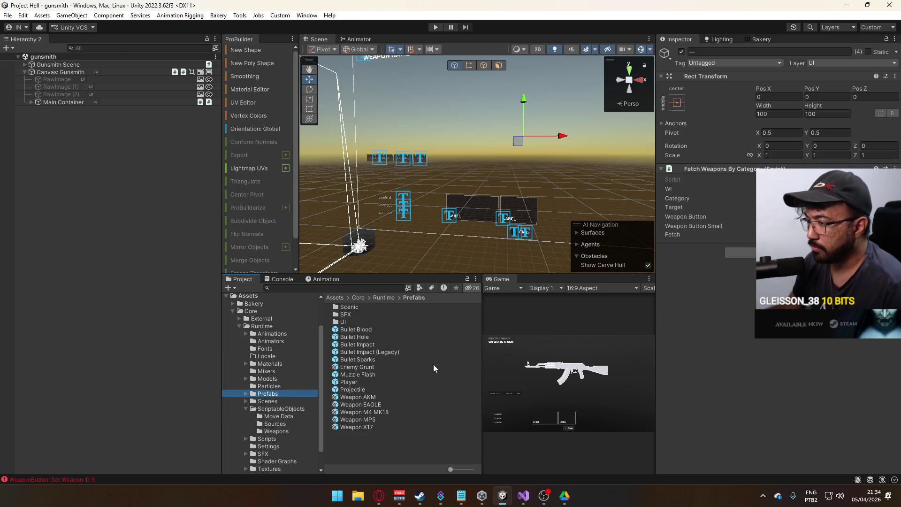
left_click(289, 409)
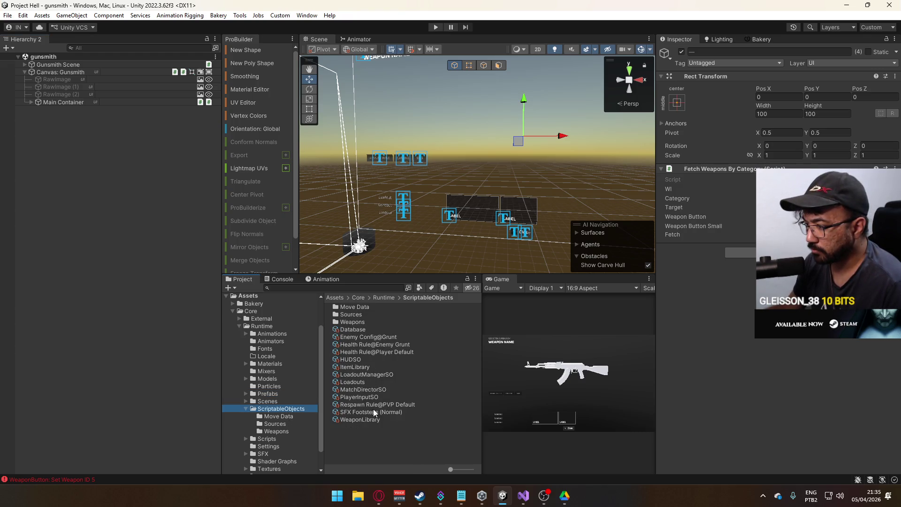
left_click(373, 420)
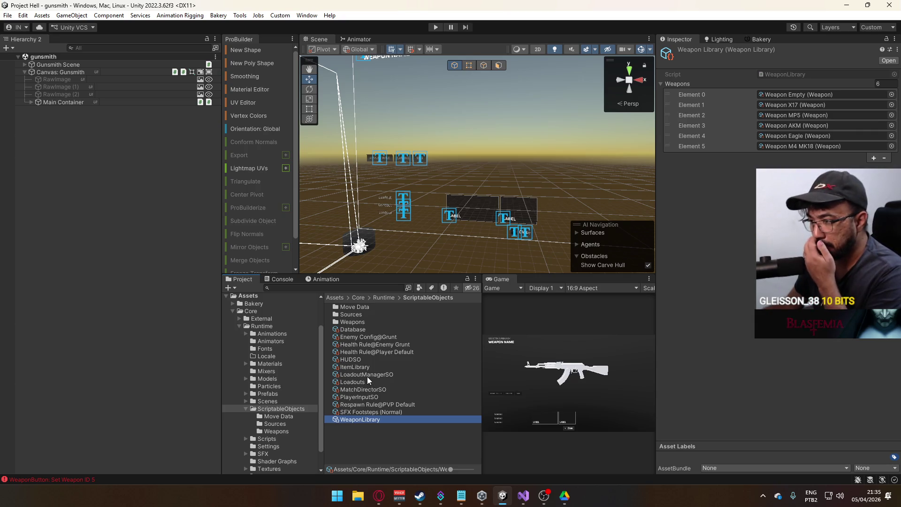
double_click(371, 322)
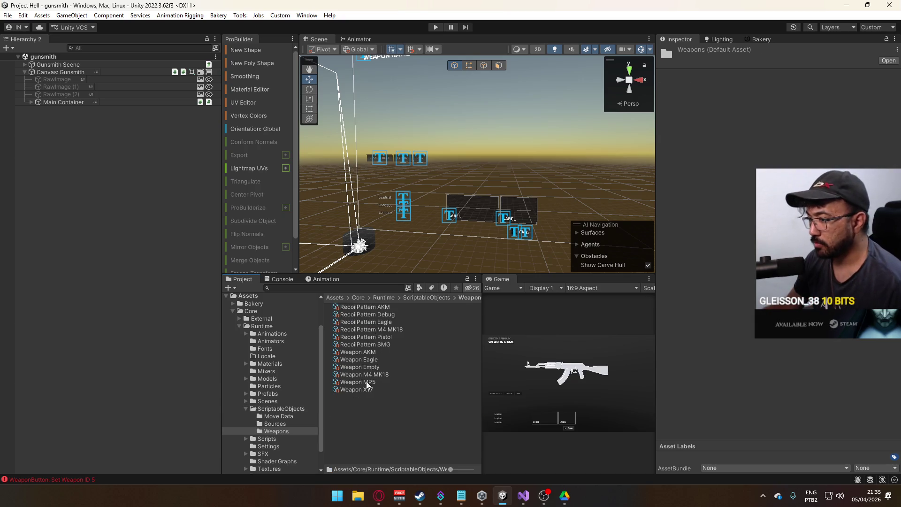
left_click(367, 375)
left_click(770, 179)
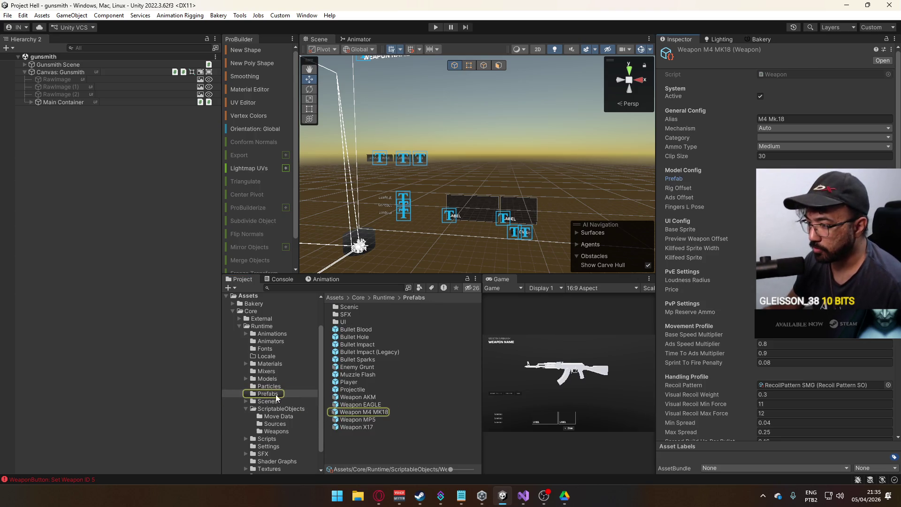
scroll(277, 385, "down", 2)
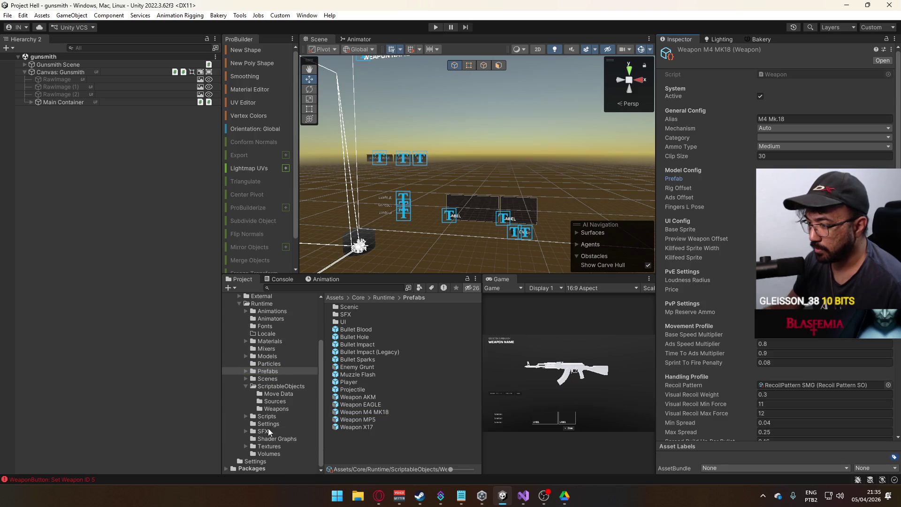
Step: Open the Scenes/title scene and enter Play mode
left_click(268, 378)
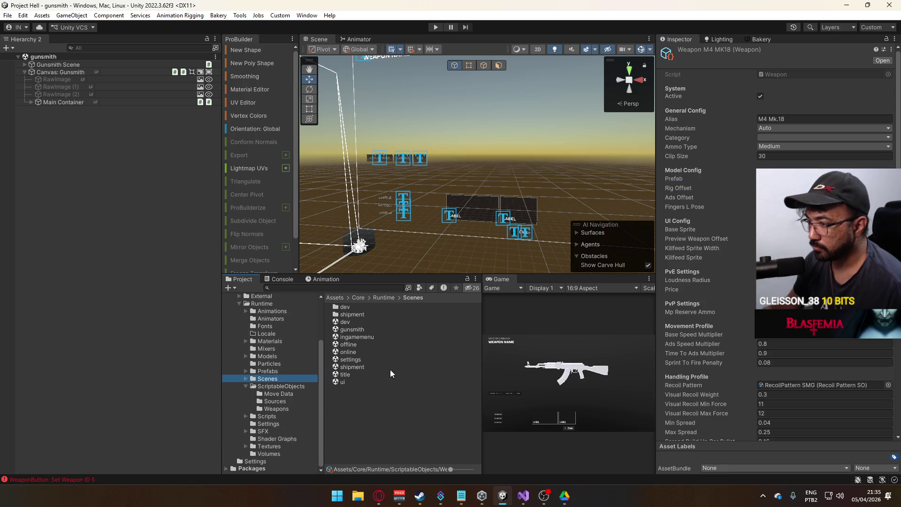
double_click(345, 374)
left_click(436, 28)
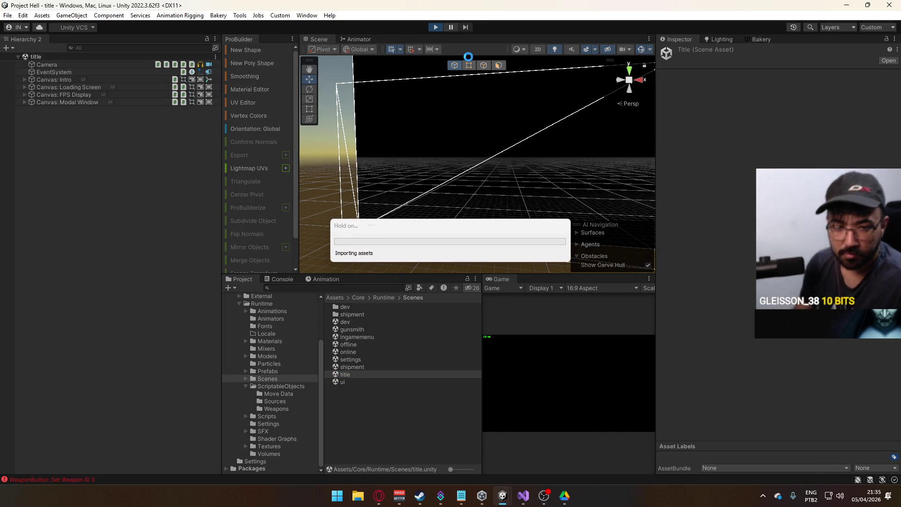
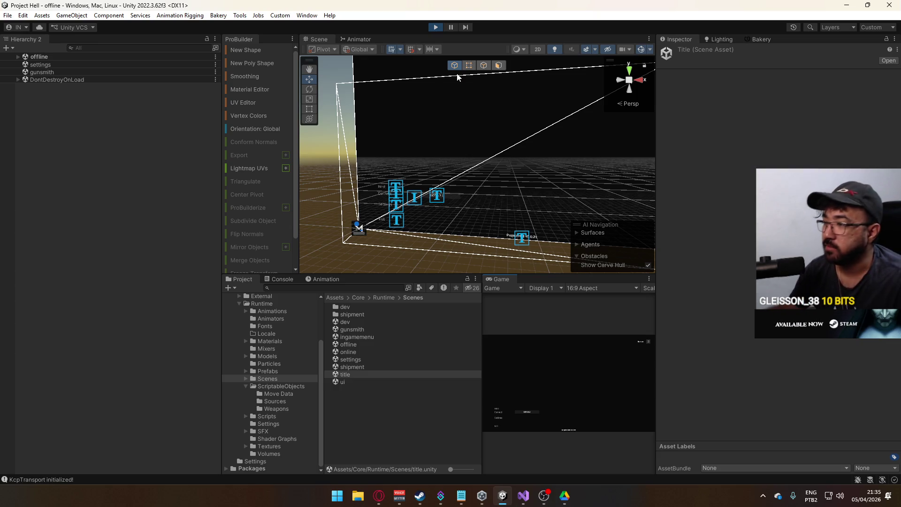
Step: Widen the Game view, launch the shipment map and pick the M4 Mk.18 as primary weapon
left_click_drag(482, 310, 445, 338)
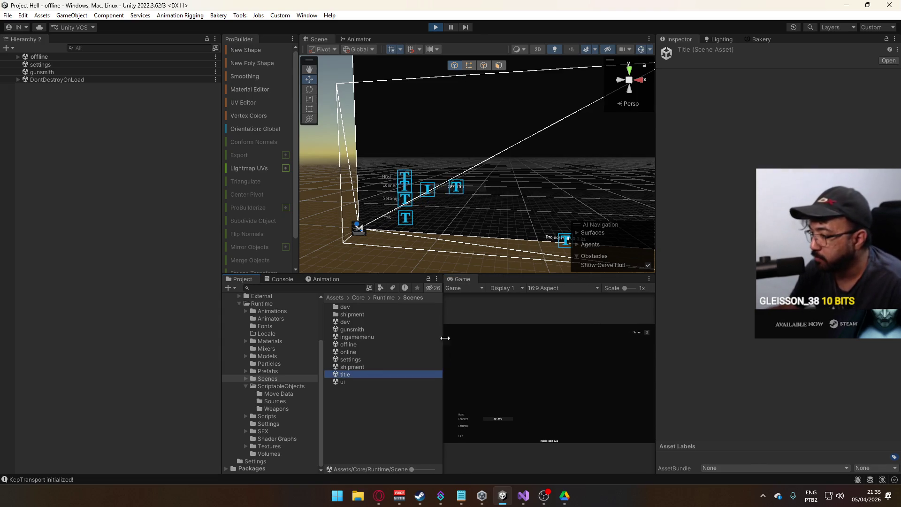
left_click(463, 417)
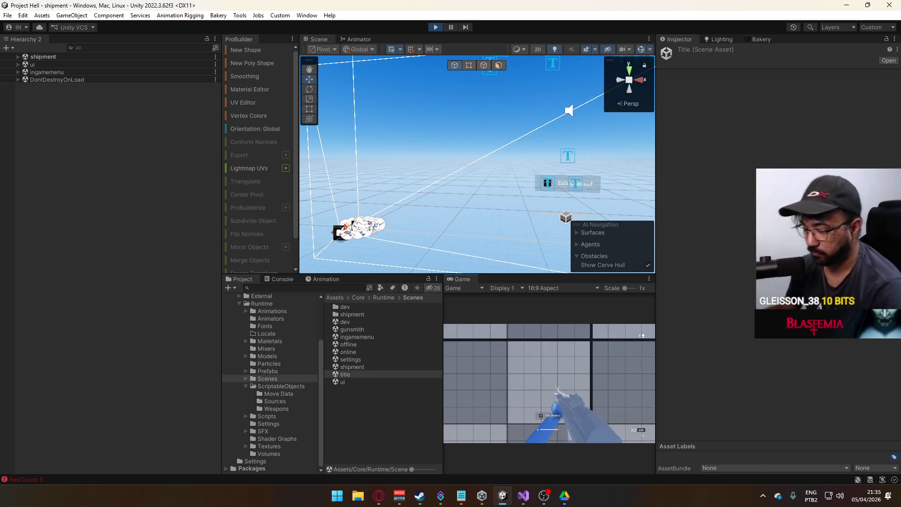
key("Escape")
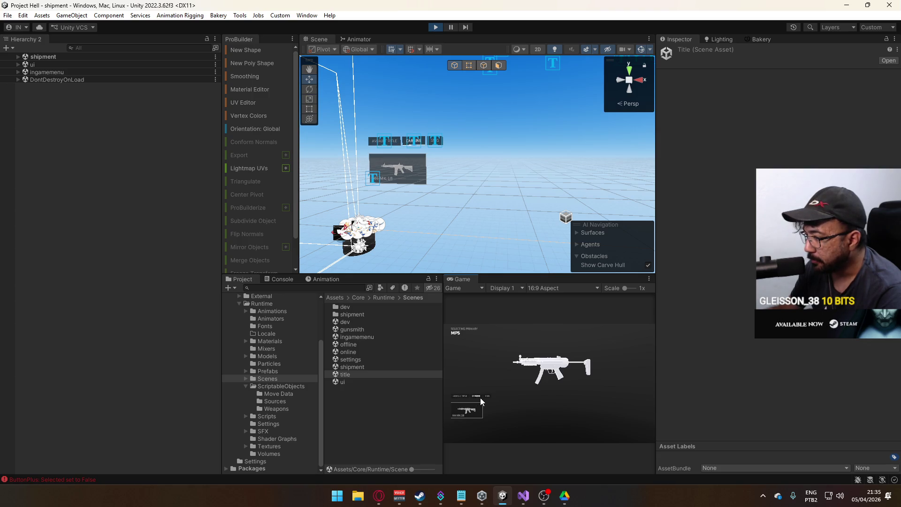
left_click(475, 398)
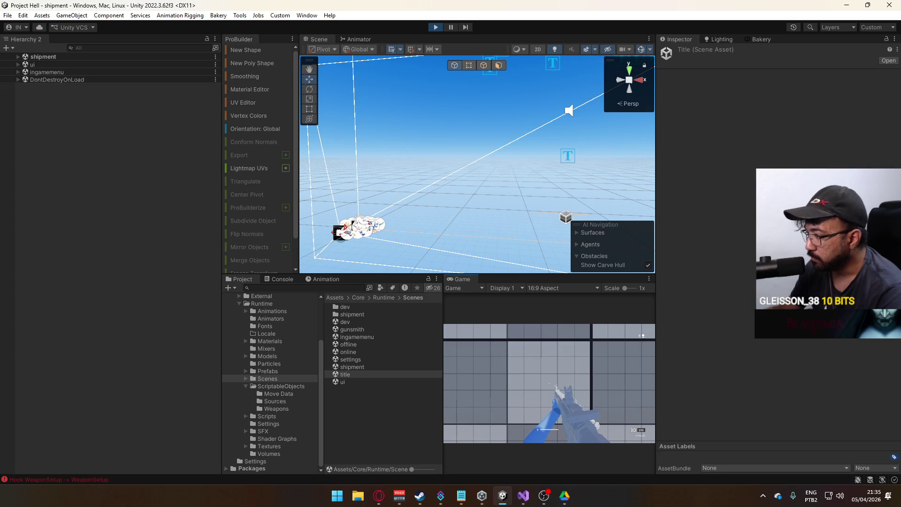
right_click(468, 281)
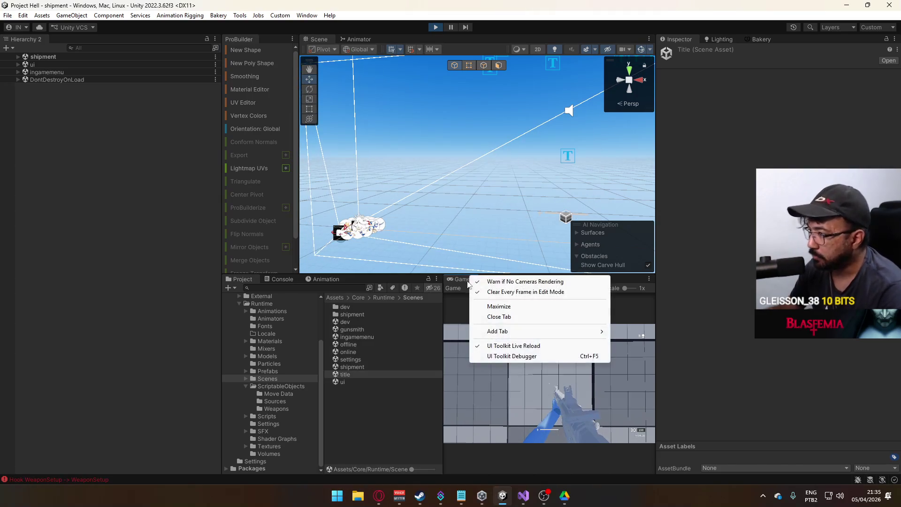
Step: Maximize the Game view, fire the M4 Mk.18, reload to 30/138 and walk forward
left_click(499, 306)
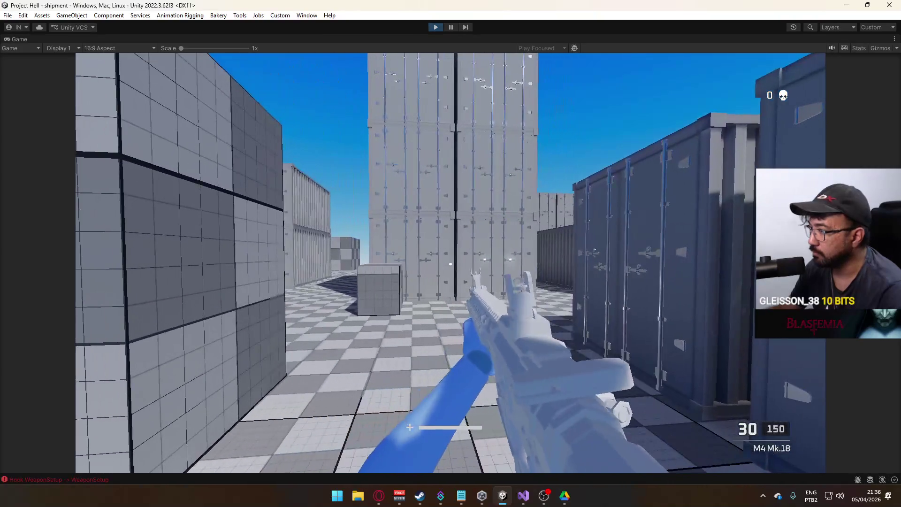
left_click(451, 263)
left_click(450, 263)
left_click(450, 263)
left_click(451, 263)
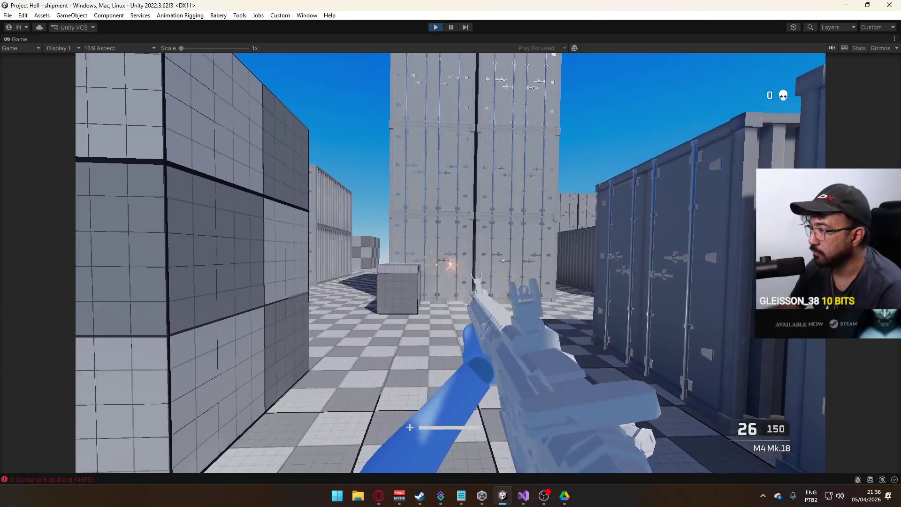
left_click(451, 262)
left_click(451, 263)
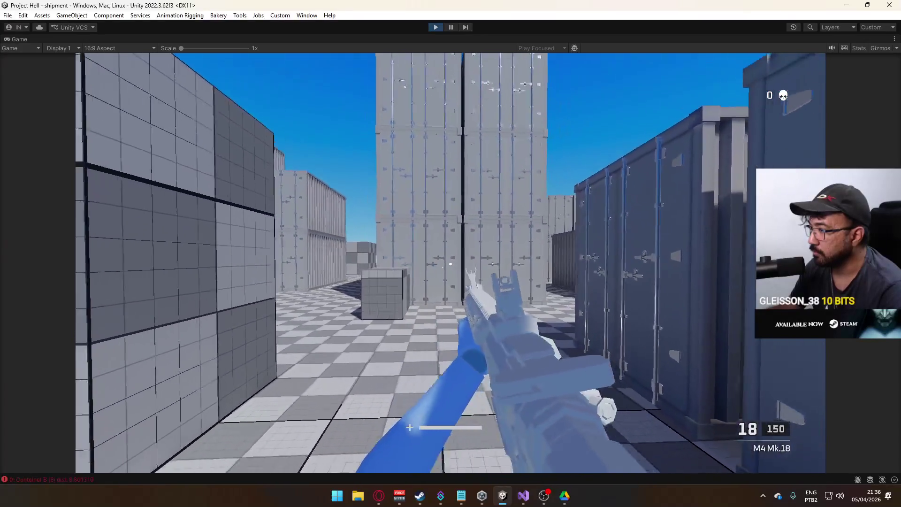
key("r")
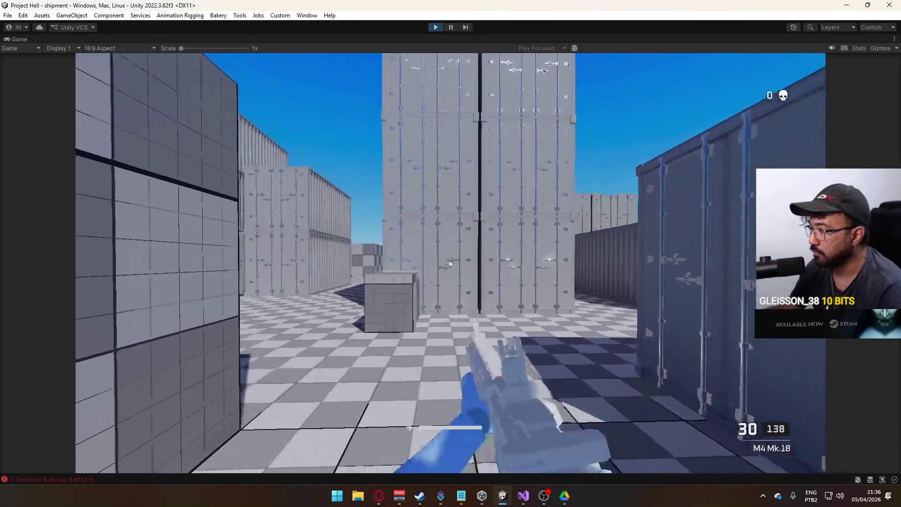
key("w")
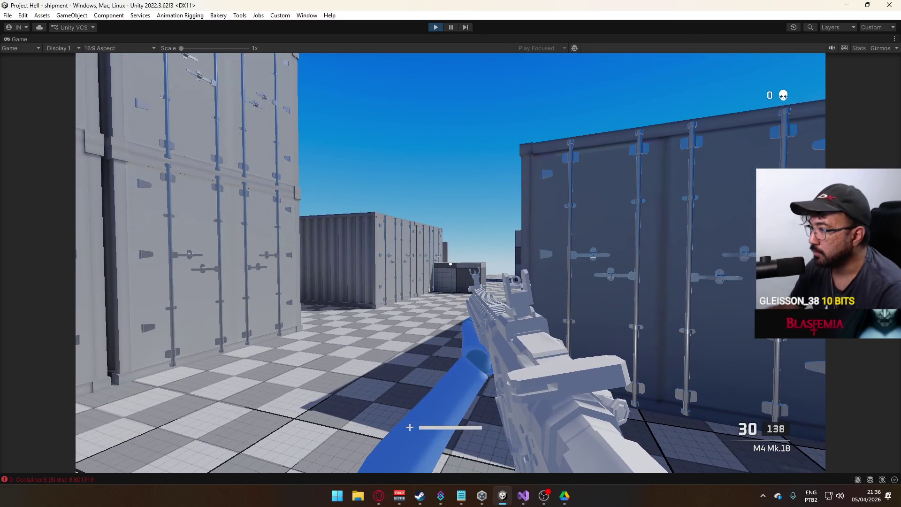
Step: Un-maximize the Game tab to bring back the full editor layout
key("super")
left_click(492, 44)
right_click(494, 42)
left_click(523, 75)
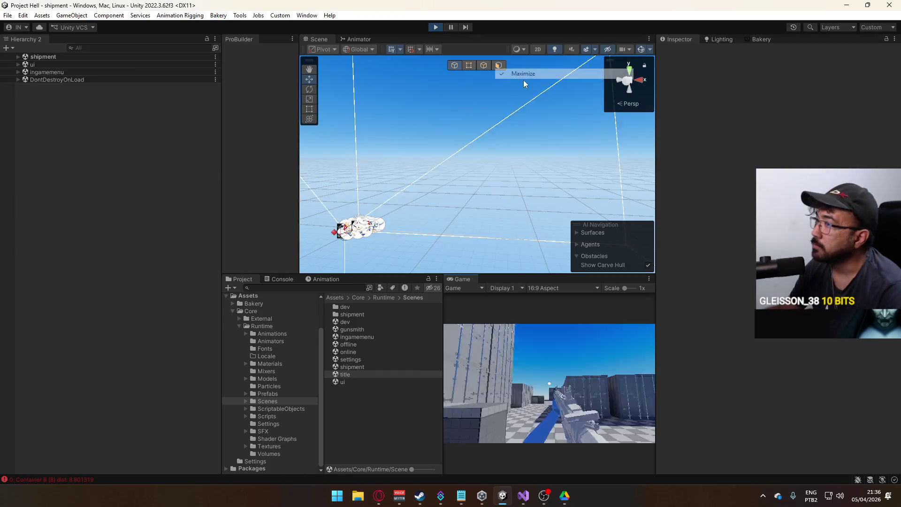
Step: Open the ScriptableObjects > Weapons folder in the Project window
key("super")
left_click(283, 404)
left_click(281, 408)
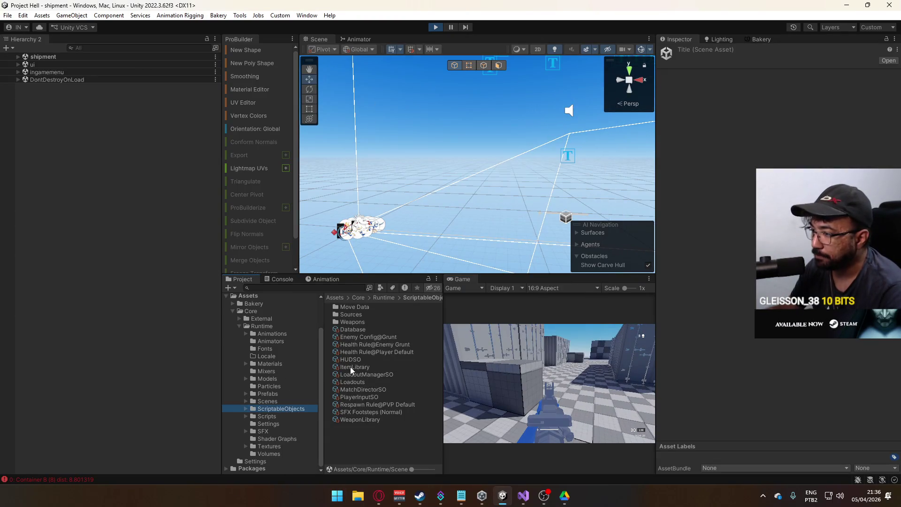
double_click(352, 322)
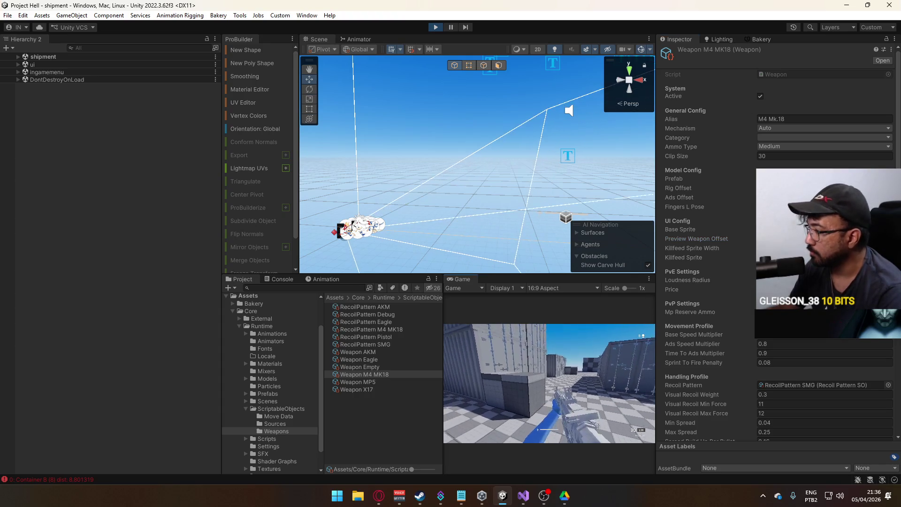
Step: Maximize the Game tab so the running game fills the editor
key("super")
key("Escape")
right_click(456, 280)
left_click(485, 311)
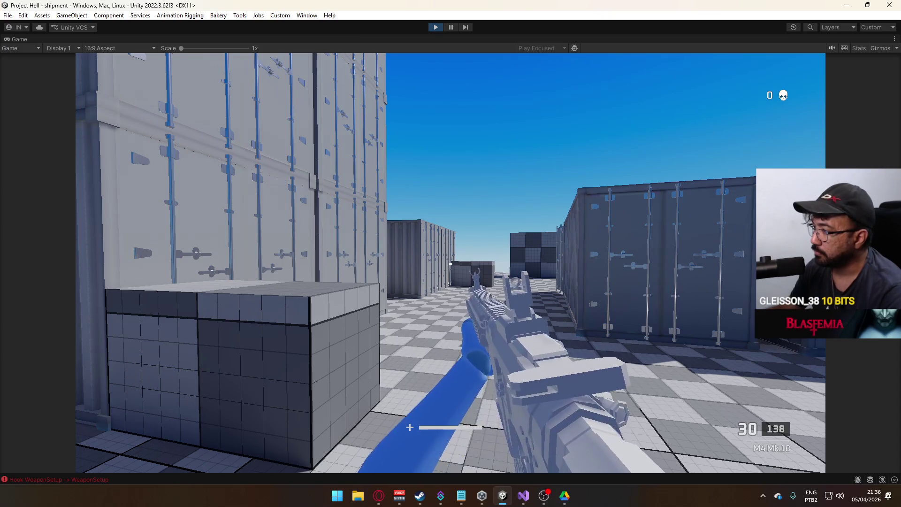
Step: Release the mouse and un-maximize the Game tab to show the editor layout
key("super")
key("Escape")
right_click(621, 42)
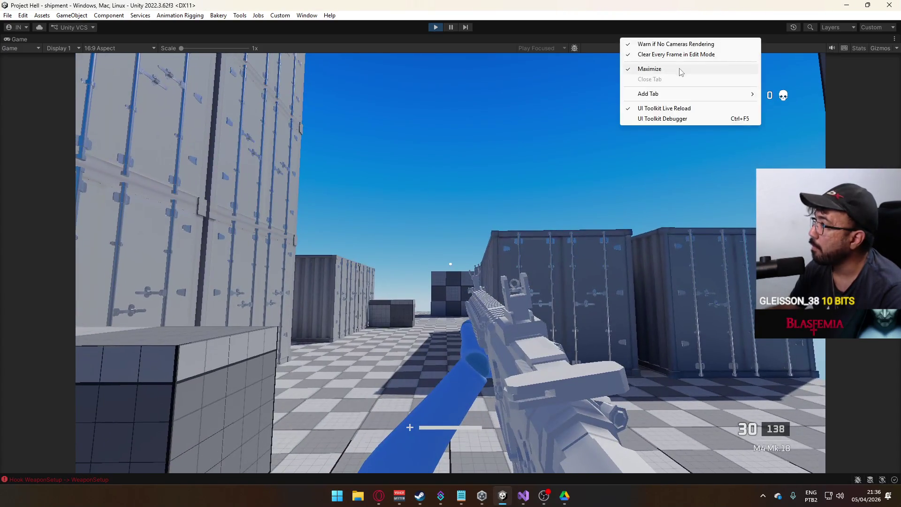
left_click(648, 69)
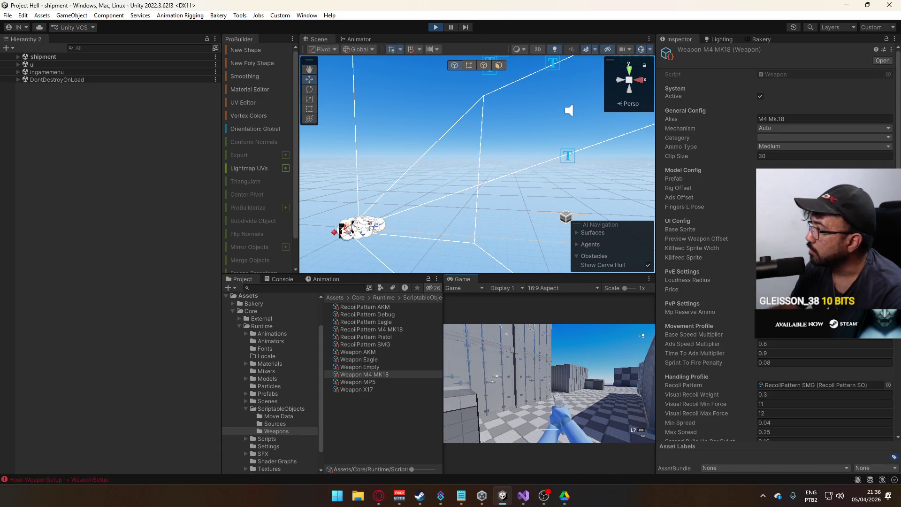
Step: Set the Weapon M4 MK18 asset's Category to Carbine in the Inspector
key("super")
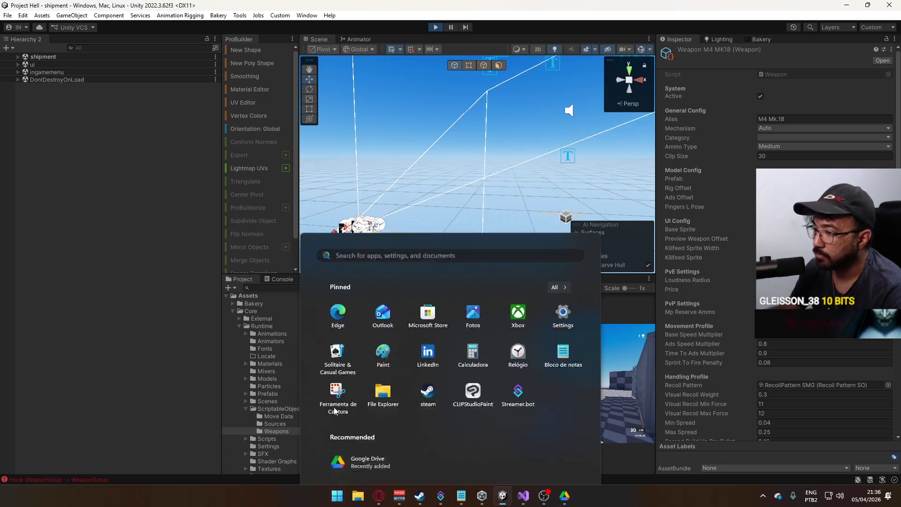
key("super")
left_click(379, 375)
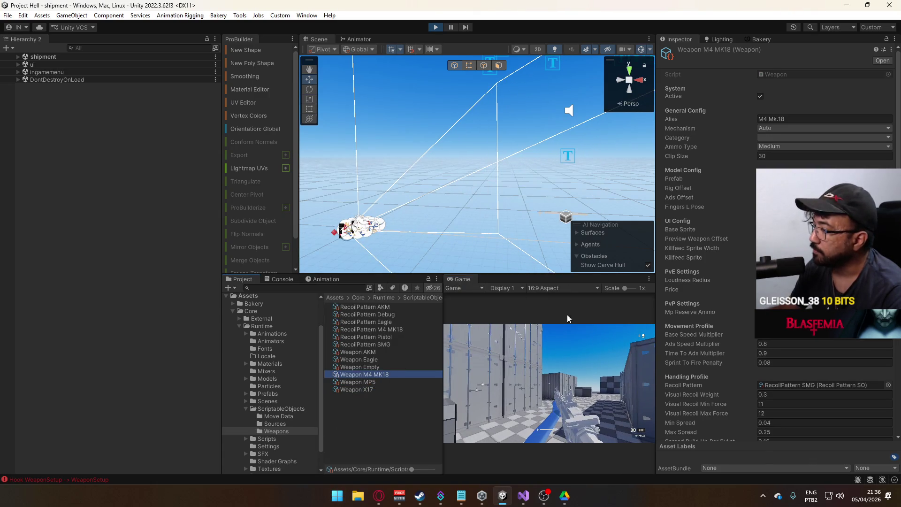
left_click(802, 138)
left_click(803, 148)
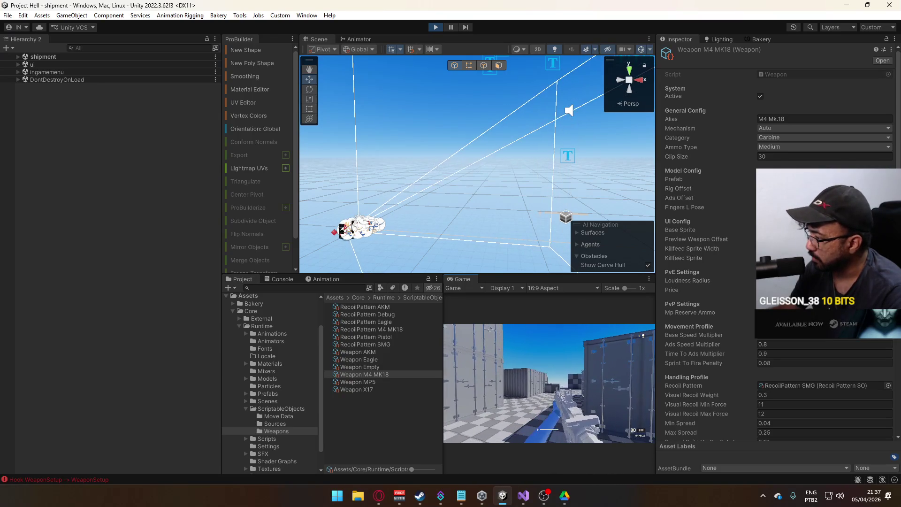
Step: Swap to the X17 pistol and back to the M4 MK18, then maximize the Game view
key("super")
left_click(630, 358)
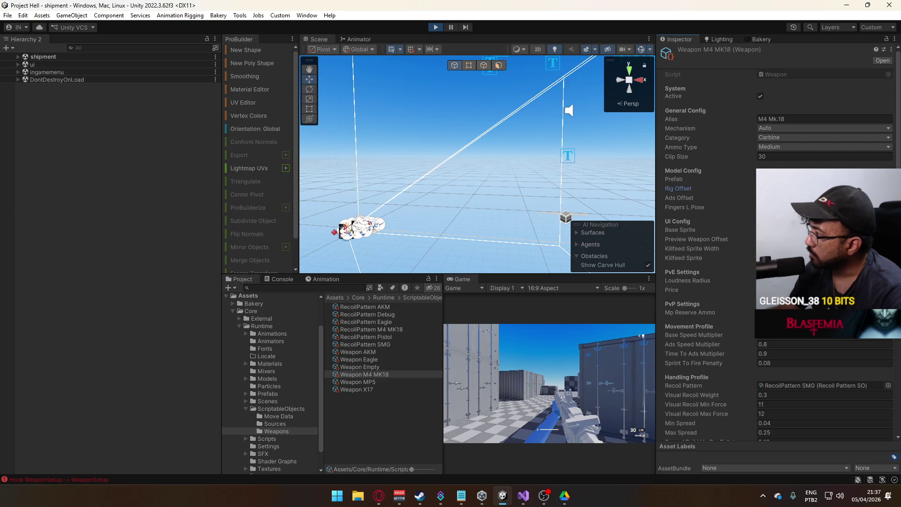
key("2")
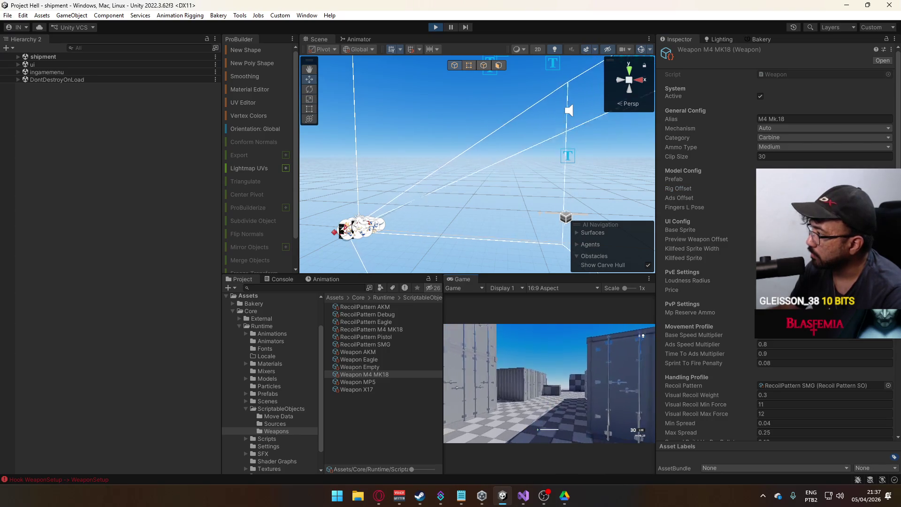
key("super")
key("super")
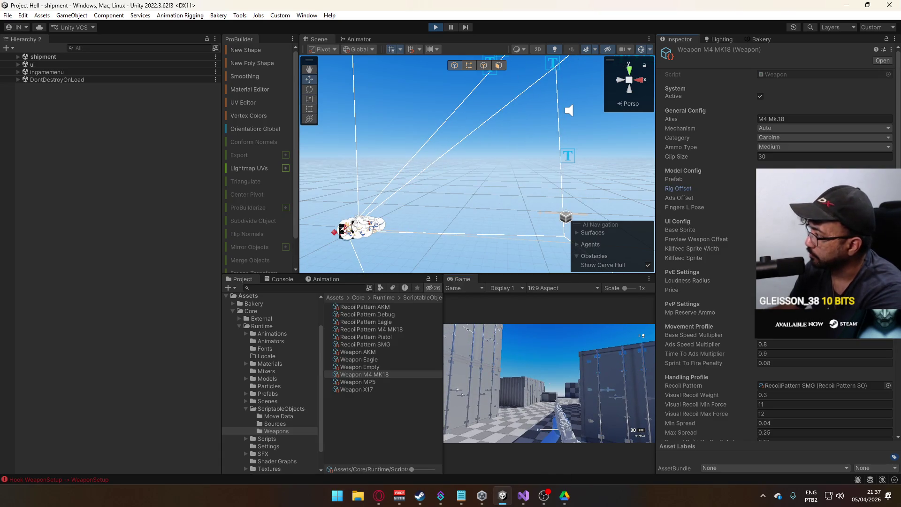
key("2")
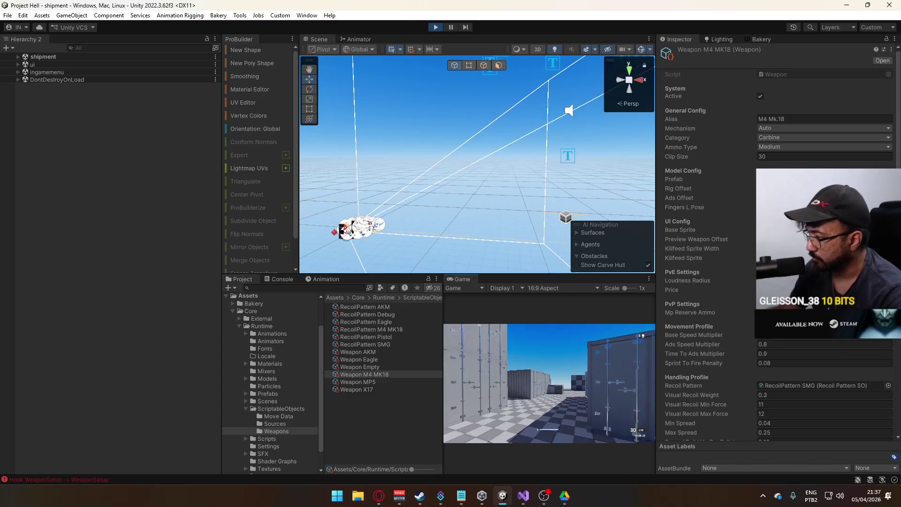
key("super")
key("super")
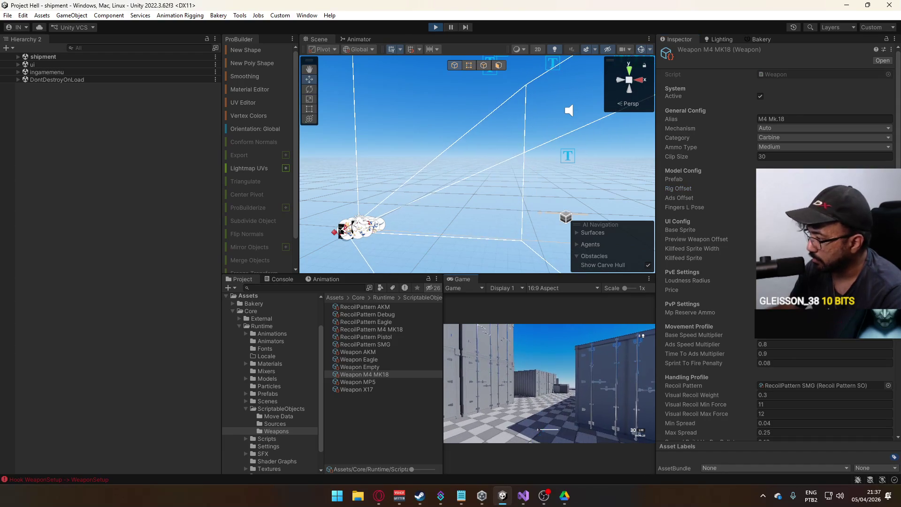
key("1")
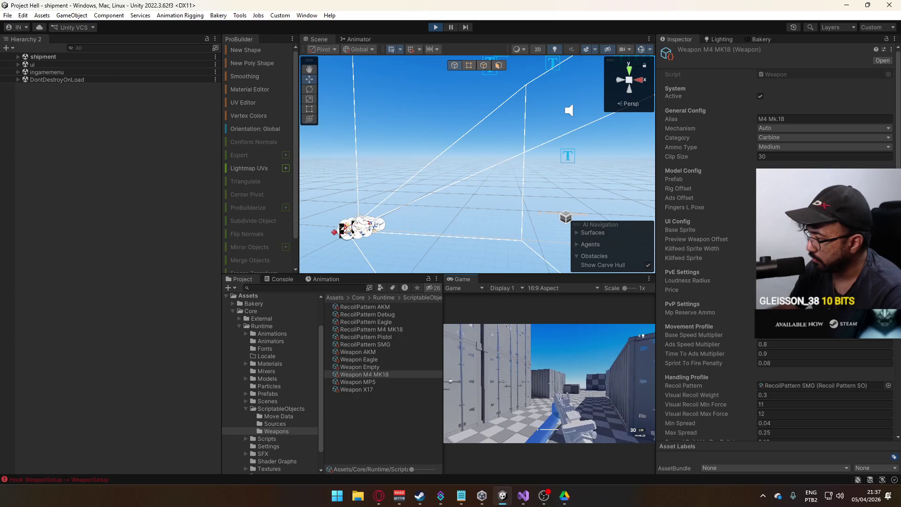
key("super")
key("super")
right_click(474, 280)
left_click(490, 307)
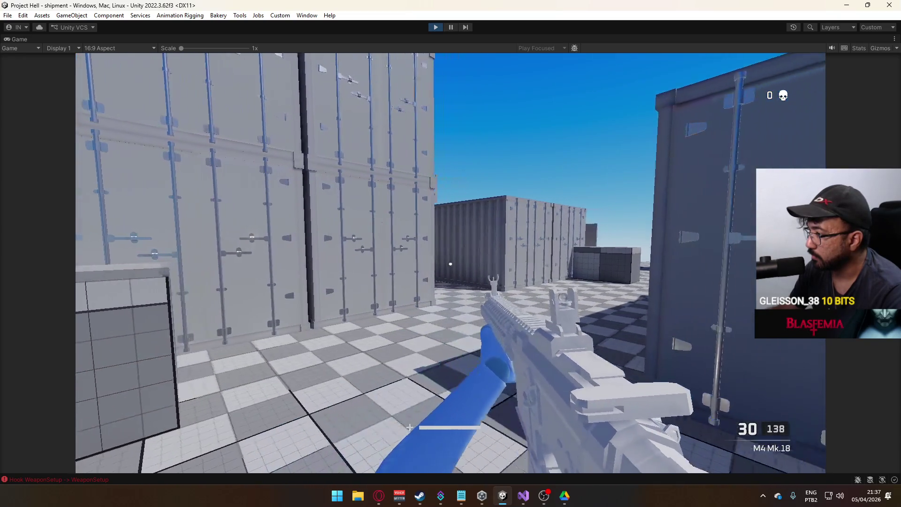
right_click(450, 264)
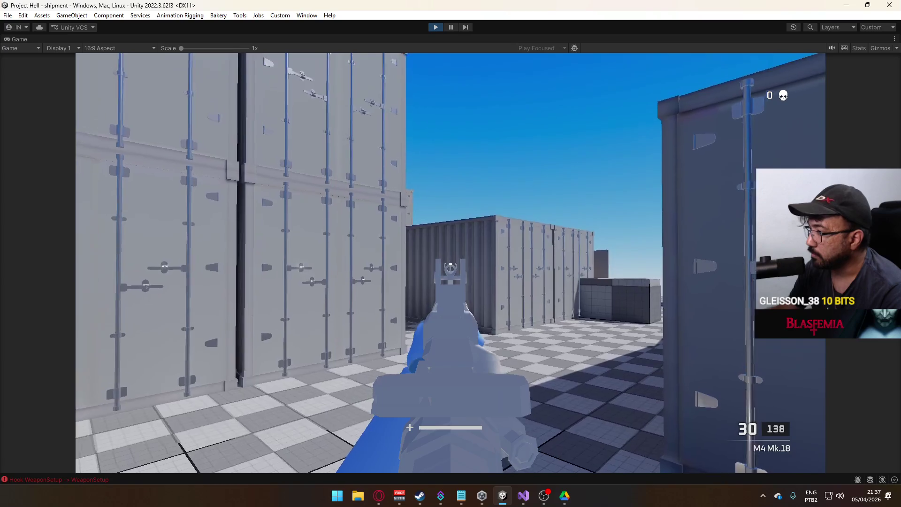
key("super")
key("Escape")
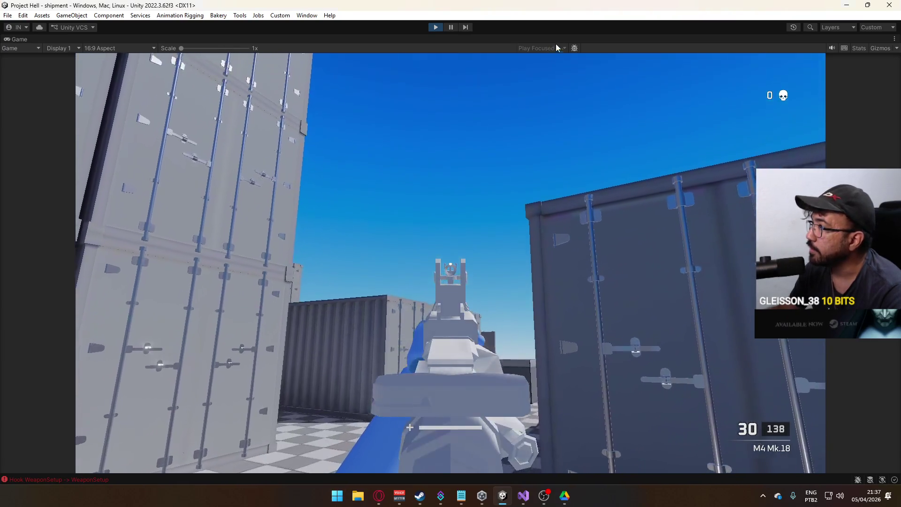
right_click(564, 35)
left_click(628, 67)
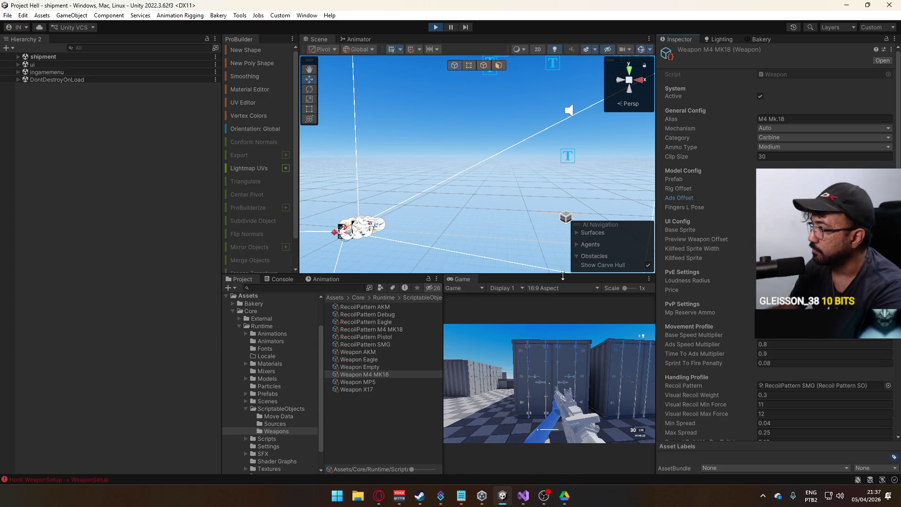
Step: Maximize the Game view, walk between containers and switch pistol then back to the M4
right_click(462, 279)
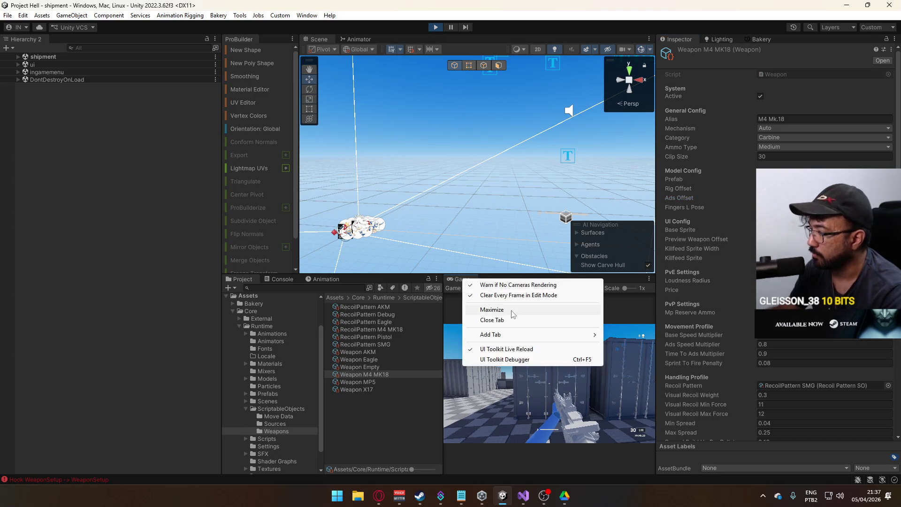
left_click(484, 308)
key("w")
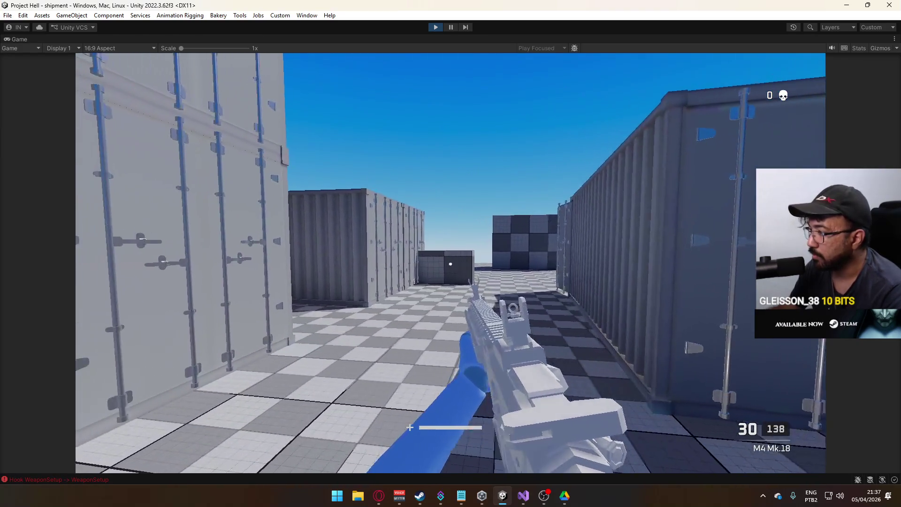
key("2")
key("1")
key("w")
key("w")
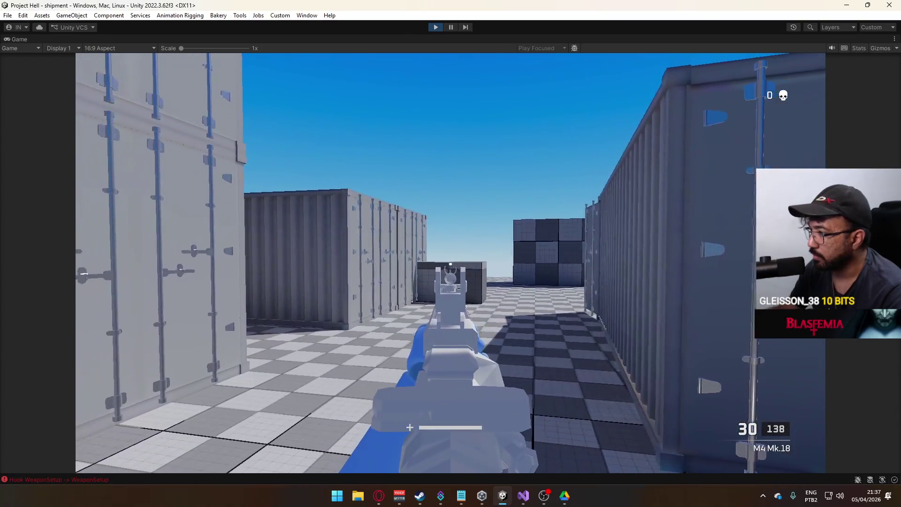
key("a")
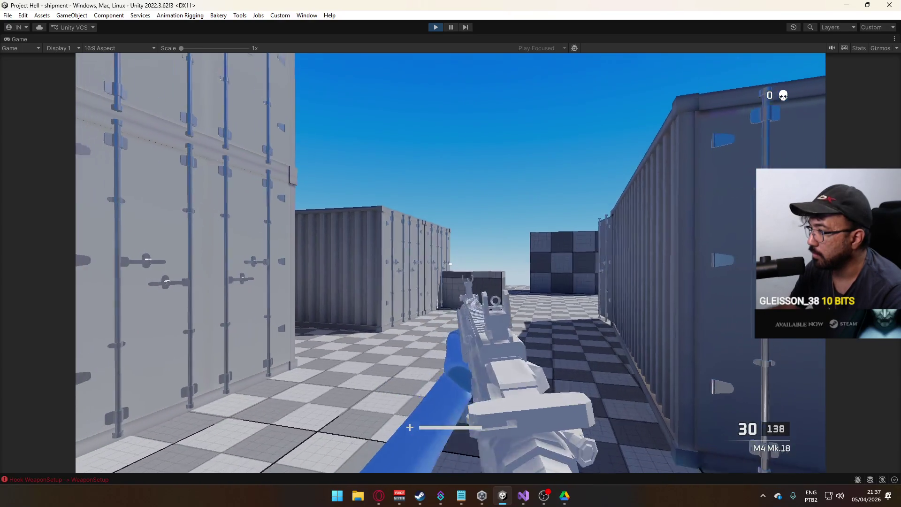
key("super")
Step: Restore the full editor layout and move the player in the running game
left_click(532, 36)
right_click(531, 35)
left_click(558, 66)
key("super")
left_click(491, 196)
key("super")
key("super")
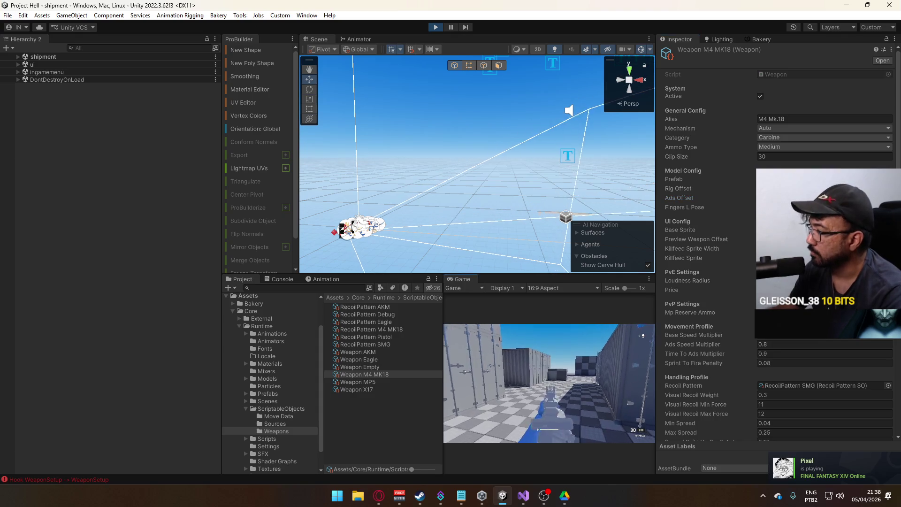
key("super")
key("super")
Step: Maximize the Game view again, aim down the M4 Mk.18's sights and fire, leaving 22/138
right_click(471, 280)
left_click(514, 311)
left_click(530, 328)
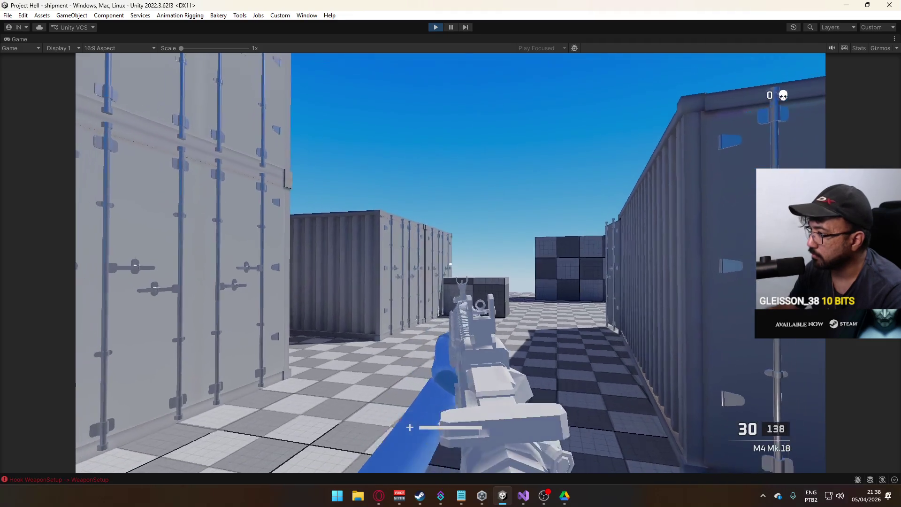
key("w")
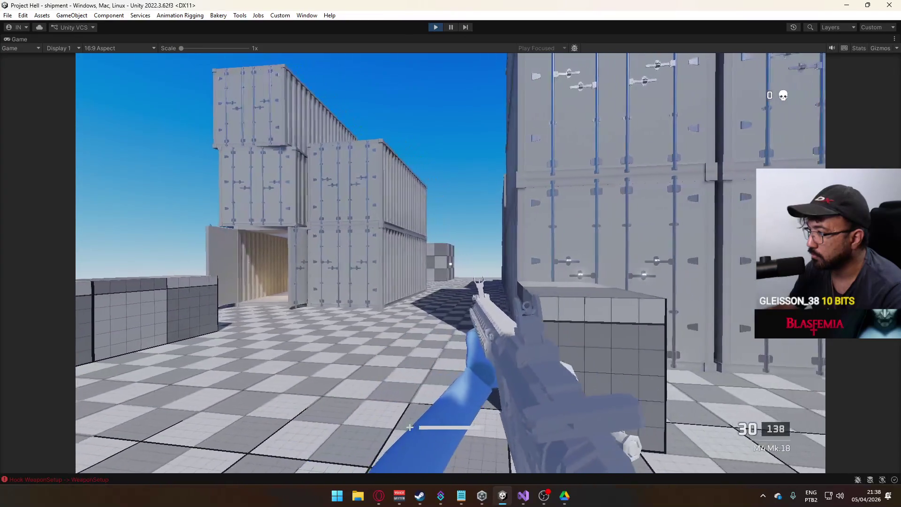
right_click(451, 264)
left_click(451, 264)
left_click(451, 264)
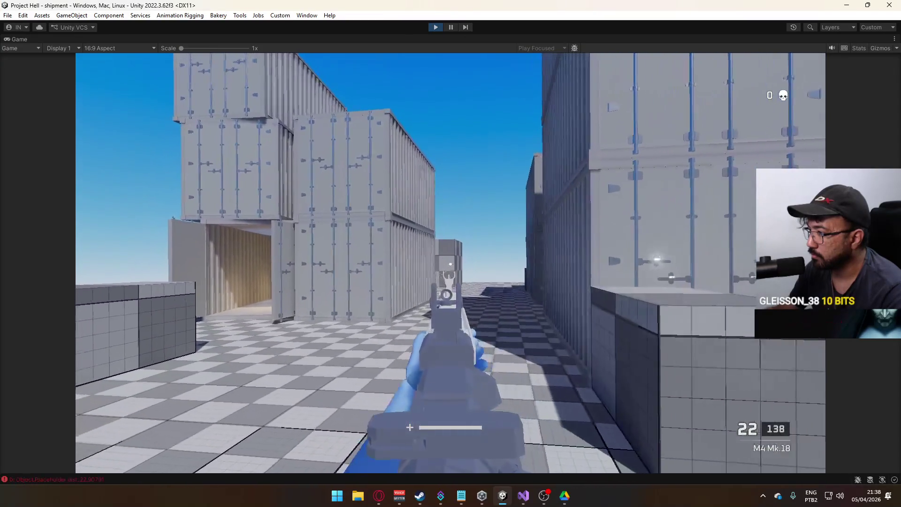
Step: Un-maximize the Game tab to return to the editor layout
key("super")
left_click(528, 124)
right_click(557, 35)
left_click(587, 66)
key("super")
key("Escape")
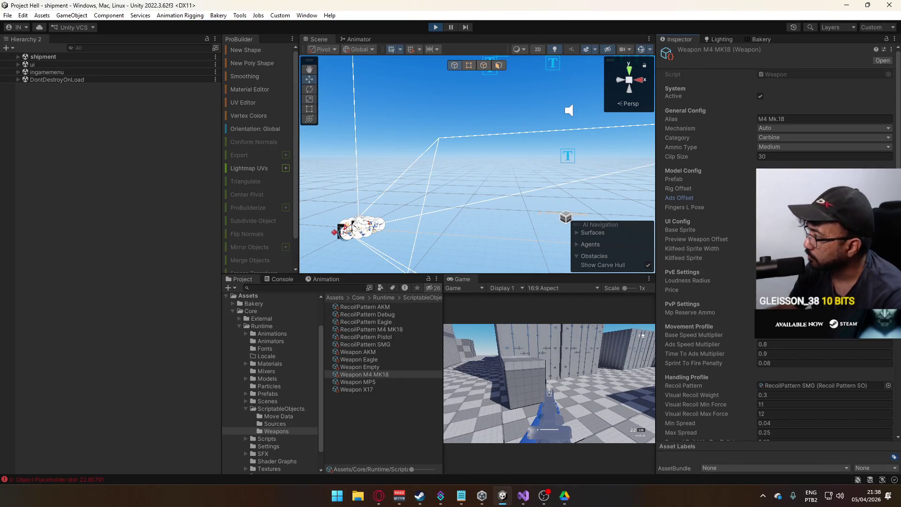
Step: Expand Server > Viewmodel > ADS Offset in the Hierarchy and select ADS Pivot
mouse_move(636, 188)
left_mouse_down()
mouse_move(312, 207)
mouse_move(322, 207)
left_mouse_up()
left_click(13, 57)
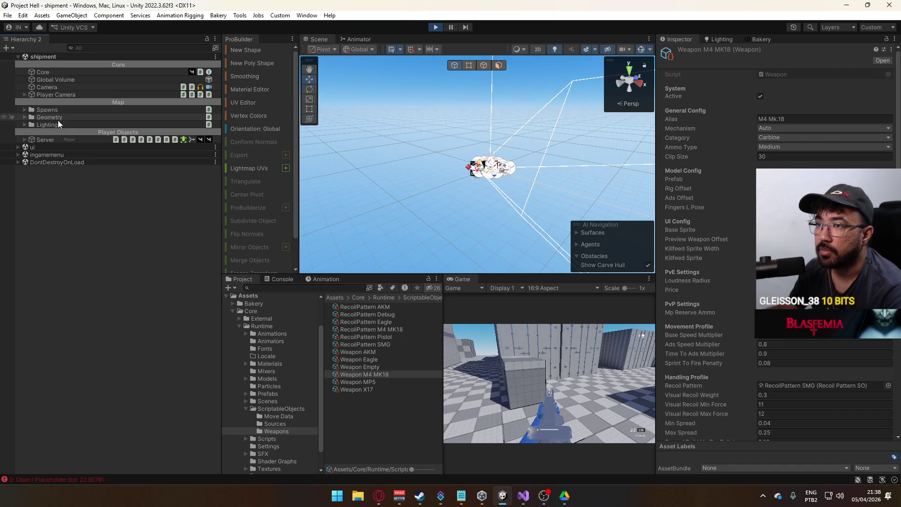
left_click(25, 140)
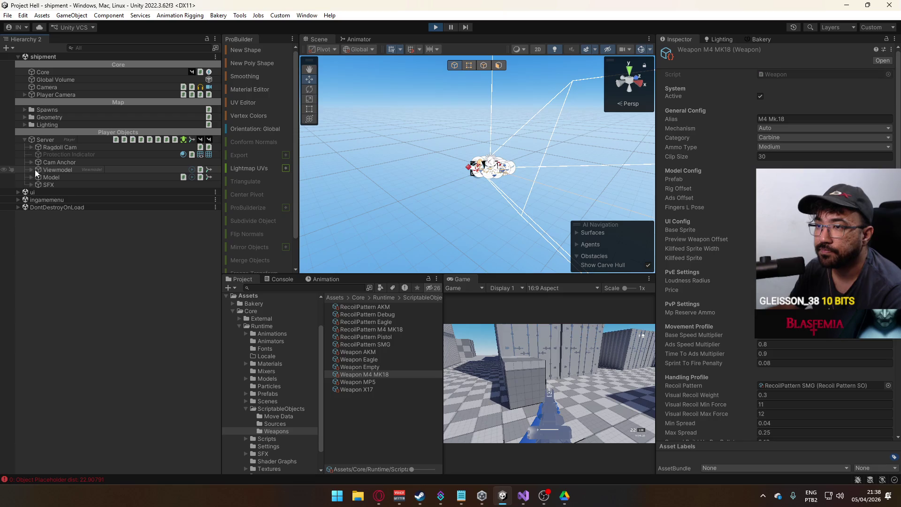
left_click(30, 169)
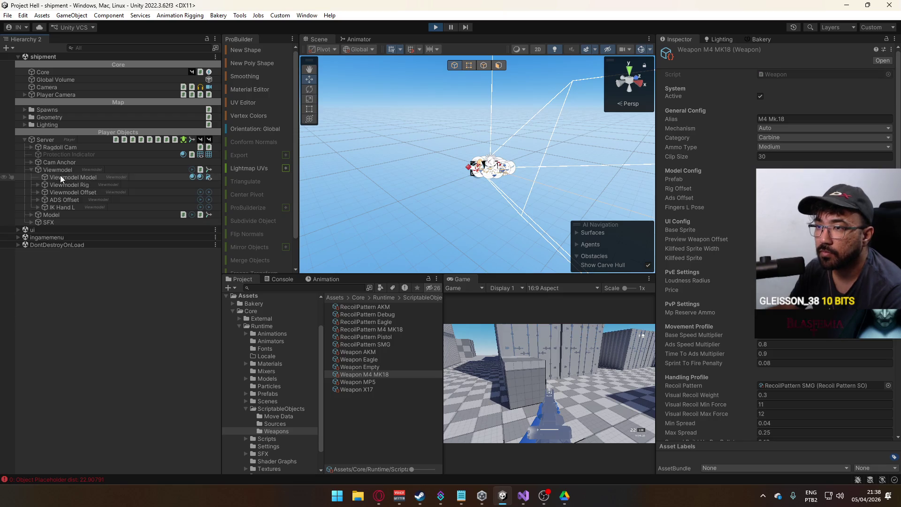
left_click(38, 199)
double_click(56, 207)
mouse_move(415, 168)
left_mouse_down()
mouse_move(408, 113)
mouse_move(397, 123)
left_mouse_up()
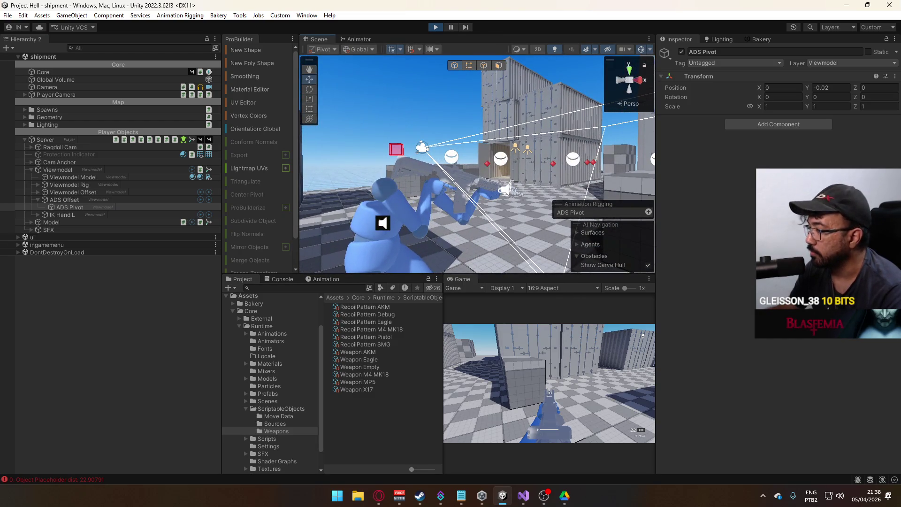
Step: Set ADS Pivot Position Y to -0.016 and dock the Game view in the top area
key("super")
left_click(834, 89)
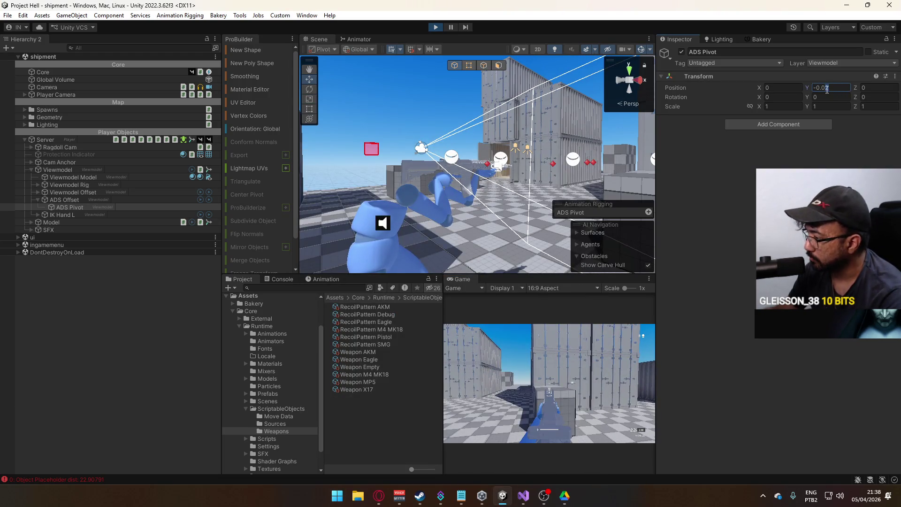
type("-0.016")
left_click_drag(515, 158, 495, 182)
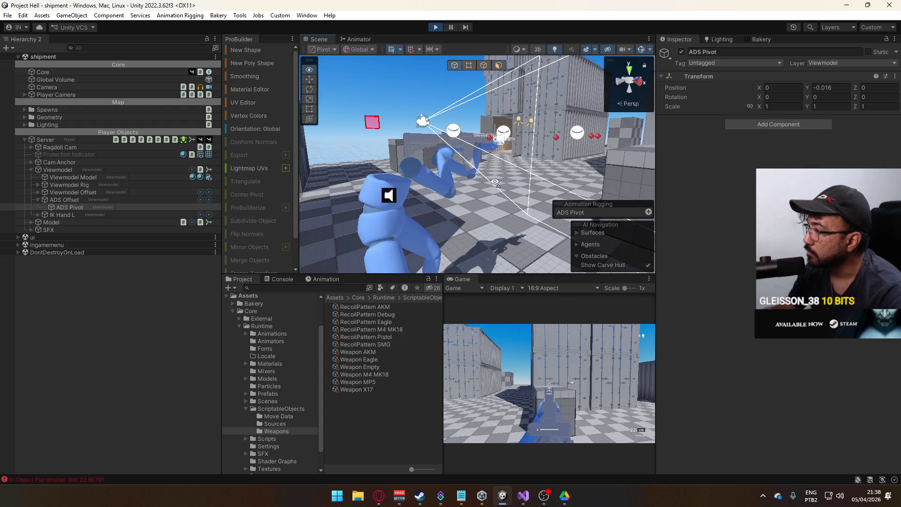
mouse_move(463, 281)
left_mouse_down()
mouse_move(427, 26)
mouse_move(421, 49)
left_mouse_up()
key("super")
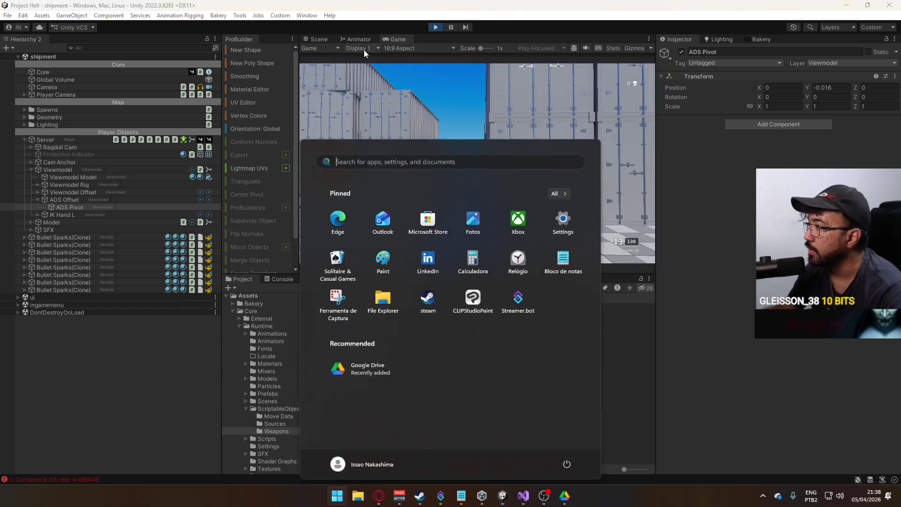
Step: Try ADS Pivot Position Y values, settle on -0.018, then select the Weapon M4 MK18 asset
left_click(832, 81)
left_click_drag(807, 87, 811, 88)
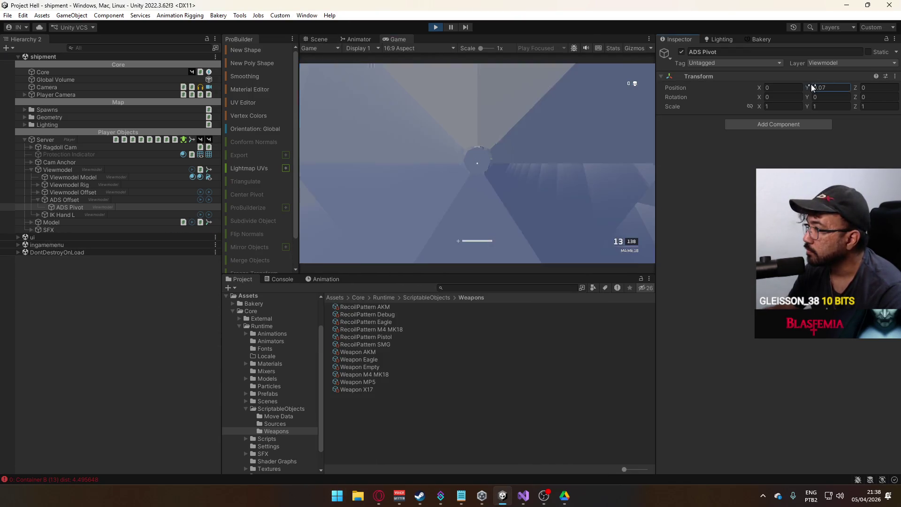
key("ctrl+z")
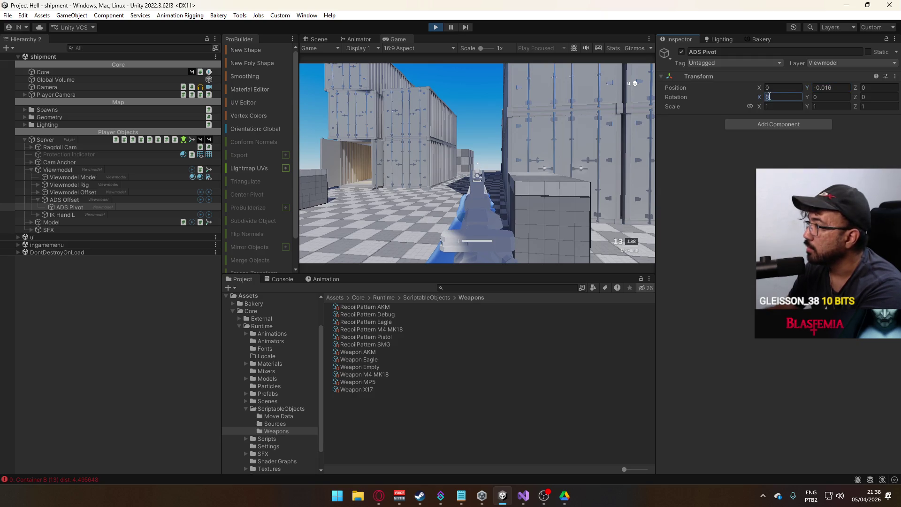
type("01")
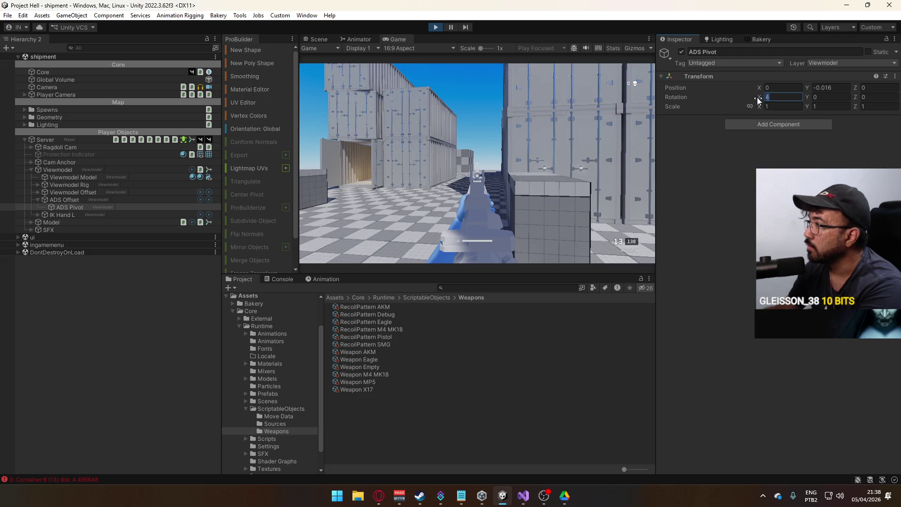
type("3")
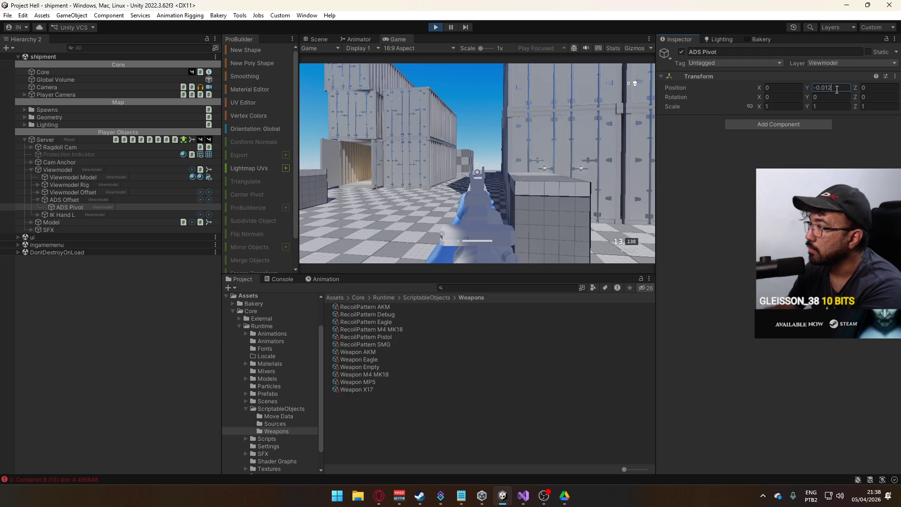
key("BackSpace")
type("3")
type("8")
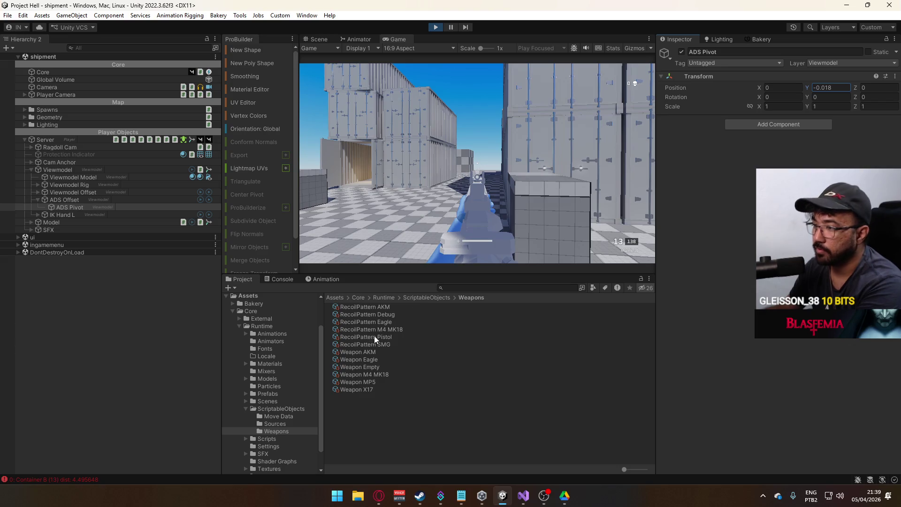
left_click(378, 374)
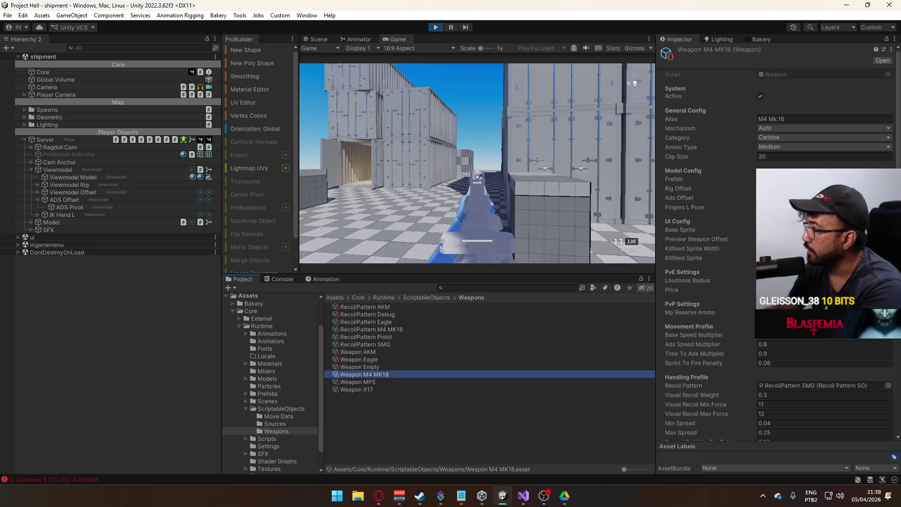
left_click(680, 198)
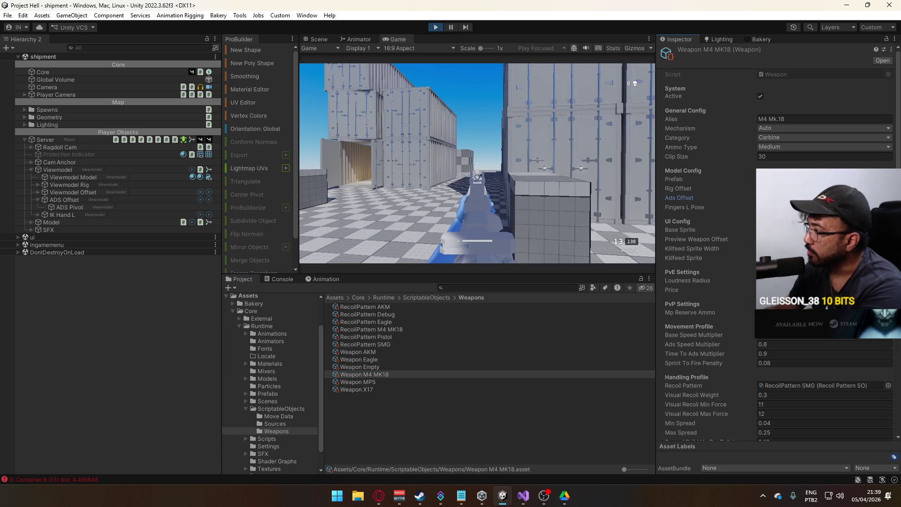
left_click(561, 227)
key("w")
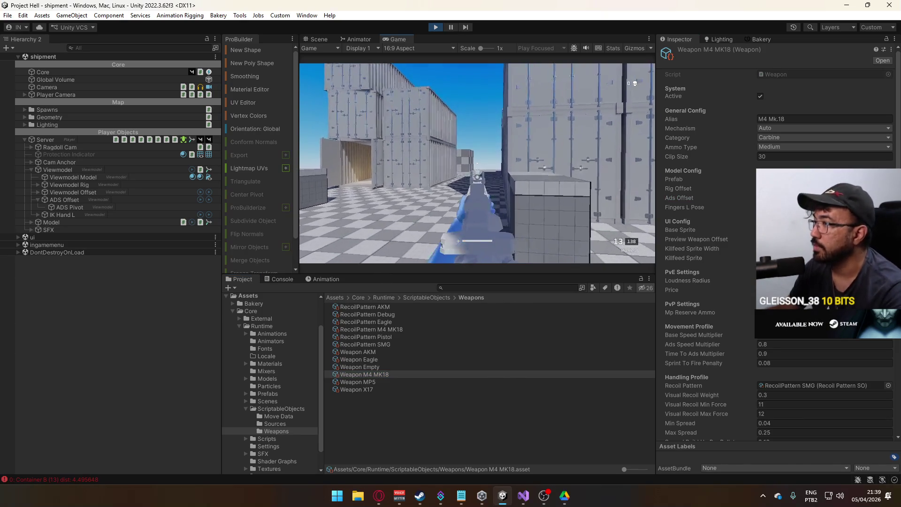
key("1")
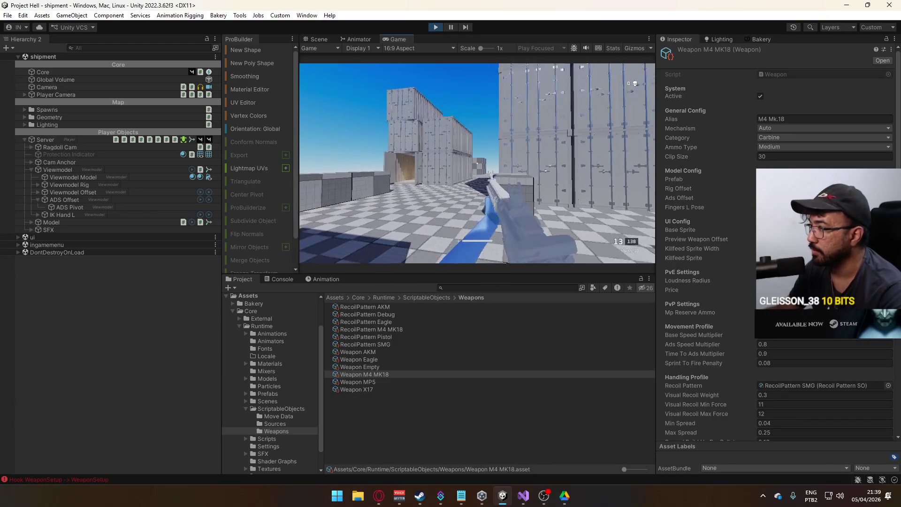
left_click(477, 185)
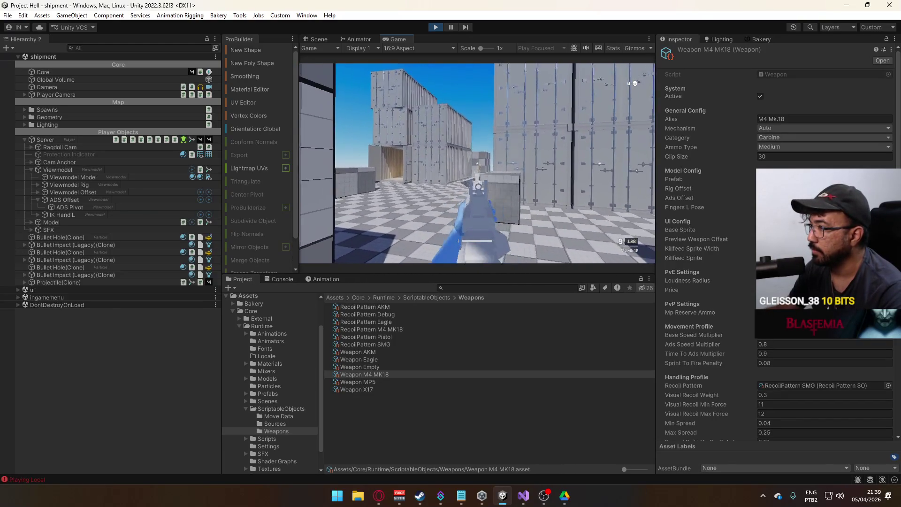
key("r")
left_click(477, 163)
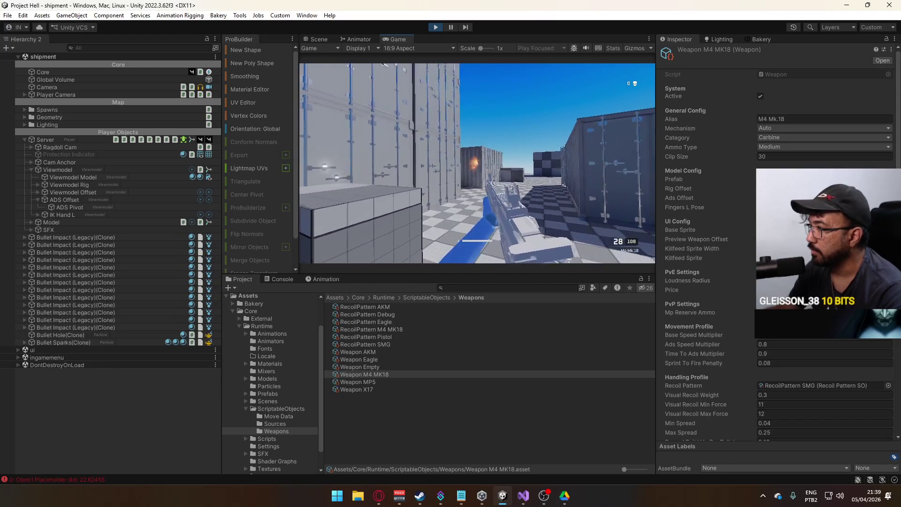
left_click(477, 163)
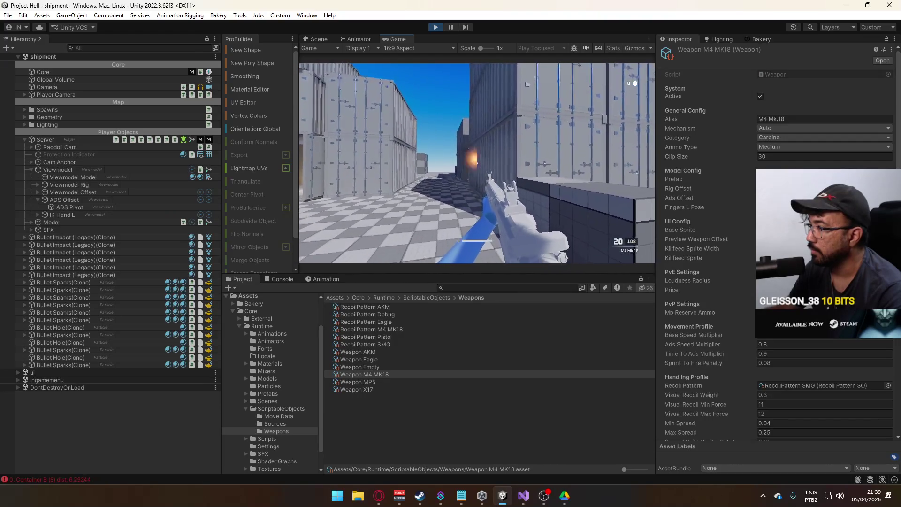
left_click(477, 163)
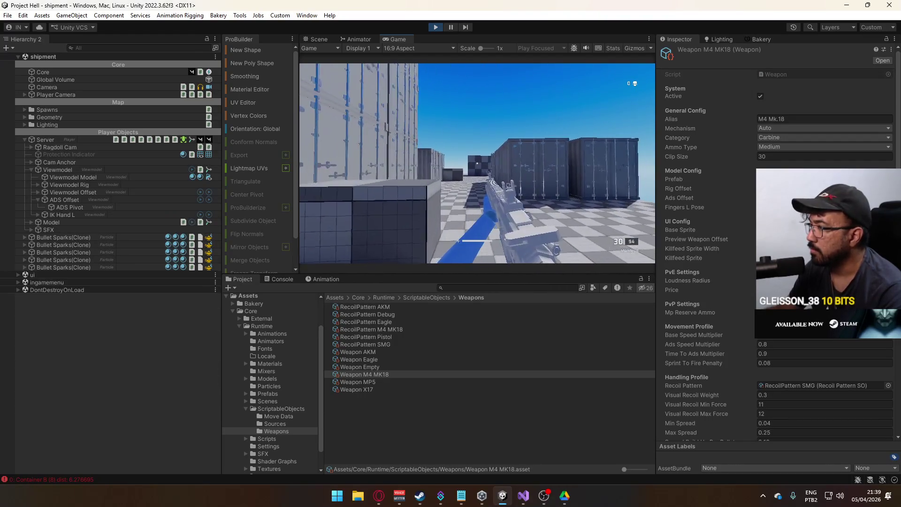
key("r")
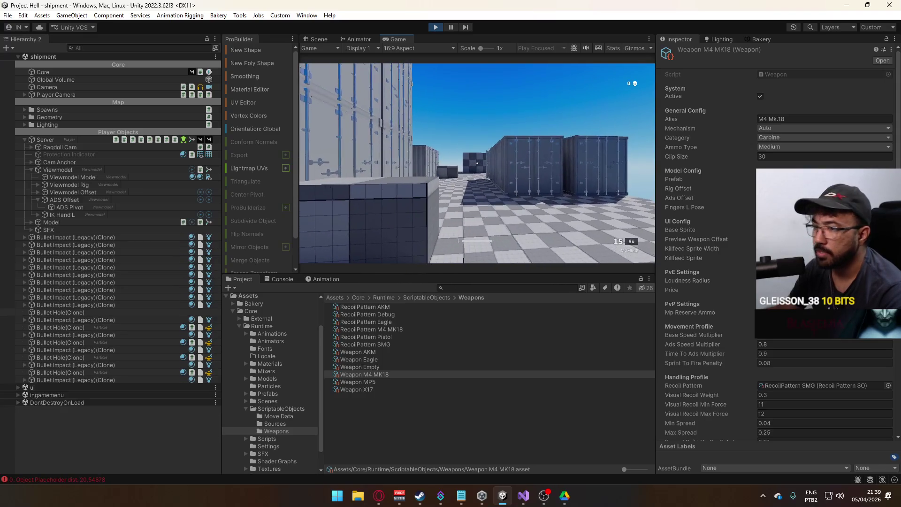
key("super")
key("super")
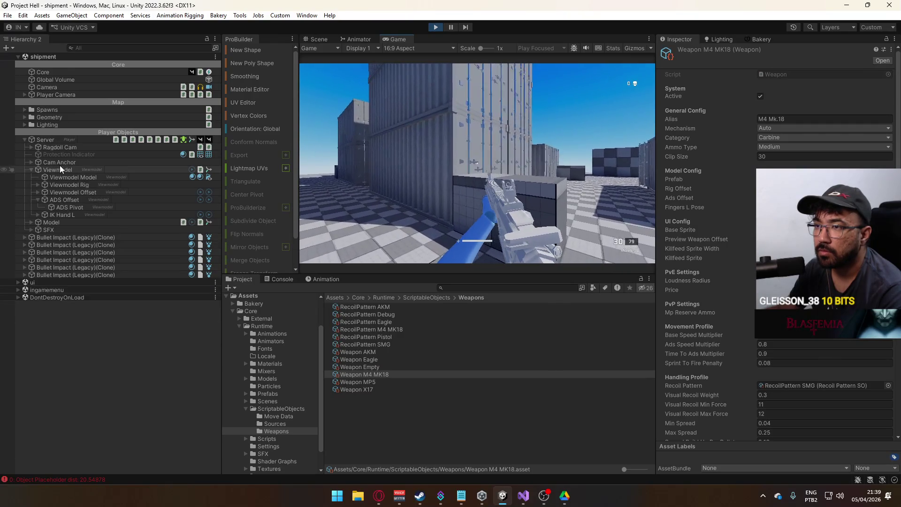
Step: Inspect the player Model, the MK18 Body mesh and the Weapon M4 MK18 clone
left_click(31, 222)
left_click(52, 222)
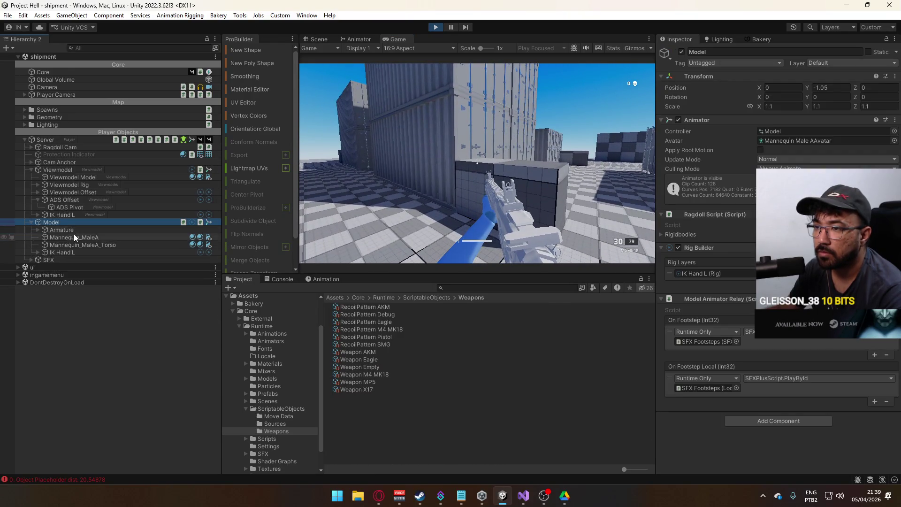
left_click(319, 39)
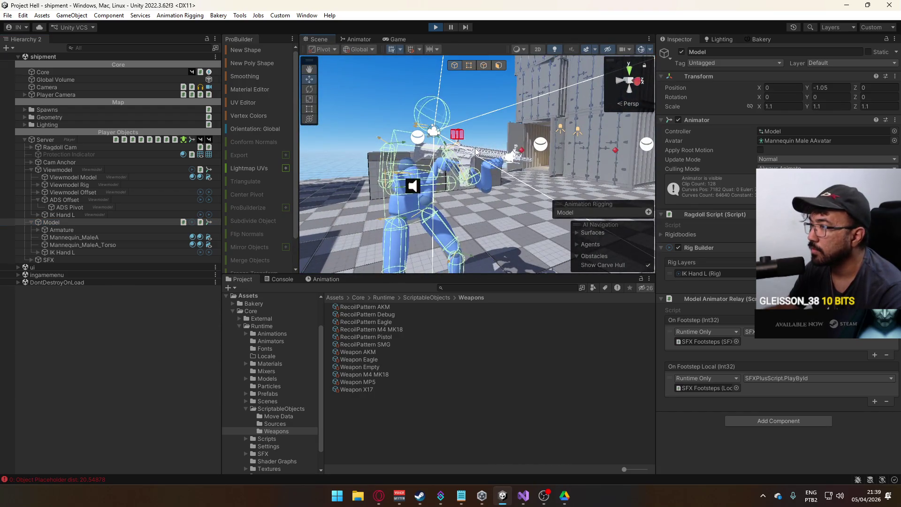
left_click(483, 152)
left_click(358, 39)
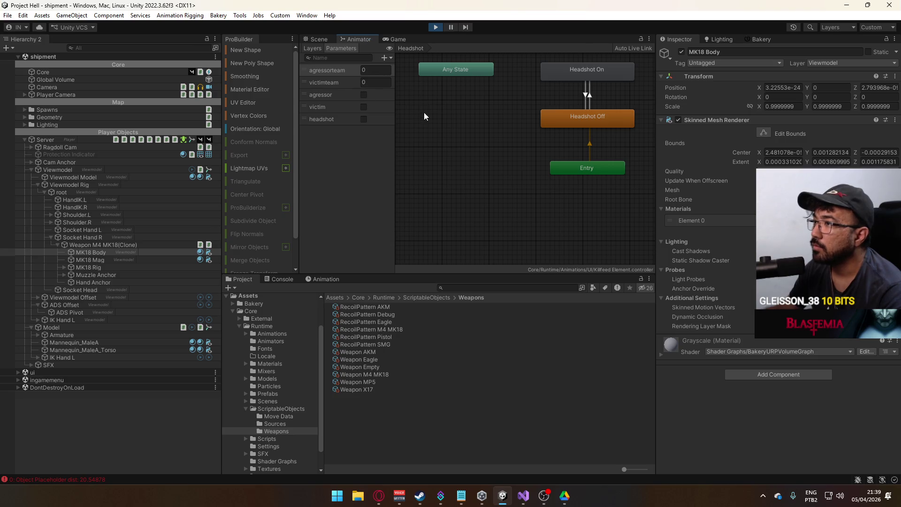
left_click(92, 246)
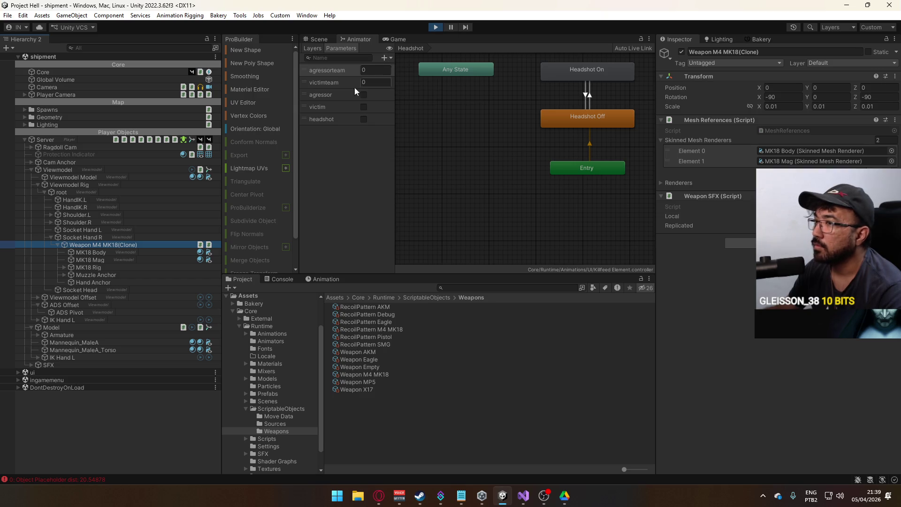
Step: Select the Viewmodel so the Animator lists its layers like Fire (Single) and Fire (Auto)
left_click(86, 185)
left_click(329, 41)
left_click(354, 42)
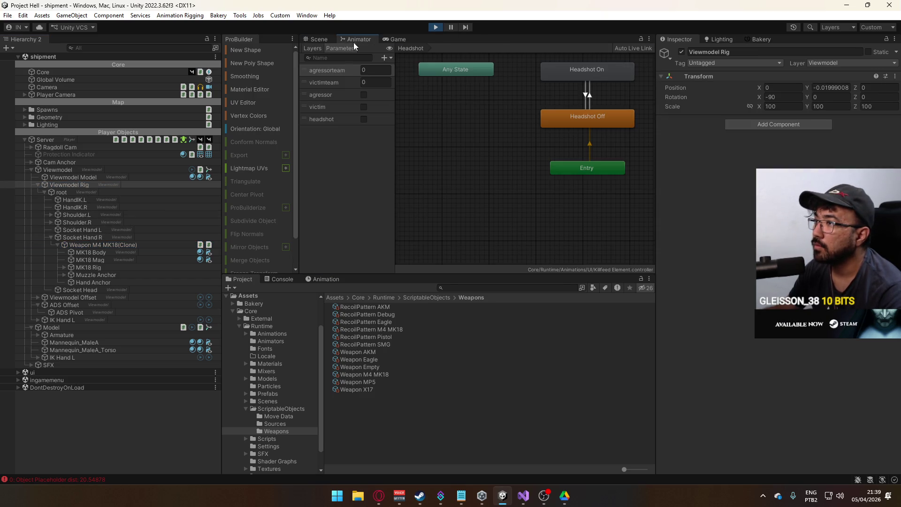
left_click(312, 48)
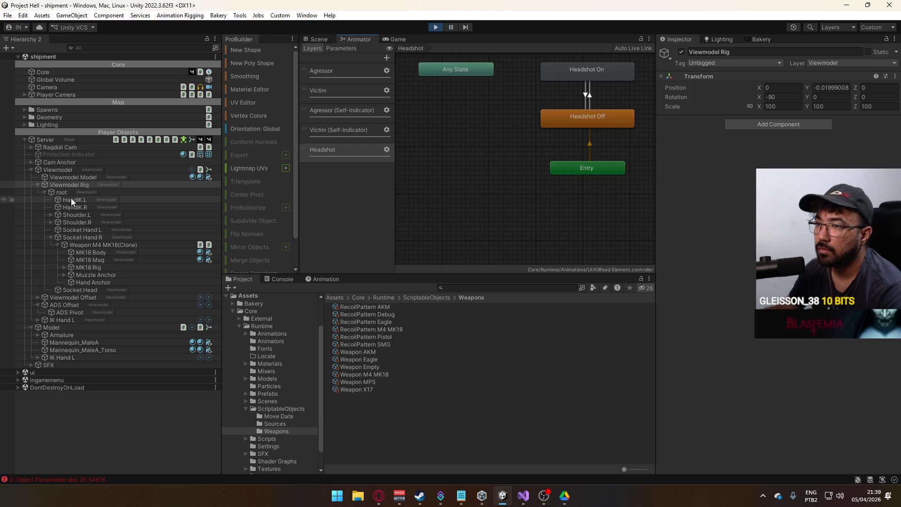
left_click(58, 170)
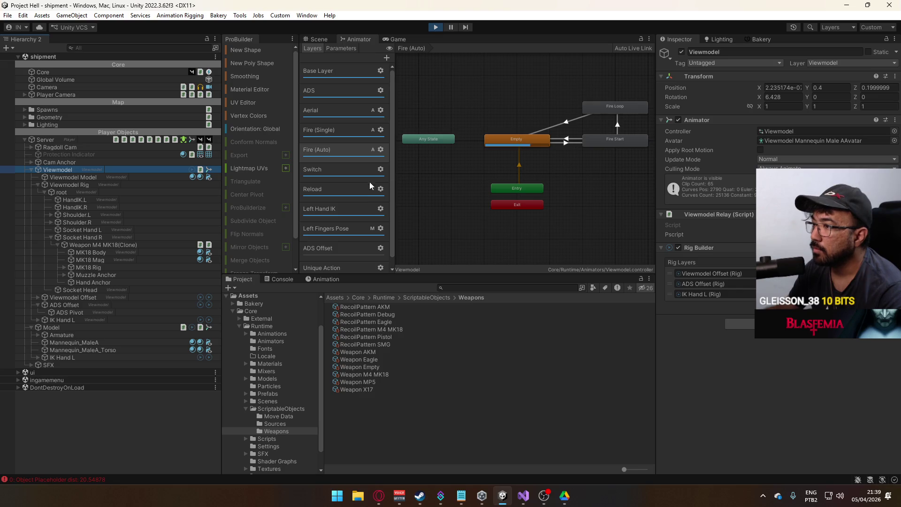
Step: Open the Fire Start blend tree in the Fire (Auto) layer and show its motion list
left_click(329, 150)
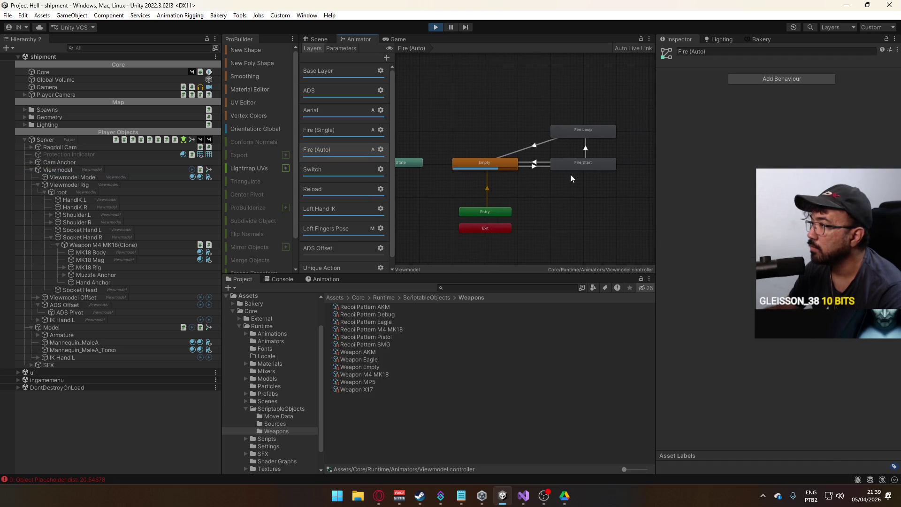
left_click(576, 163)
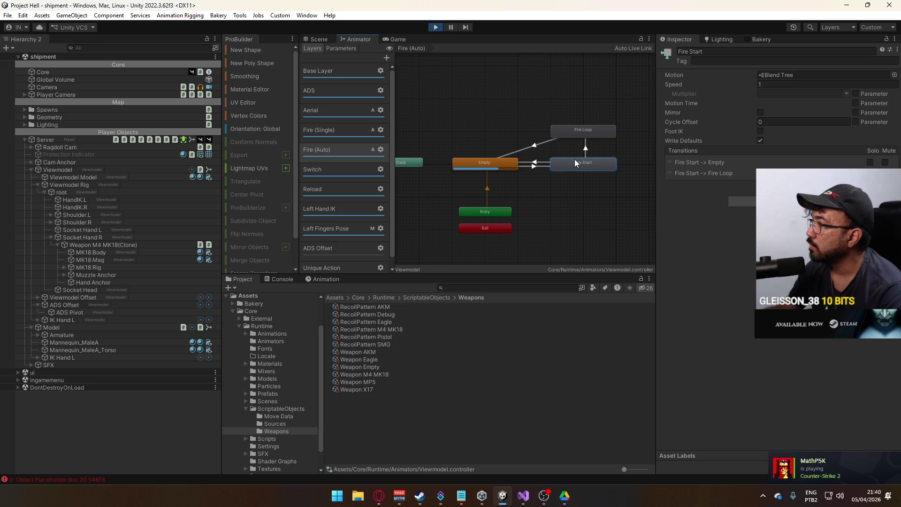
double_click(576, 165)
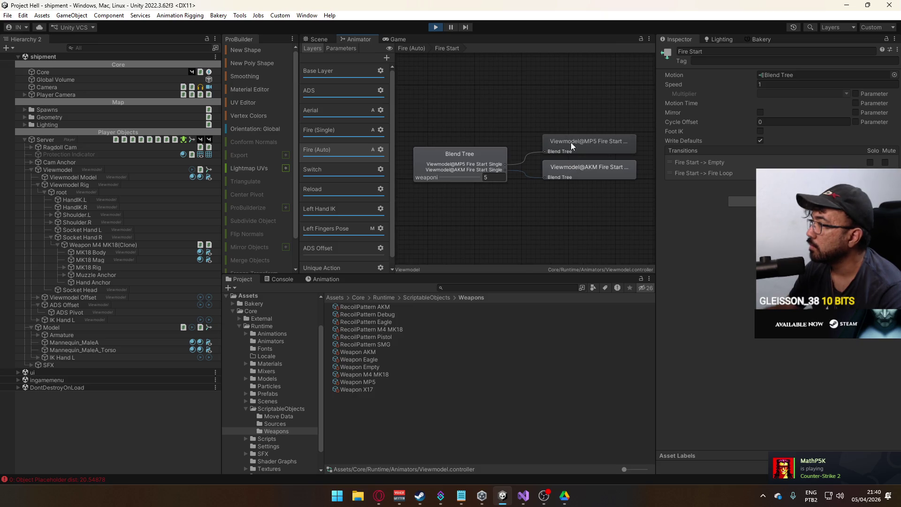
left_click(479, 155)
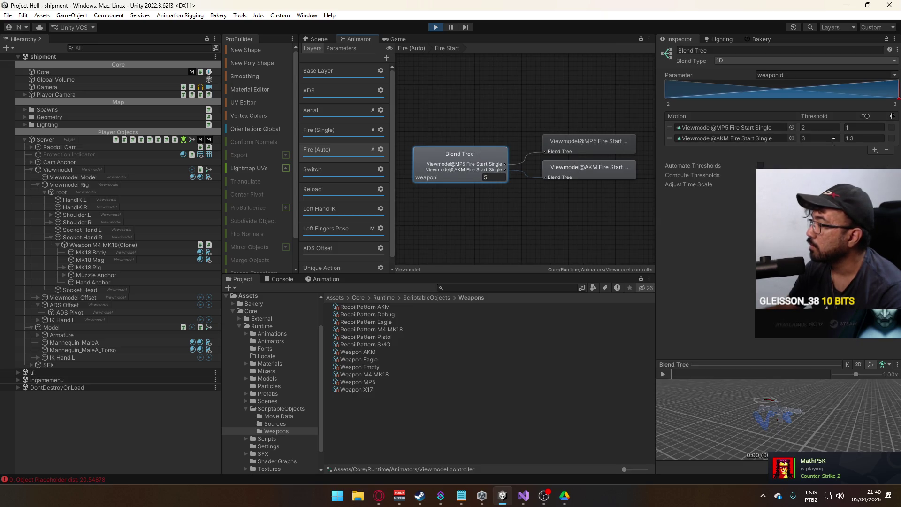
Step: Add a third motion slot with threshold 5 to the Fire Start blend tree
left_click(875, 149)
left_click(889, 159)
left_click(821, 149)
type("5")
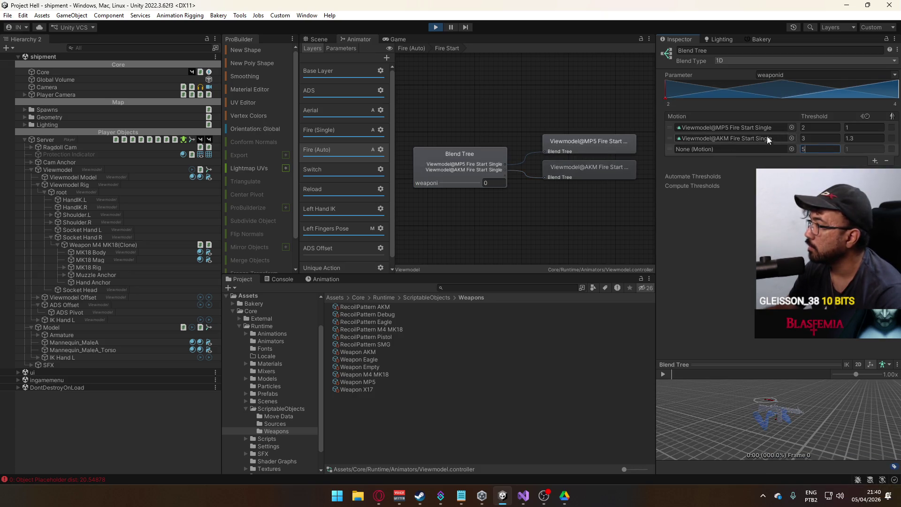
key("Return")
Step: Paste the MP5 Fire Start Single clip into the new slot, then open Fire Loop
left_click(765, 127)
right_click(765, 129)
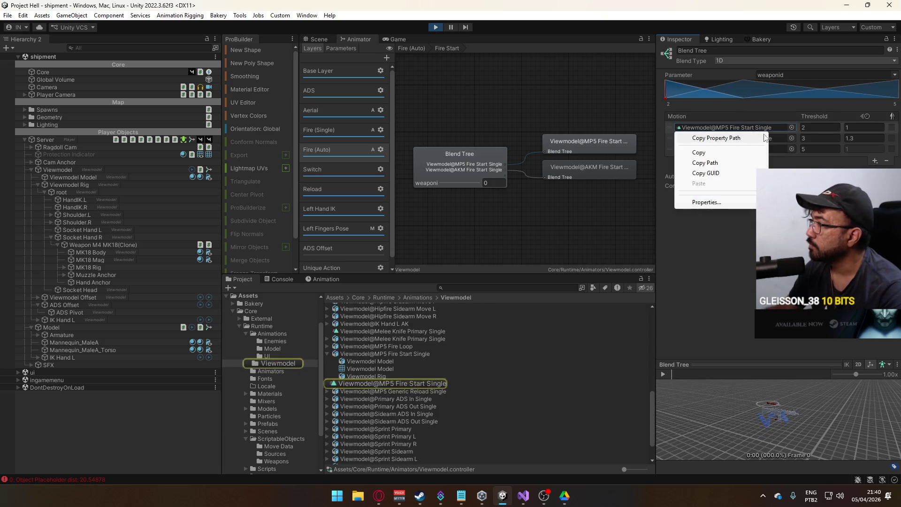
left_click(699, 153)
right_click(732, 149)
left_click(699, 203)
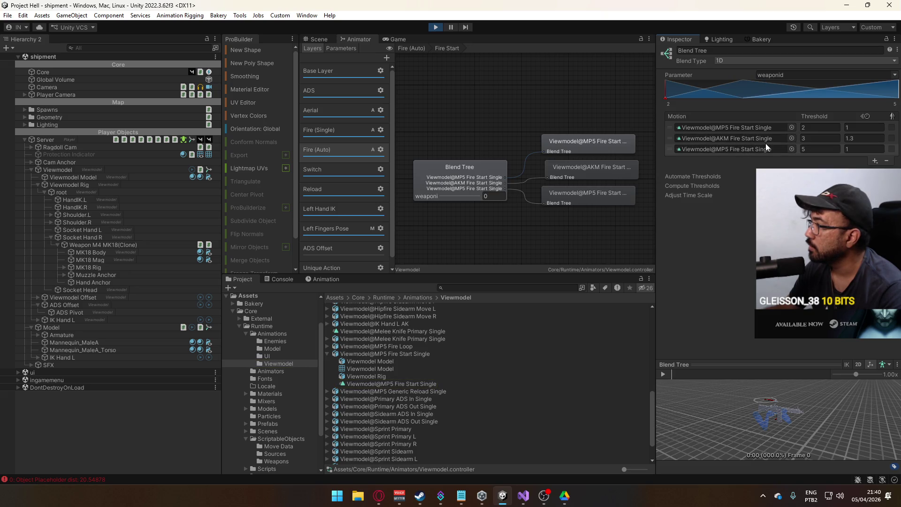
double_click(460, 169)
double_click(585, 137)
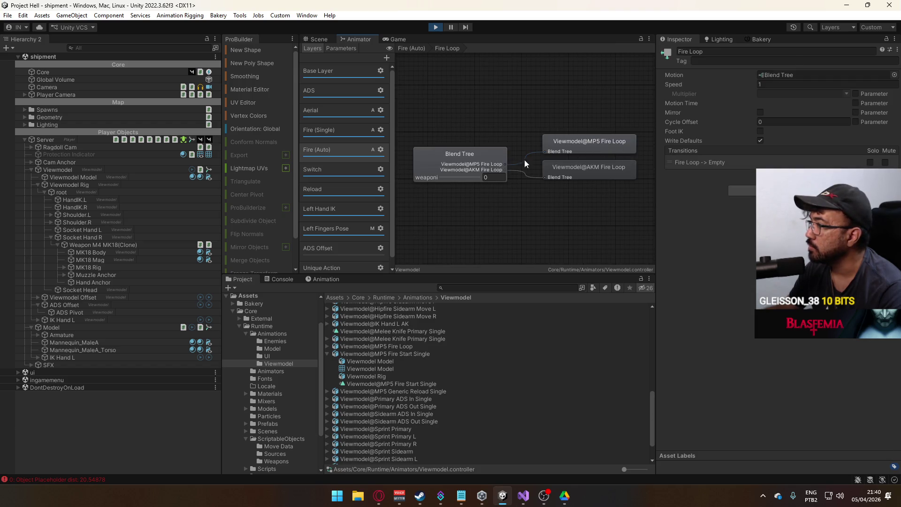
Step: Add a third, empty motion slot to the Fire Loop blend tree
left_click(502, 165)
left_click(875, 149)
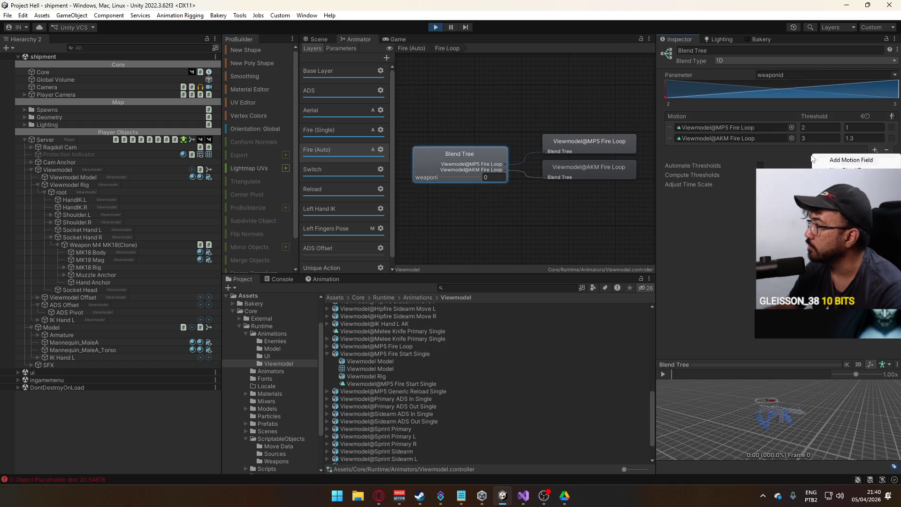
left_click(819, 160)
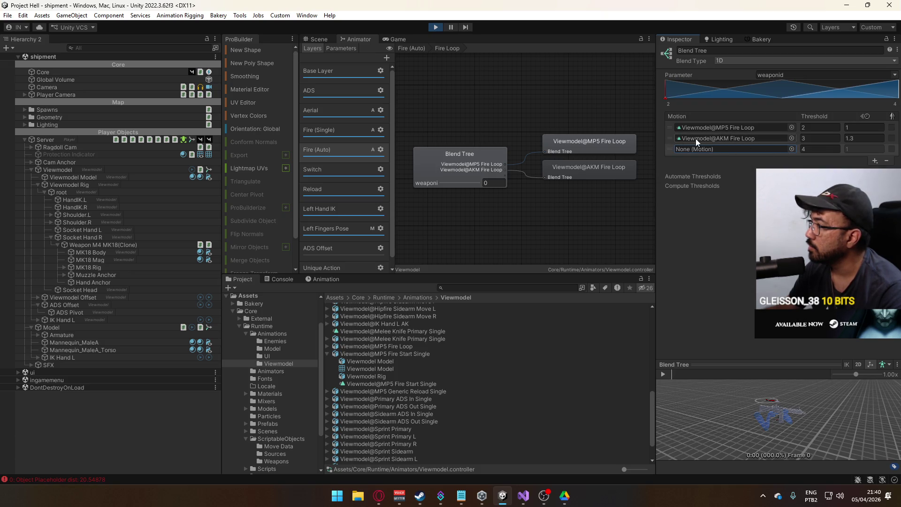
left_click(792, 148)
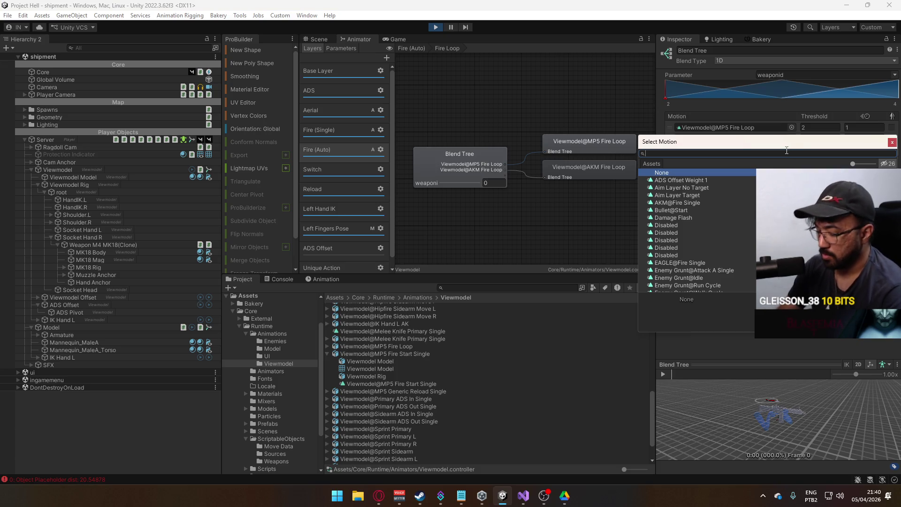
left_click(892, 143)
Step: Fill the new slot with Viewmodel@MP5 Fire Loop at threshold 5
right_click(708, 129)
left_click(708, 149)
right_click(708, 150)
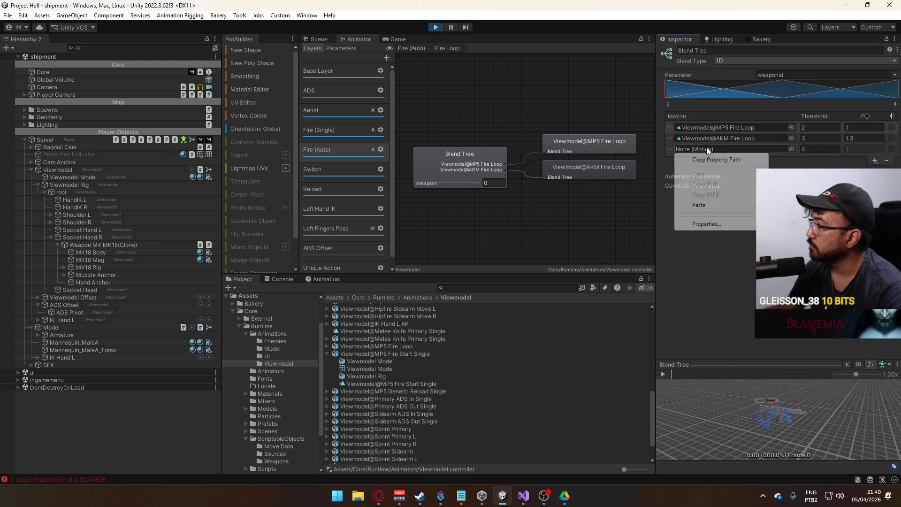
left_click(699, 205)
left_click(821, 148)
type("5")
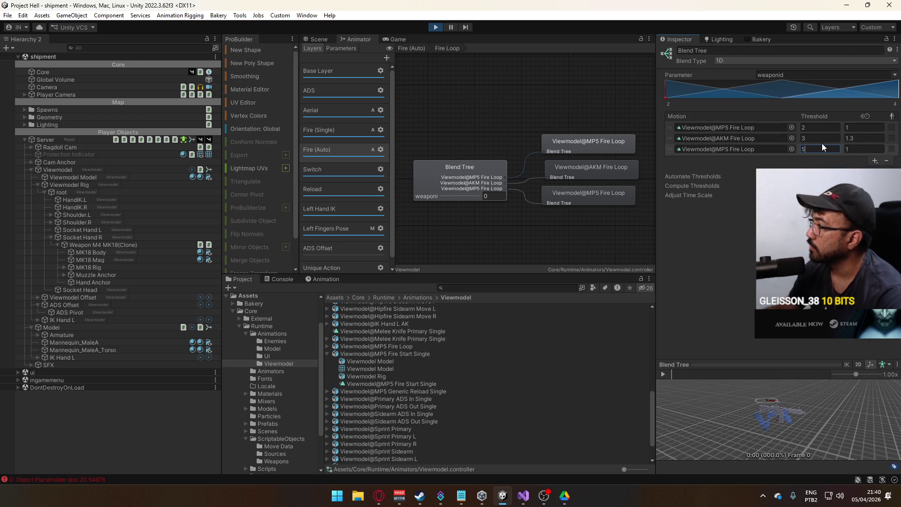
key("Return")
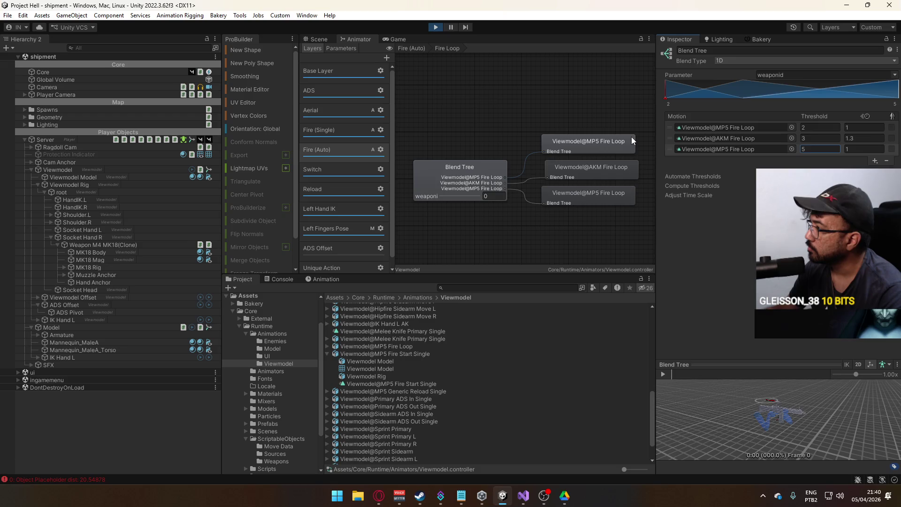
left_click(421, 49)
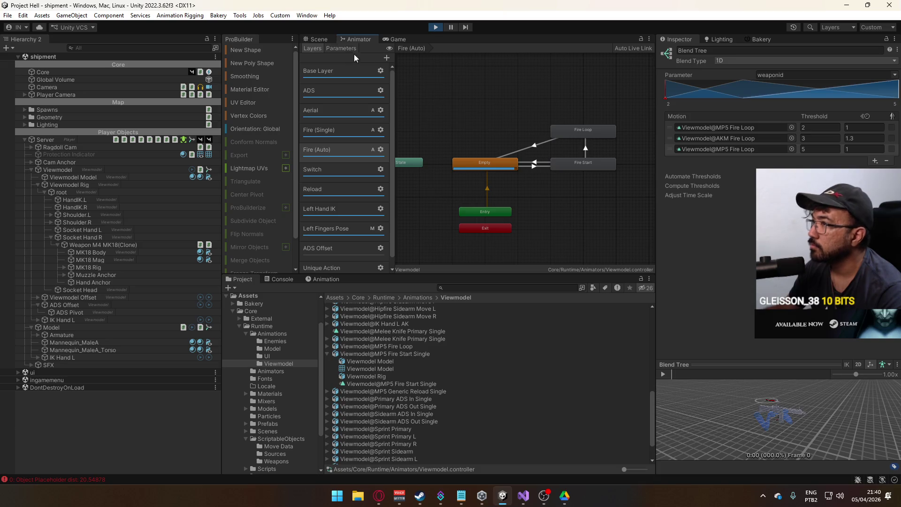
Step: Switch to the M4 MK18 in the Game view, fire several bursts and reload with R
left_click(317, 40)
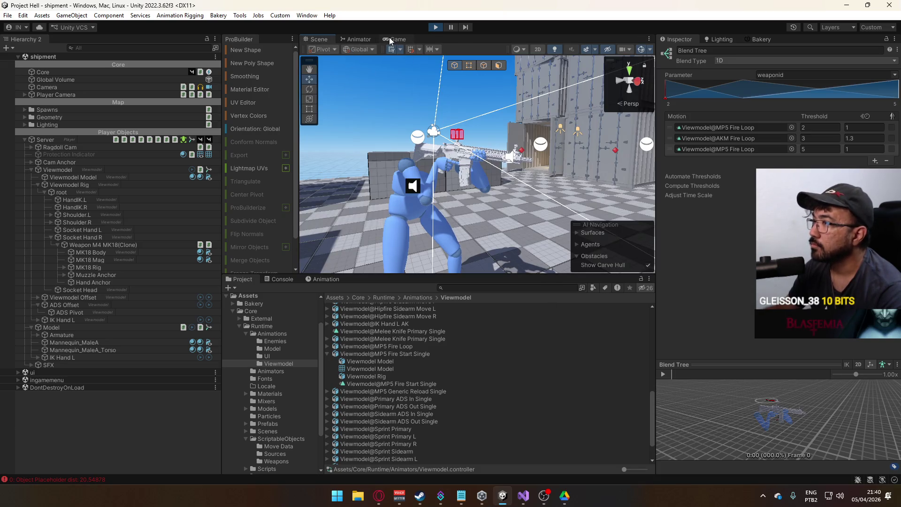
left_click(390, 40)
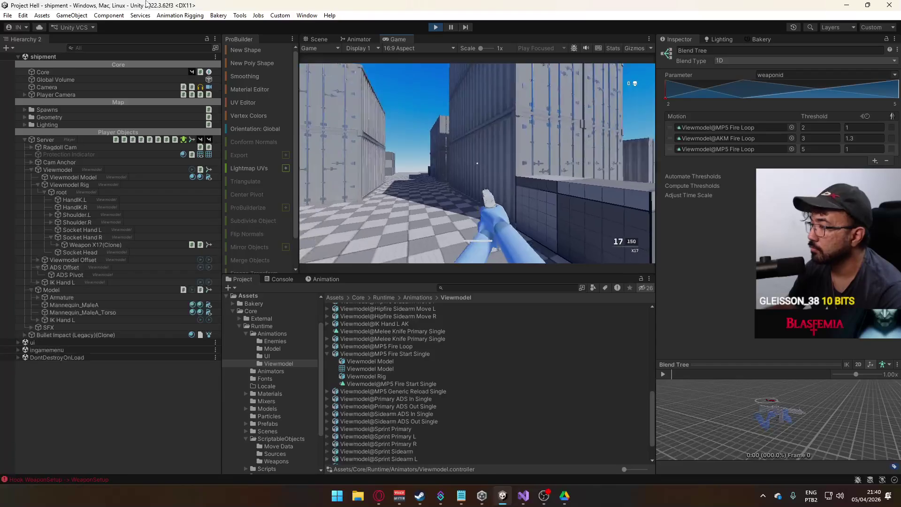
key("super")
key("super")
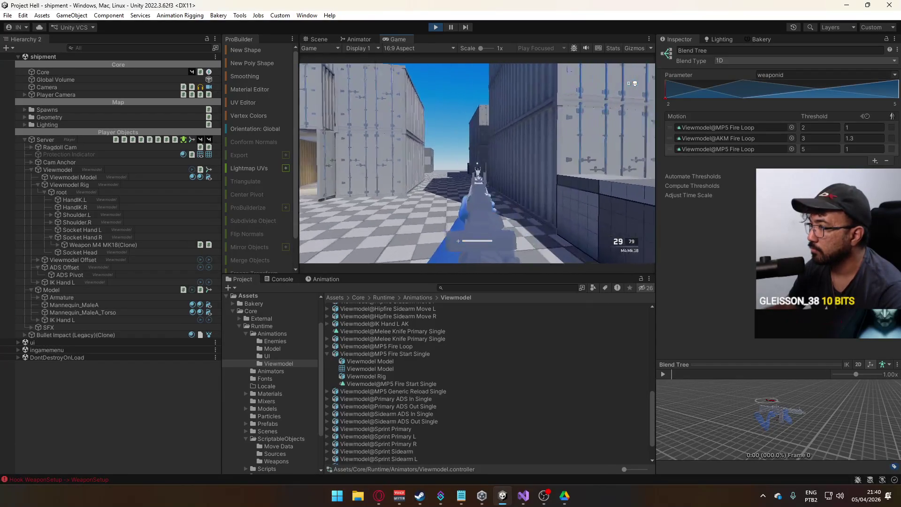
left_click(478, 165)
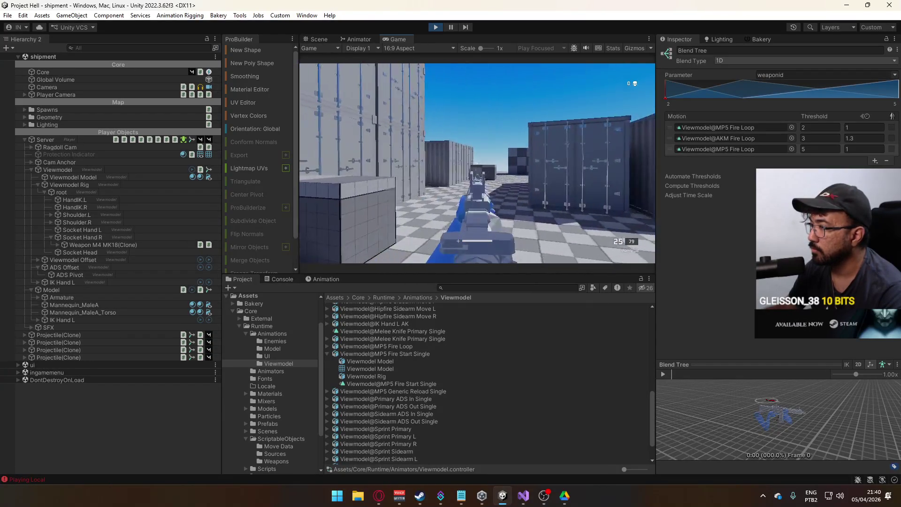
left_click(477, 164)
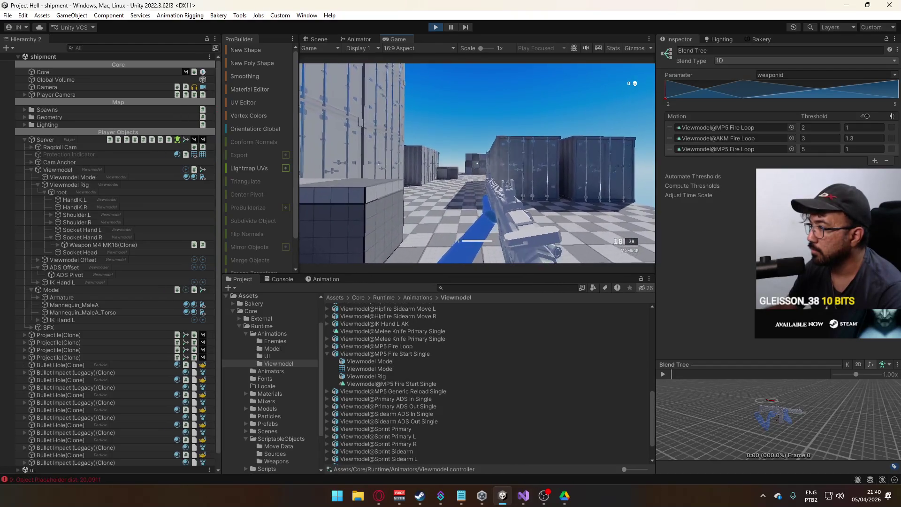
key("r")
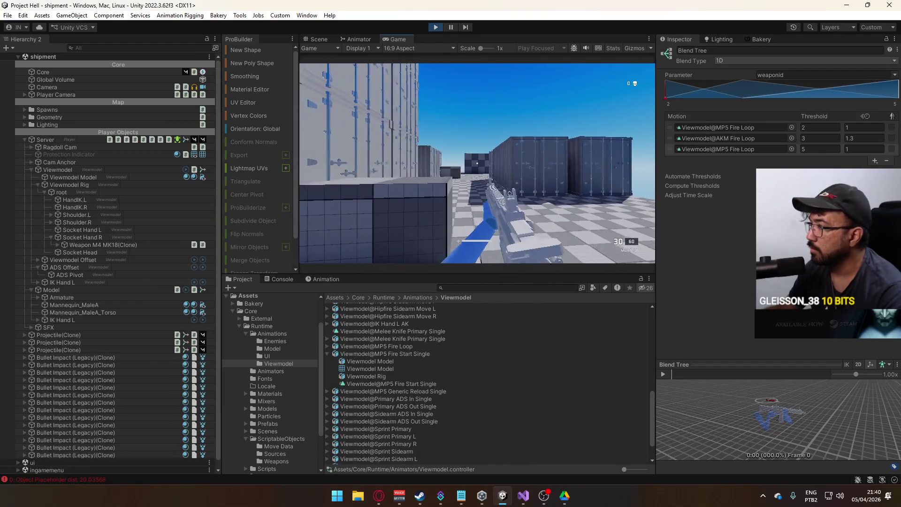
key("super")
key("super")
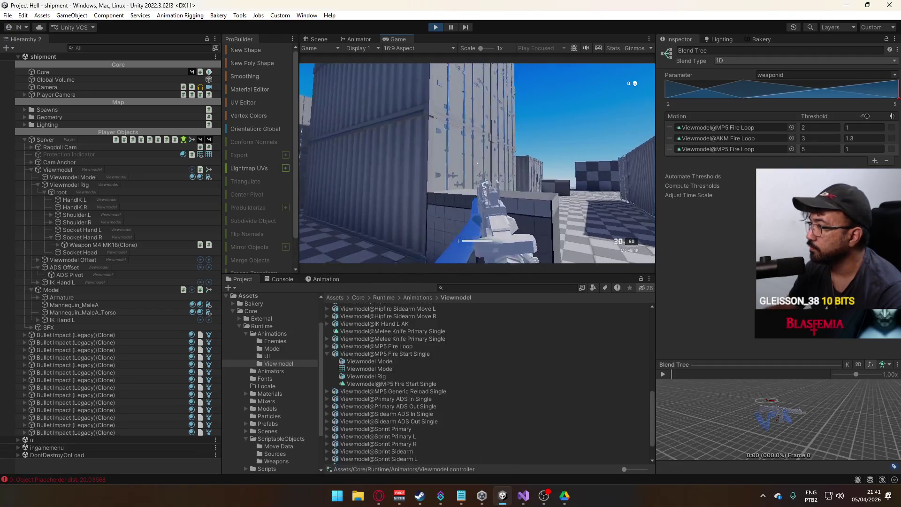
left_click(477, 164)
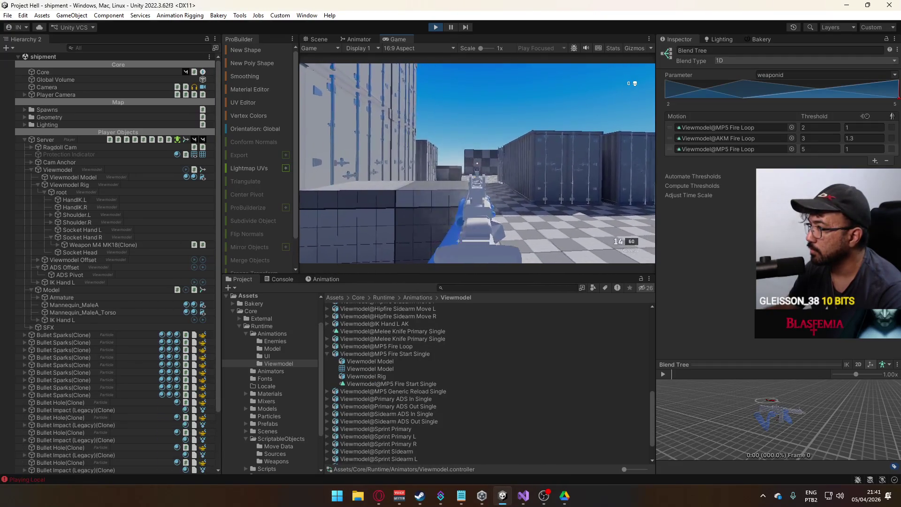
key("super")
Step: Search Google in a new tab for 'm4 mk 18 mp5'
left_click(379, 495)
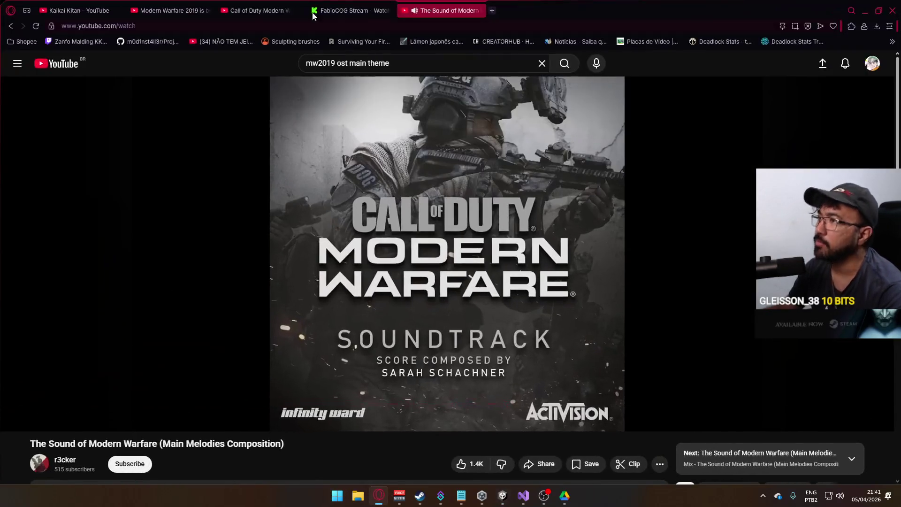
left_click(499, 13)
type("m4 mk 18 m")
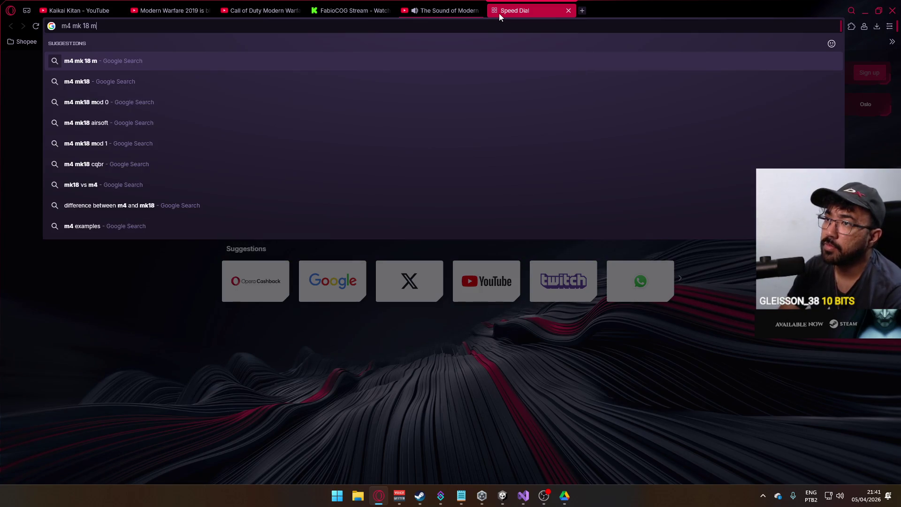
type("p5")
key("Return")
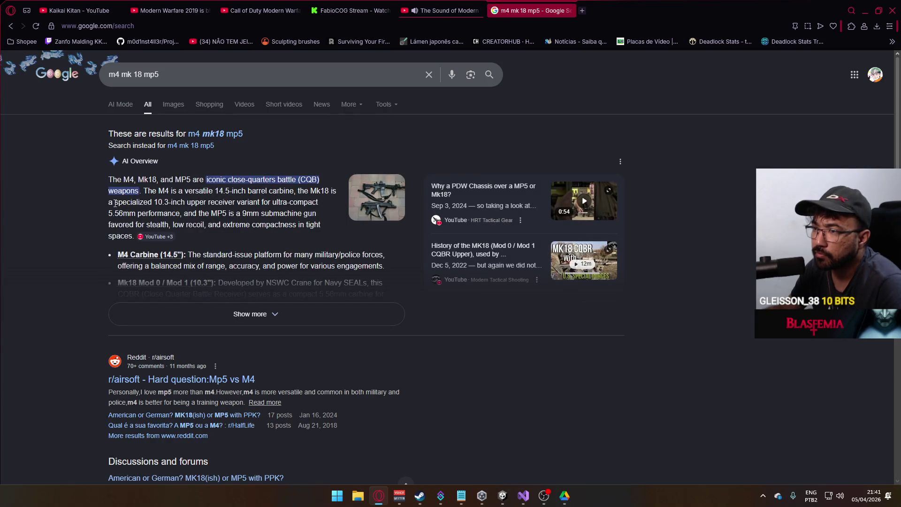
Step: Refine the search to 'm4 mk 18 rof' and expand the AI Overview showing 700–900+ rpm
left_click(161, 72)
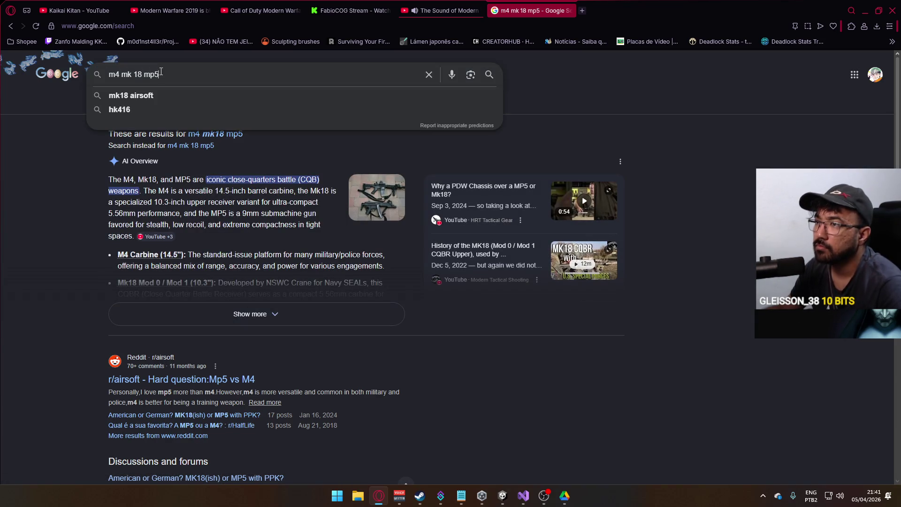
type("rof")
key("Return")
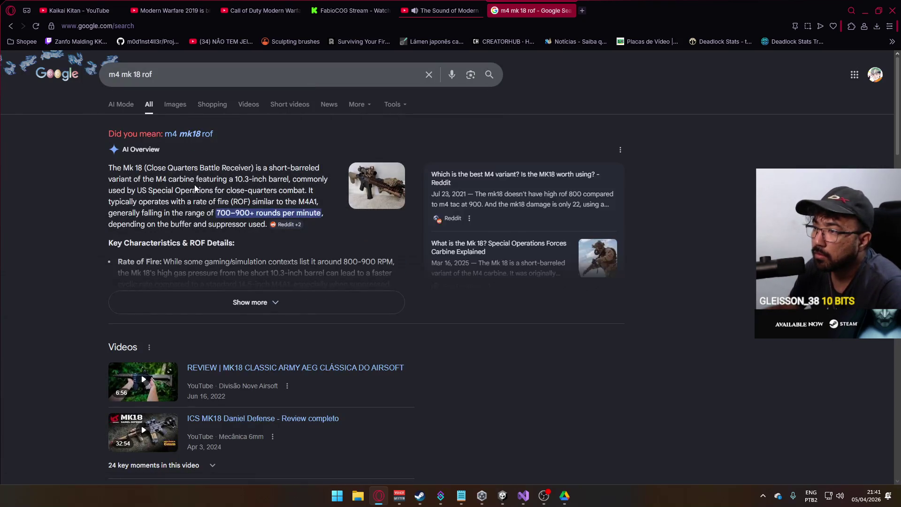
scroll(258, 224, "down", 3)
scroll(277, 216, "up", 1)
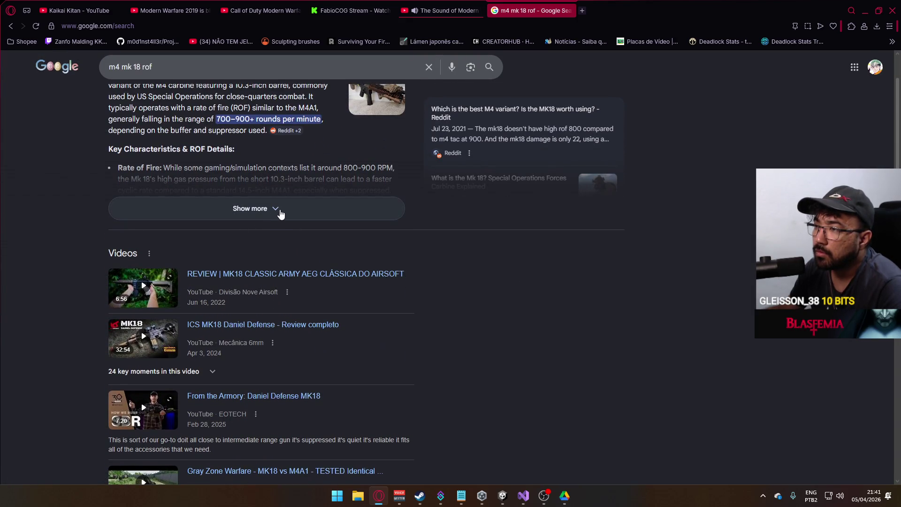
left_click(281, 215)
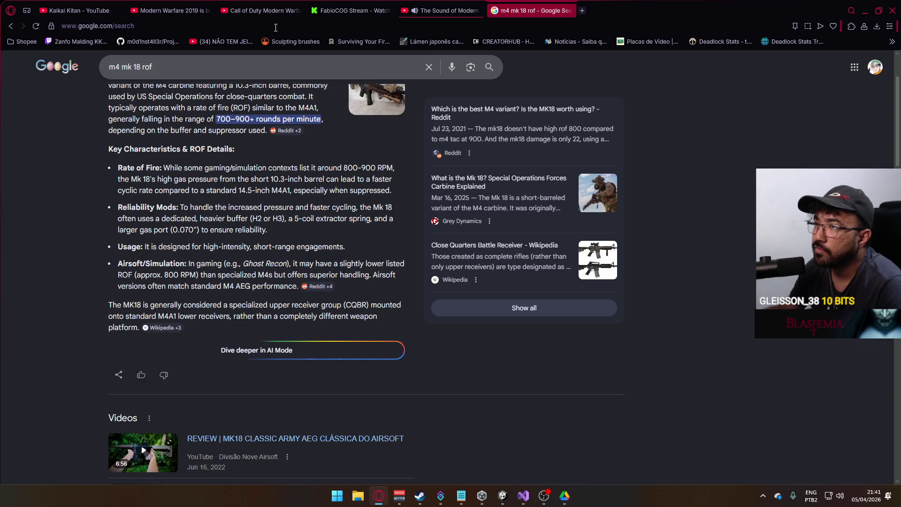
left_click(503, 495)
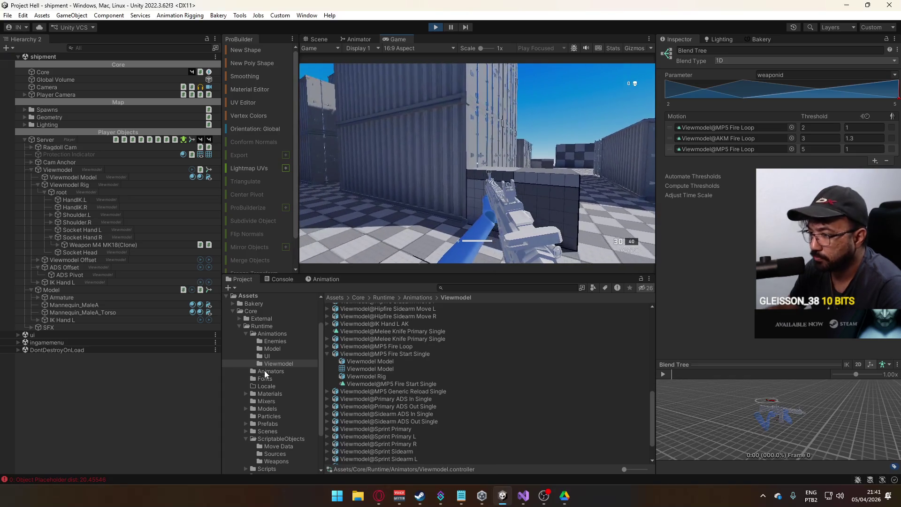
Step: Check Fire Rate on the Weapon MP5 and Weapon M4 MK18 assets, both reading 800
left_click(277, 461)
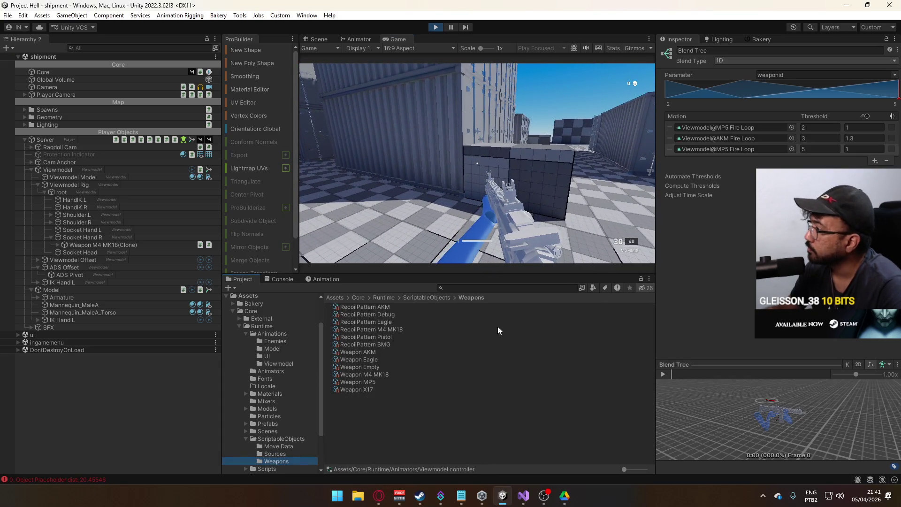
left_click(370, 382)
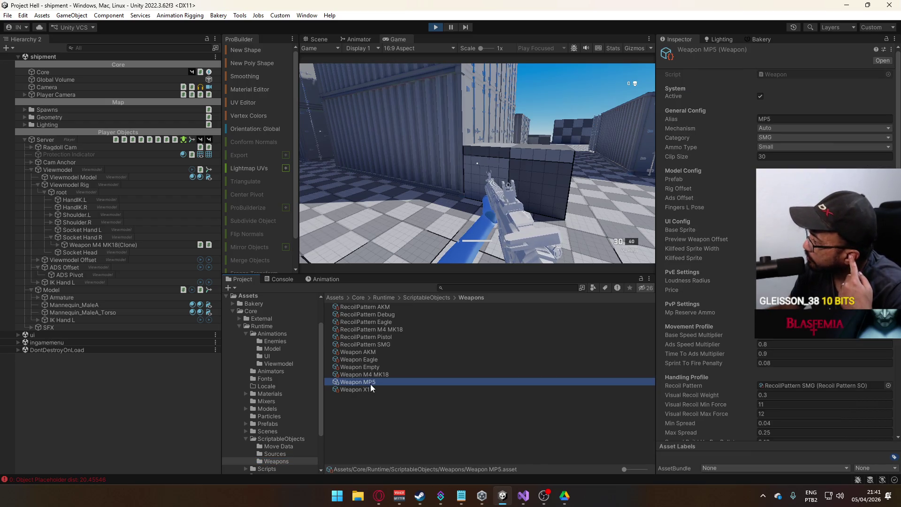
scroll(739, 316, "down", 3)
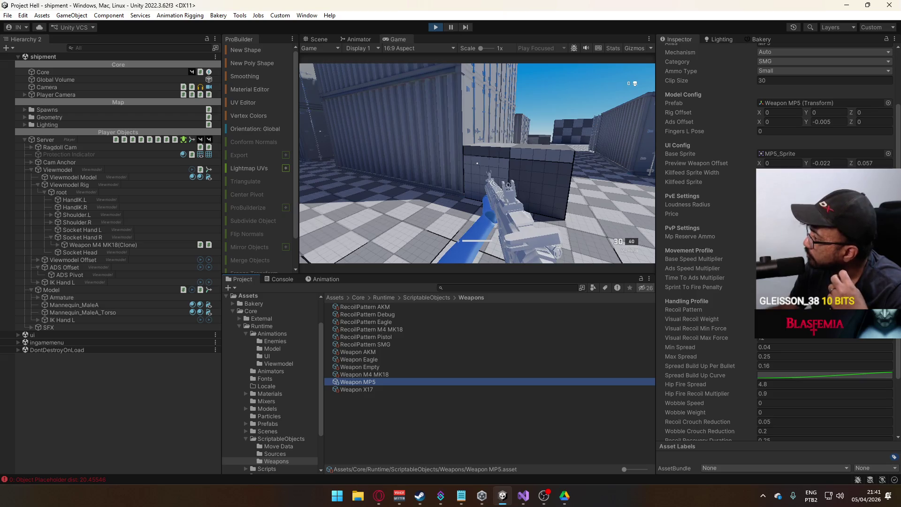
scroll(739, 316, "up", 3)
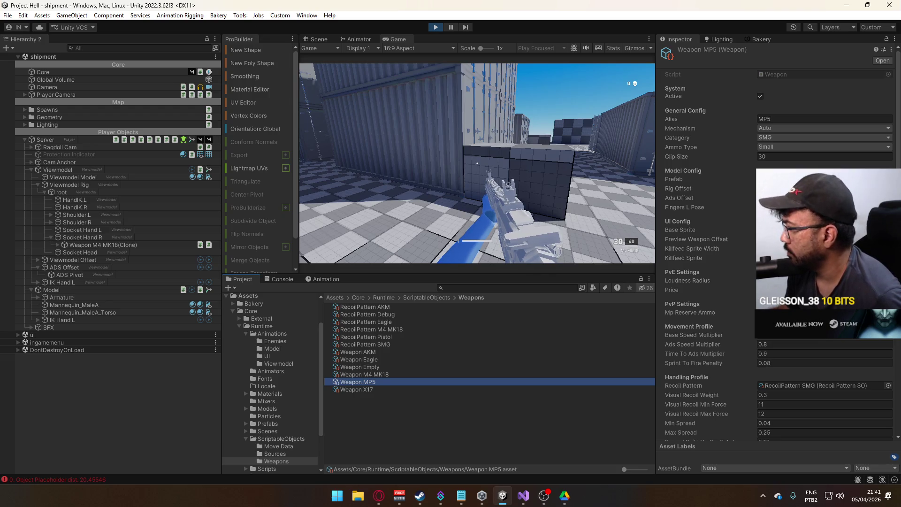
scroll(704, 234, "down", 5)
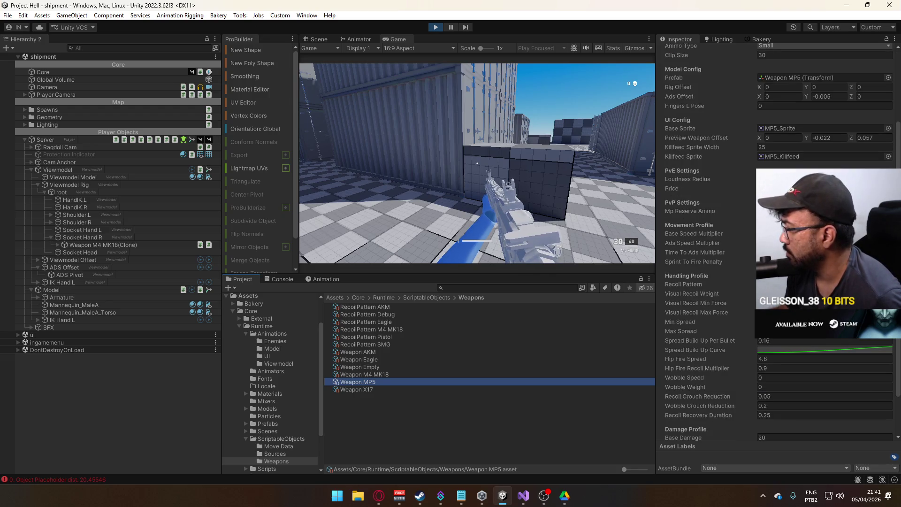
scroll(776, 424, "down", 2)
scroll(777, 424, "down", 1)
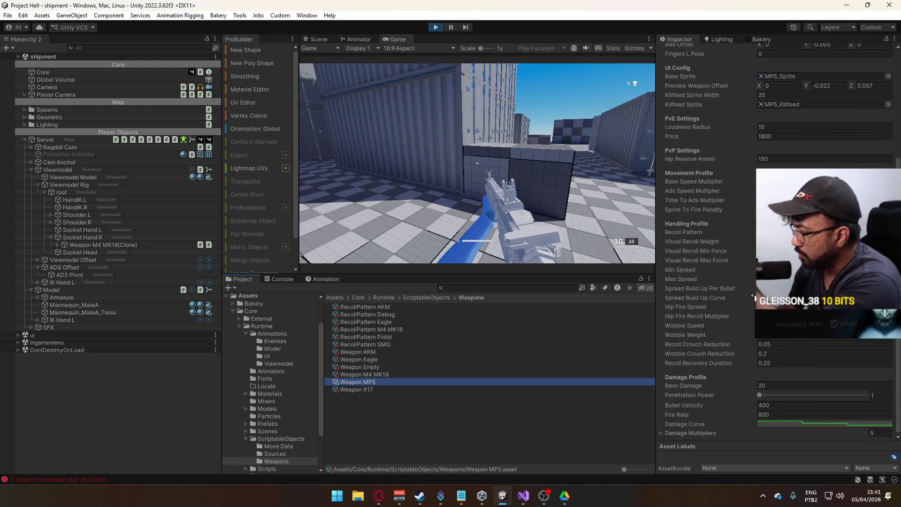
left_click(388, 376)
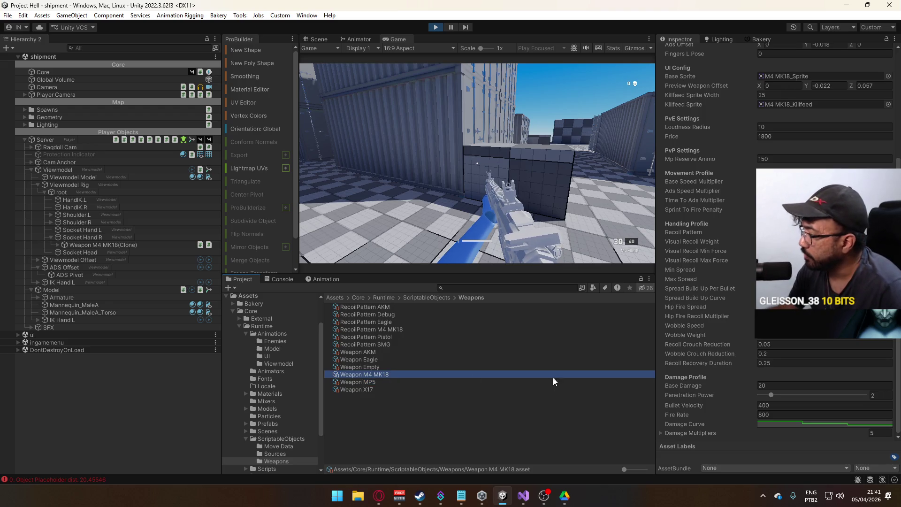
left_click(786, 412)
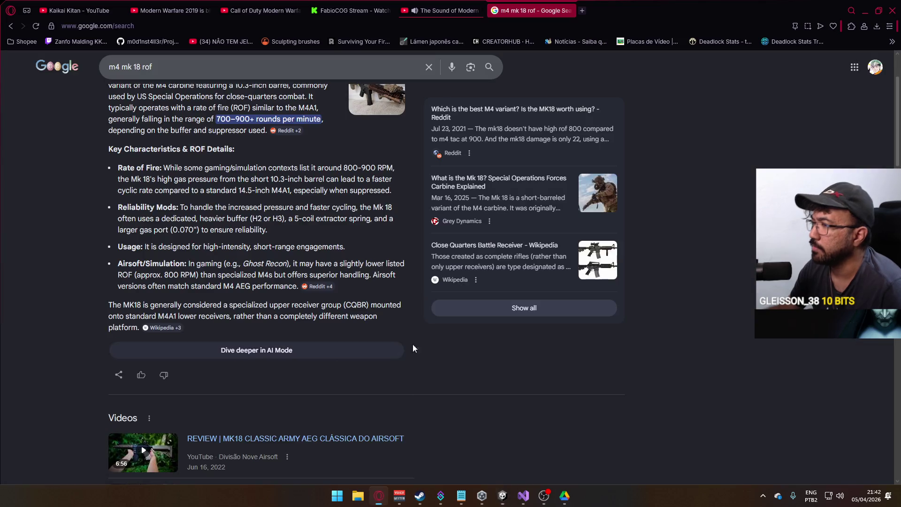
left_click(378, 496)
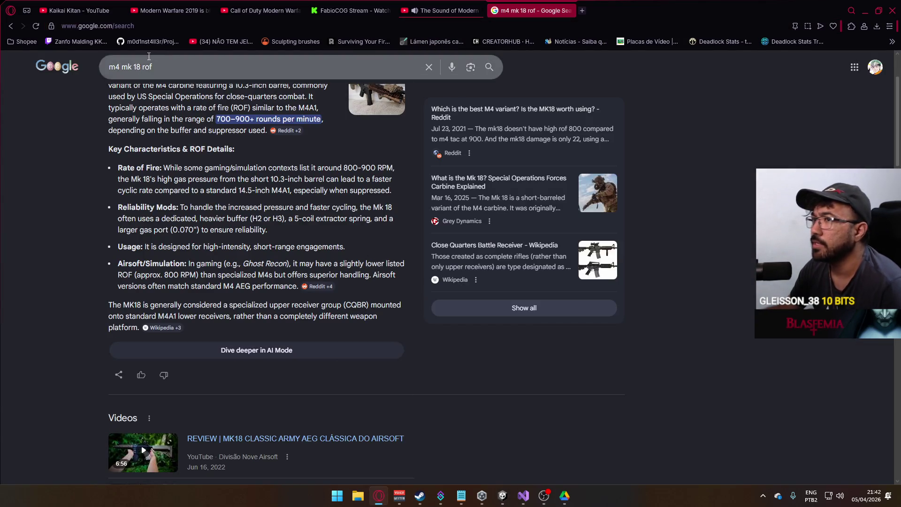
Step: Search Google for 'mp5 fire rate' in a new tab, finding about 800 rpm
right_click(65, 60)
left_click(94, 66)
left_click(616, 4)
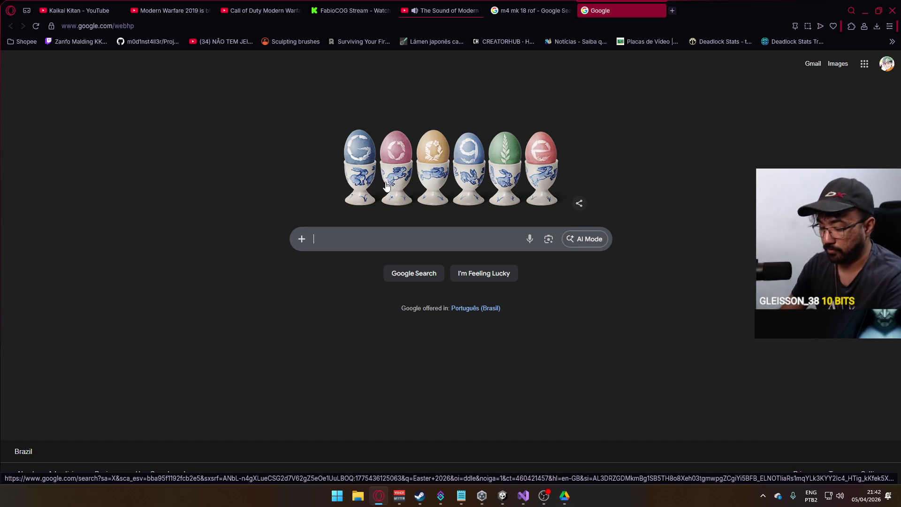
type("mp5 fire rate")
key("Return")
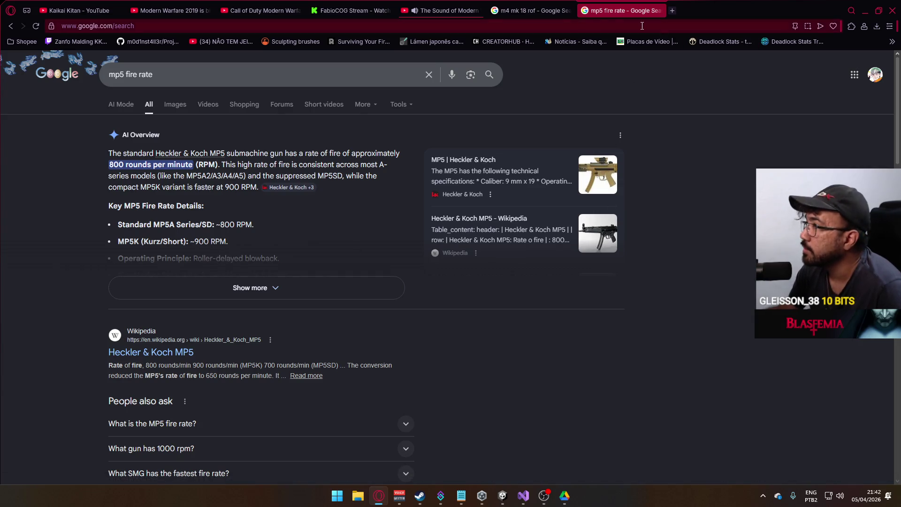
key("ctrl+Tab")
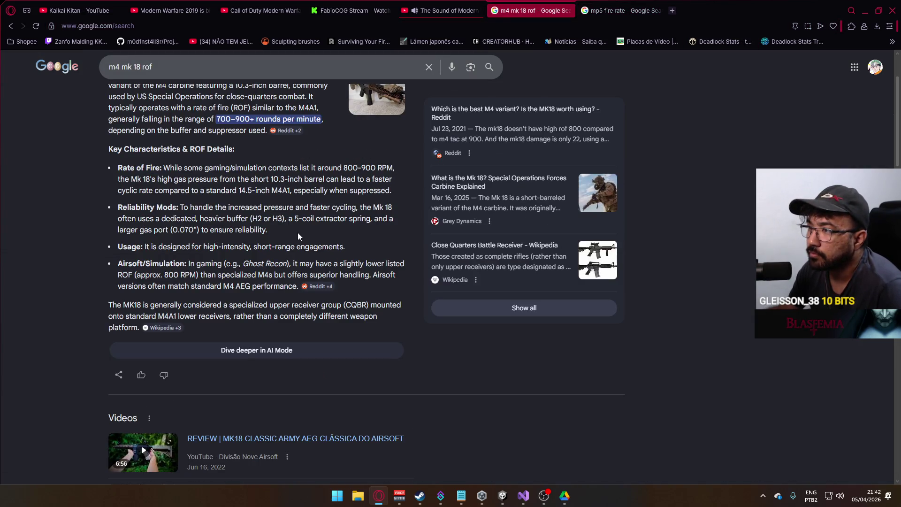
Step: Search 'mw2019 m4 fire rate' in another new tab and scroll the results
left_click(672, 11)
type("mw2019 ")
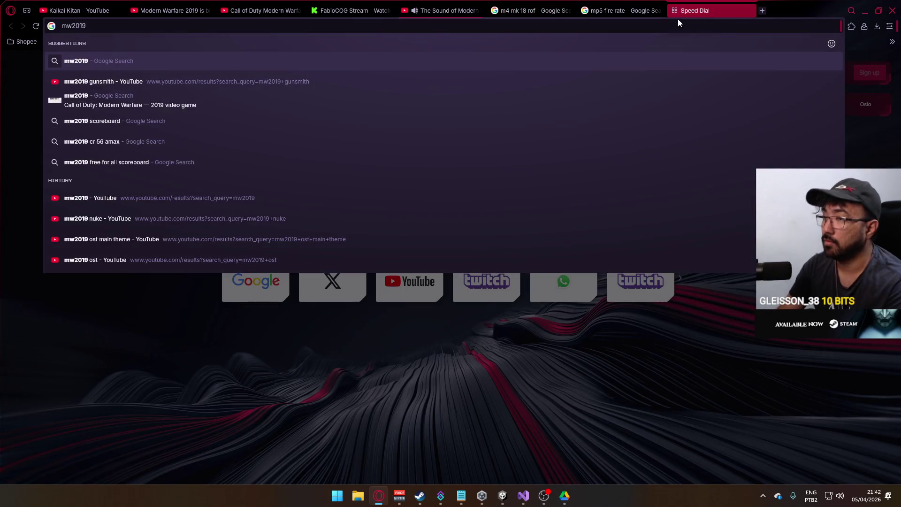
type("m4 fire rate")
key("Return")
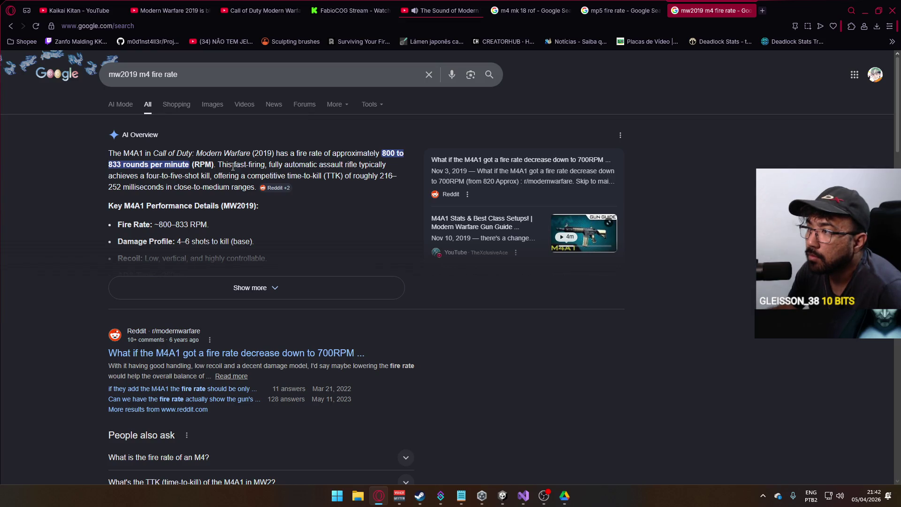
scroll(267, 322, "down", 5)
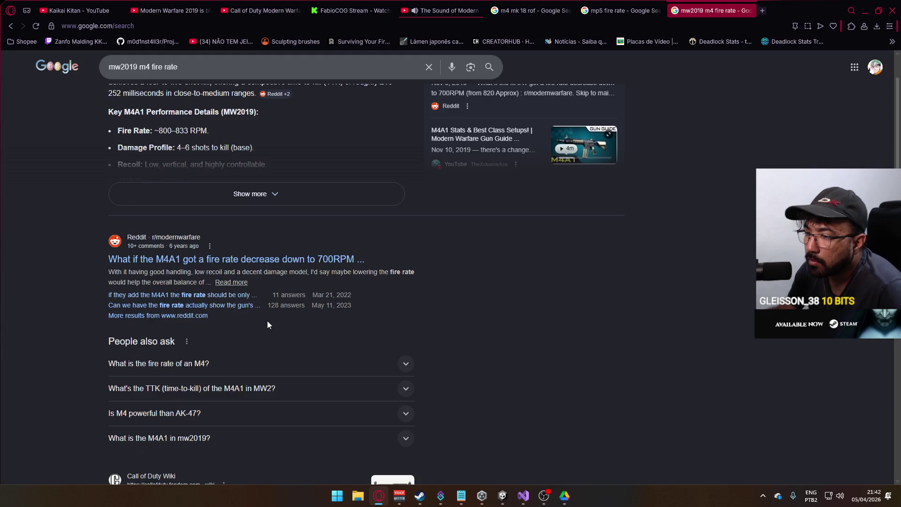
scroll(269, 321, "down", 2)
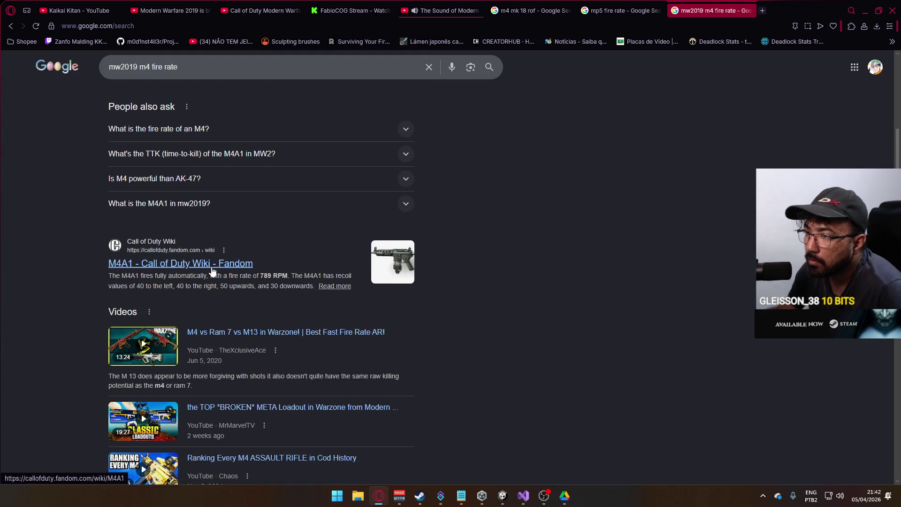
scroll(248, 297, "down", 3)
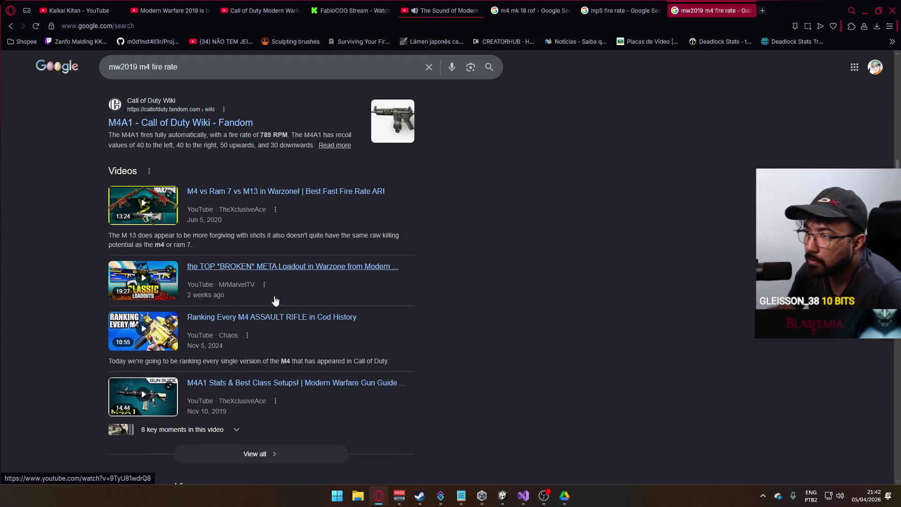
scroll(244, 308, "down", 4)
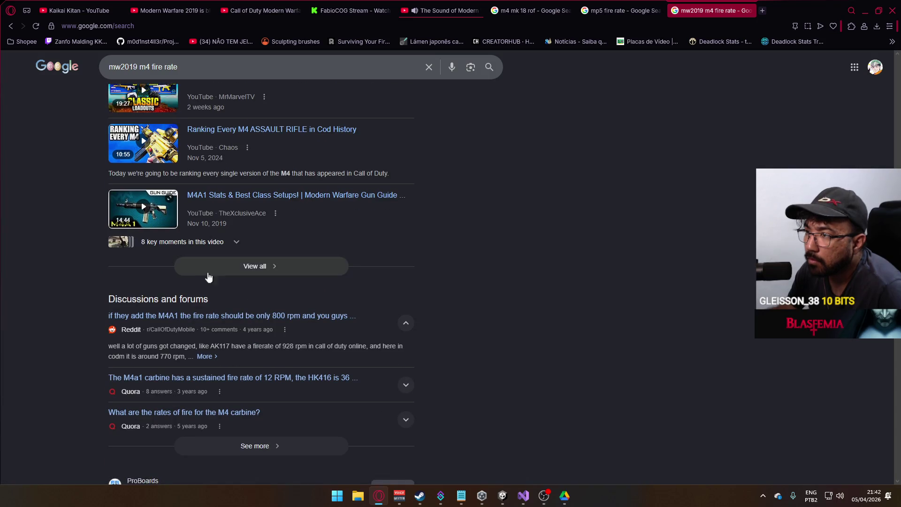
scroll(230, 291, "down", 3)
scroll(230, 291, "down", 1)
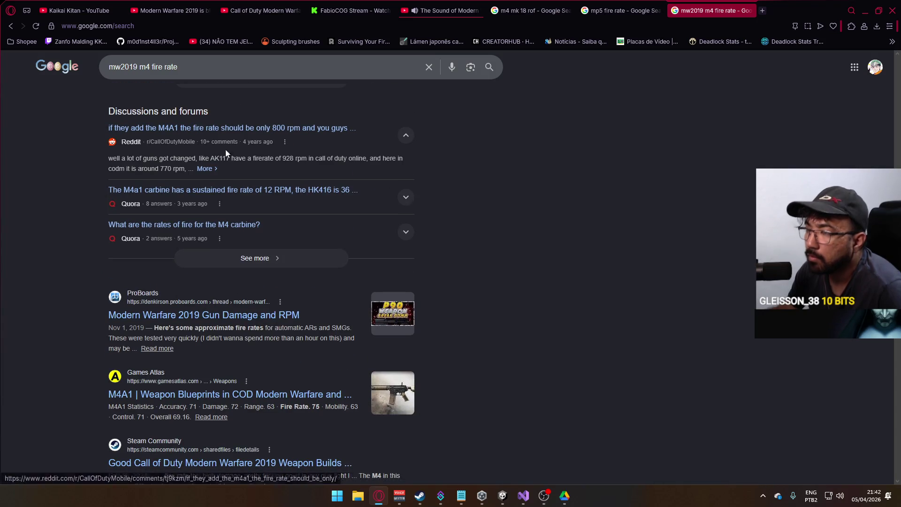
Step: Refine the query to 'mw2019 m4 fire rate stats' and read the IMFDB results
left_click(196, 70)
type("stats")
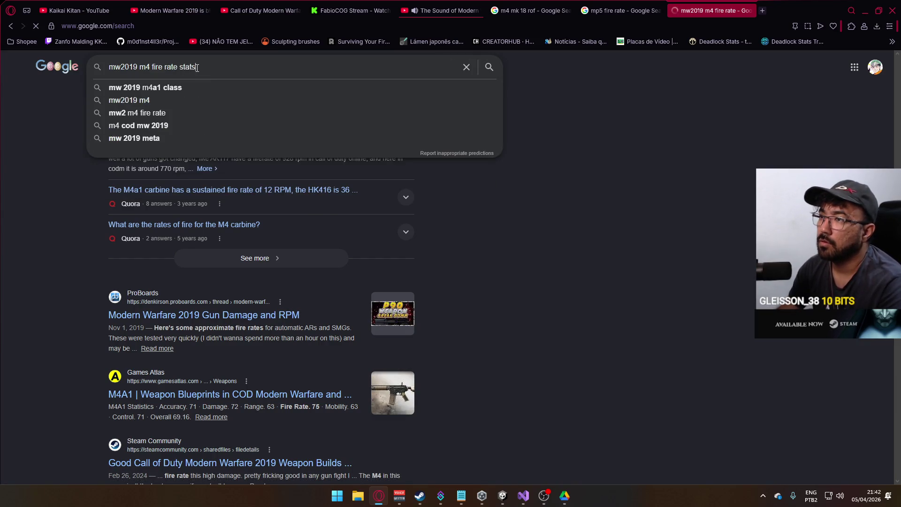
key("Return")
scroll(252, 323, "down", 5)
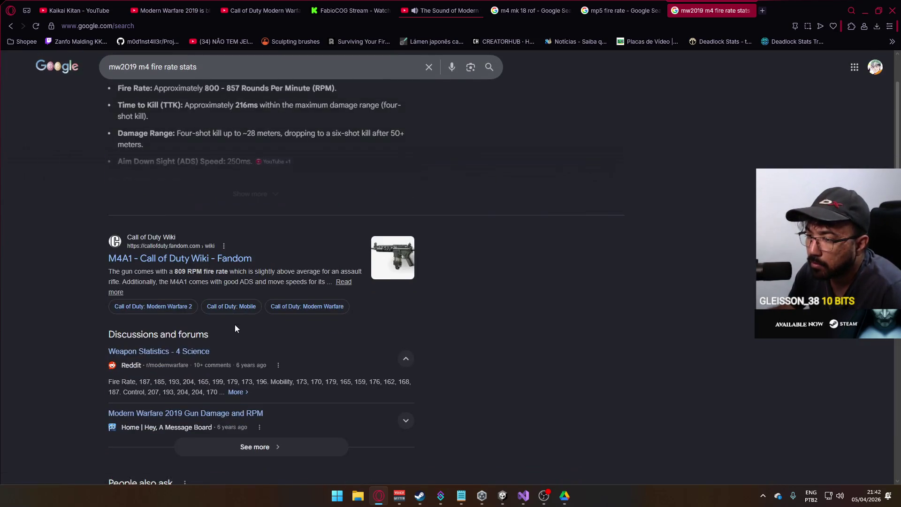
scroll(238, 332, "down", 4)
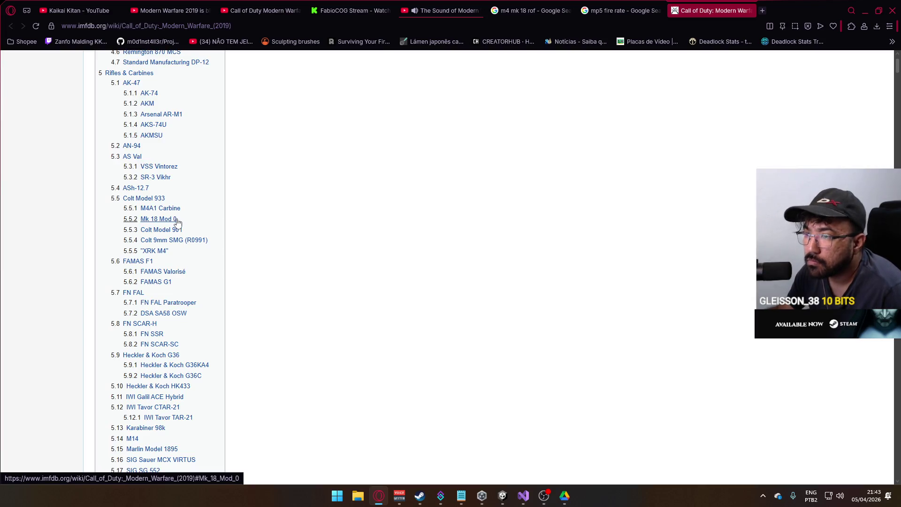
scroll(178, 222, "down", 2)
left_click_drag(130, 344, 203, 295)
left_click(344, 296)
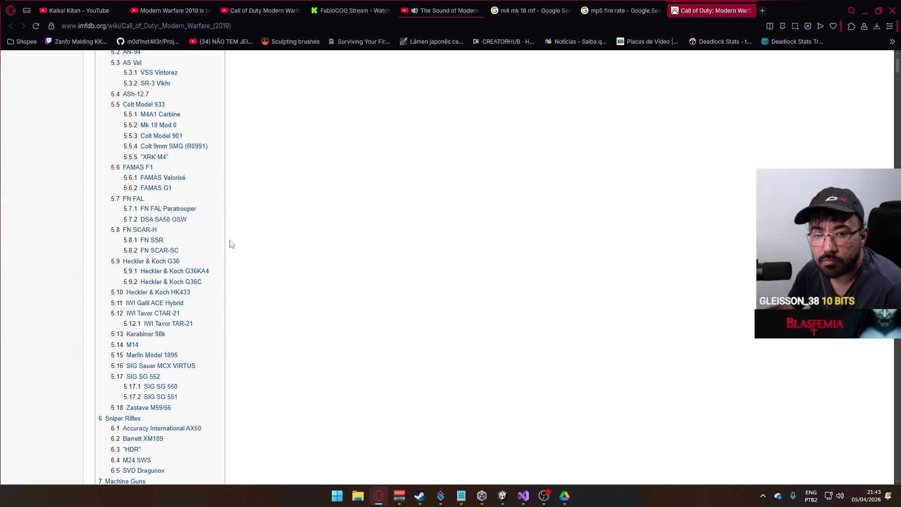
scroll(230, 244, "up", 3)
Step: Close the IMFDB, MP5 and MK18 research tabs and return to Unity
left_click(751, 10)
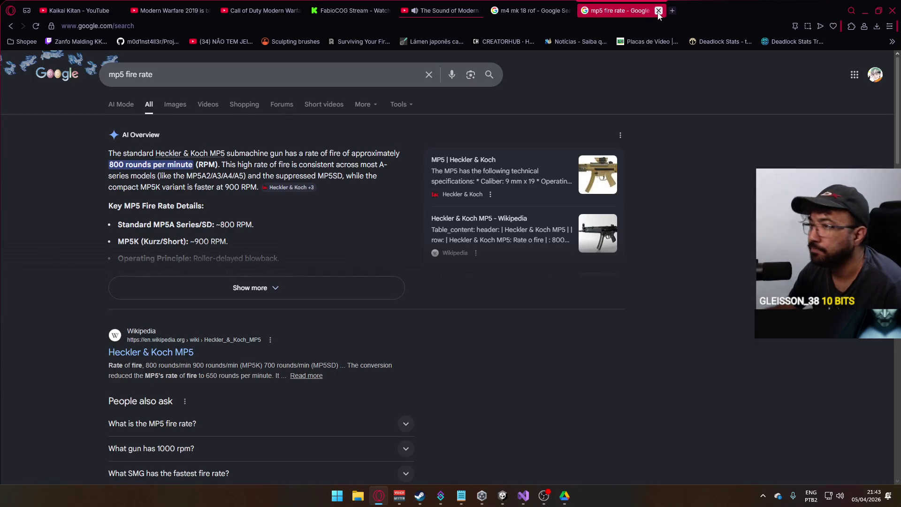
left_click(659, 10)
left_click(568, 10)
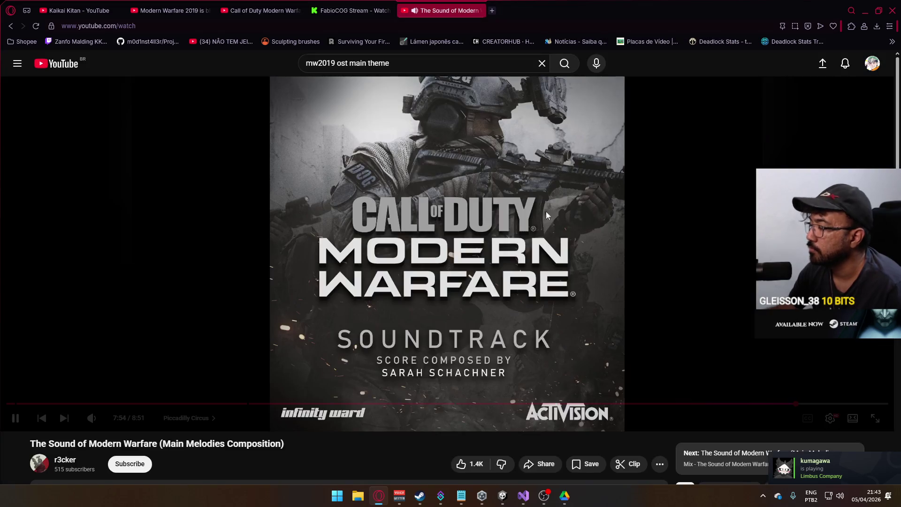
left_click(524, 496)
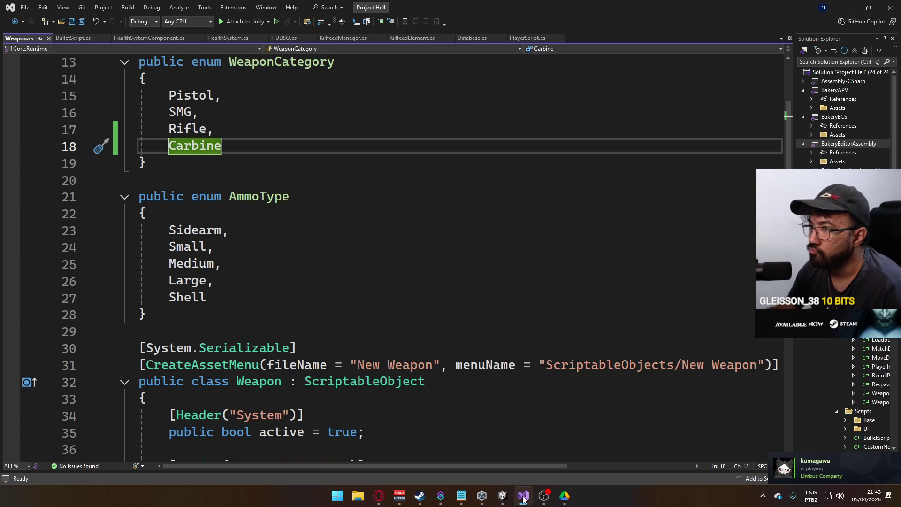
left_click(524, 497)
left_click(503, 497)
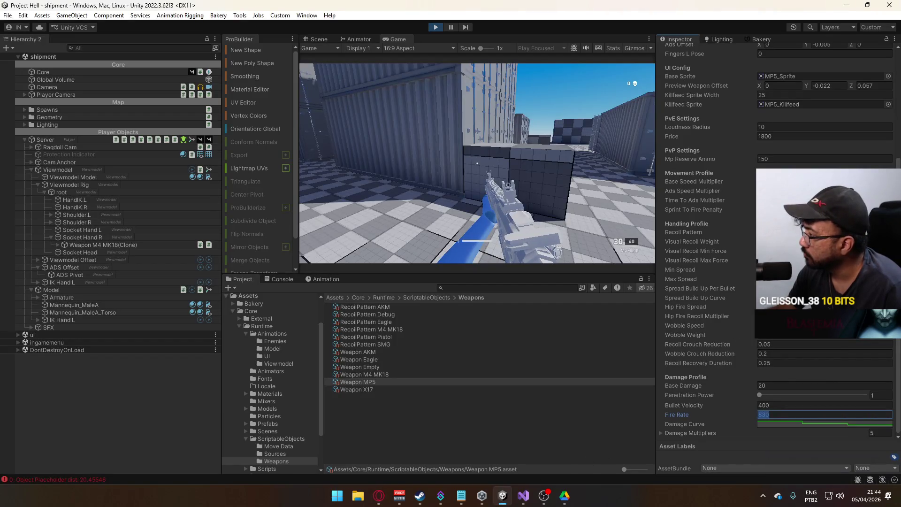
Step: Test-fire, walk forward and aim down sights in the running game
left_click(509, 202)
left_click(477, 164)
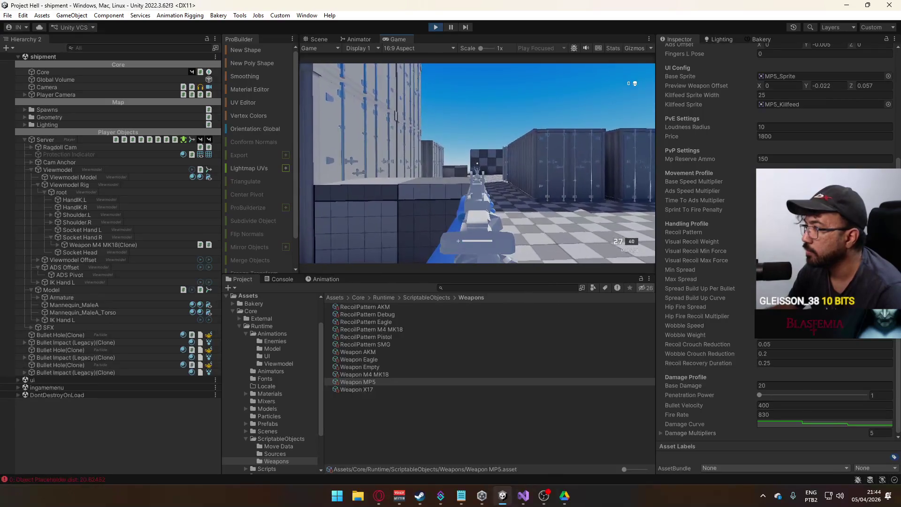
key("super")
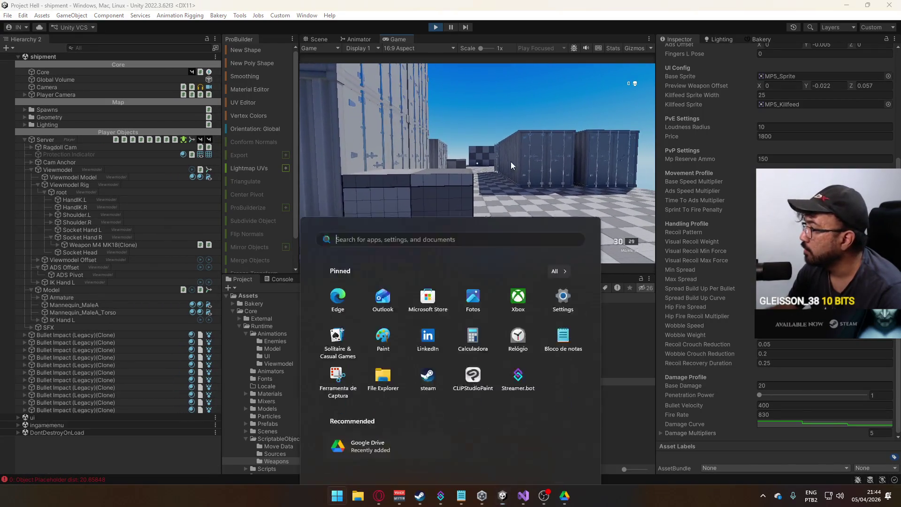
left_click(510, 164)
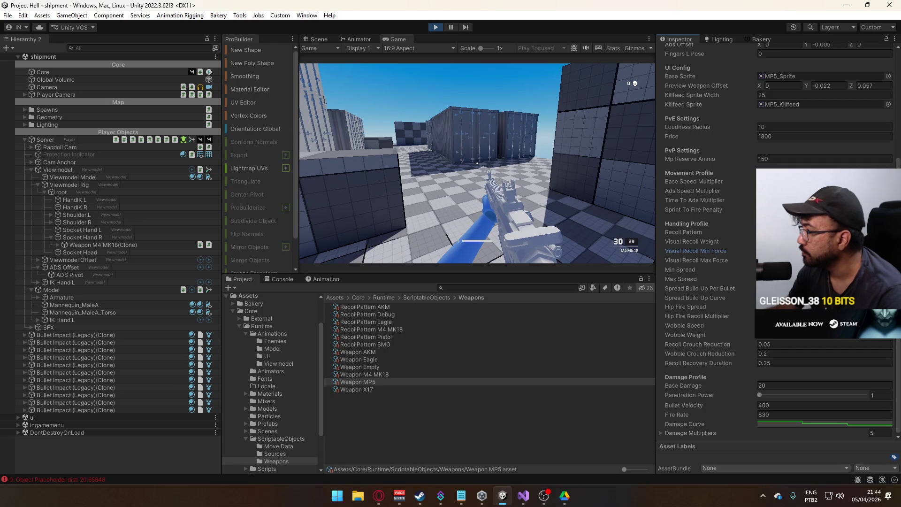
key("w")
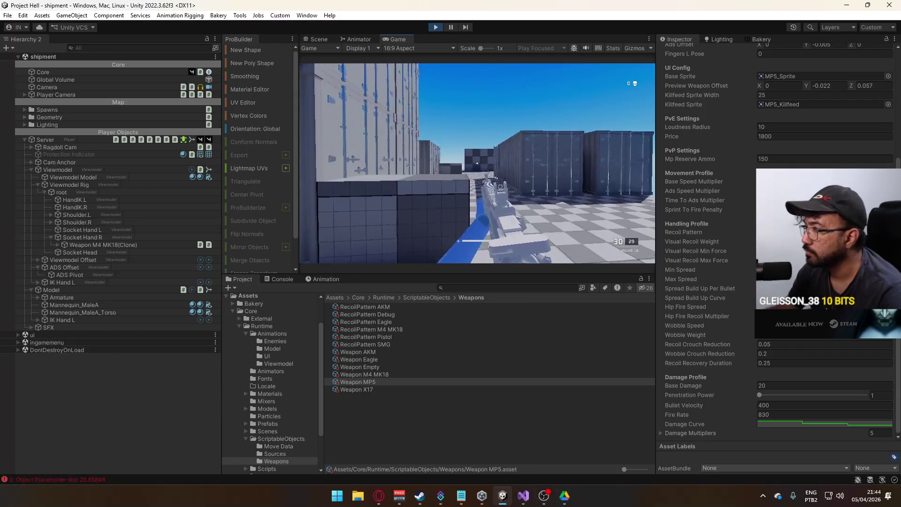
right_click(477, 163)
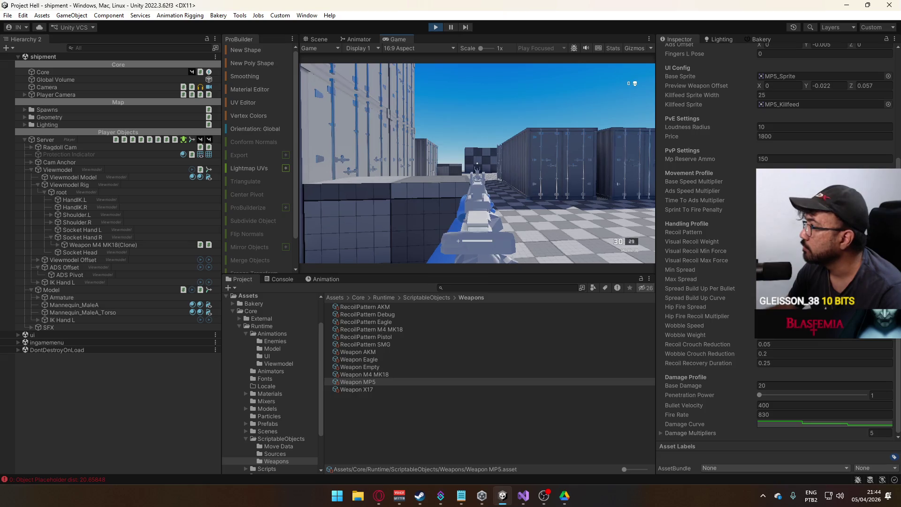
key("super")
key("Escape")
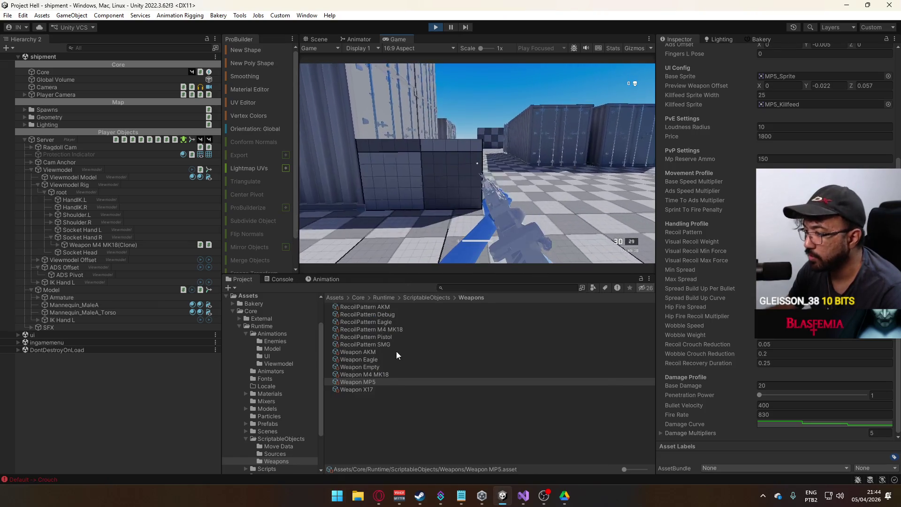
Step: Keep Weapon MP5 Fire Rate at 800 and set Weapon M4 MK18 Fire Rate to 830
left_click(384, 375)
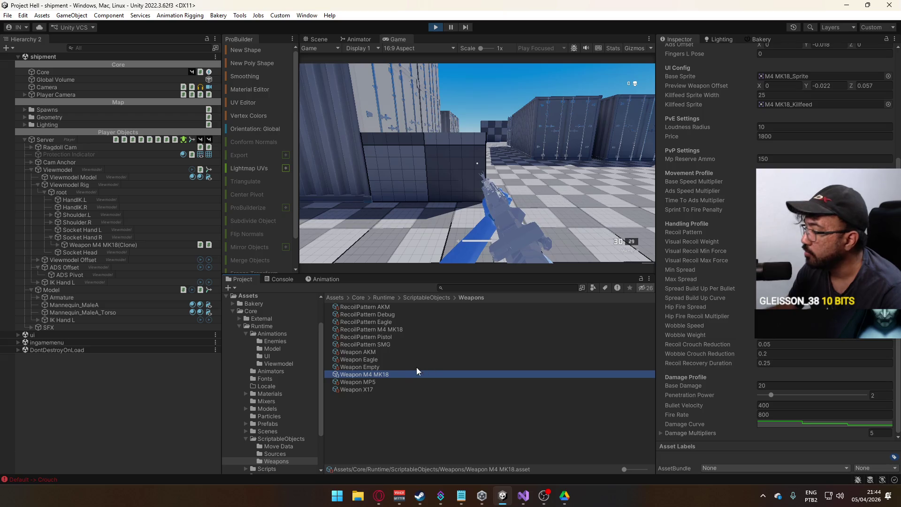
left_click(381, 381)
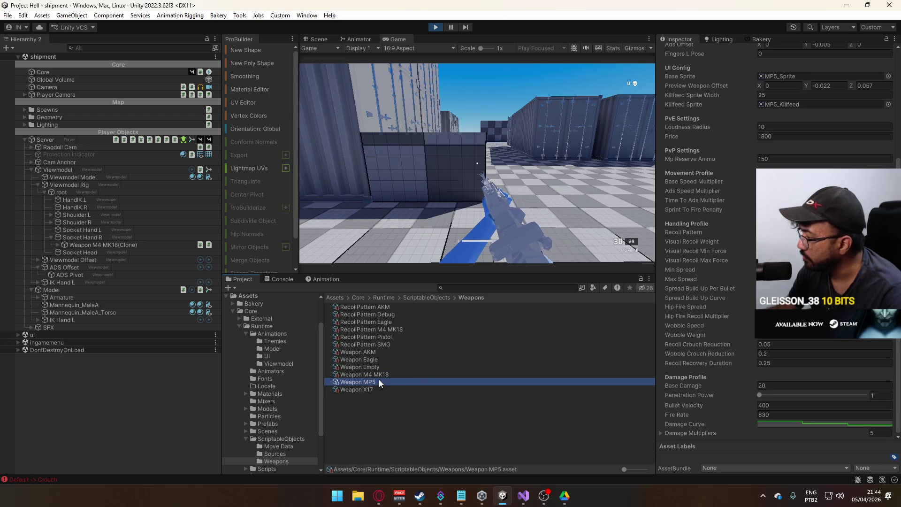
left_click(781, 415)
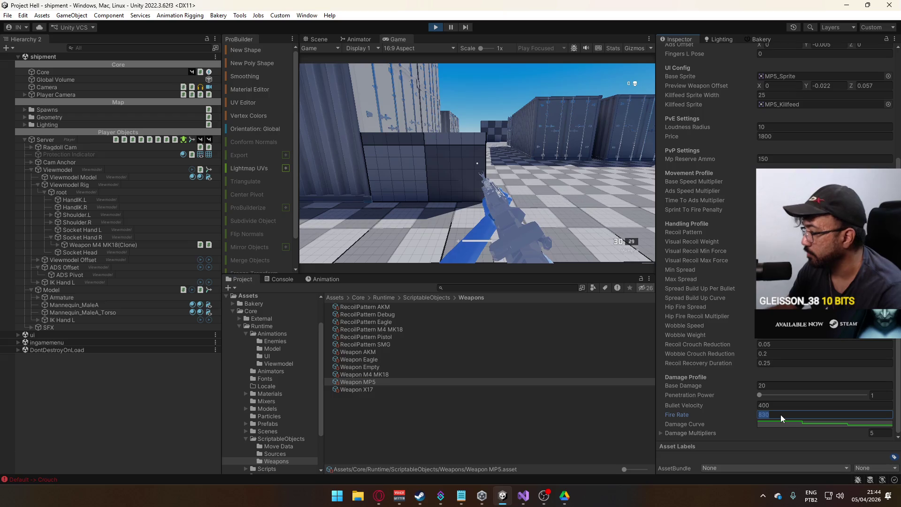
type("800")
left_click(398, 375)
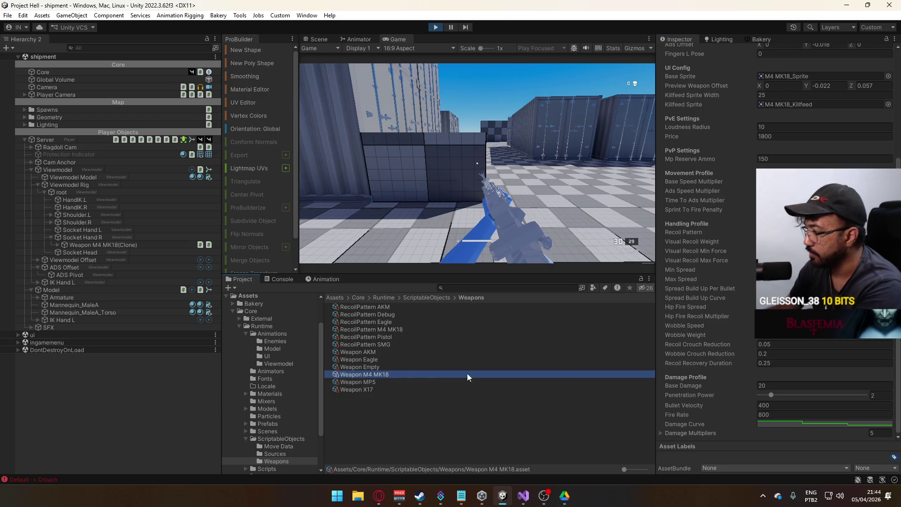
left_click(782, 414)
type("8")
type("0")
left_click(798, 251)
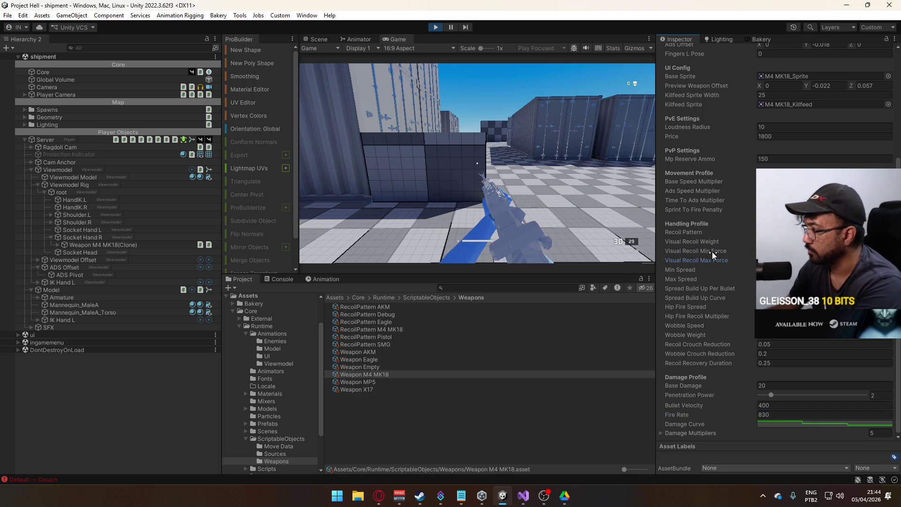
Step: Fire and reload the rifle in the running game to test the new rate
left_click(544, 195)
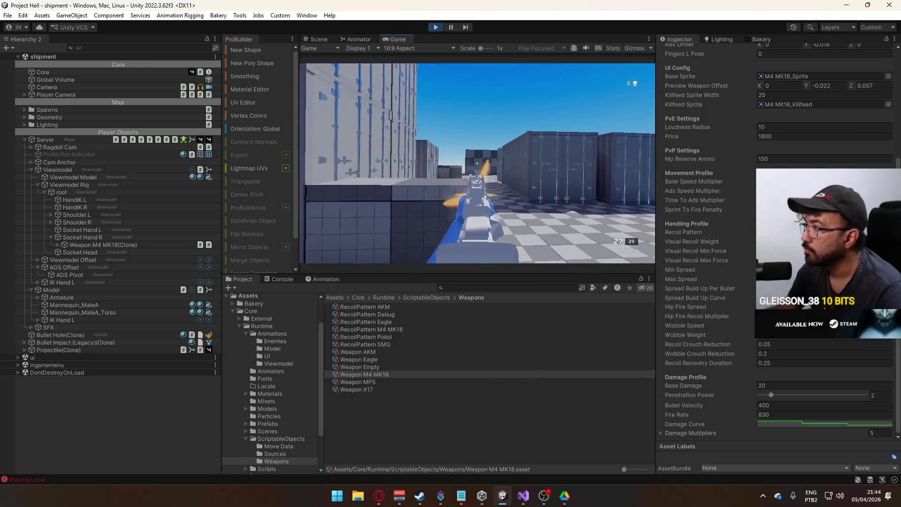
left_click(478, 163)
key("r")
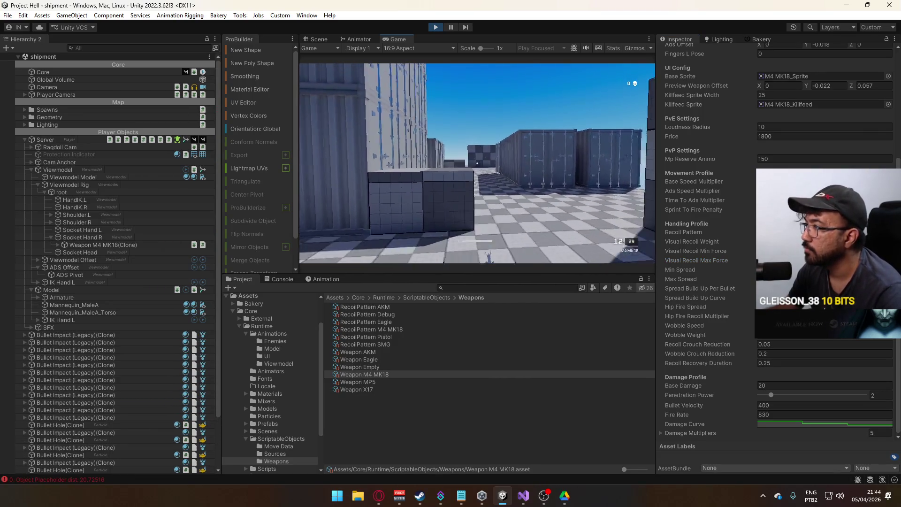
key("super")
key("super")
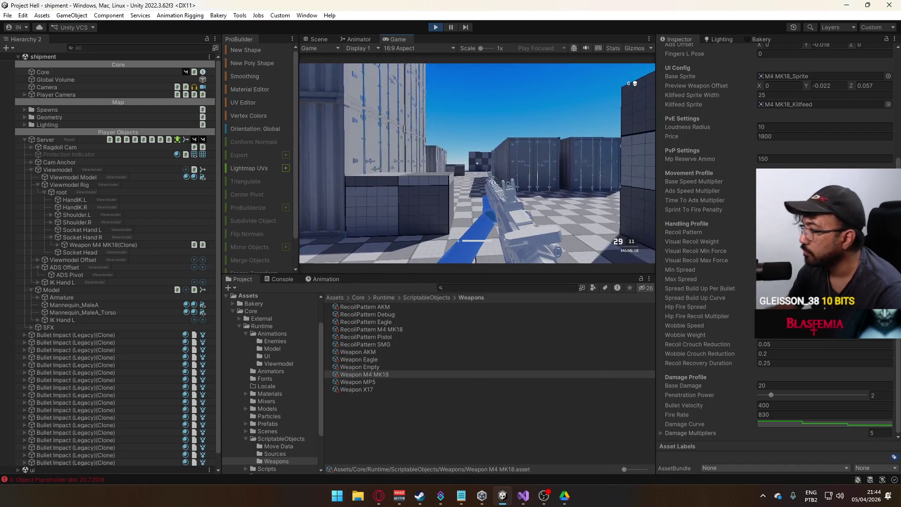
key("super")
key("super")
Step: Compare the MP5, AKM and M4 MK18 settings, checking the MK18's Base Speed Multiplier
left_click(376, 379)
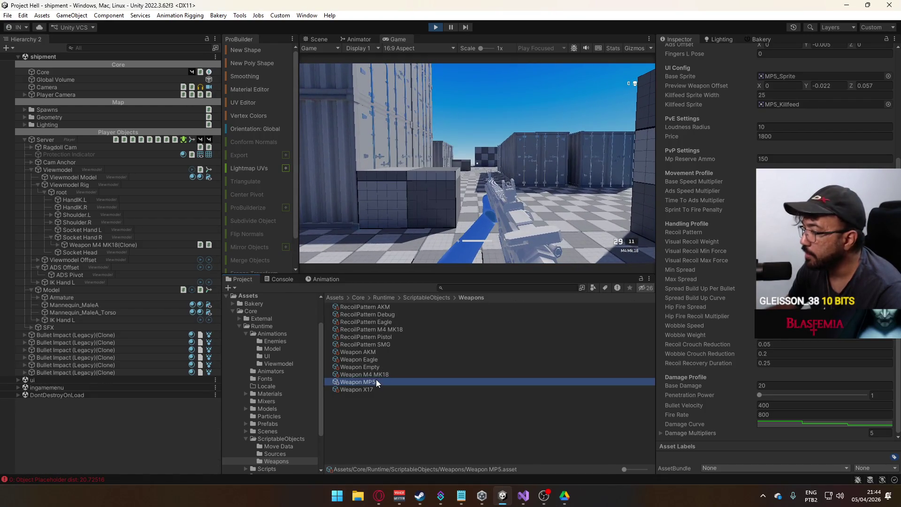
left_click(382, 352)
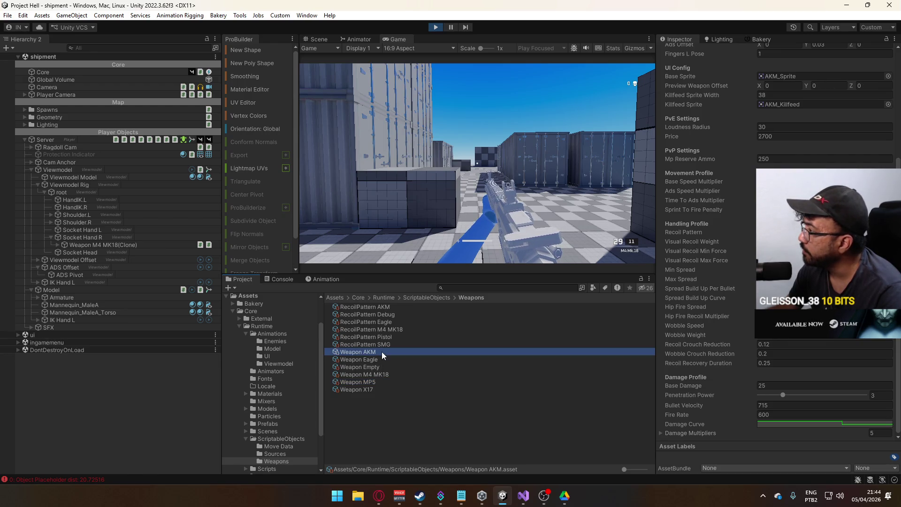
left_click(379, 382)
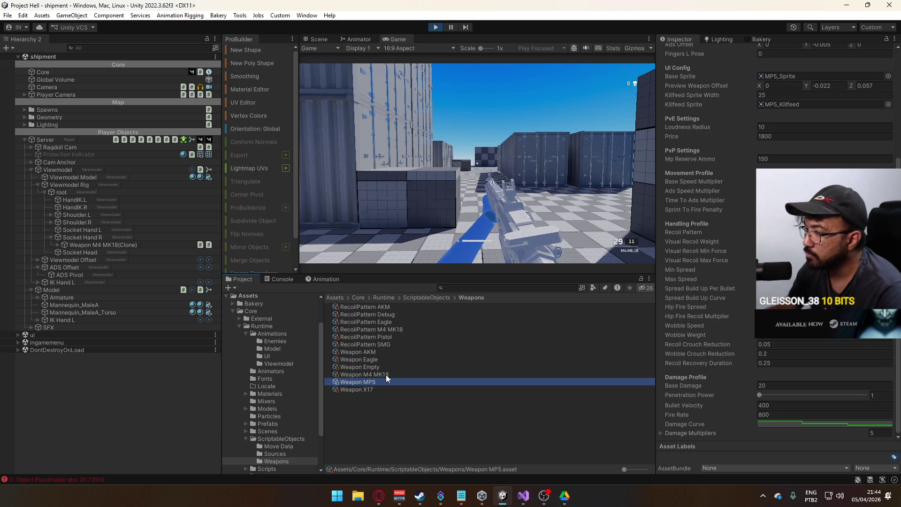
left_click(376, 352)
left_click(383, 375)
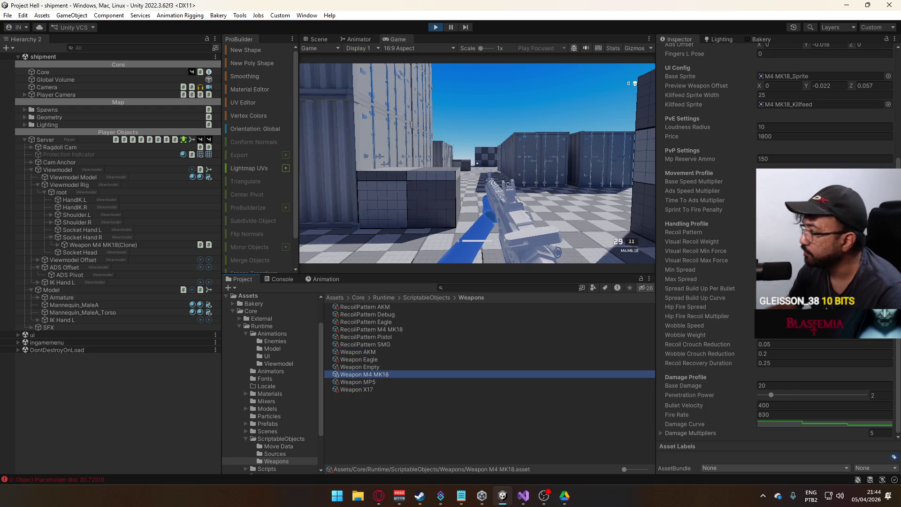
left_click(798, 181)
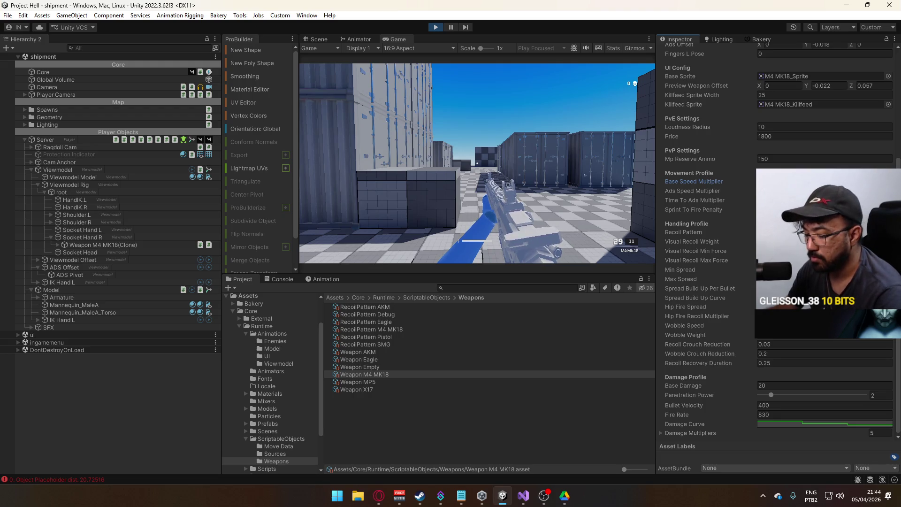
key("Tab")
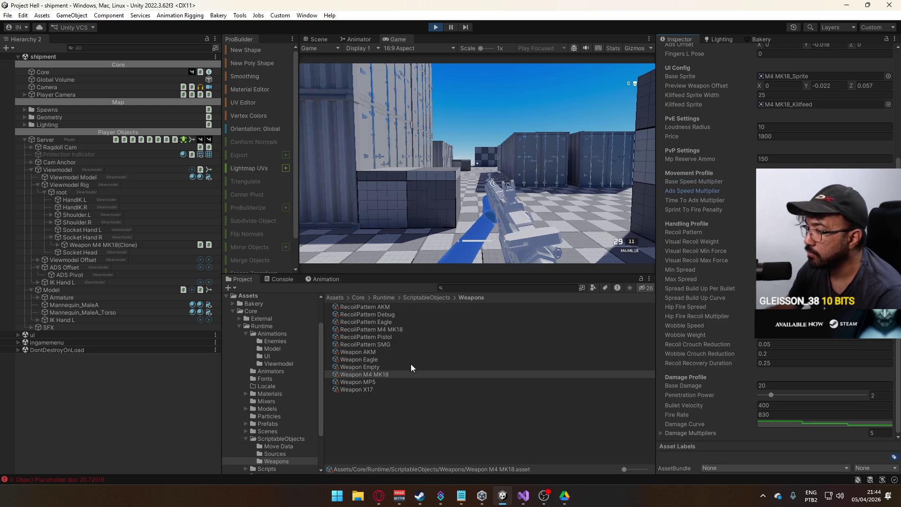
left_click(383, 352)
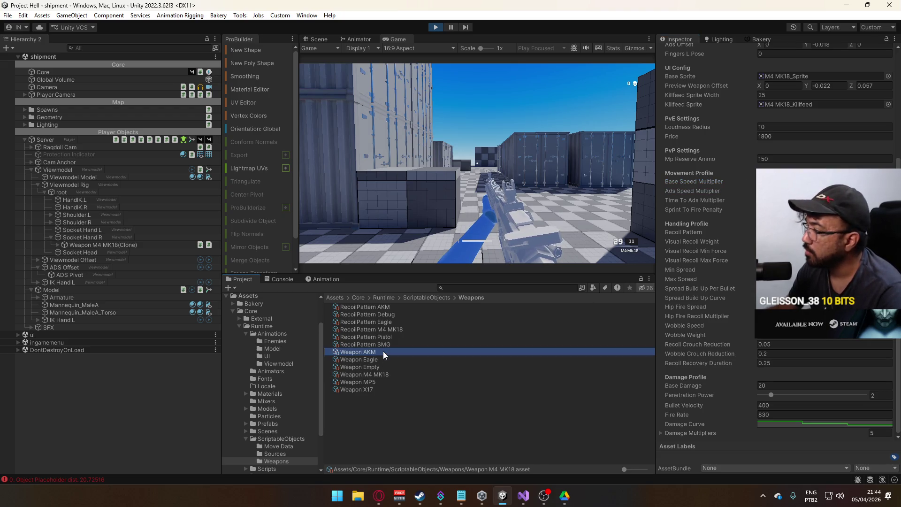
left_click(374, 383)
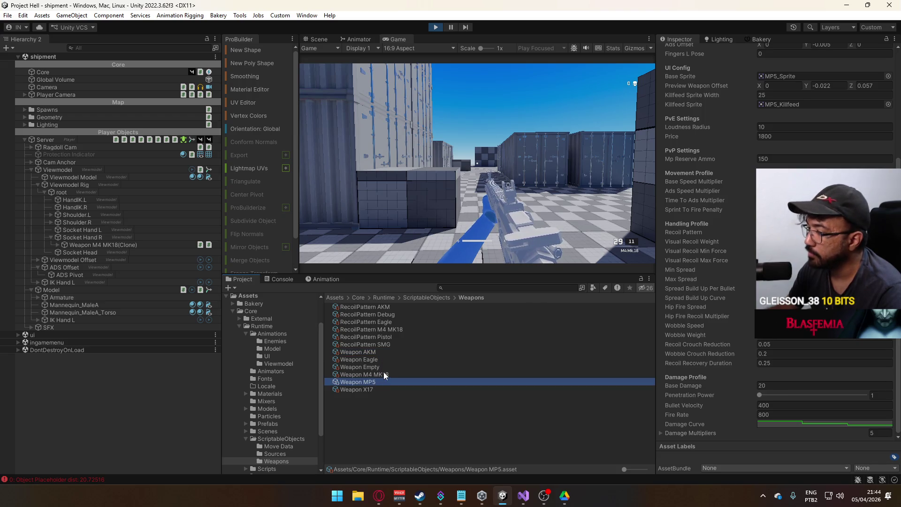
left_click(384, 374)
key("Tab")
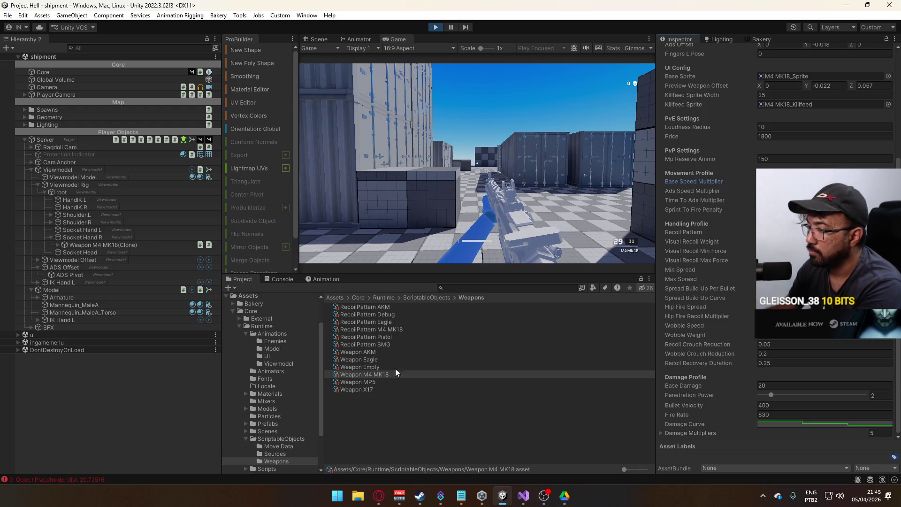
left_click(374, 352)
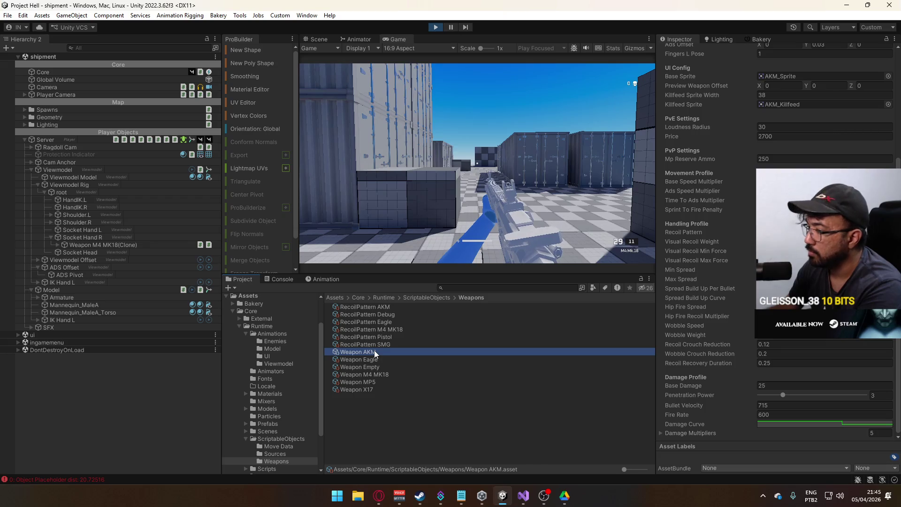
left_click(381, 374)
left_click(375, 382)
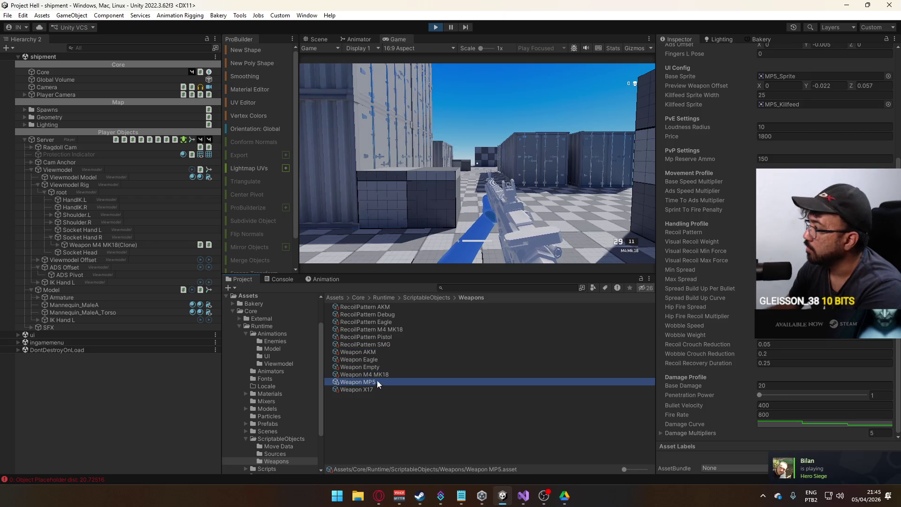
left_click(798, 182)
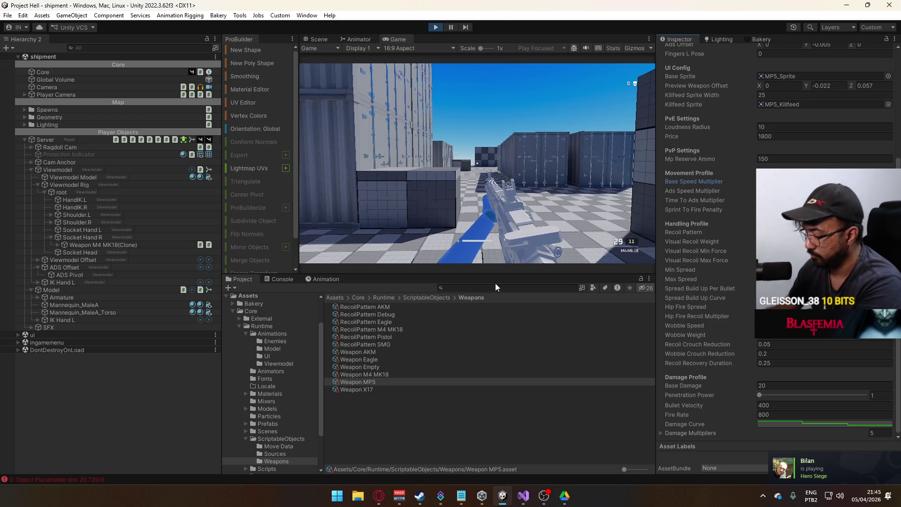
left_click(381, 374)
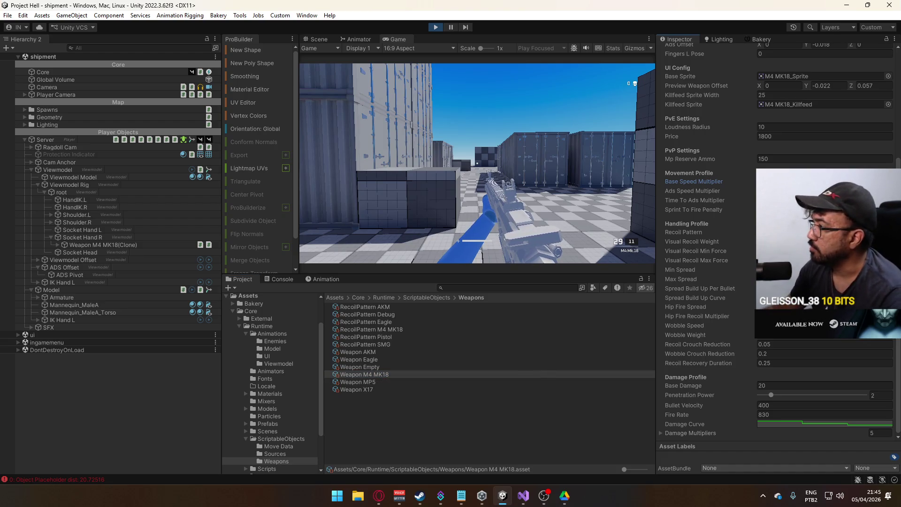
left_click(374, 352)
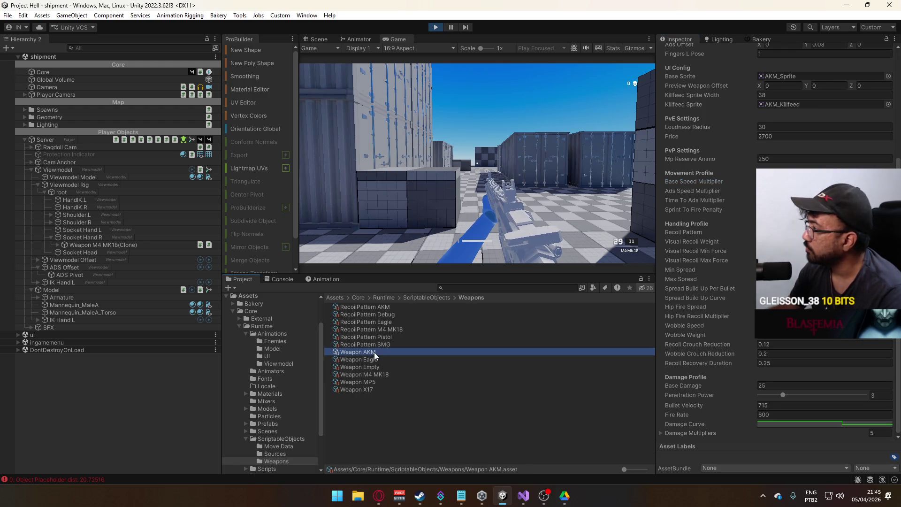
left_click(383, 373)
left_click(692, 190)
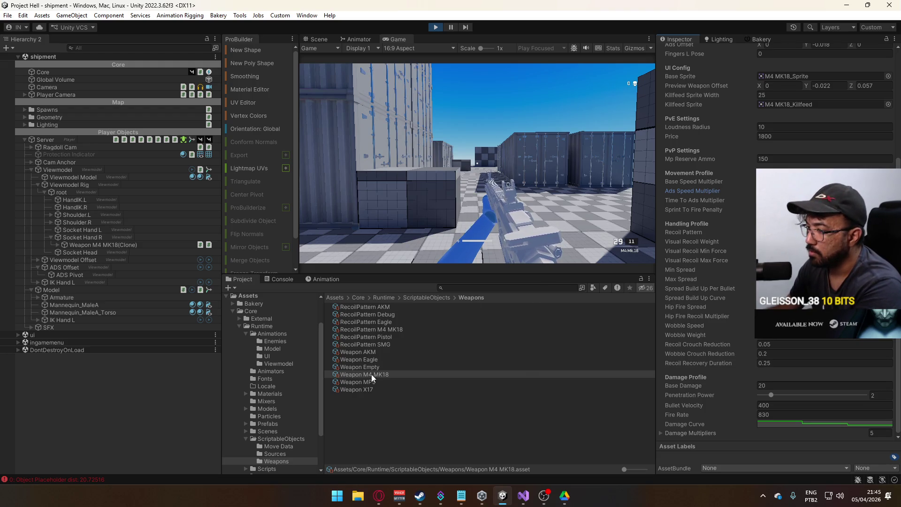
left_click(374, 352)
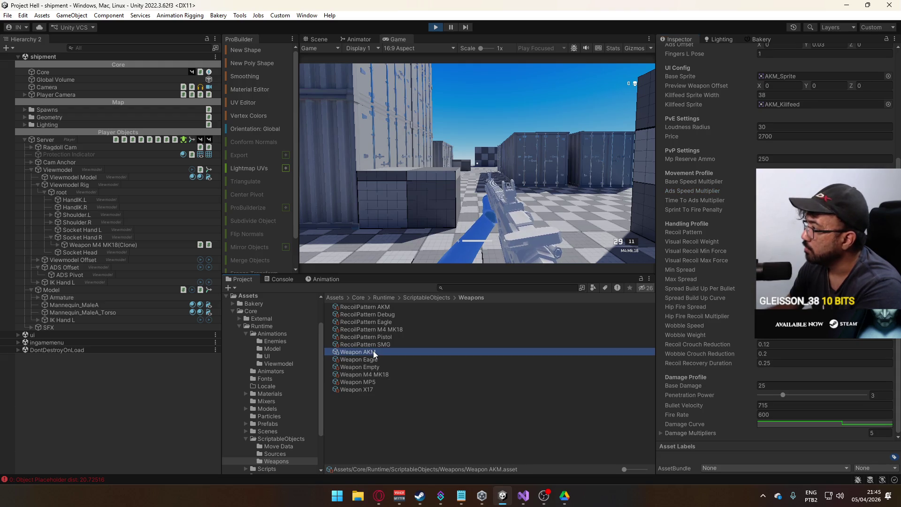
left_click(374, 382)
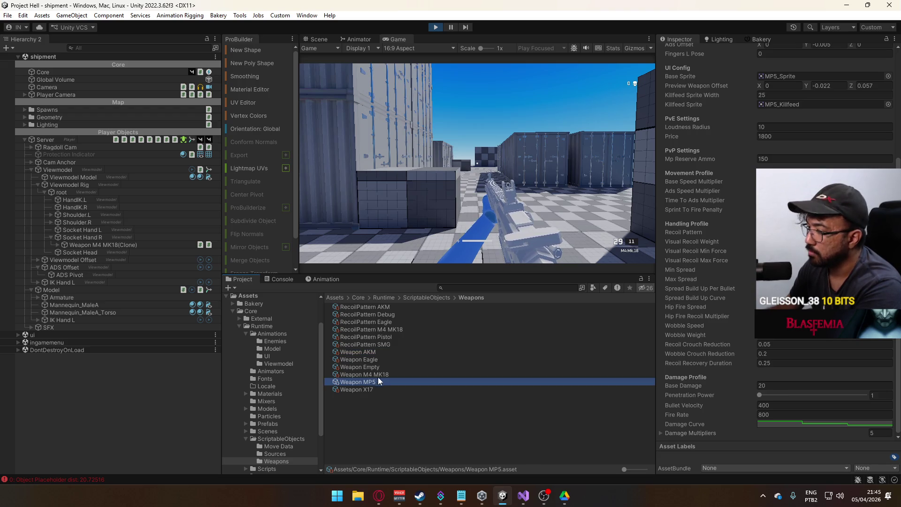
left_click(382, 375)
left_click(821, 210)
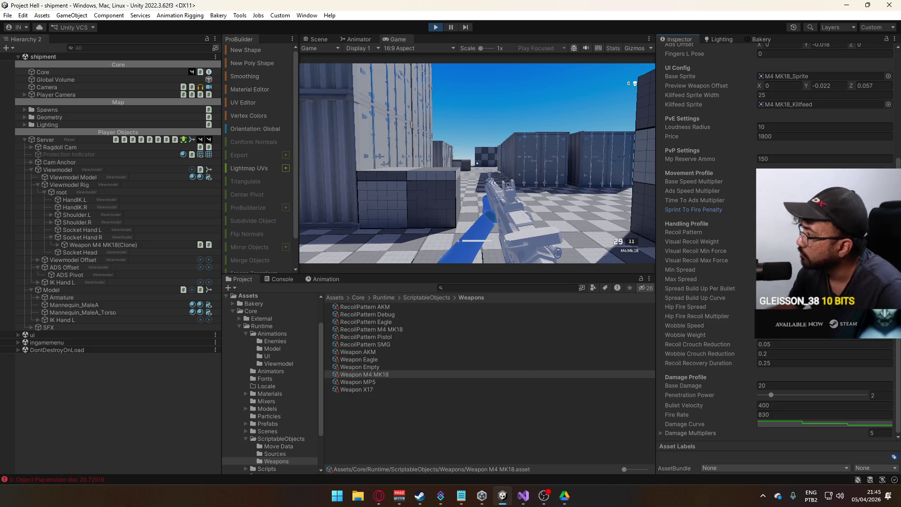
left_click(378, 352)
left_click(380, 374)
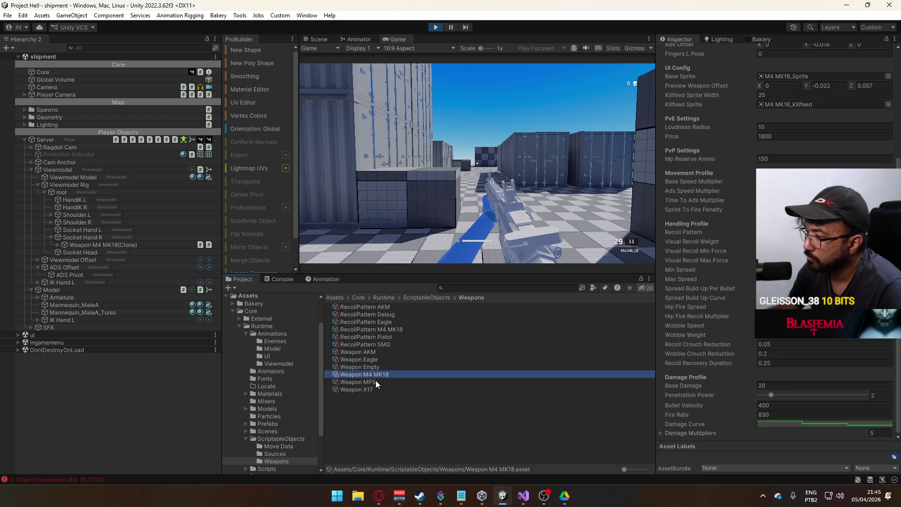
left_click(373, 389)
left_click(380, 375)
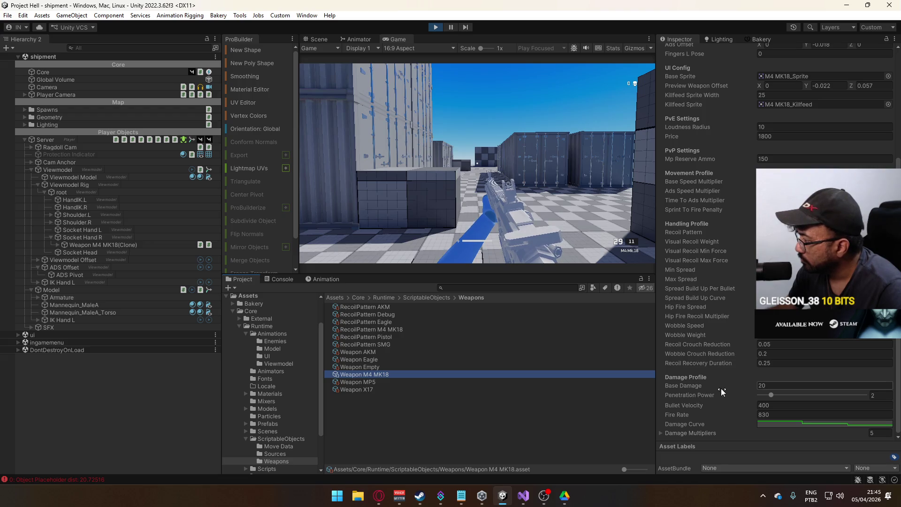
left_click(378, 496)
Step: Search Google for 'm4 bullet velocity', finding a muzzle velocity of about 880–910 m/s
left_click(407, 27)
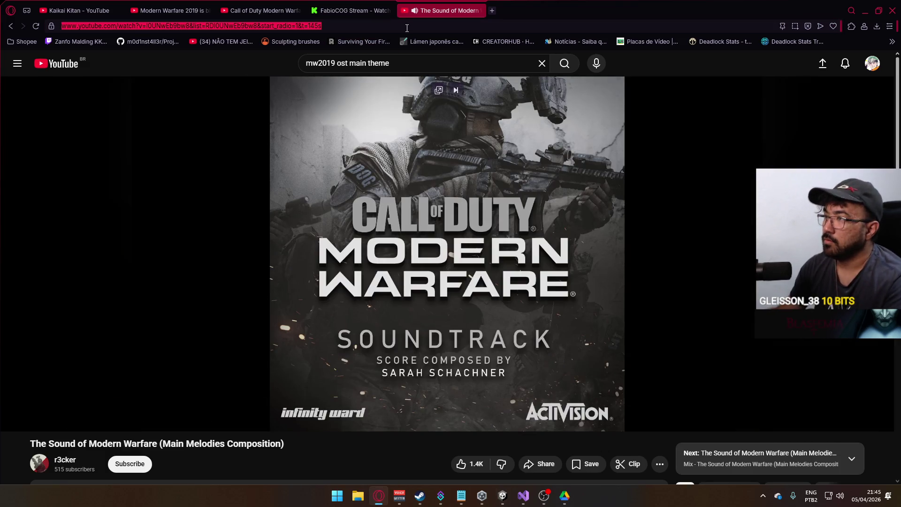
left_click(492, 11)
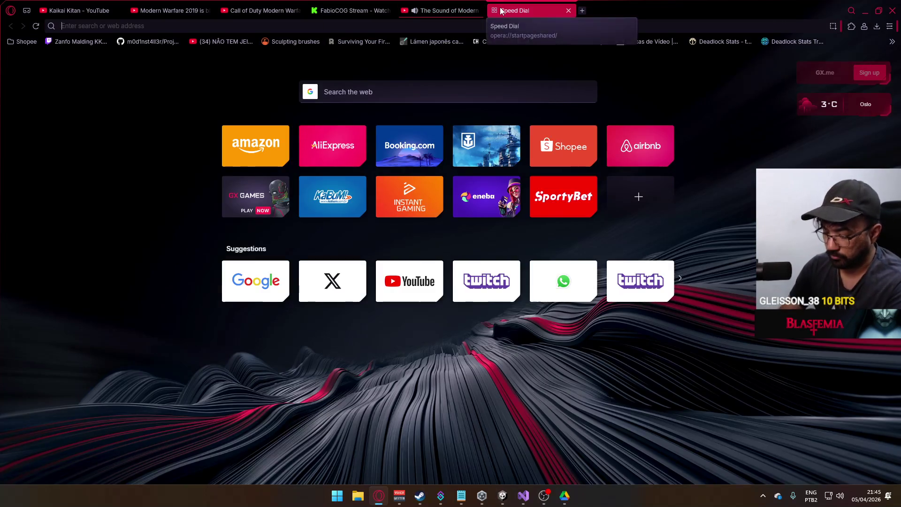
type("m4 bullet velocity")
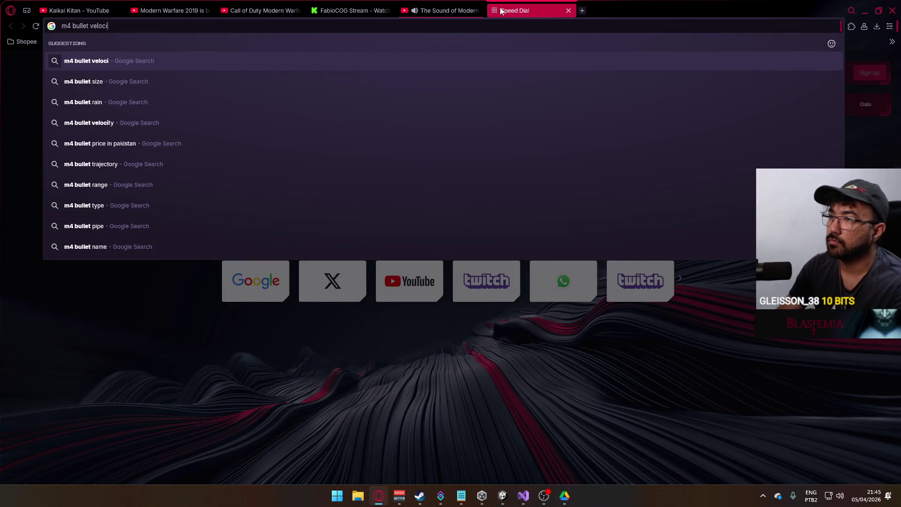
key("Return")
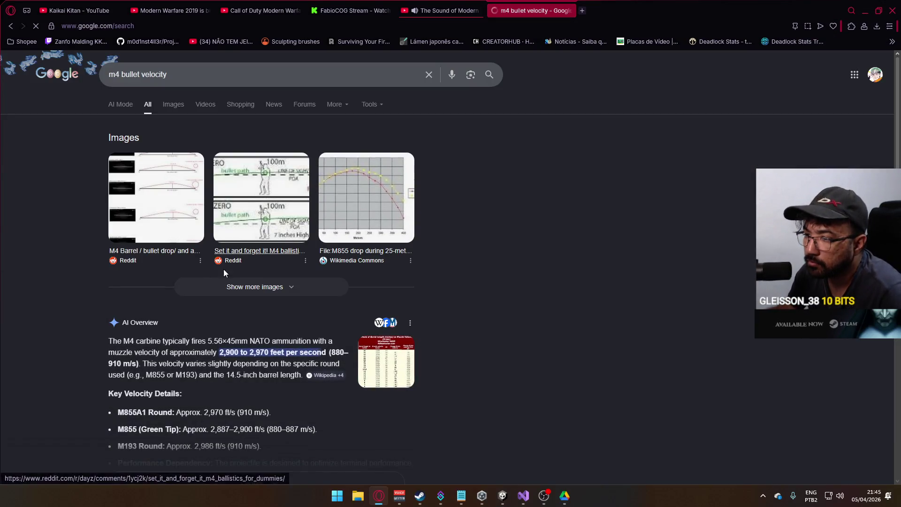
scroll(260, 319, "down", 8)
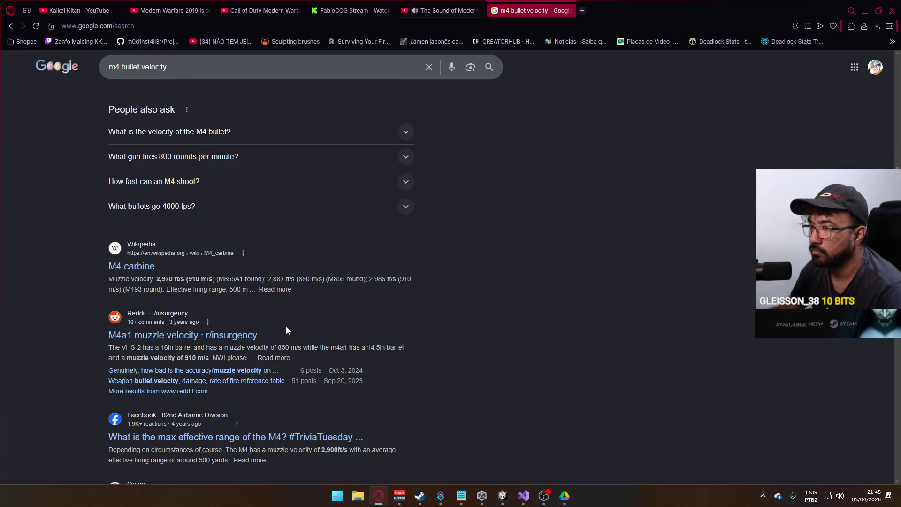
key("alt+Tab")
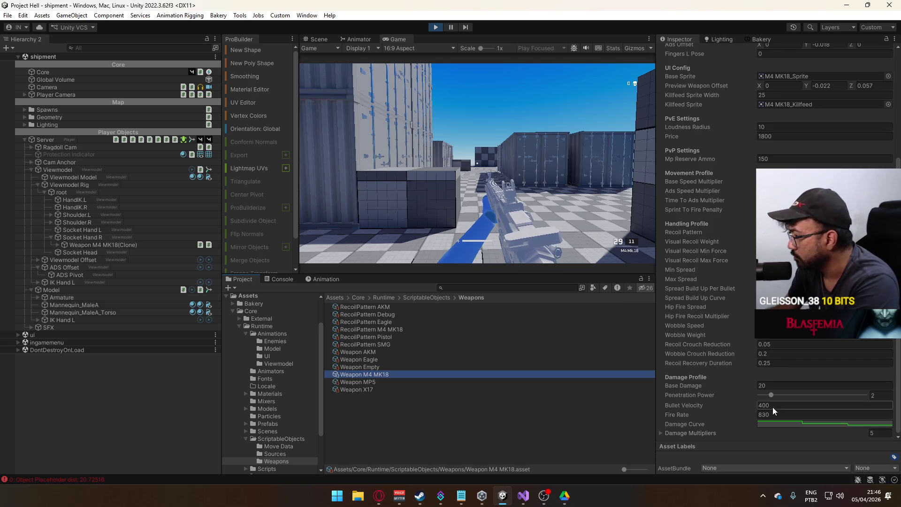
Step: Set Weapon M4 MK18 Bullet Velocity to 910 and Base Damage from 20 to 22
left_click(785, 405)
type("-910")
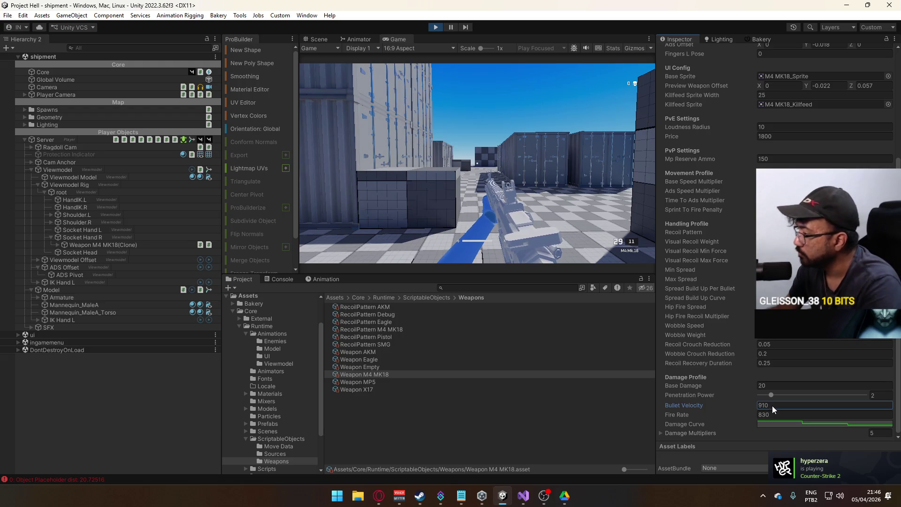
left_click(774, 382)
key("BackSpace")
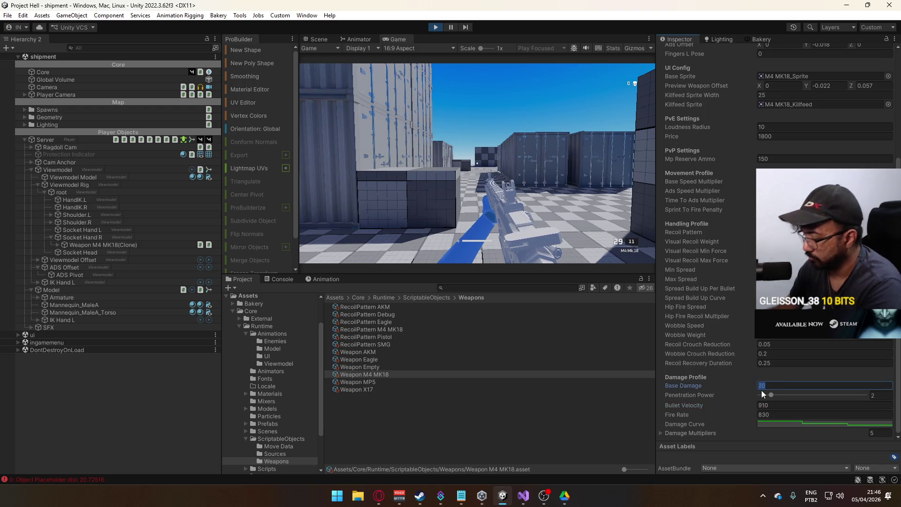
type("22")
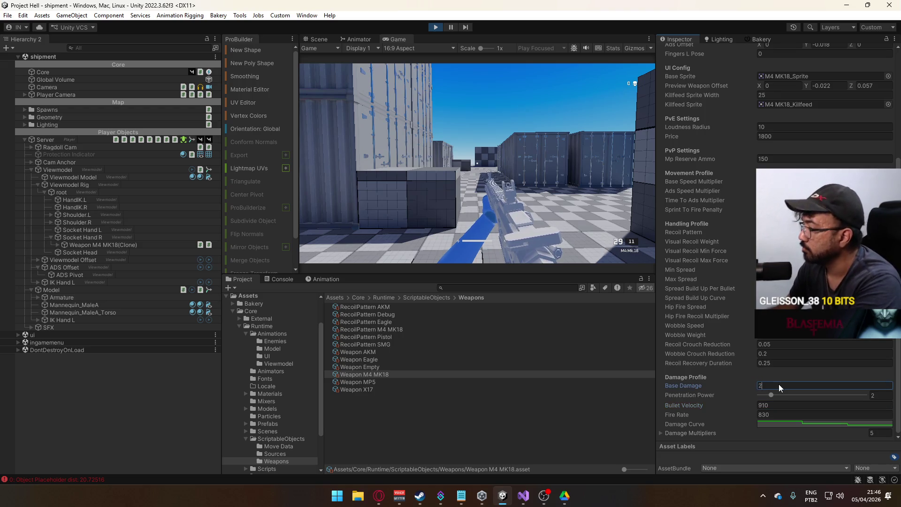
left_click(380, 375)
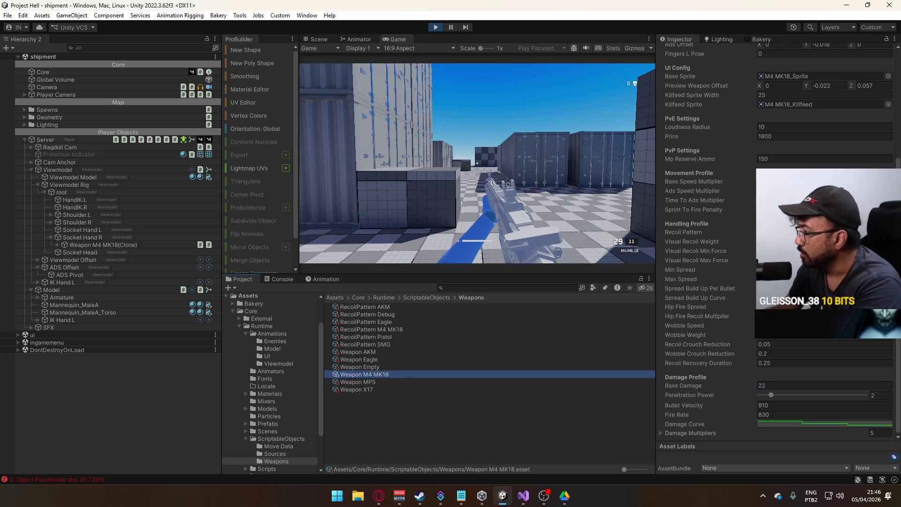
left_click(672, 431)
scroll(798, 385, "down", 3)
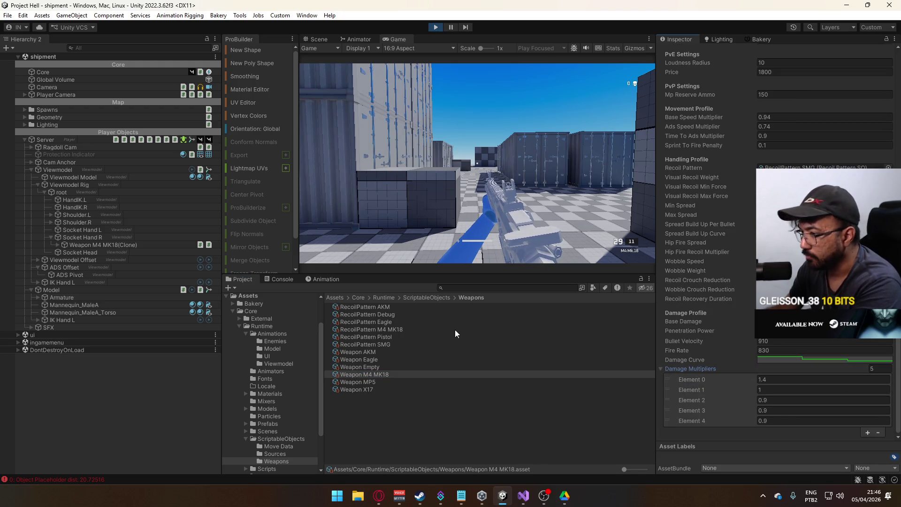
Step: After checking the AKM and MP5, set M4 MK18 multipliers Element 0 to 1.8, Elements 3–4 to 0.84
left_click(364, 353)
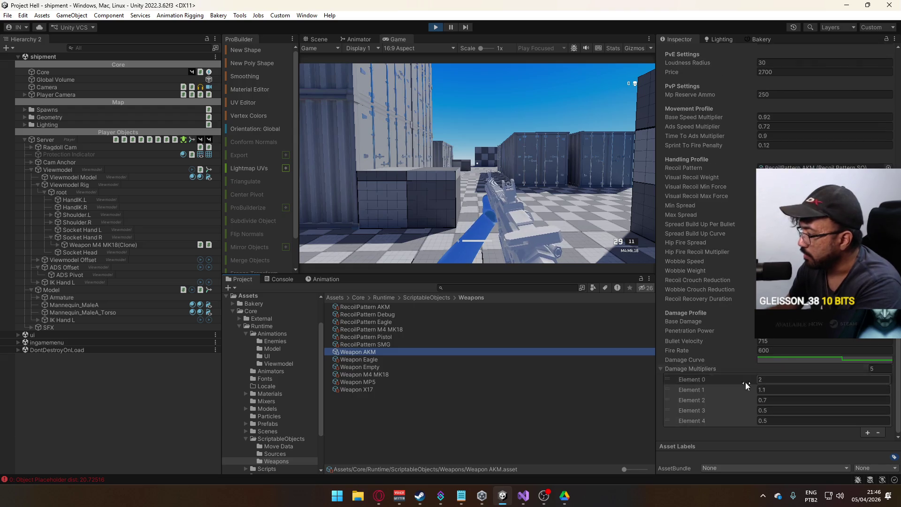
left_click(371, 382)
left_click(770, 380)
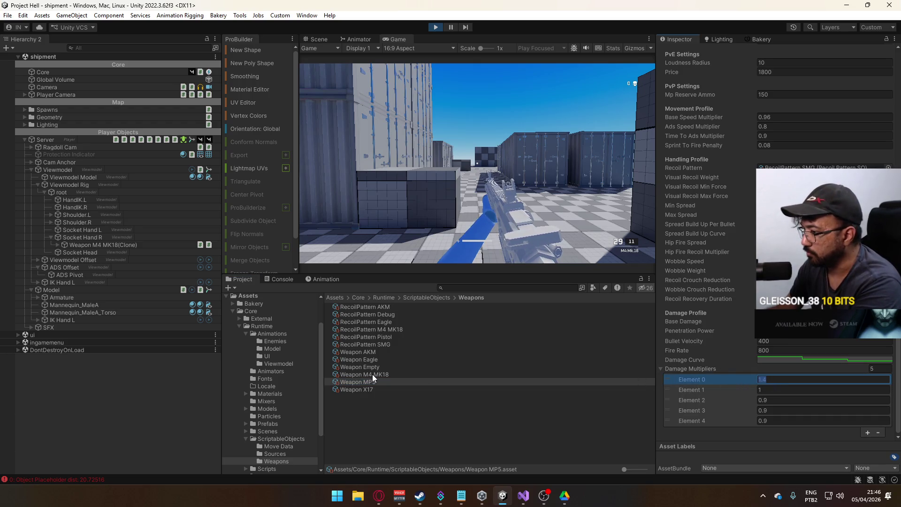
left_click(373, 373)
left_click(778, 380)
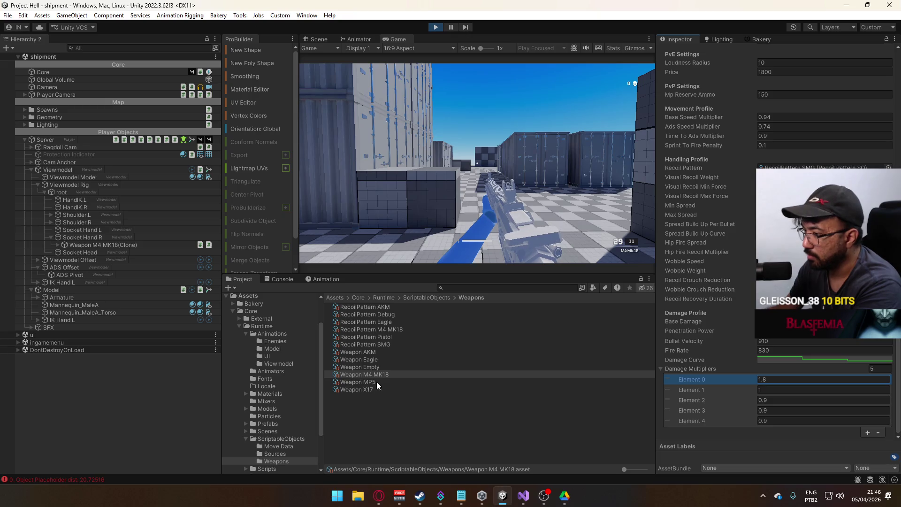
left_click(779, 400)
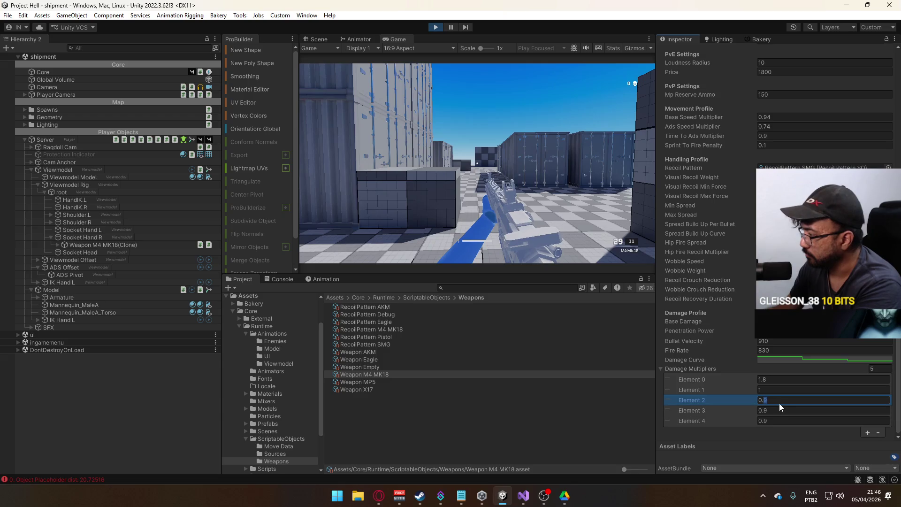
left_click(772, 409)
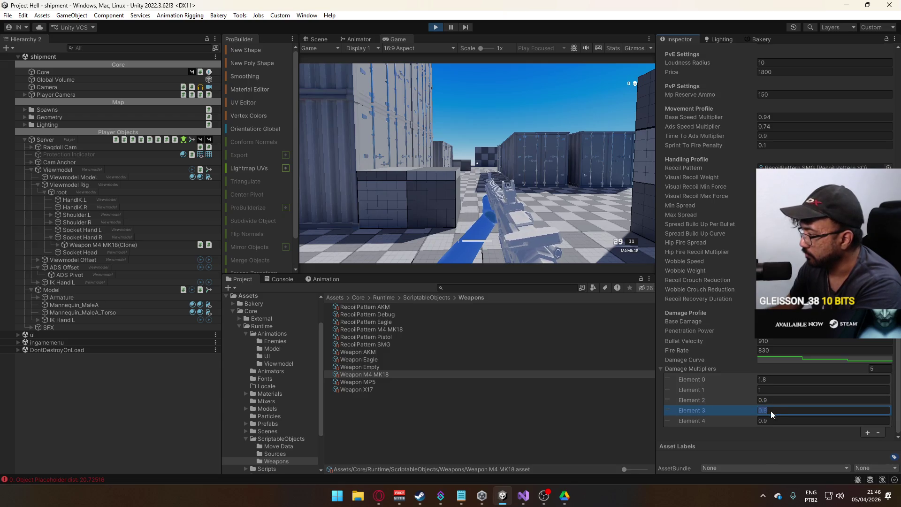
type("84")
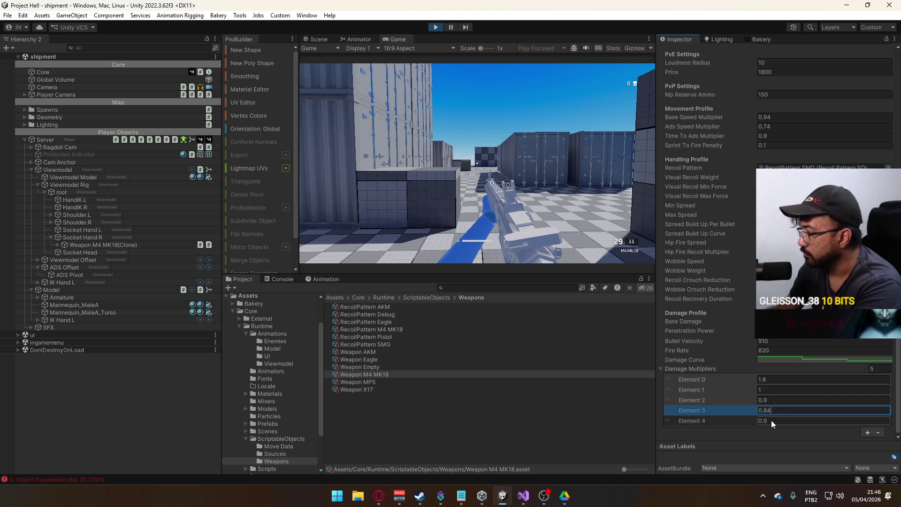
left_click(771, 421)
type("0.84")
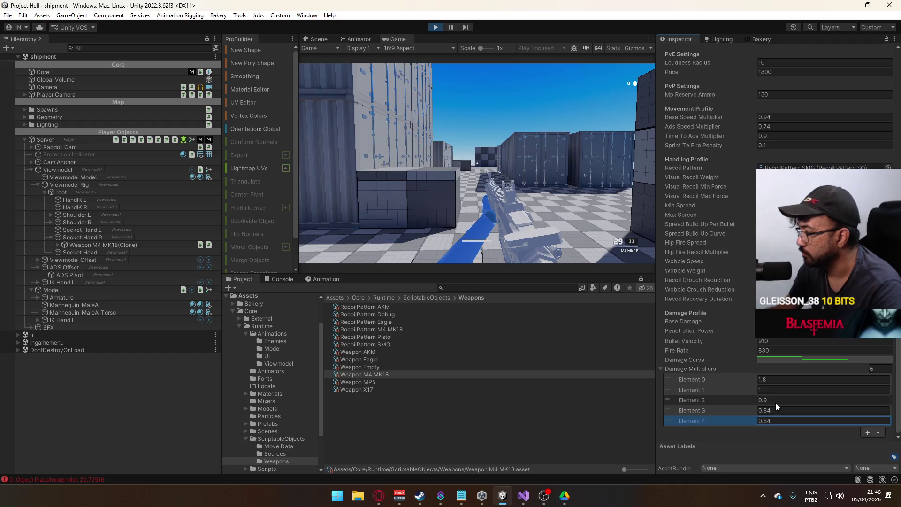
Step: Compare with the AKM and raise the M4 MK18's Element 1 multiplier to 1.1
left_click(375, 353)
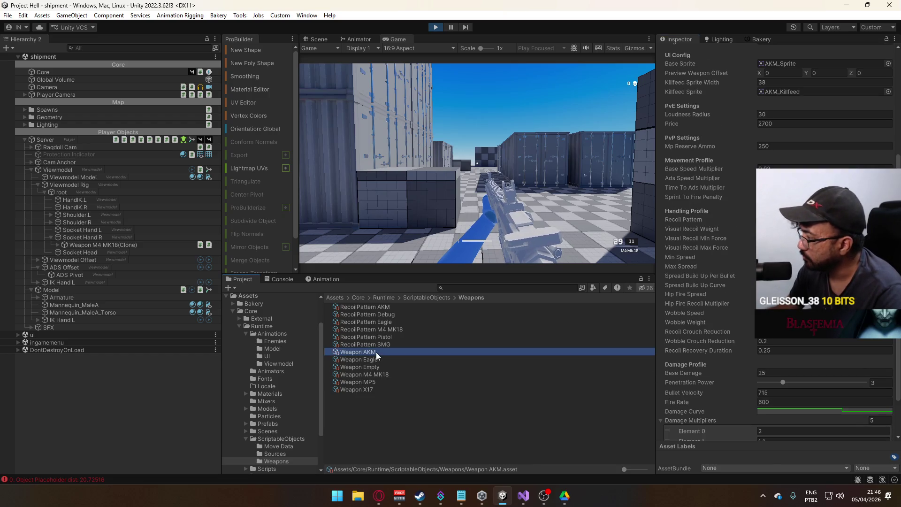
scroll(753, 360, "down", 3)
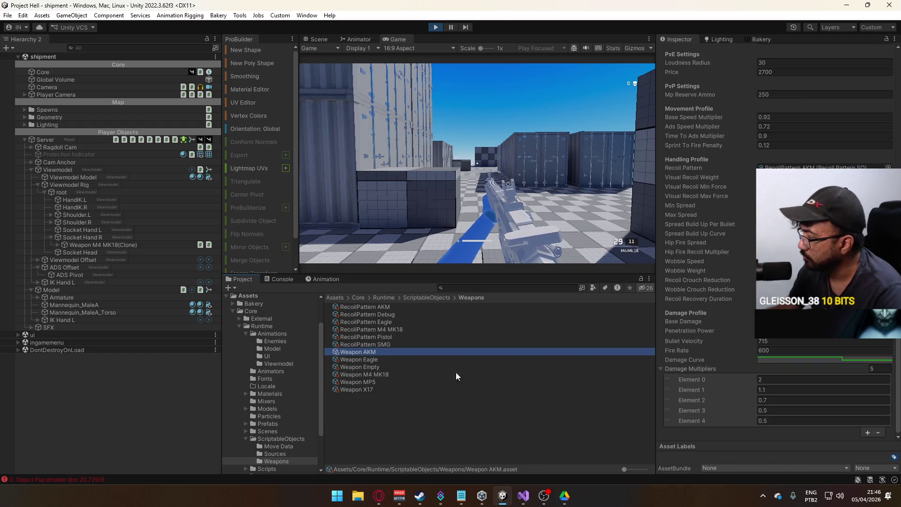
left_click(381, 374)
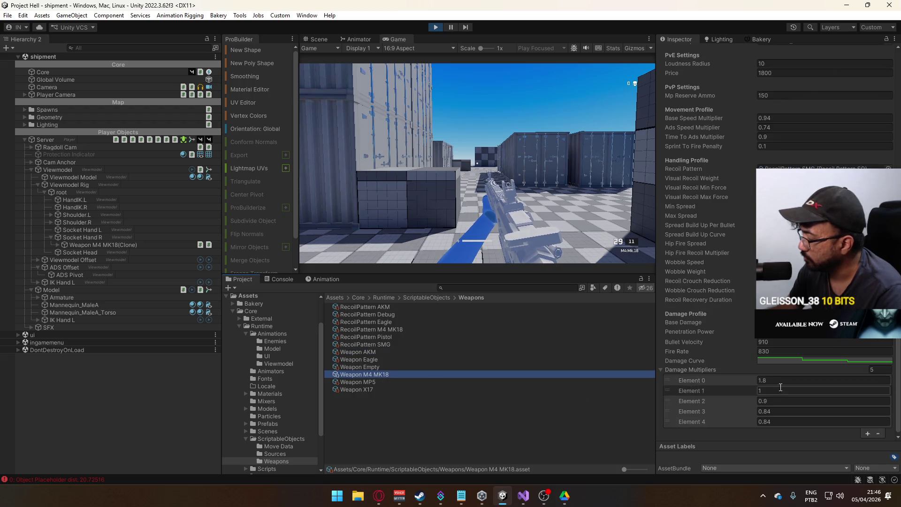
left_click(770, 381)
left_click(773, 391)
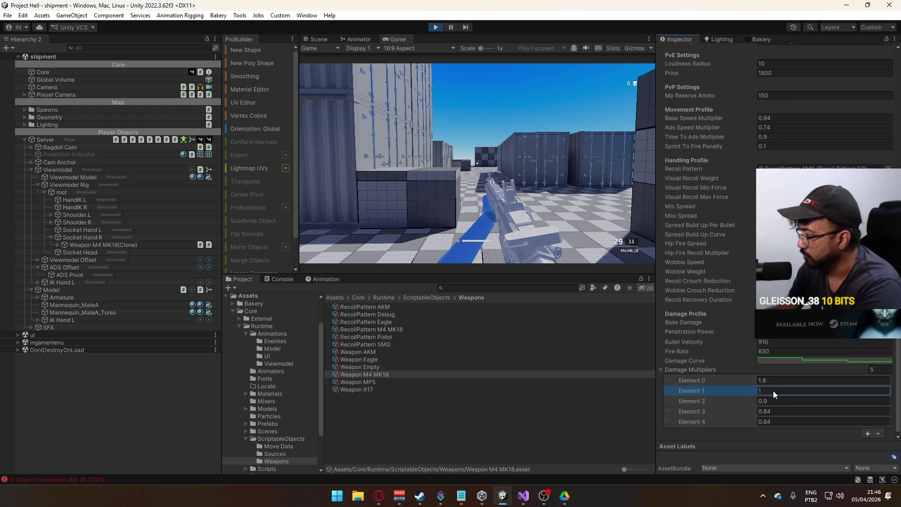
type("1.1")
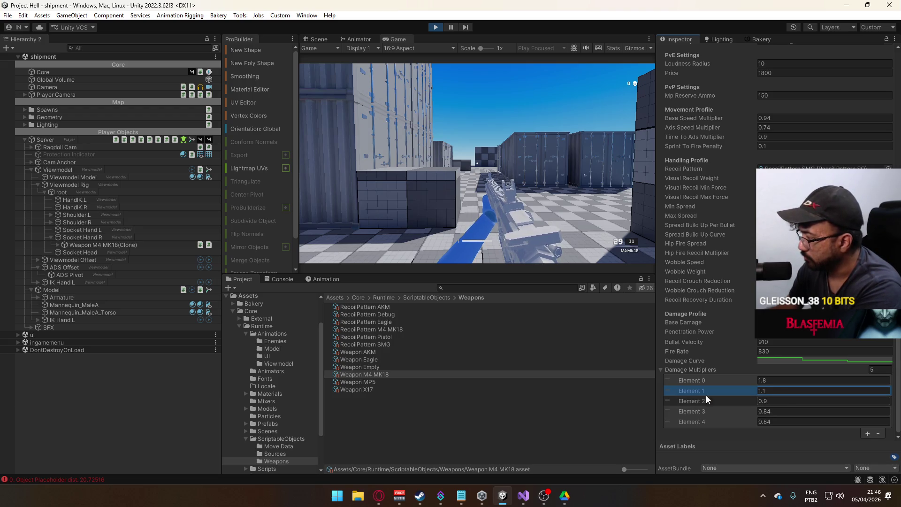
left_click(381, 353)
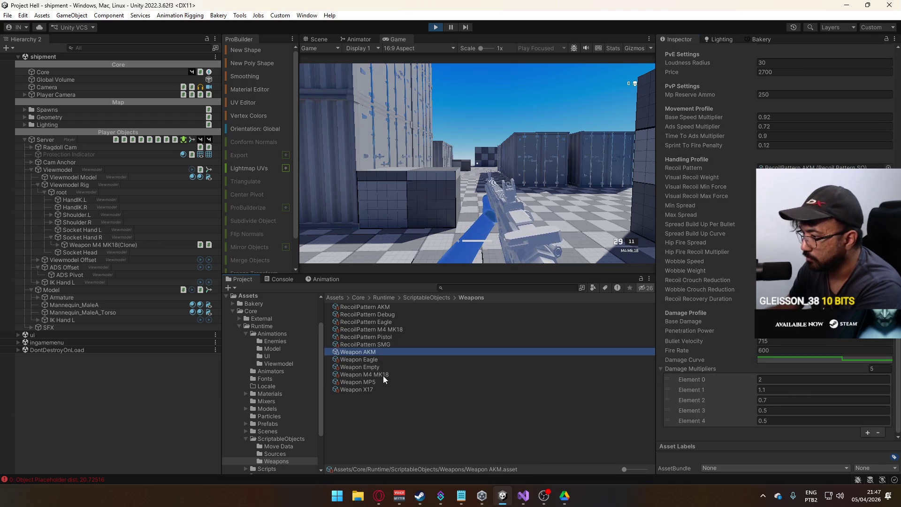
left_click(383, 375)
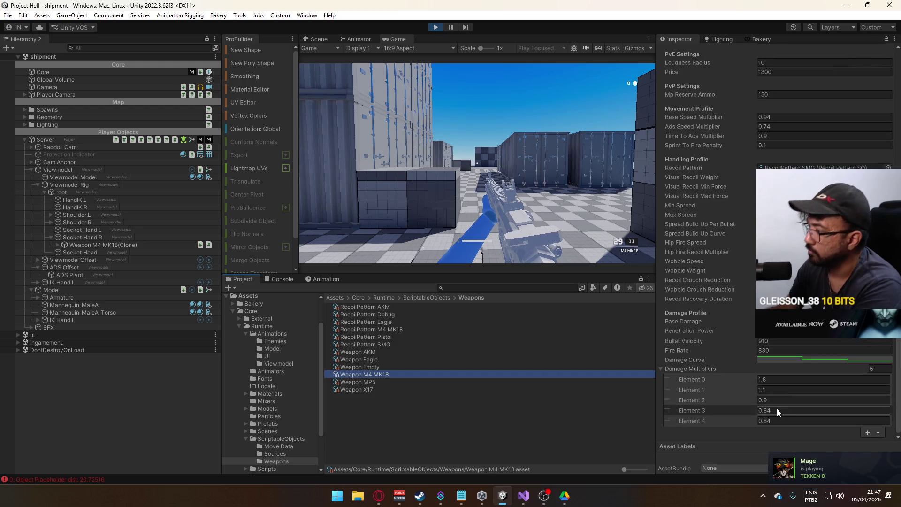
Step: Fire the tuned M4 at the containers to test its damage and magazine
left_click(516, 215)
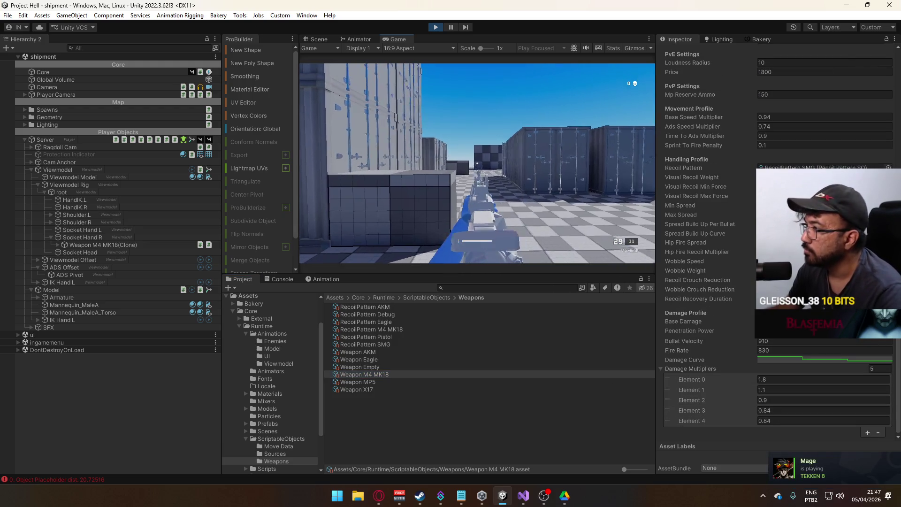
left_click(477, 164)
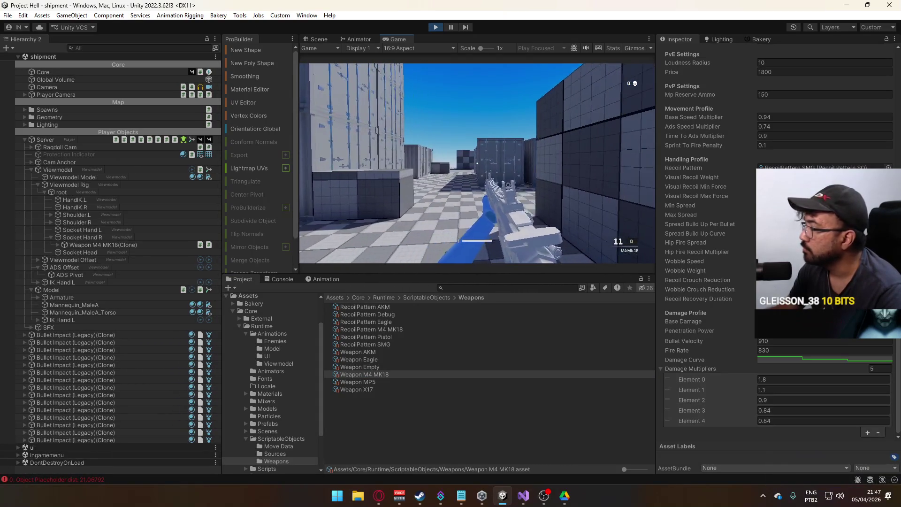
left_click(478, 163)
left_click(478, 163)
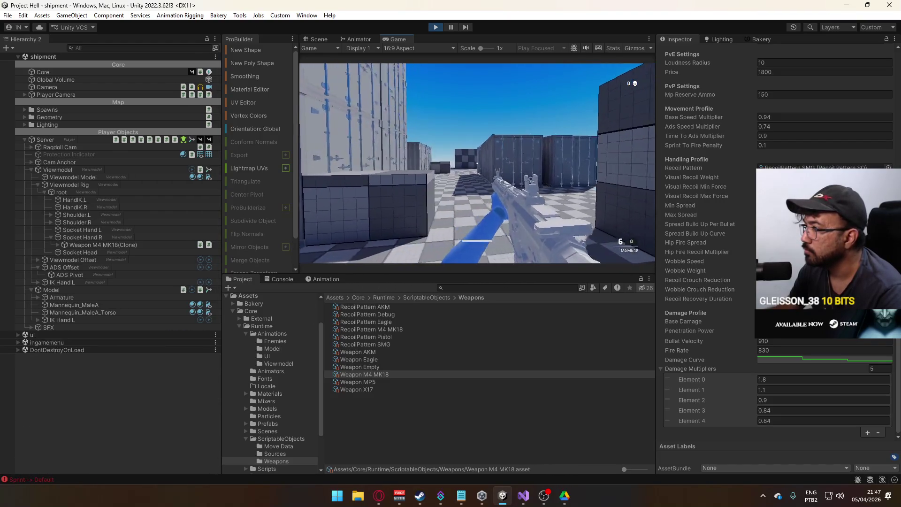
key("super")
key("super")
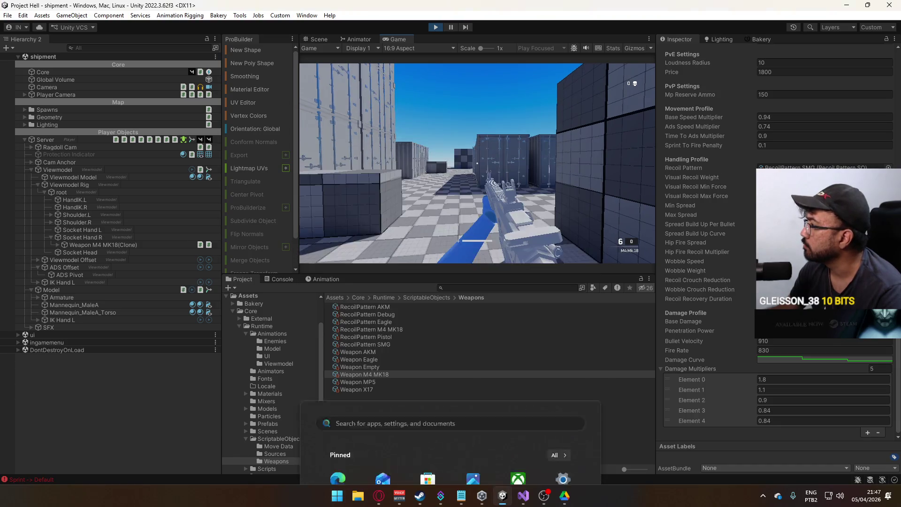
left_click(478, 163)
left_click(477, 163)
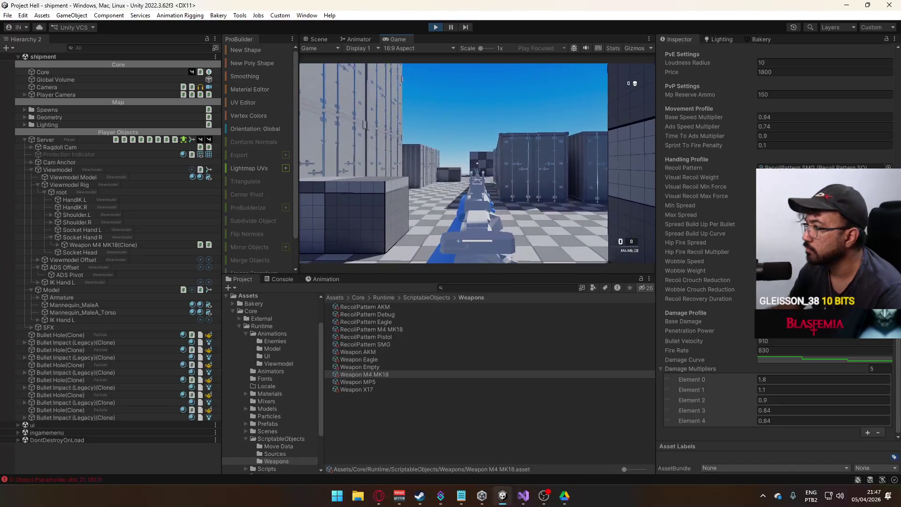
key("super")
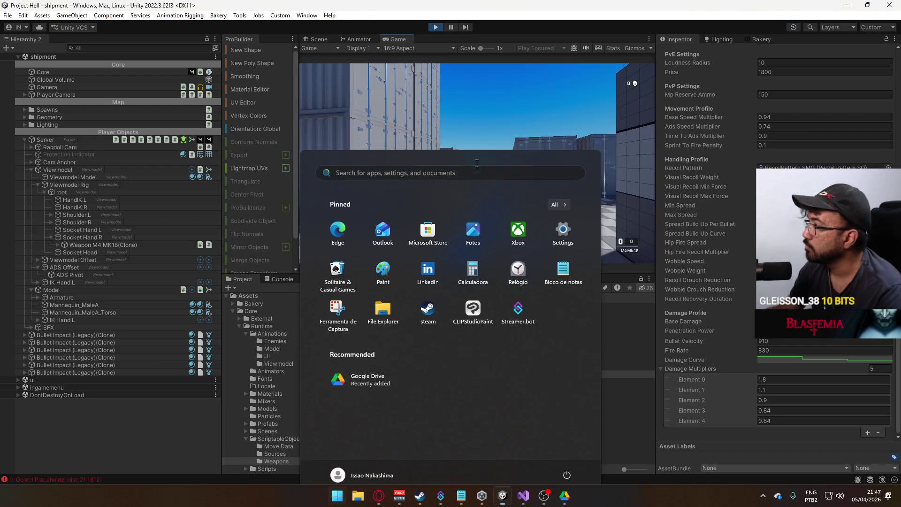
key("super")
Step: Look up the RecoilPattern SMG asset that the M4 uses
left_click(825, 167)
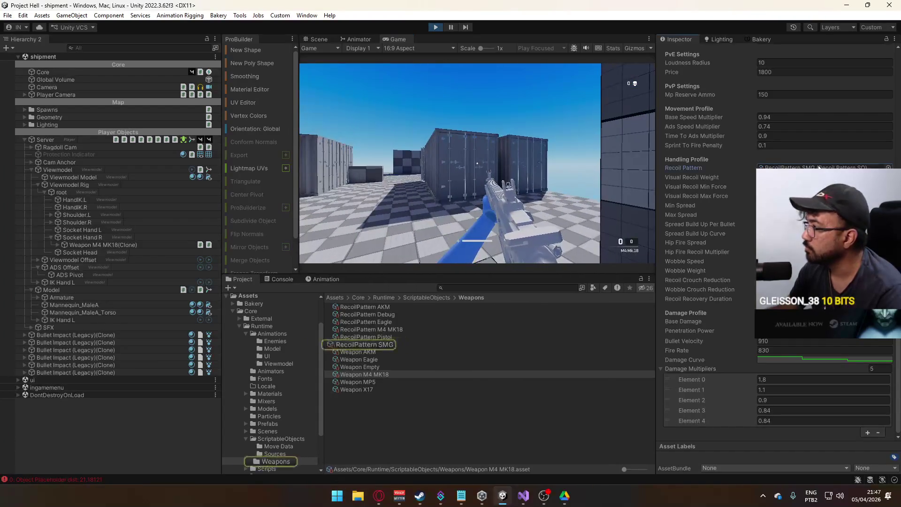
left_click(373, 344)
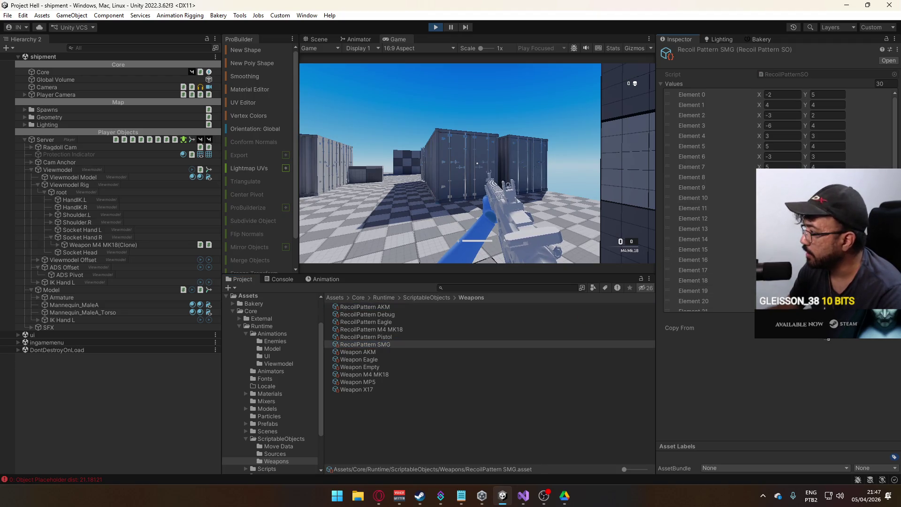
left_click(455, 253)
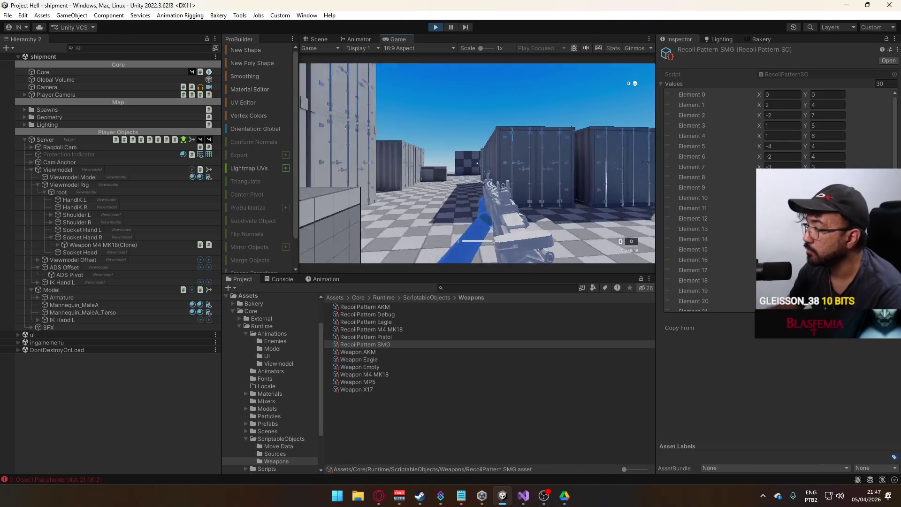
Step: Exit play mode back to the title scene and bring up Visual Studio
key("super")
left_click(479, 32)
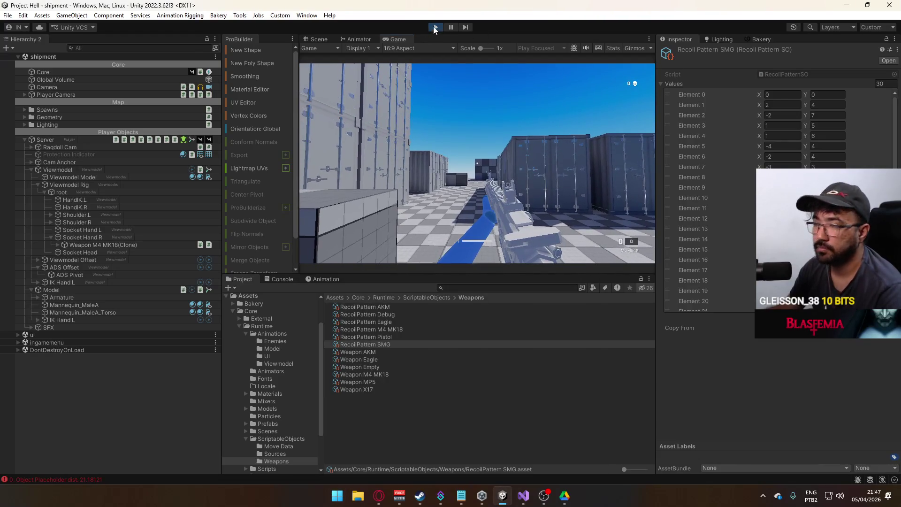
left_click(435, 27)
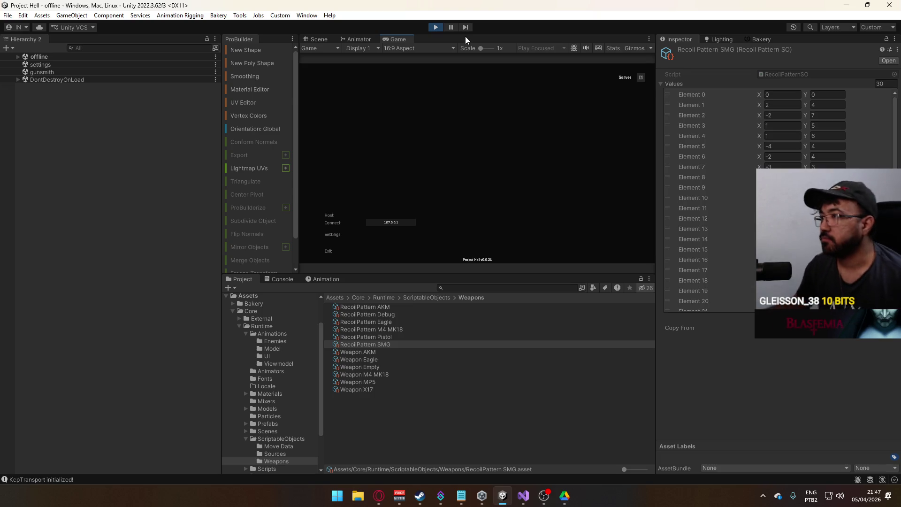
left_click(434, 28)
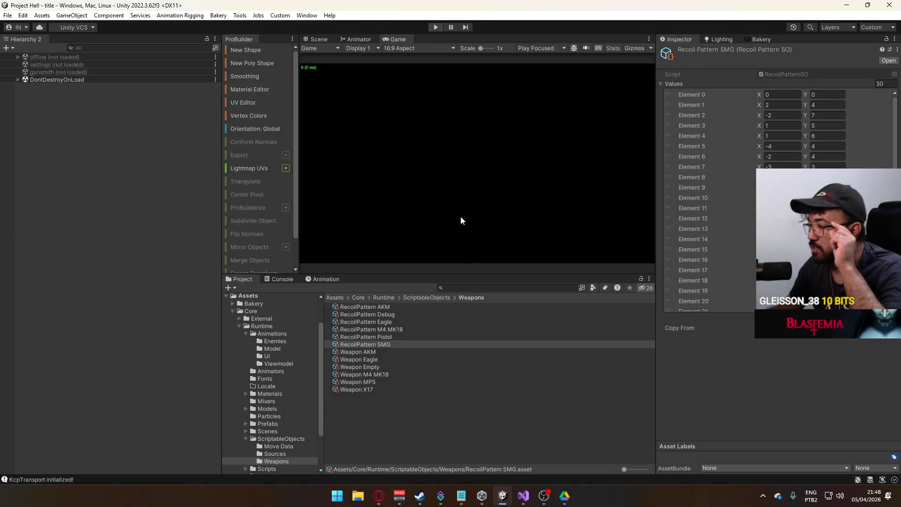
left_click(530, 497)
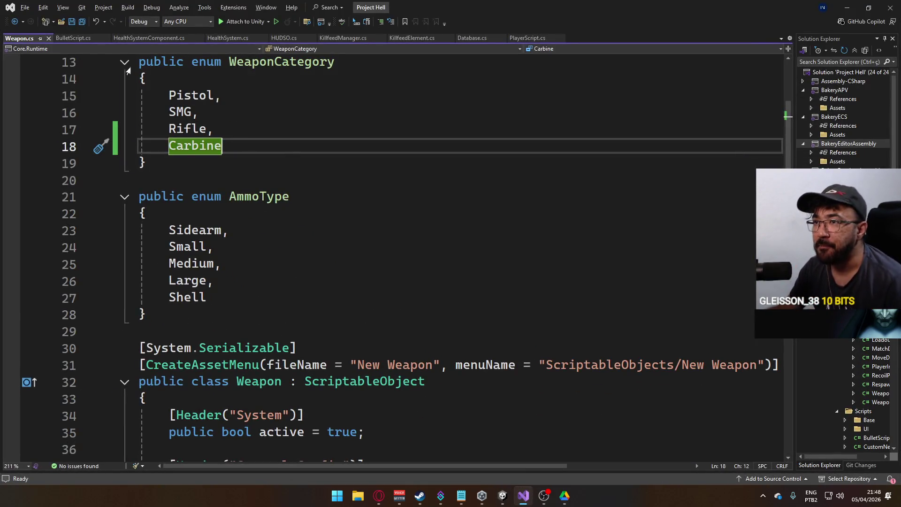
Step: Open HealthSystem.cs and highlight the line that resets the regen timer
left_click(528, 38)
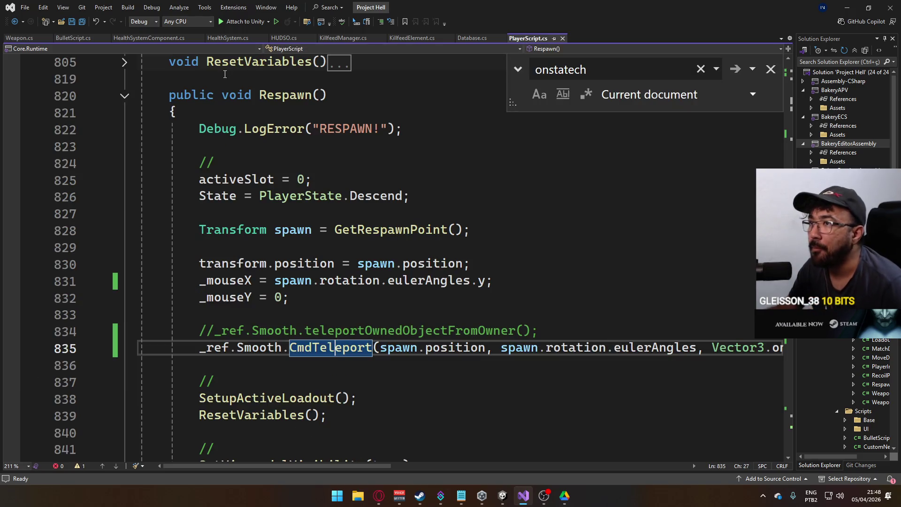
left_click(224, 40)
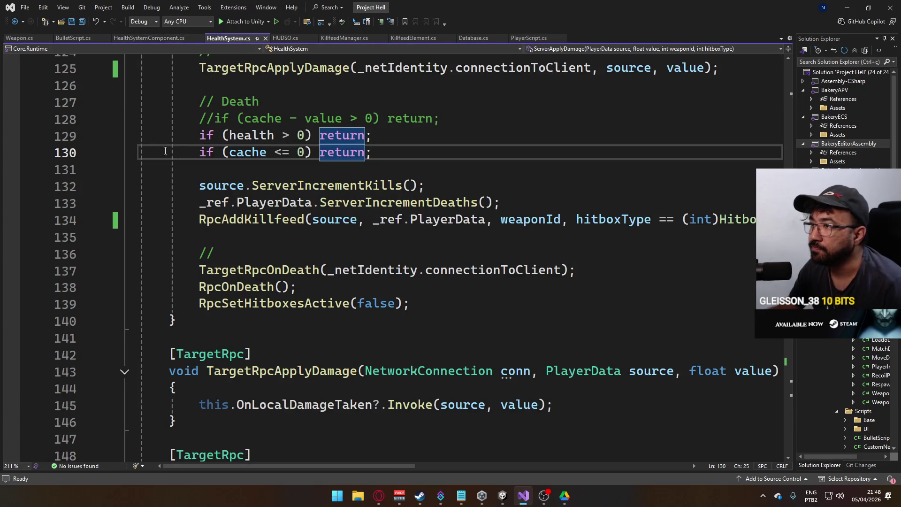
key("Down")
scroll(319, 233, "down", 13)
scroll(319, 233, "down", 5)
scroll(322, 228, "up", 2)
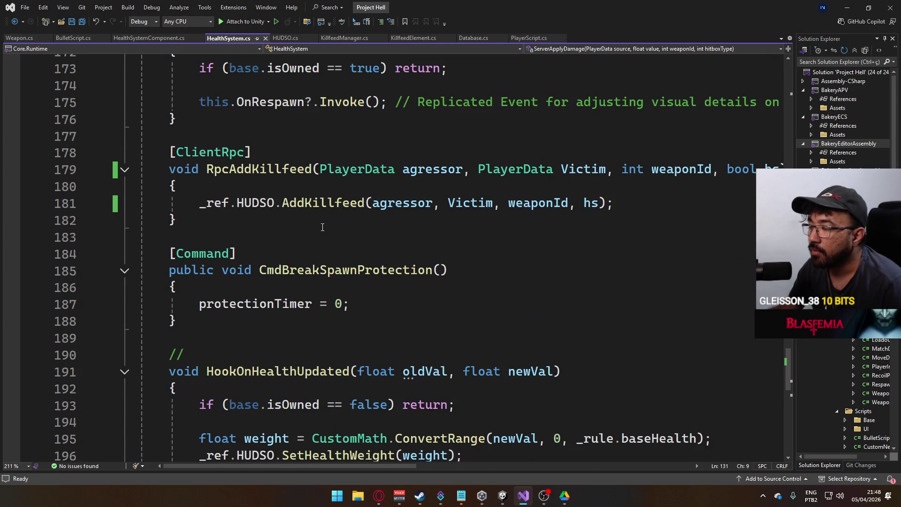
scroll(323, 227, "down", 6)
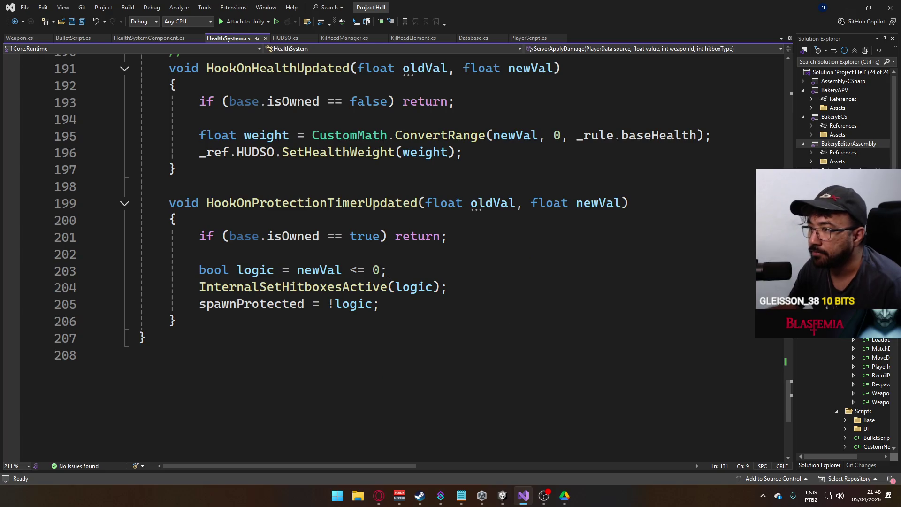
scroll(388, 280, "up", 20)
scroll(402, 291, "up", 8)
scroll(359, 285, "down", 4)
left_click_drag(559, 286, 194, 287)
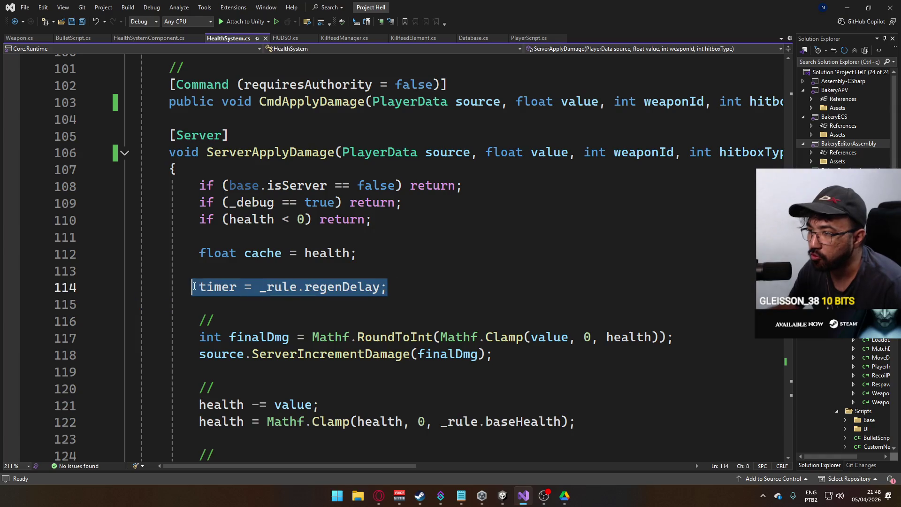
left_click(329, 237)
Step: Read through ServerApplyDamage, the RPCs and Update, ending on blank line 71
scroll(294, 253, "up", 11)
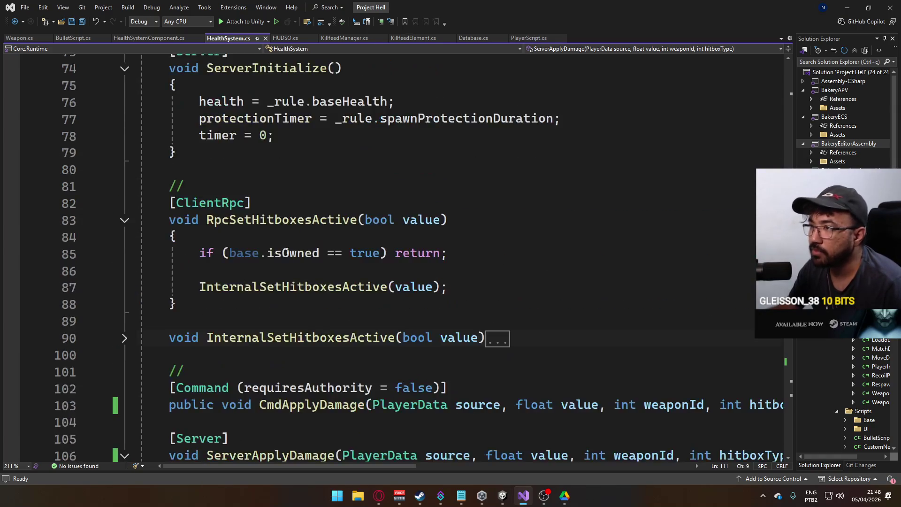
scroll(293, 252, "up", 8)
scroll(305, 258, "down", 3)
scroll(316, 266, "up", 2)
scroll(316, 266, "up", 6)
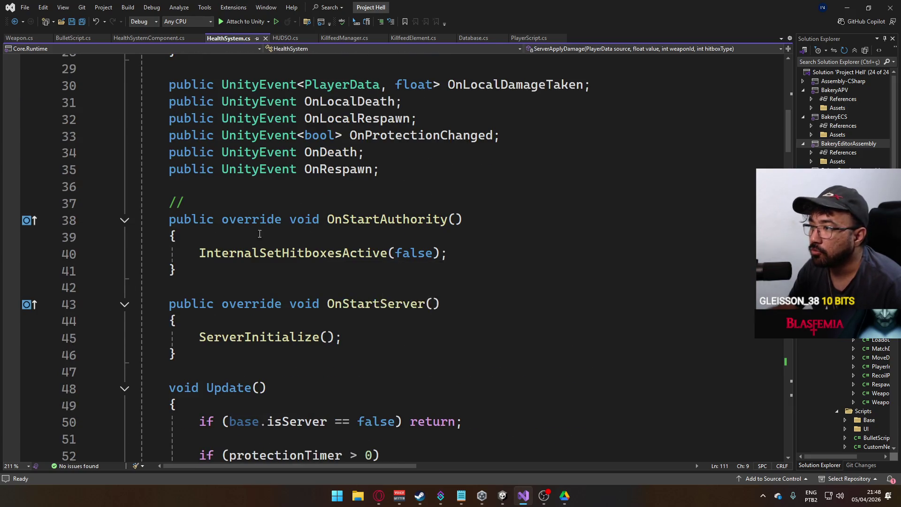
scroll(362, 255, "up", 3)
scroll(362, 254, "up", 6)
scroll(348, 263, "down", 15)
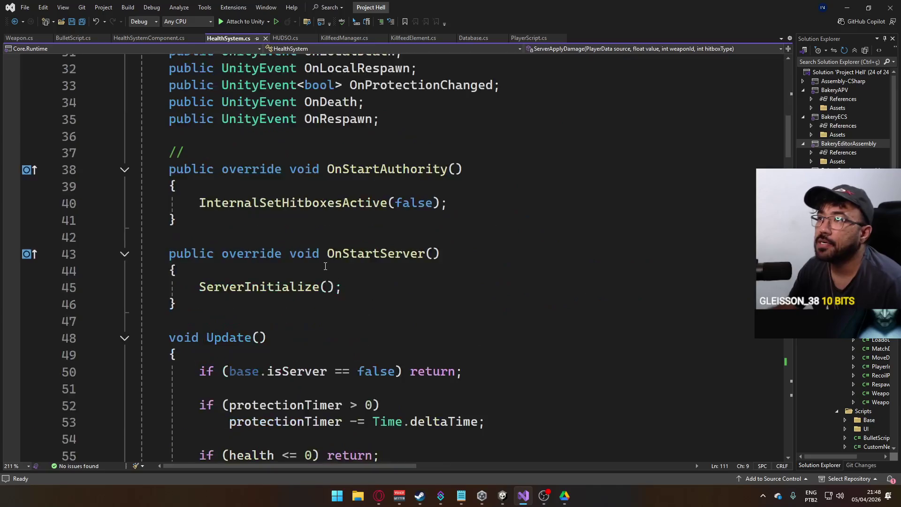
scroll(339, 271, "down", 11)
scroll(338, 272, "down", 11)
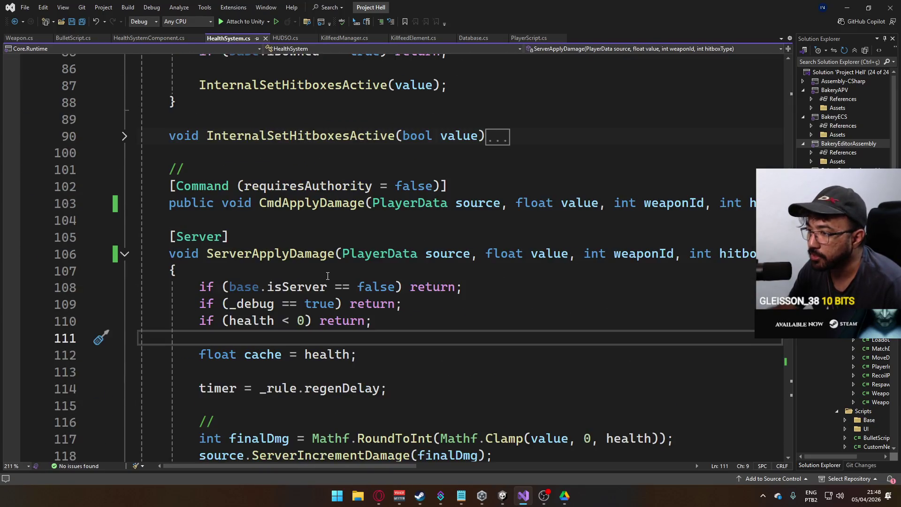
scroll(327, 276, "down", 6)
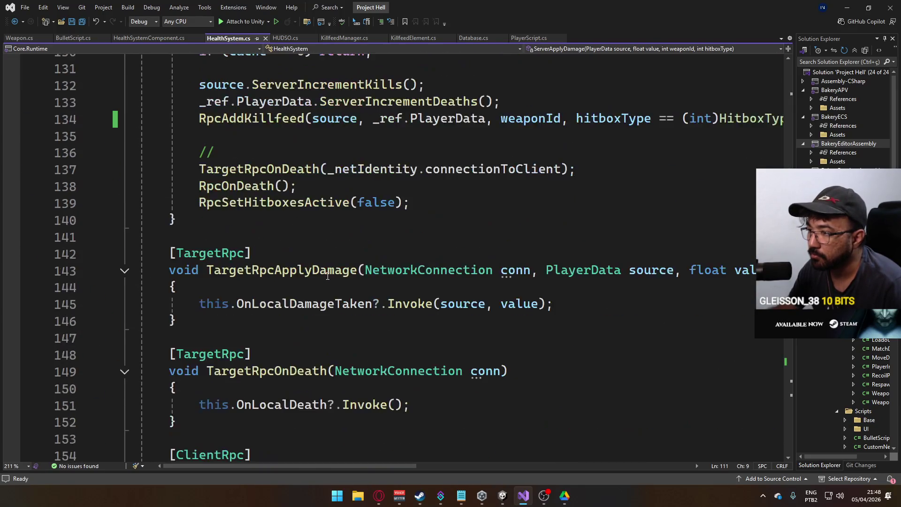
scroll(230, 260, "down", 8)
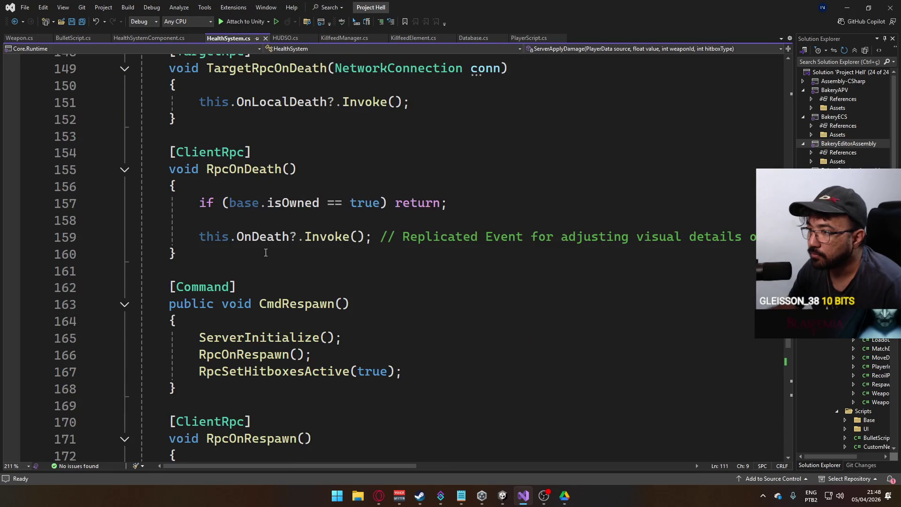
scroll(266, 253, "down", 7)
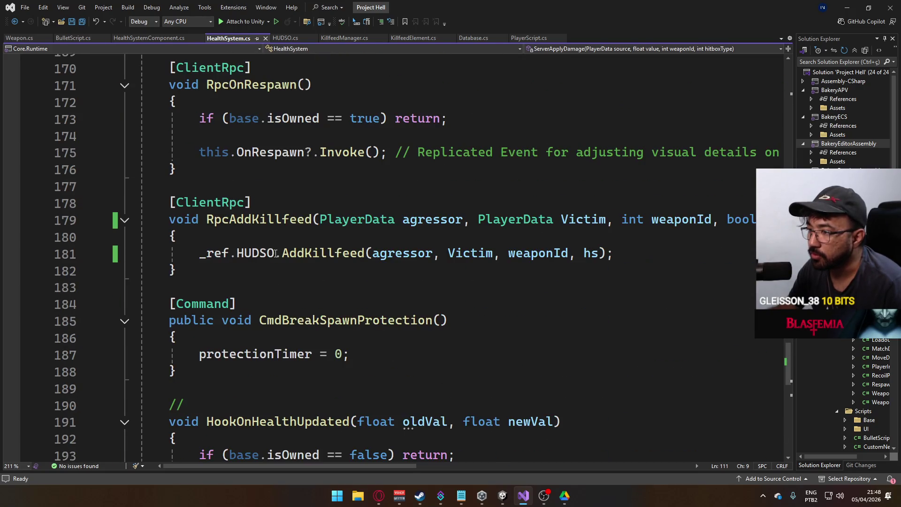
scroll(275, 254, "down", 4)
scroll(274, 255, "up", 4)
scroll(272, 255, "up", 14)
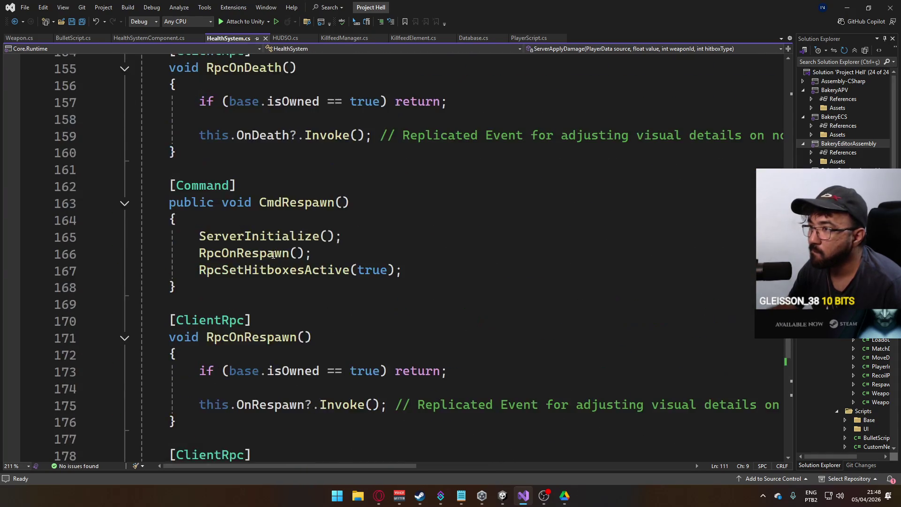
scroll(273, 255, "up", 12)
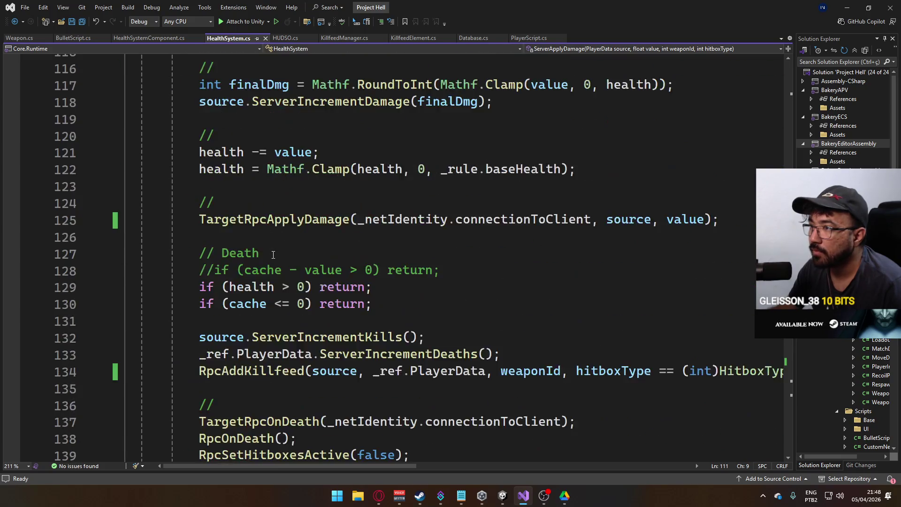
scroll(273, 254, "up", 12)
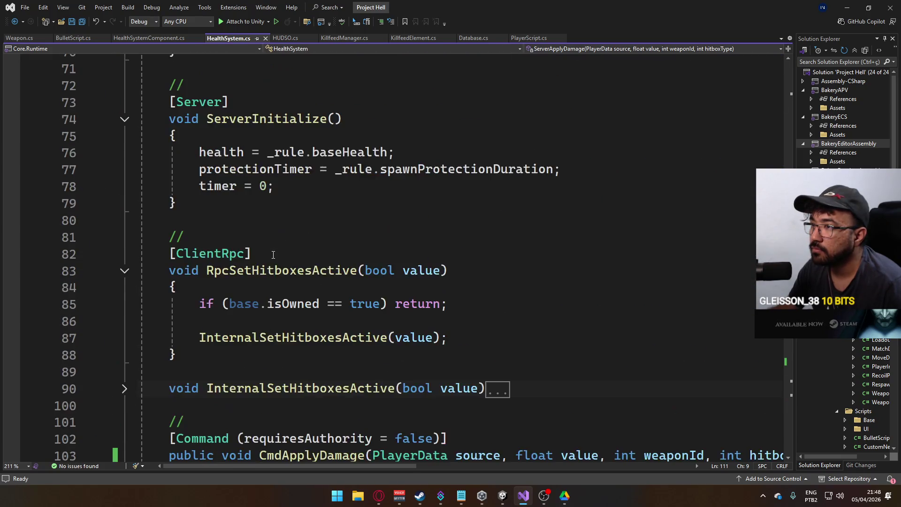
scroll(274, 254, "up", 10)
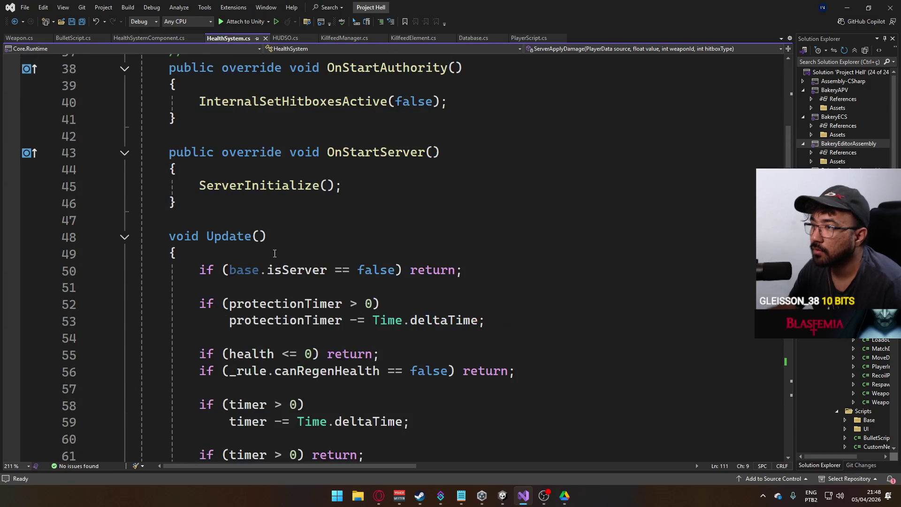
scroll(275, 254, "up", 6)
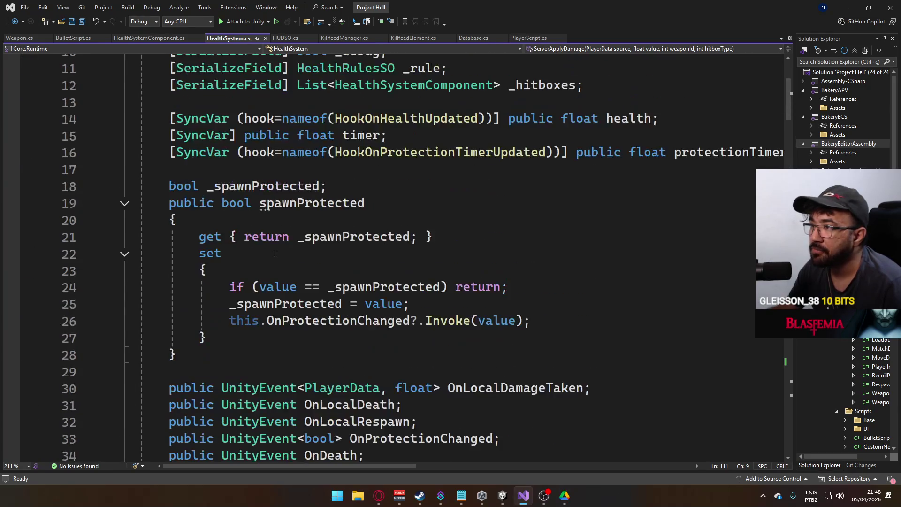
scroll(274, 253, "down", 18)
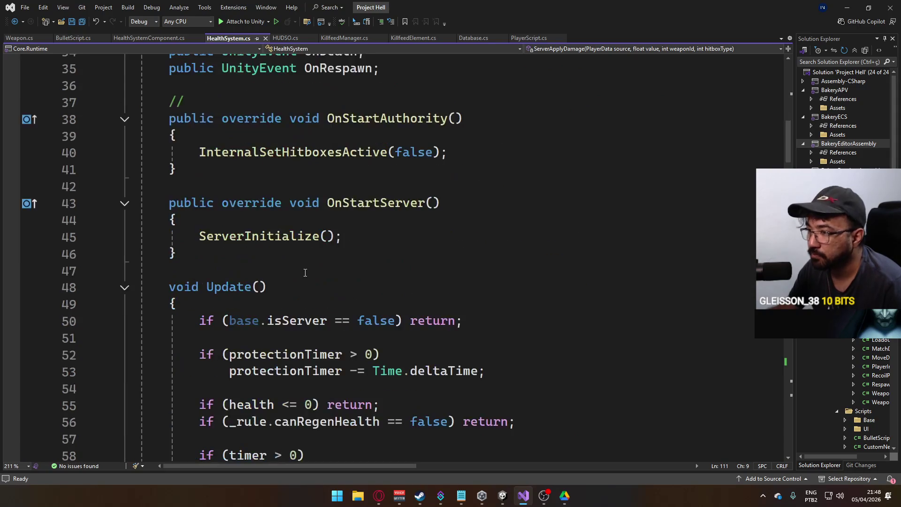
left_click(308, 270)
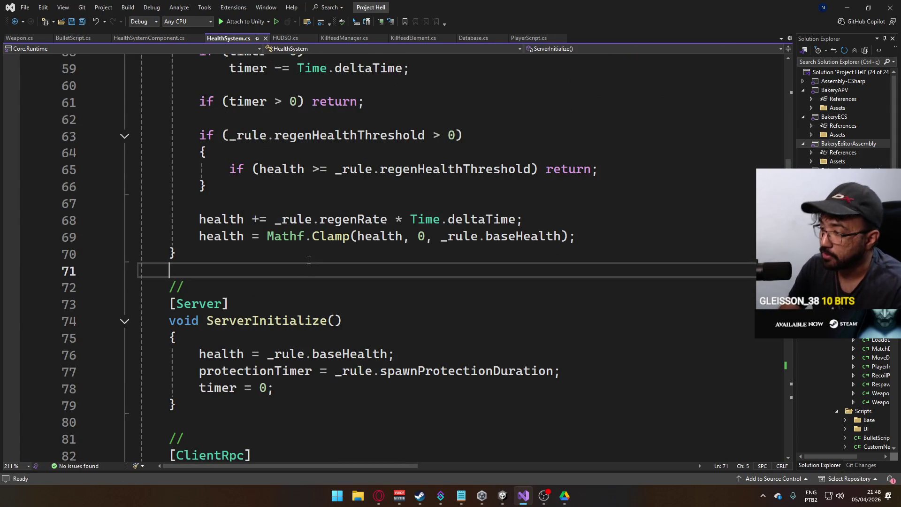
Step: Collapse HealthSystem.cs to definitions with Ctrl+M, O and scan the method outline
key("ctrl+m")
key("ctrl+l")
key("ctrl+m")
key("ctrl+o")
scroll(299, 194, "down", 15)
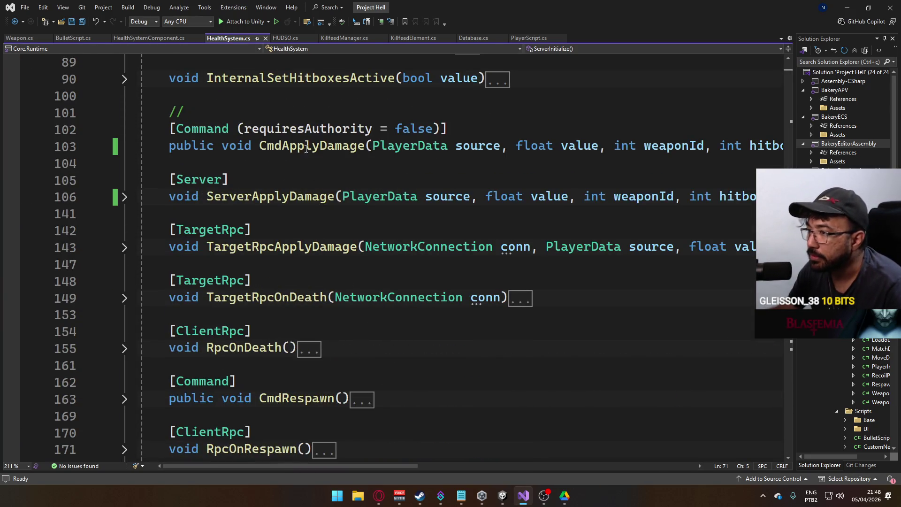
scroll(368, 165, "down", 2)
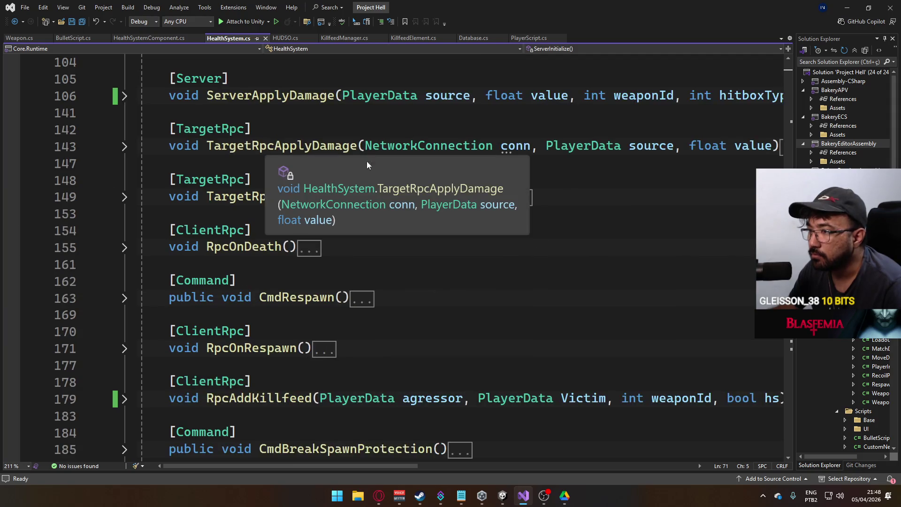
scroll(368, 165, "down", 1)
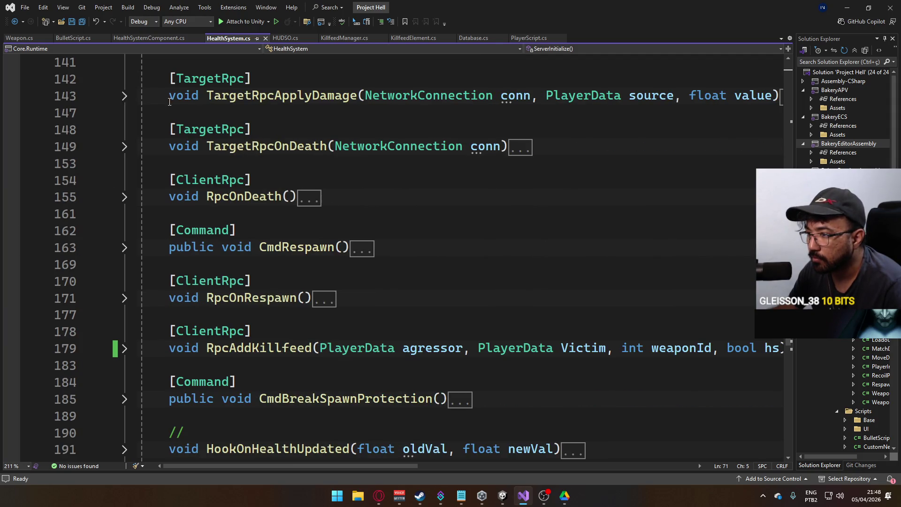
scroll(286, 171, "down", 2)
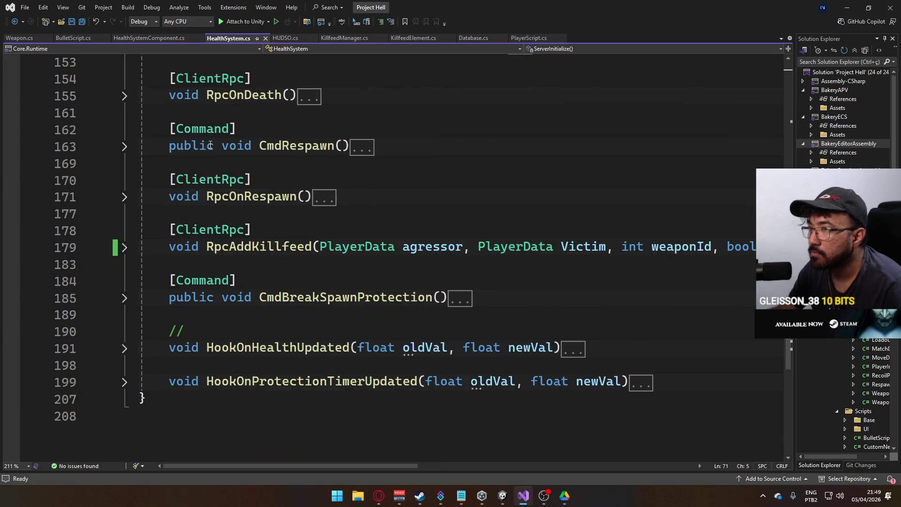
scroll(202, 70, "up", 2)
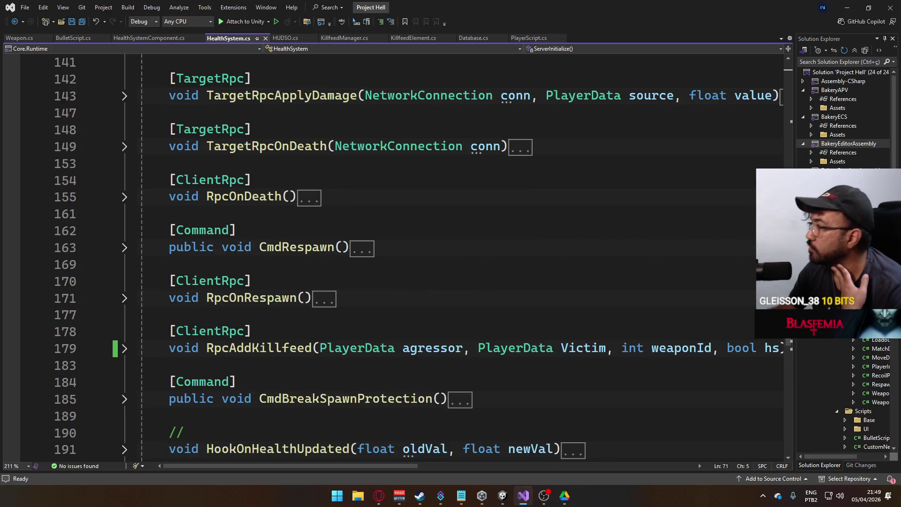
Step: Open PlayerData.cs from Solution Explorer
left_click_drag(832, 457, 859, 457)
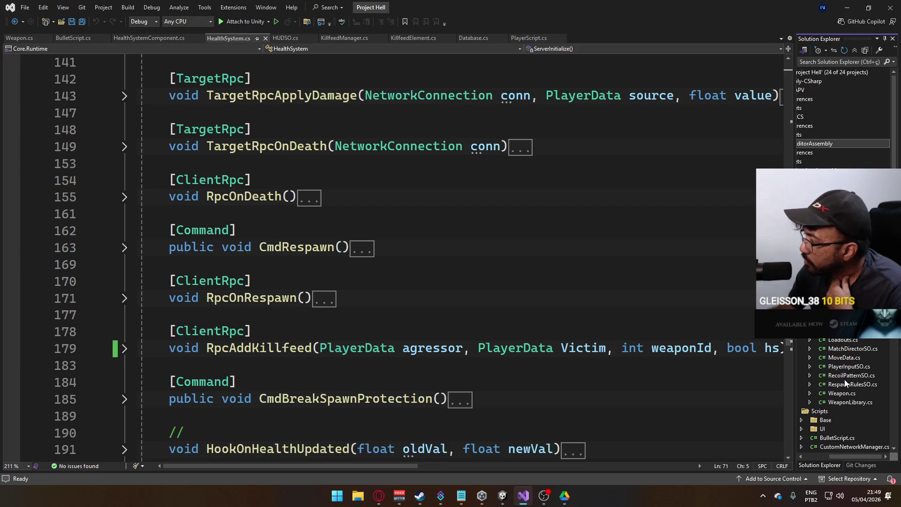
scroll(844, 371, "down", 8)
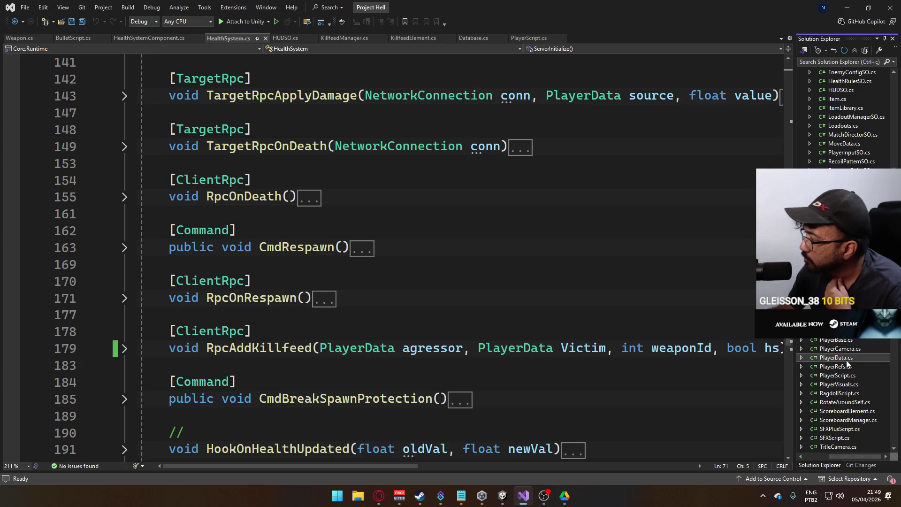
double_click(841, 358)
scroll(470, 335, "down", 14)
scroll(471, 335, "down", 1)
Step: Undo the stray 'm' typed on line 61 and save PlayerData.cs
left_click(415, 315)
type("m")
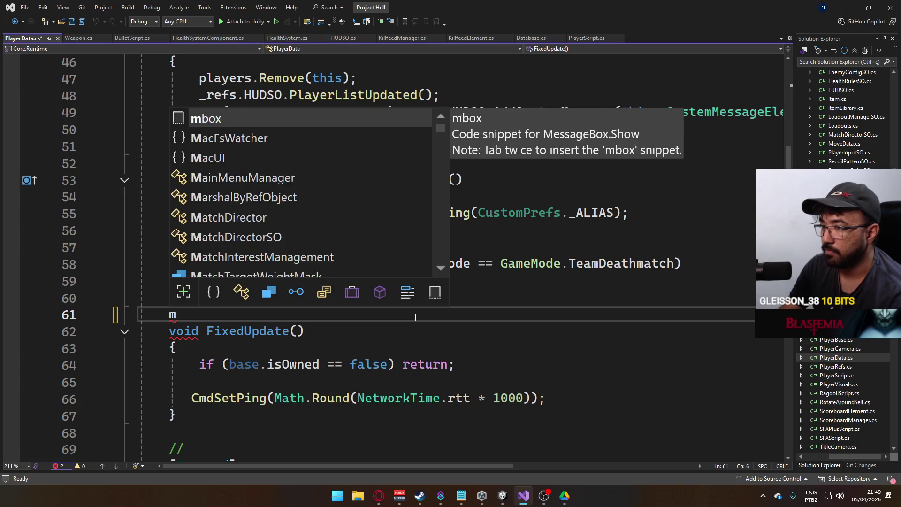
key("Escape")
key("ctrl+z")
key("ctrl+m")
key("ctrl+m")
key("ctrl+s")
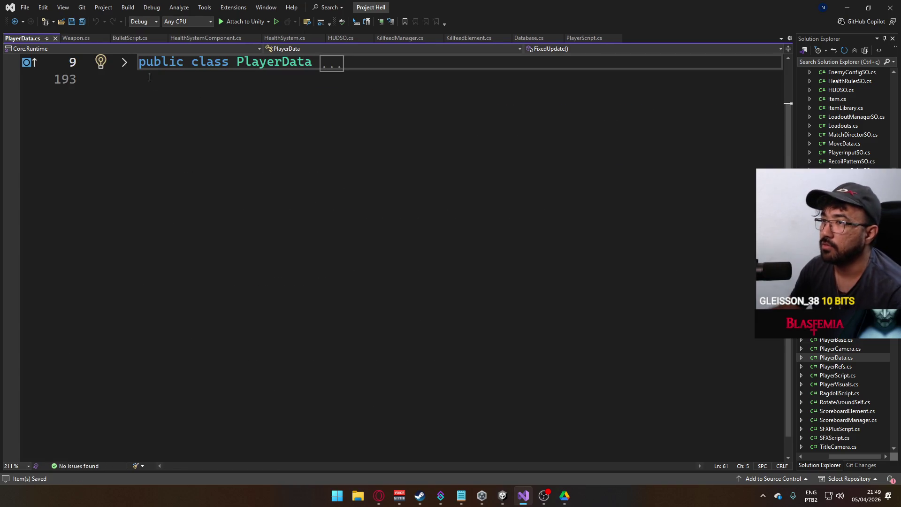
key("ctrl+m")
key("ctrl+m")
scroll(318, 260, "down", 13)
scroll(314, 276, "up", 5)
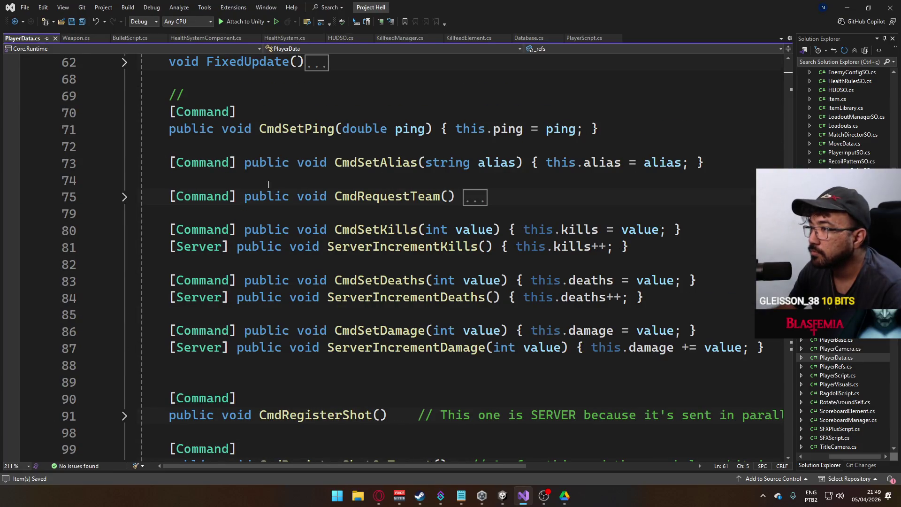
Step: Find all references to CmdSetKills and ServerIncrementKills, opening the call at HealthSystem.cs line 132
double_click(366, 229)
right_click(382, 230)
left_click(431, 322)
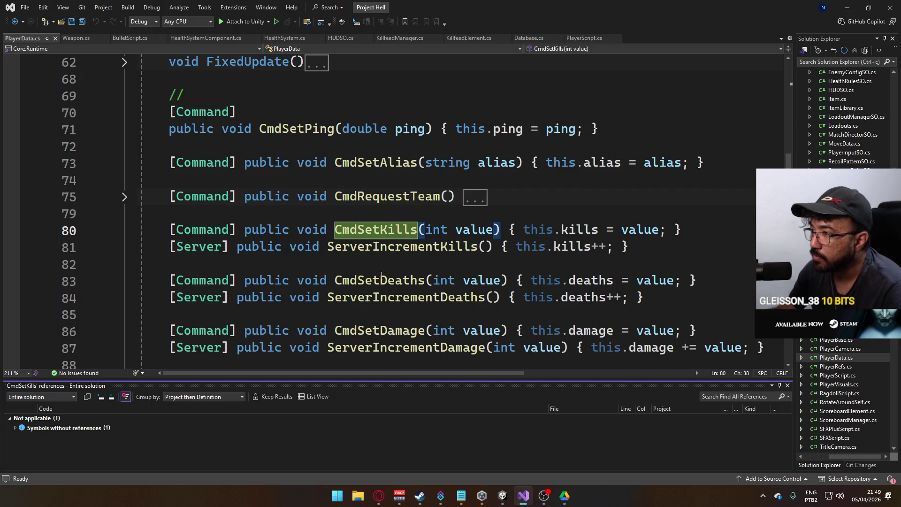
double_click(390, 248)
right_click(390, 247)
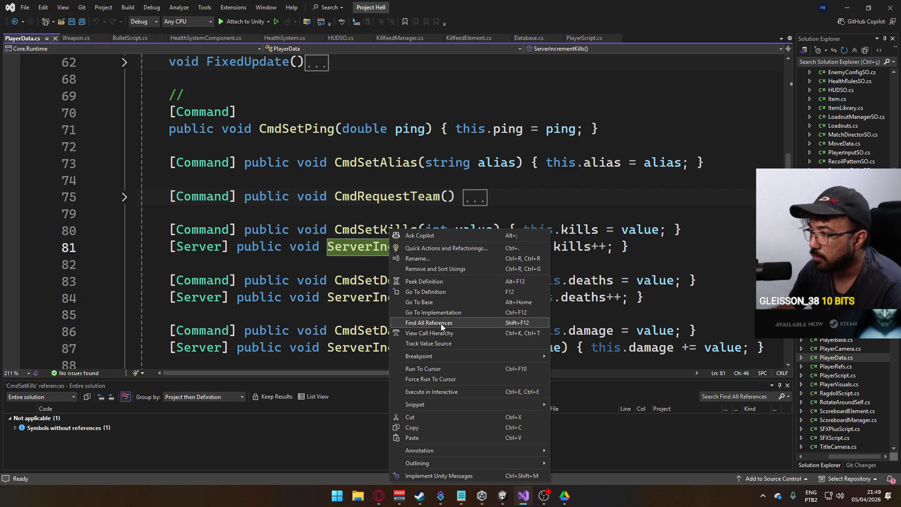
left_click(441, 323)
double_click(102, 436)
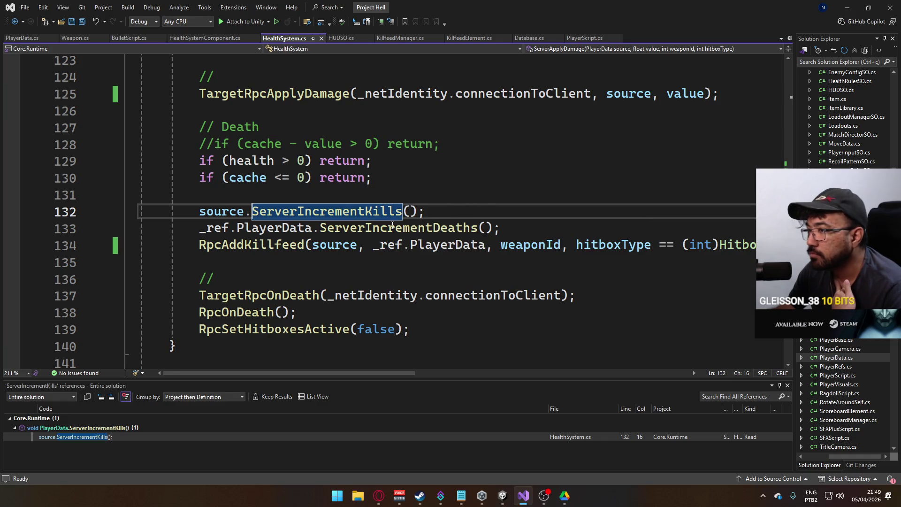
Step: Glance at PlayerData.cs, then return to HealthSystem.cs's kill-handling code
scroll(393, 225, "up", 7)
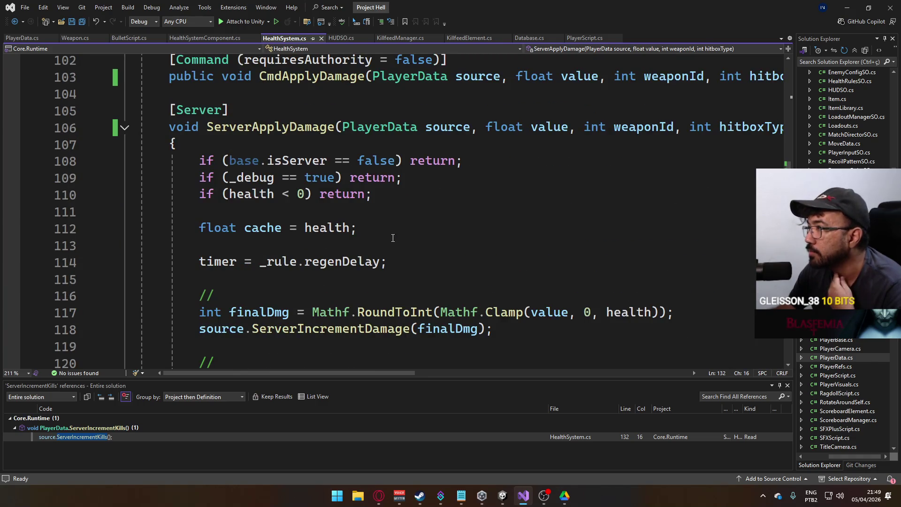
scroll(390, 235, "down", 3)
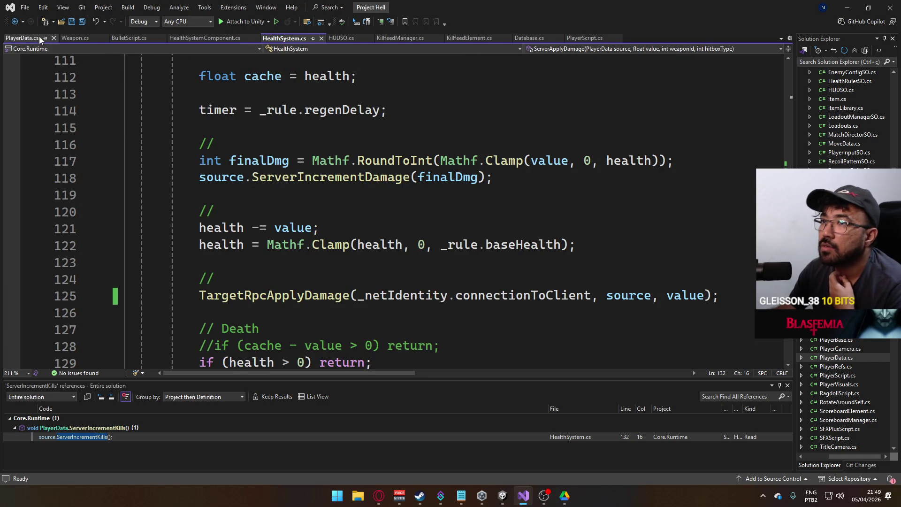
left_click(39, 40)
scroll(404, 257, "up", 11)
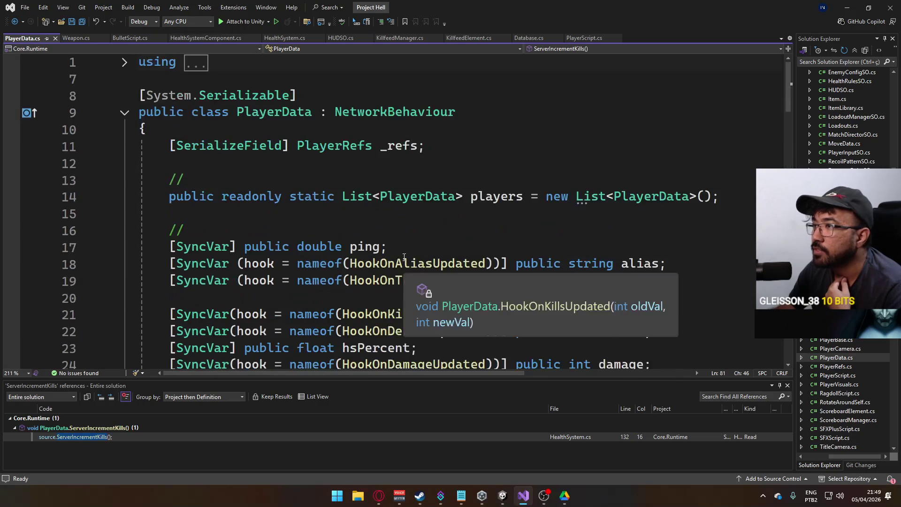
scroll(404, 257, "down", 11)
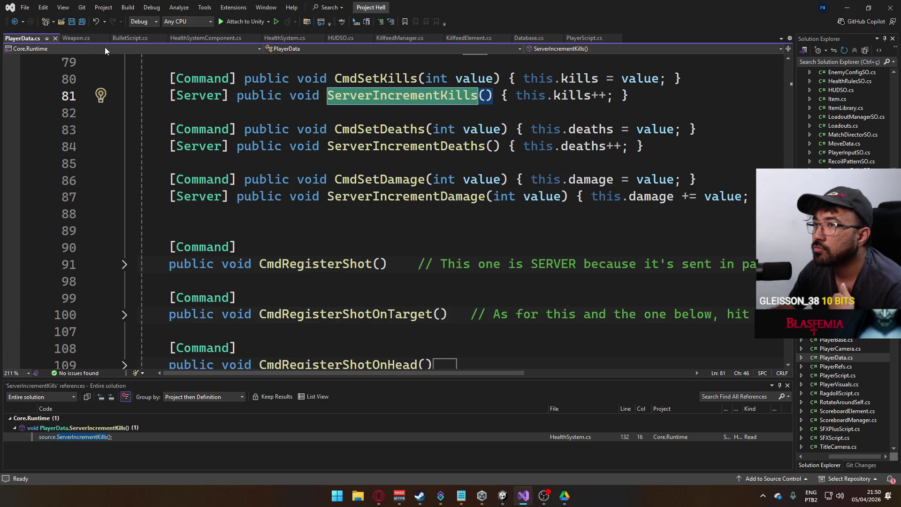
left_click(281, 41)
scroll(310, 242, "down", 4)
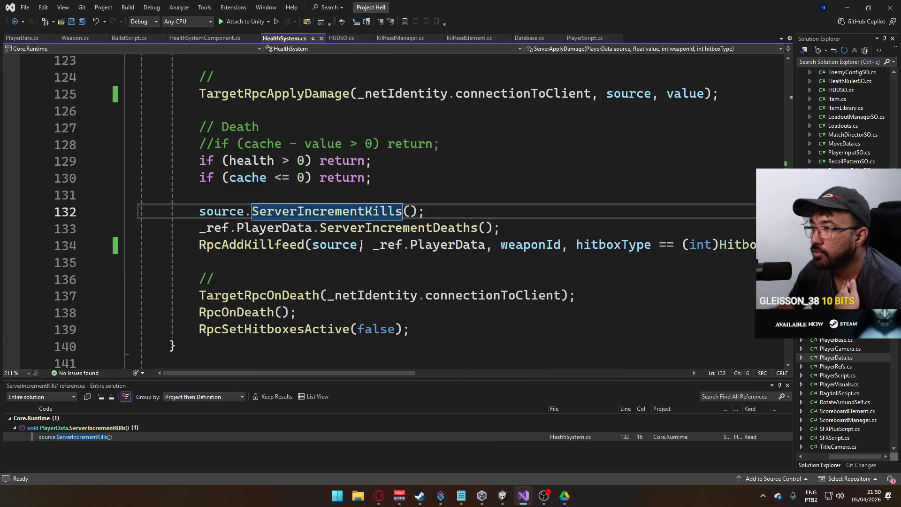
Step: Add a blank line after source.ServerIncrementKills(); and save HealthSystem.cs
left_click(458, 211)
key("Return")
type("source")
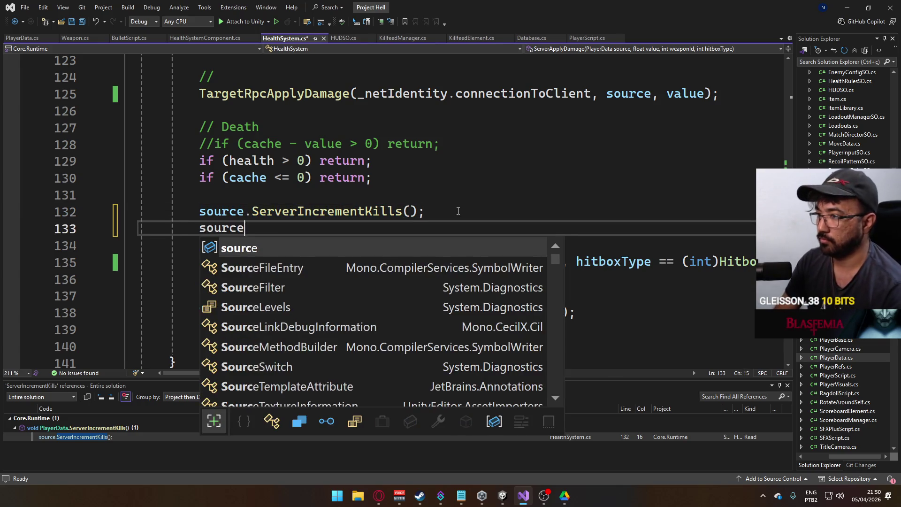
type(".re")
key("BackSpace")
key("BackSpace")
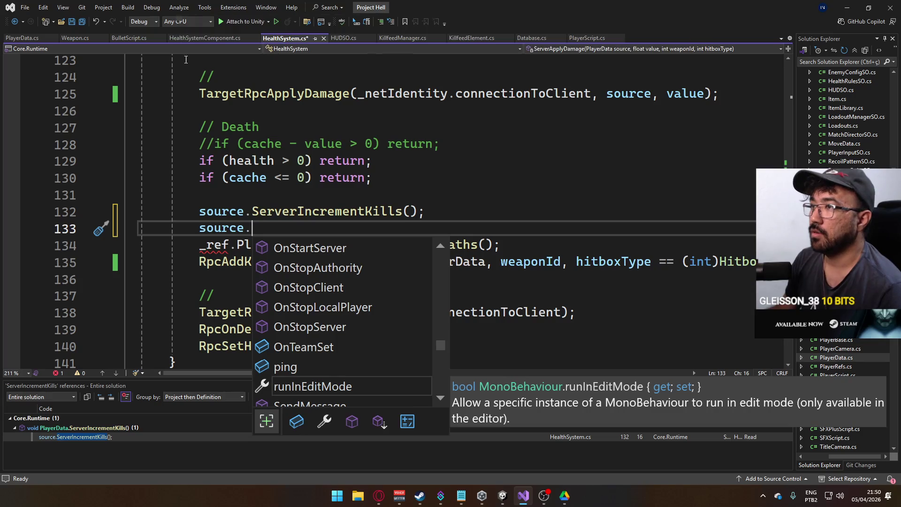
type("ref")
key("BackSpace")
key("BackSpace")
key("BackSpace")
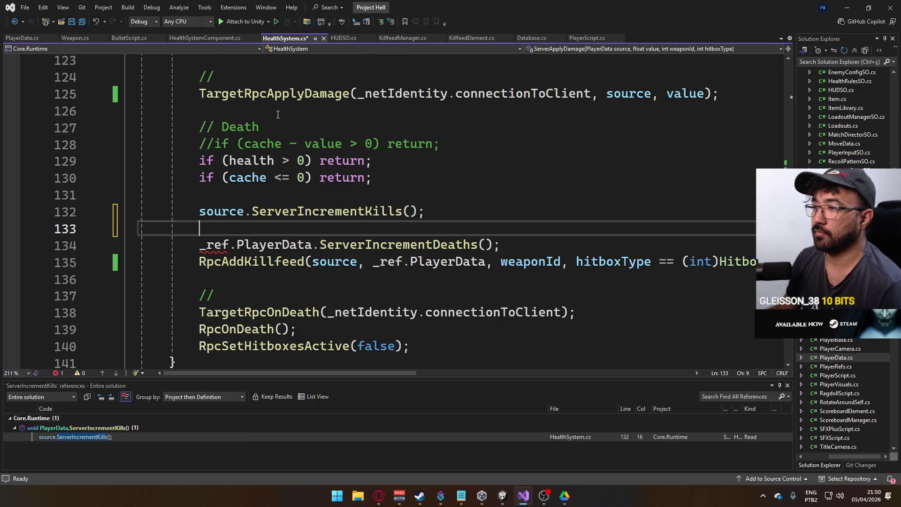
key("ctrl+s")
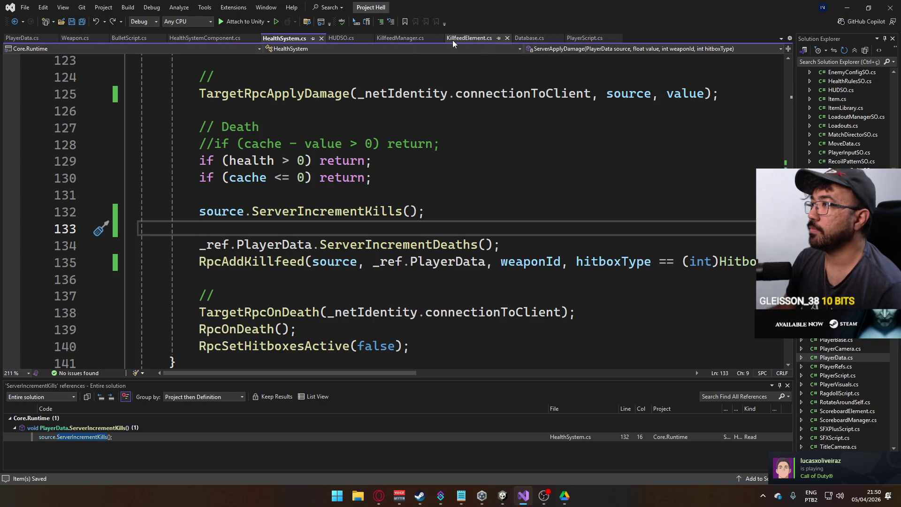
Step: Return to PlayerData.cs and place the cursor after ServerResetStats
left_click(22, 38)
scroll(333, 183, "down", 3)
scroll(334, 183, "down", 5)
scroll(320, 188, "up", 3)
scroll(298, 196, "down", 2)
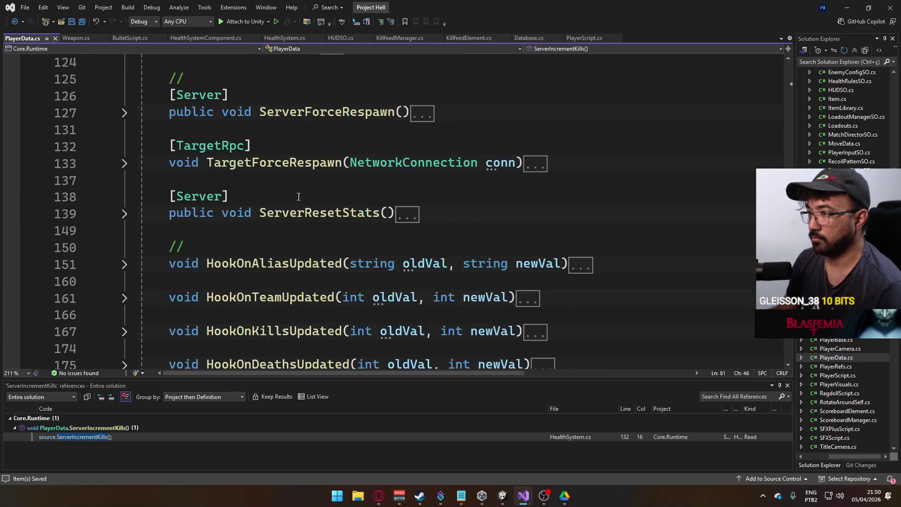
left_click(382, 223)
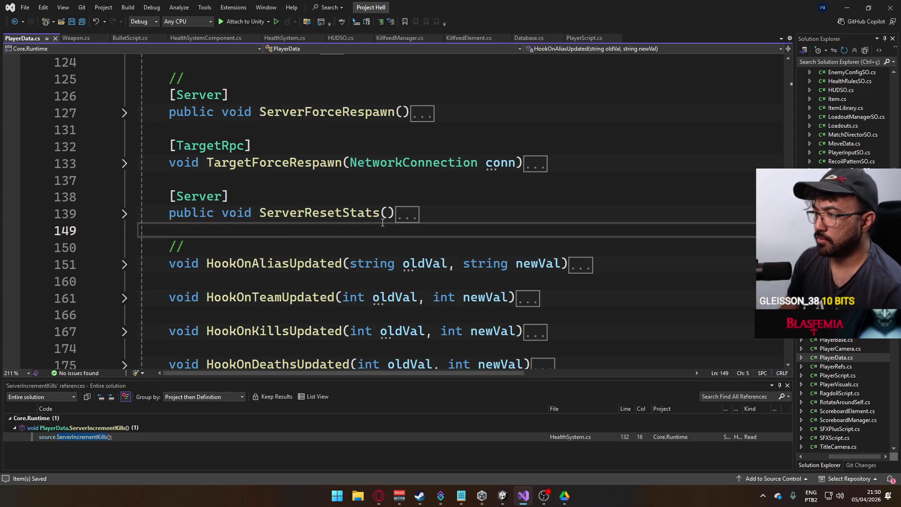
Step: Add an empty [Server] public void ServerTriggerAdrenaline() method below ServerResetStats
key("Return")
key("Return")
key("Up")
type("[Server]")
key("Return")
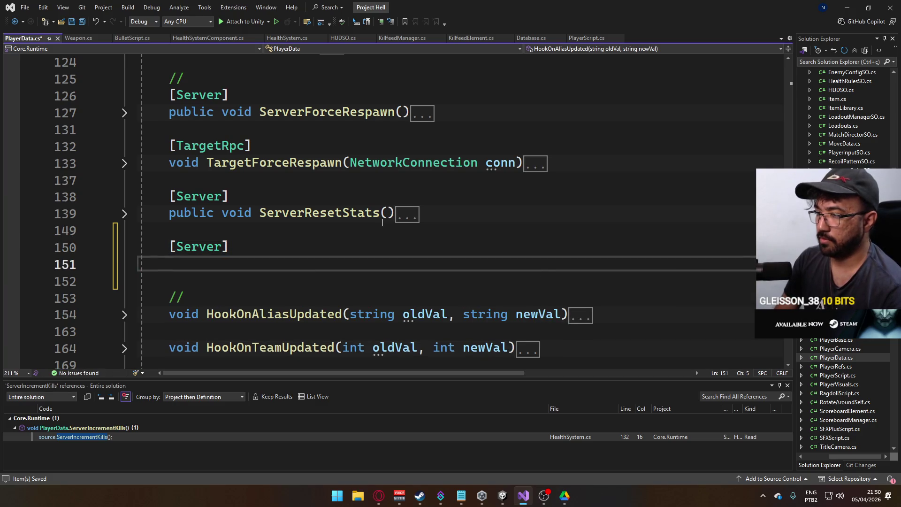
type("public void ")
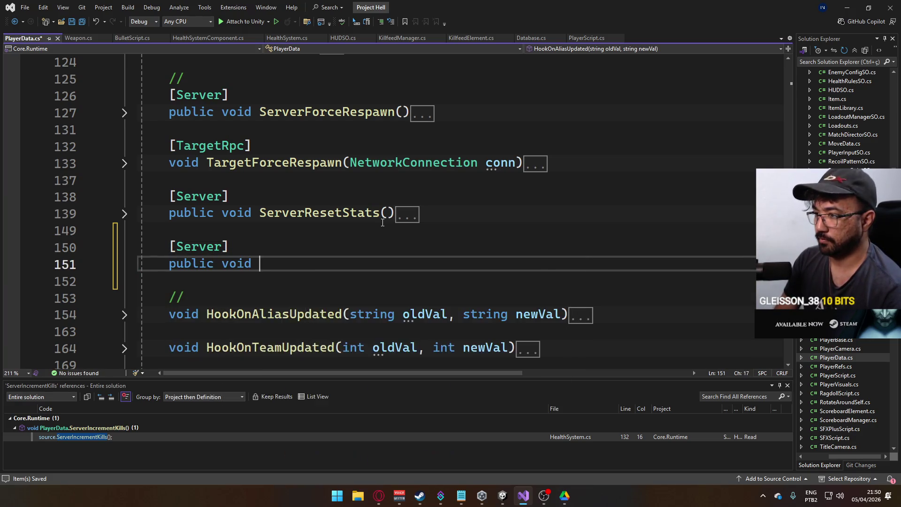
type("ServerTrigge")
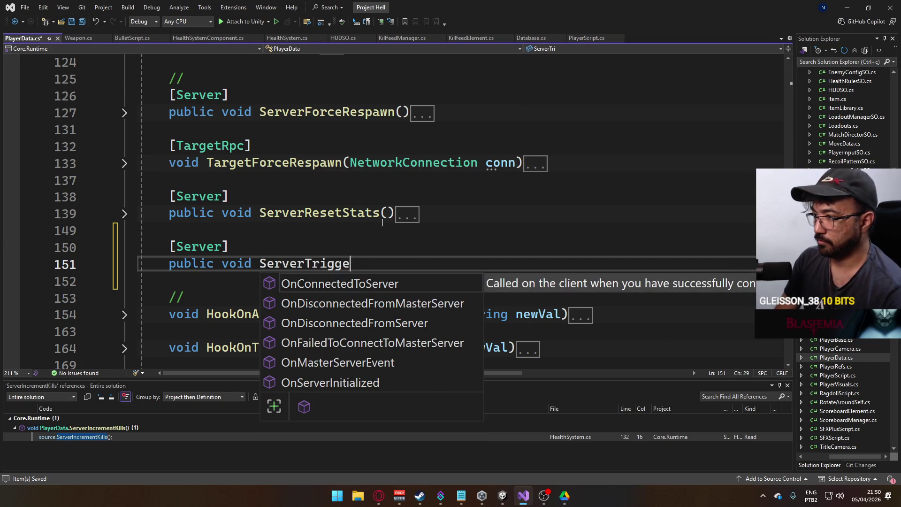
type("rAdrenaline")
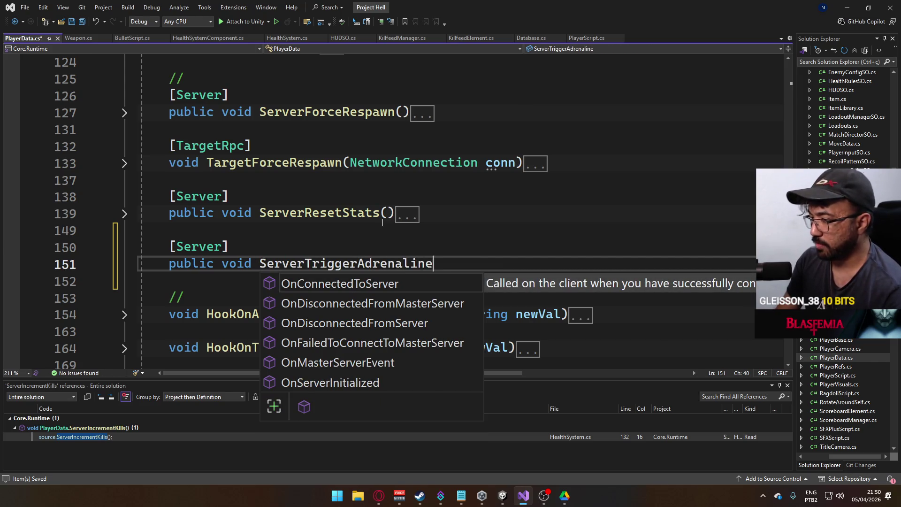
type("()")
key("Return")
type("{")
key("Return")
key("Return")
type("}")
key("Up")
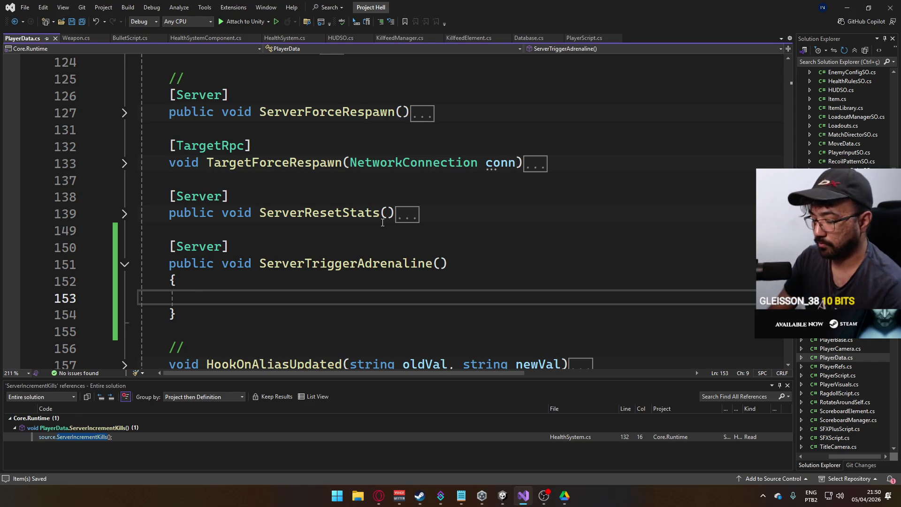
Step: Start its body with '_refs.HealthSystem.' and go to HealthSystem.cs
type("_refs.heal")
key("Tab")
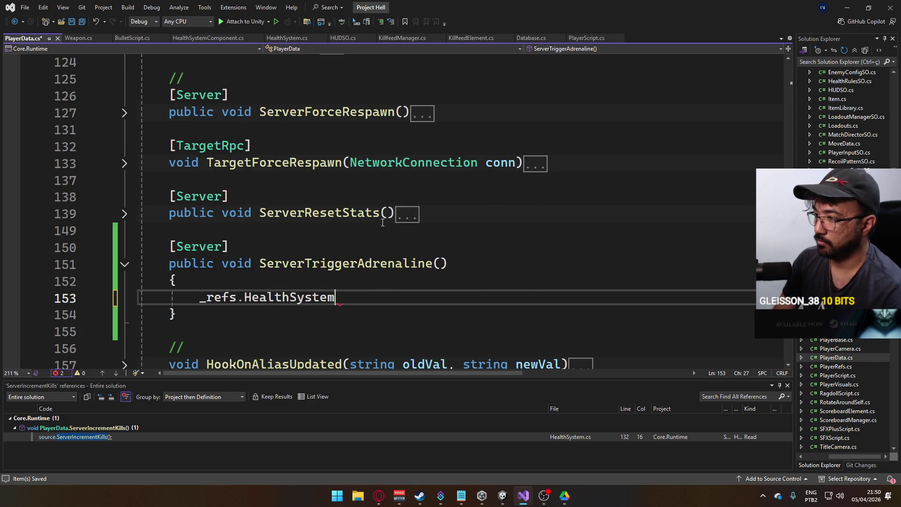
type(".")
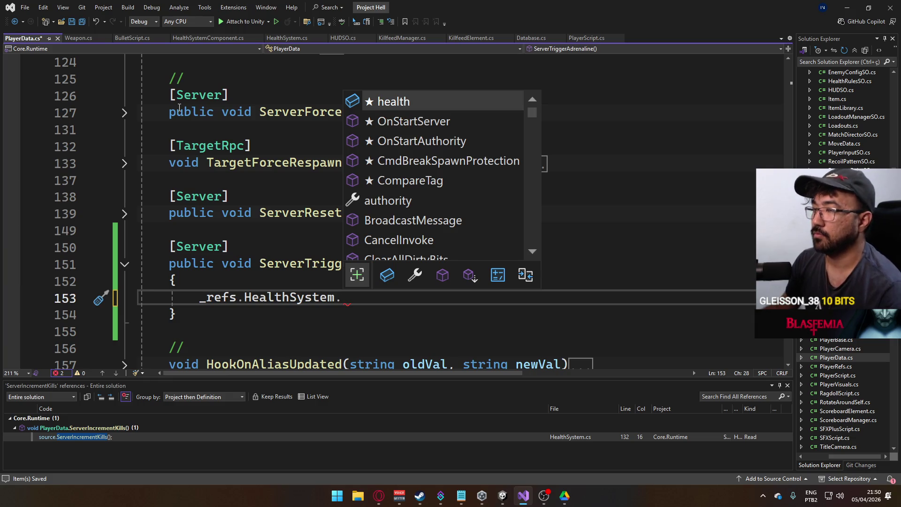
left_click(288, 37)
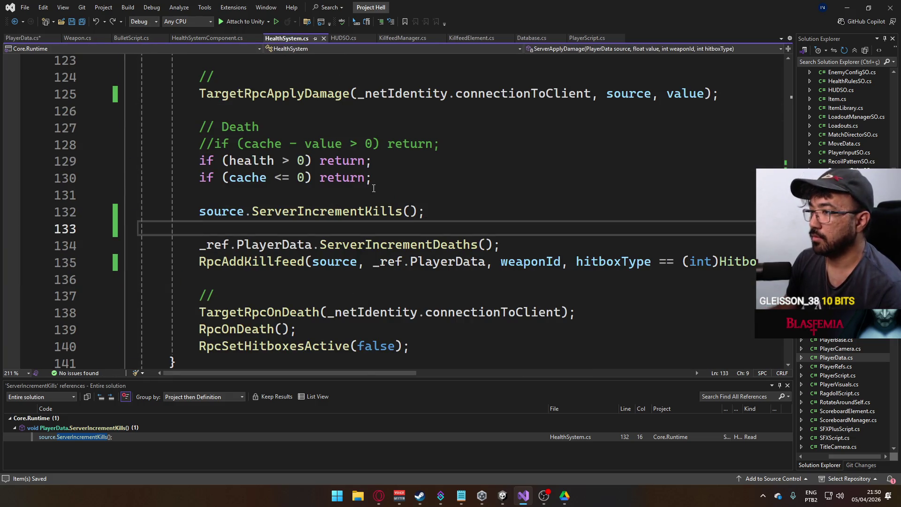
Step: Expand HealthSystem's Update method to review its health-regen timer logic
scroll(374, 188, "up", 5)
scroll(367, 192, "down", 9)
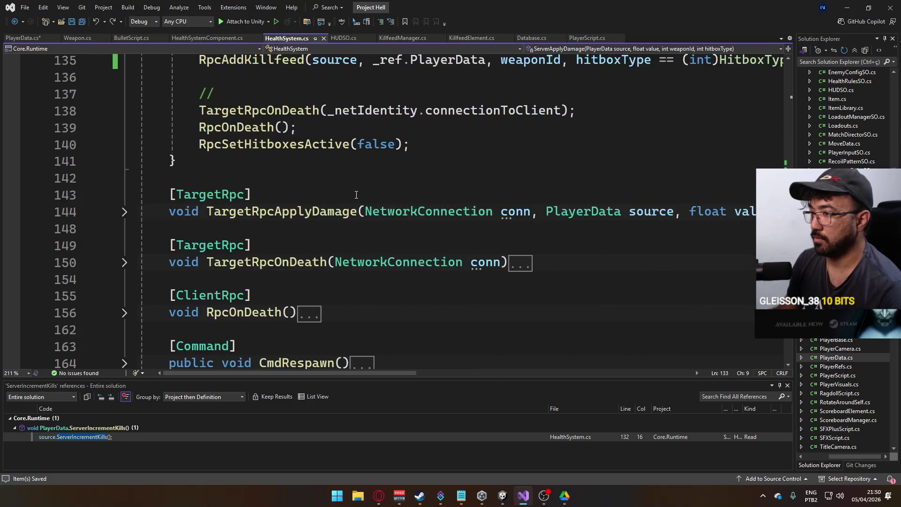
scroll(357, 195, "up", 6)
scroll(358, 240, "down", 1)
scroll(357, 233, "down", 2)
scroll(352, 230, "up", 3)
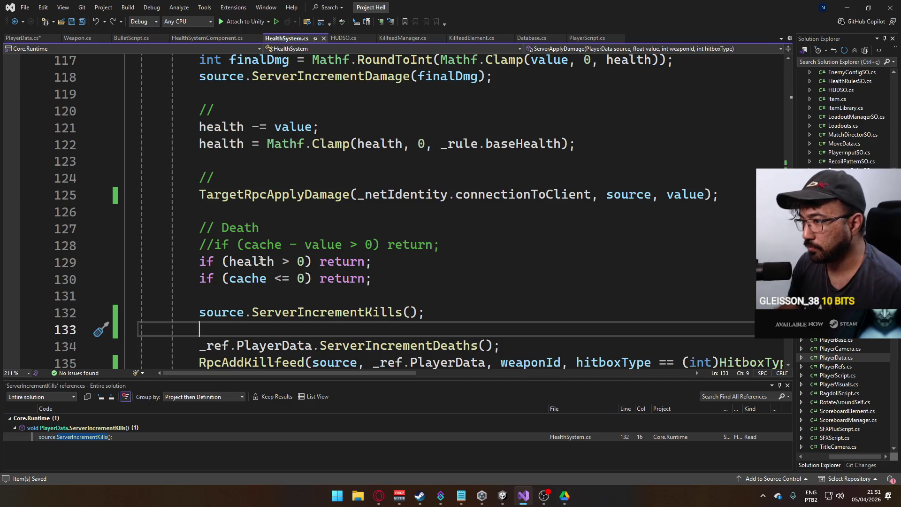
scroll(261, 260, "up", 10)
scroll(284, 251, "up", 4)
scroll(285, 251, "up", 8)
scroll(204, 219, "down", 8)
left_click(132, 202)
scroll(268, 197, "down", 2)
key("ctrl+m")
key("ctrl+m")
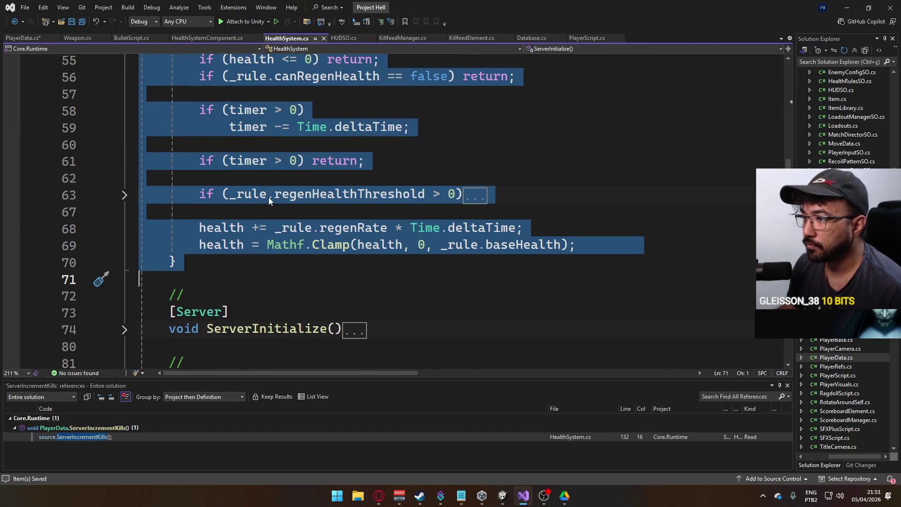
left_click(259, 211)
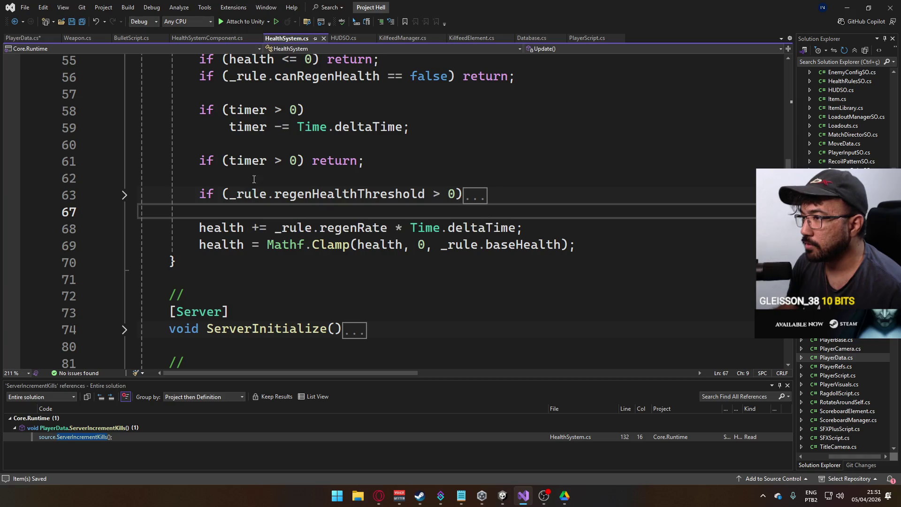
Step: Scroll up to the timer field, then return to PlayerData.cs
scroll(237, 172, "up", 1)
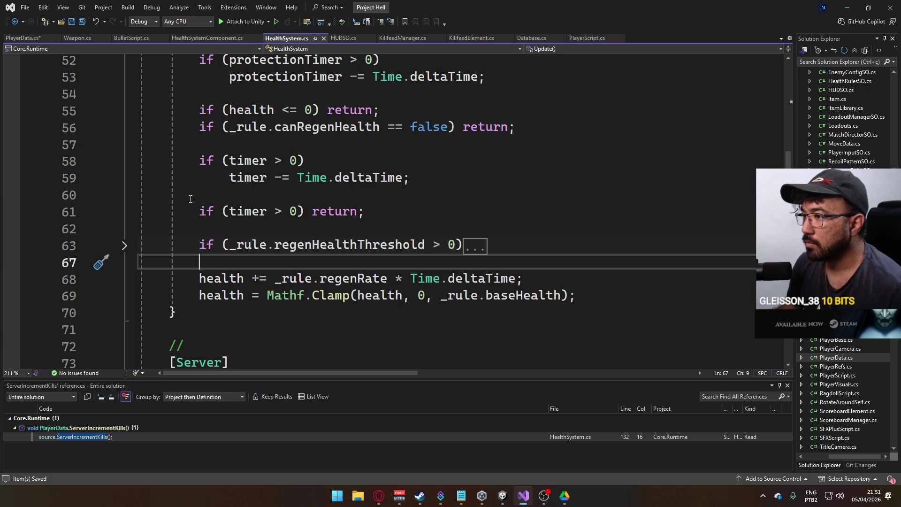
scroll(354, 222, "up", 14)
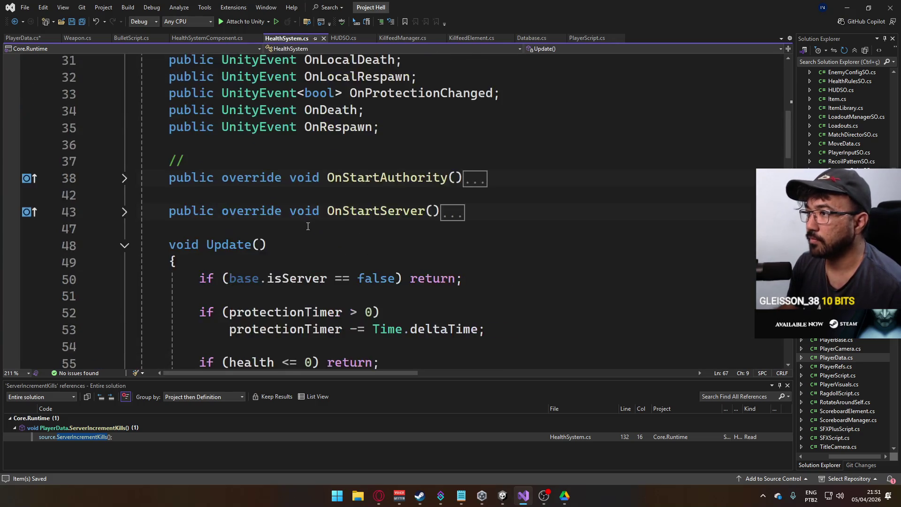
scroll(274, 198, "up", 1)
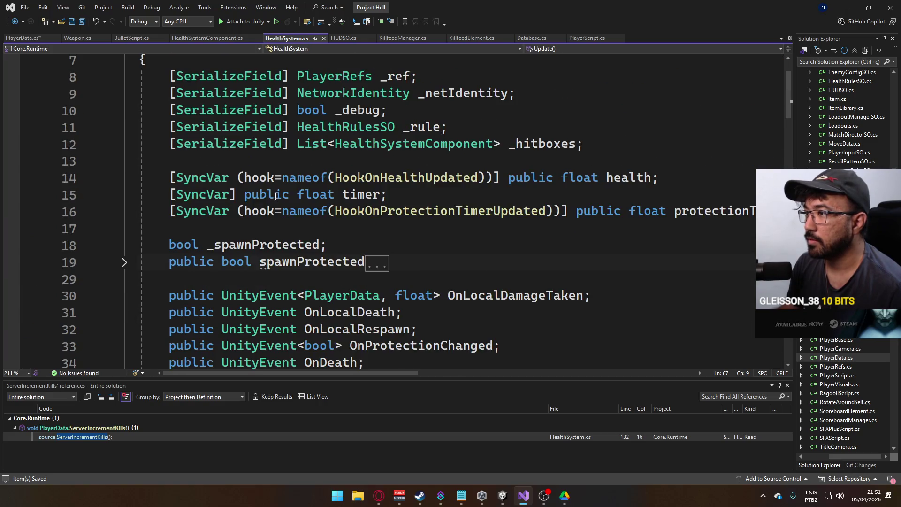
scroll(281, 230, "down", 1)
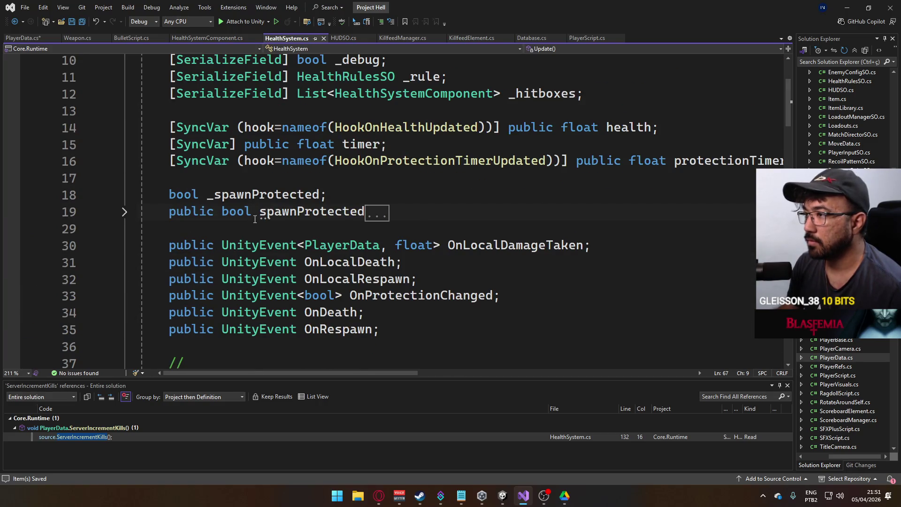
scroll(255, 219, "up", 1)
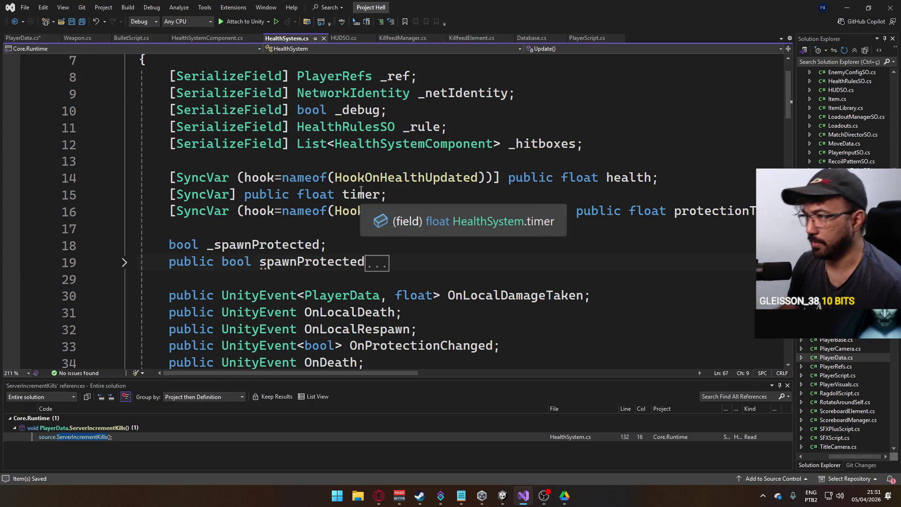
left_click(37, 37)
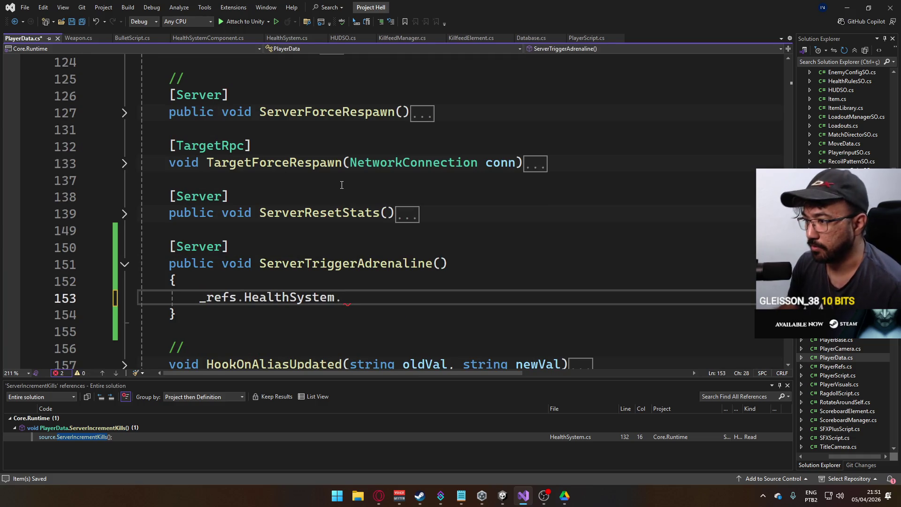
Step: Complete the body as '_refs.HealthSystem.timer = 0;' and save PlayerData.cs
type("t")
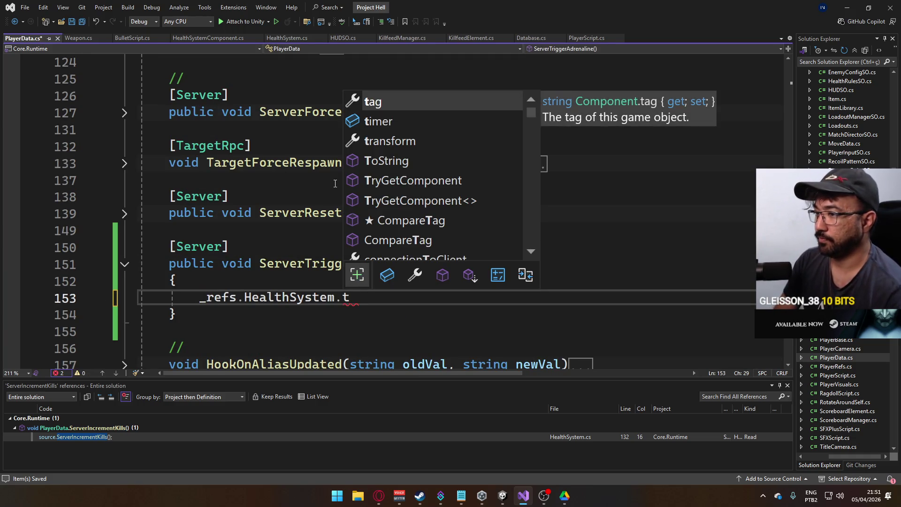
key("BackSpace")
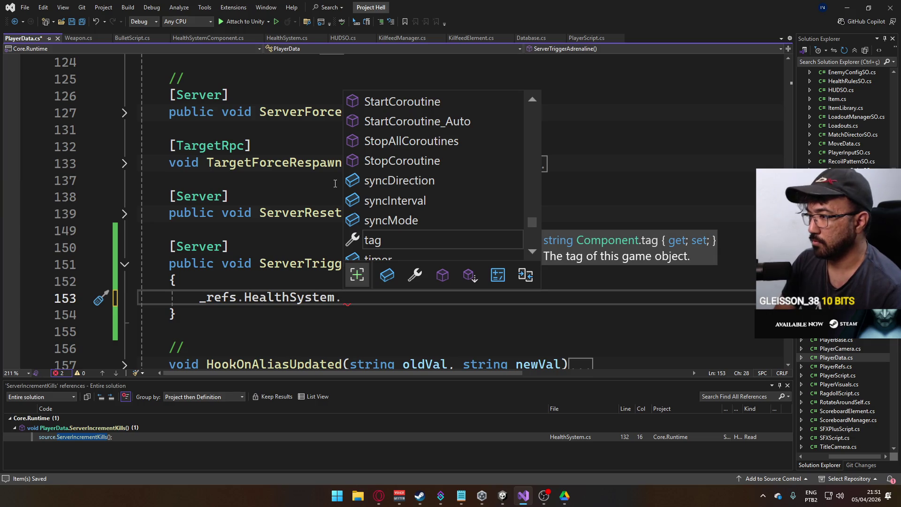
type("timer = 0;")
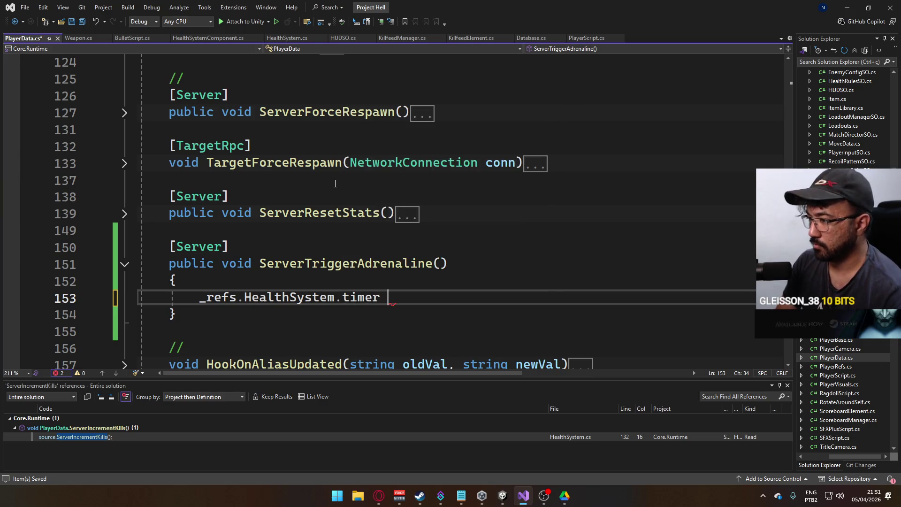
key("ctrl+s")
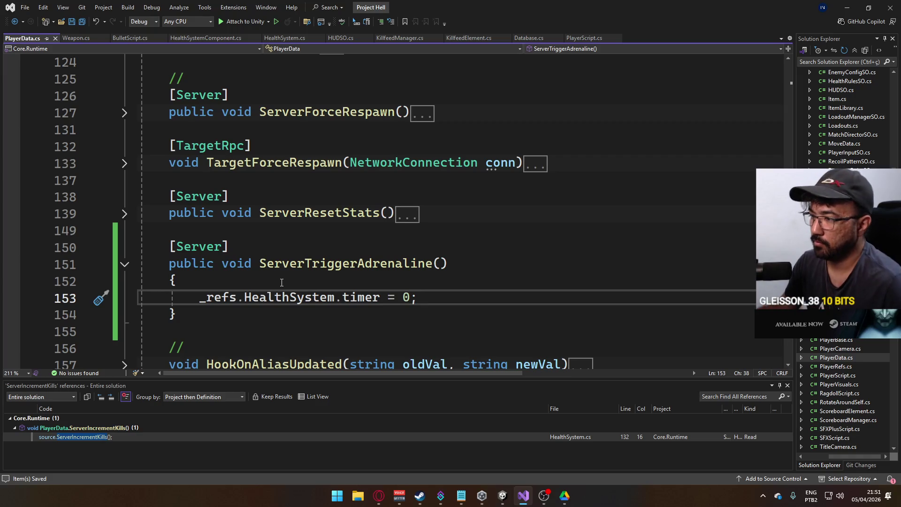
scroll(282, 282, "up", 13)
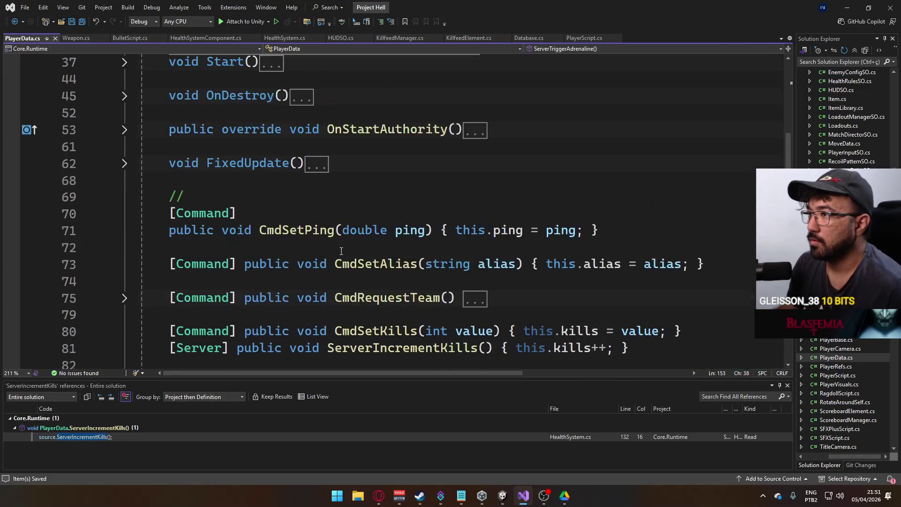
scroll(341, 251, "up", 10)
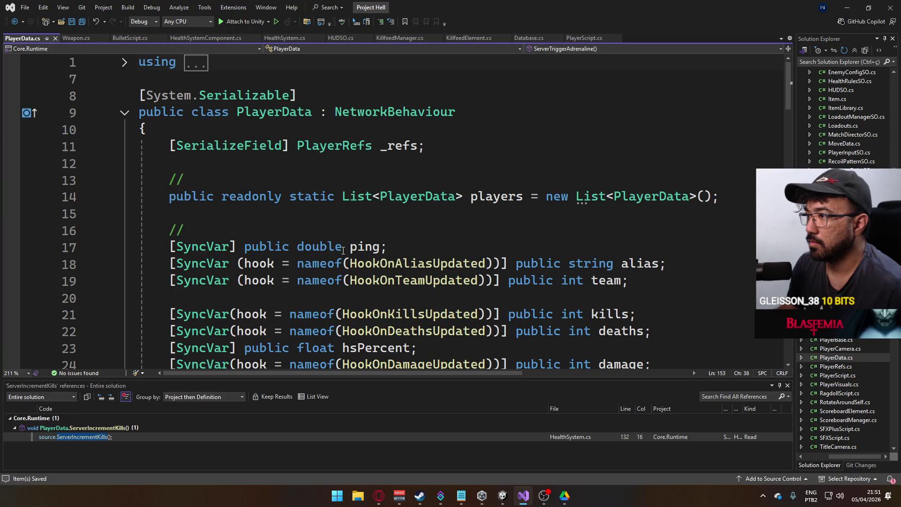
scroll(343, 251, "down", 4)
scroll(344, 248, "up", 1)
scroll(376, 263, "down", 10)
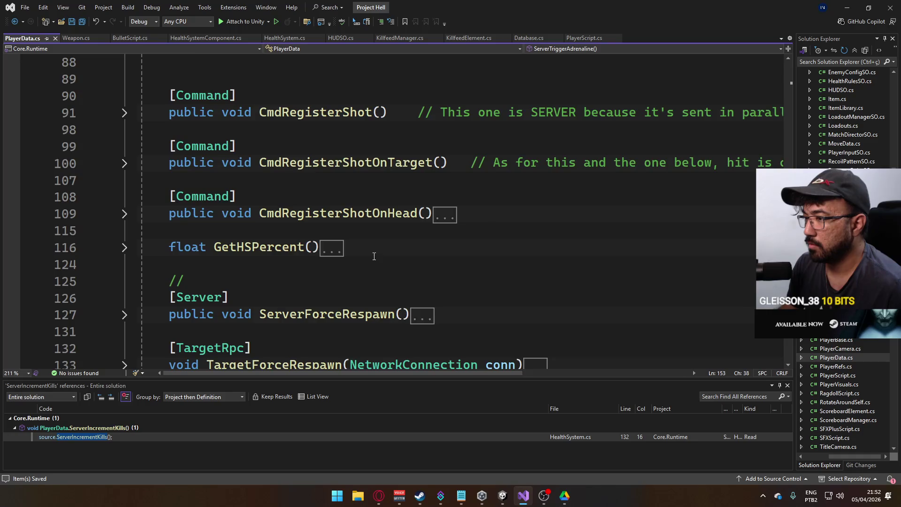
scroll(374, 255, "down", 5)
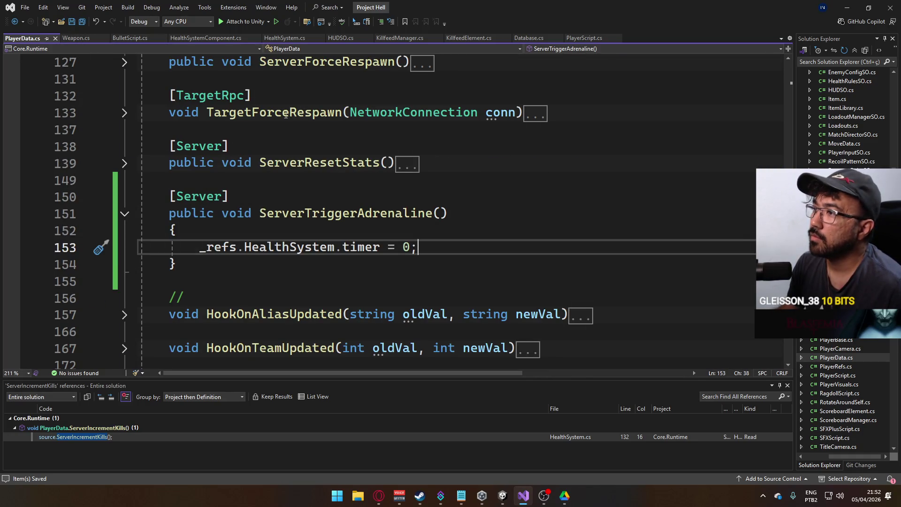
scroll(291, 143, "up", 5)
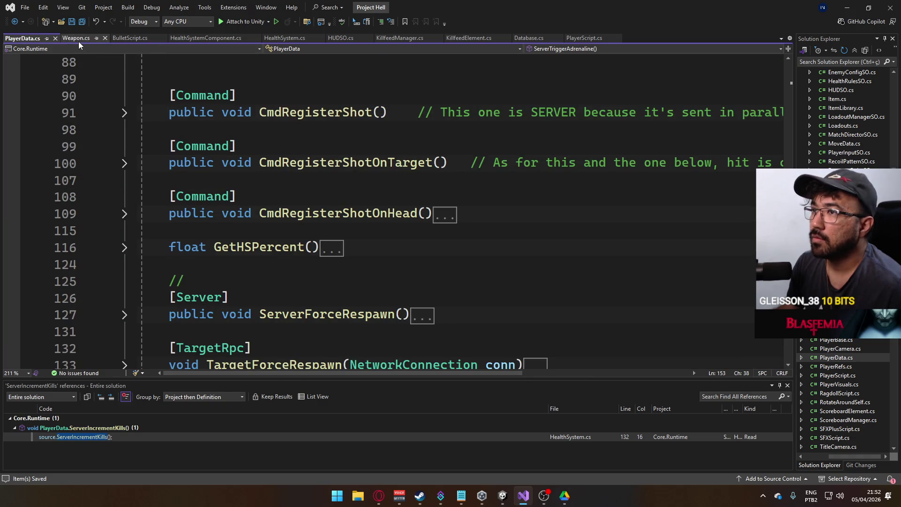
left_click(205, 39)
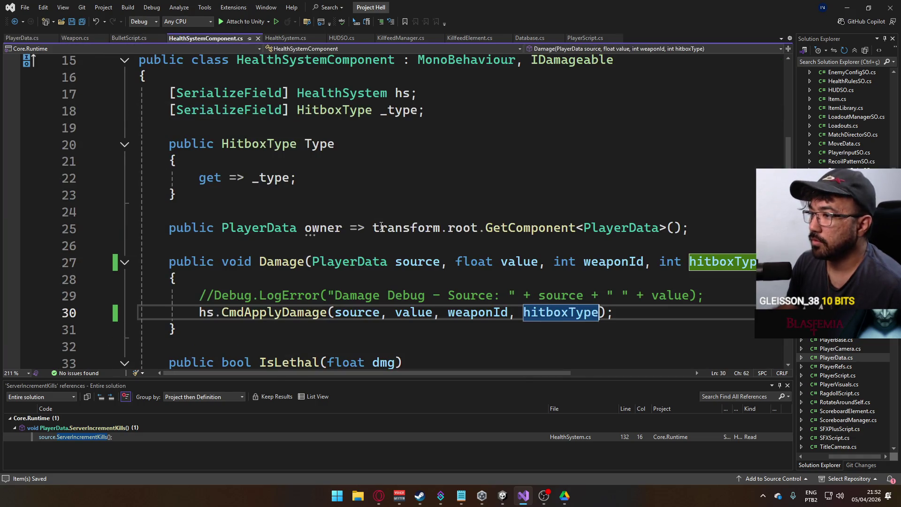
scroll(307, 177, "up", 2)
scroll(306, 164, "down", 7)
scroll(328, 174, "up", 10)
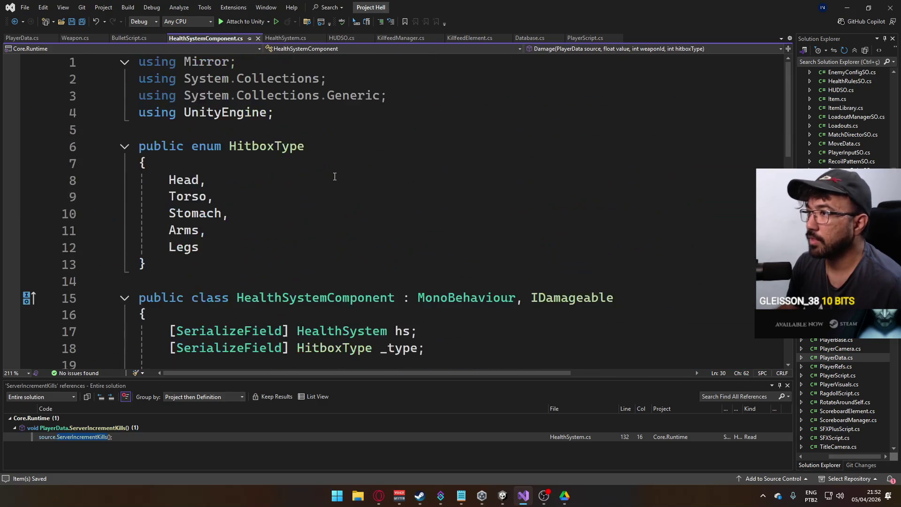
scroll(335, 179, "down", 2)
left_click(285, 38)
scroll(343, 233, "down", 4)
scroll(347, 225, "down", 7)
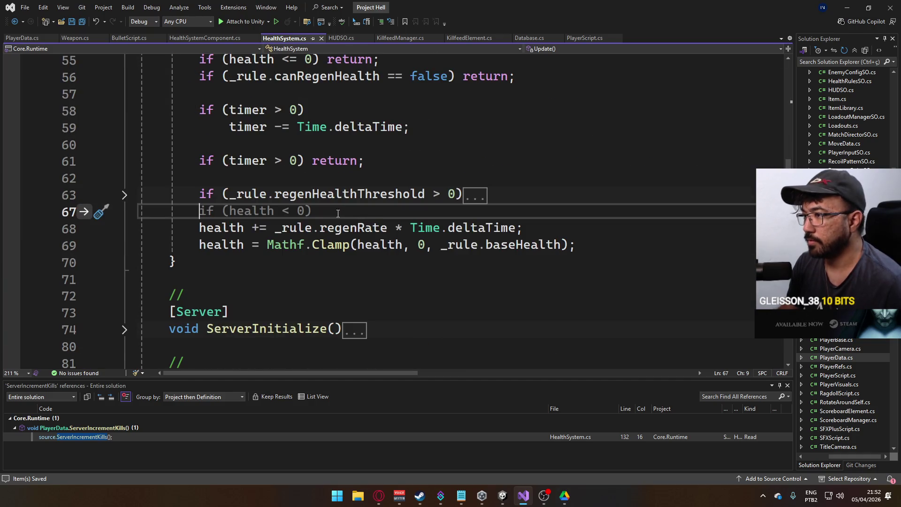
scroll(334, 211, "down", 3)
scroll(348, 221, "up", 10)
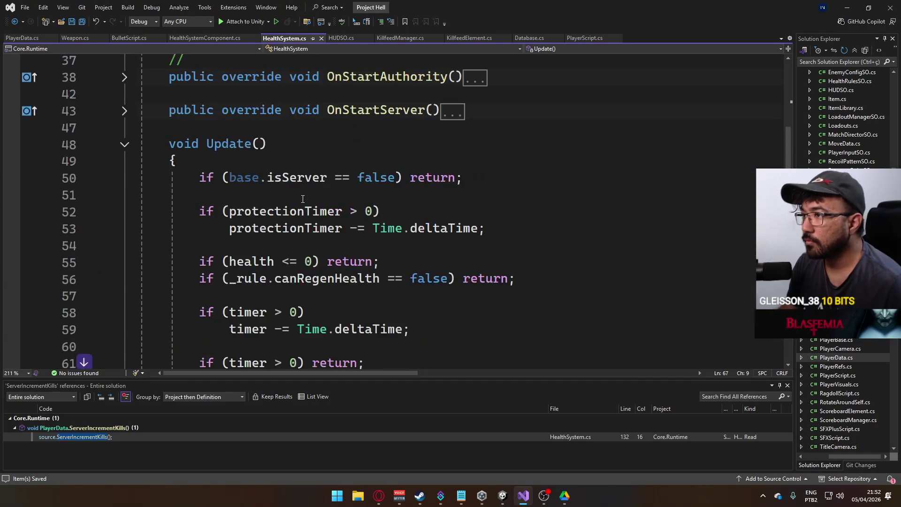
scroll(352, 226, "down", 20)
scroll(358, 233, "up", 10)
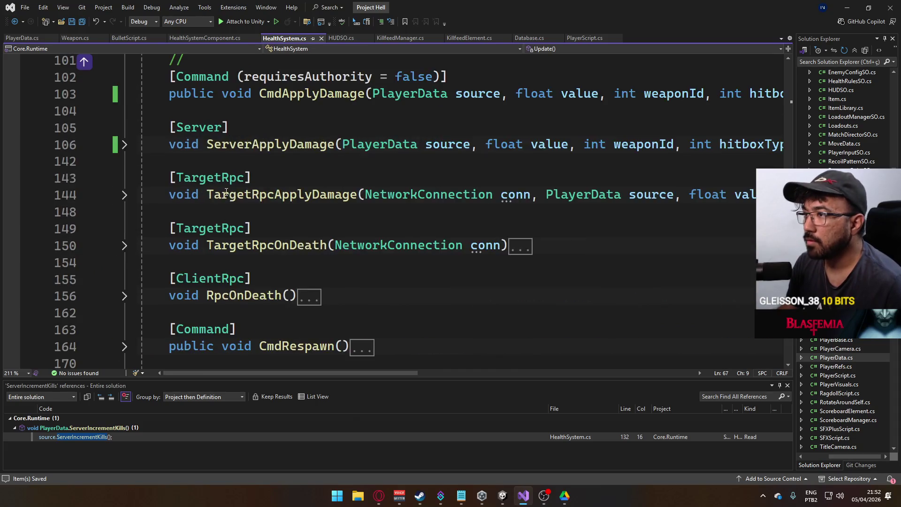
scroll(234, 205, "down", 2)
scroll(234, 205, "up", 2)
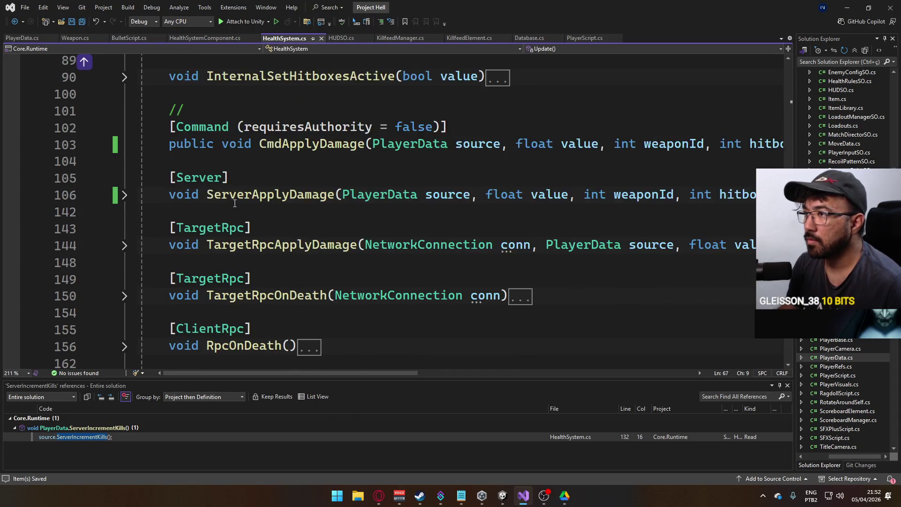
left_click(22, 38)
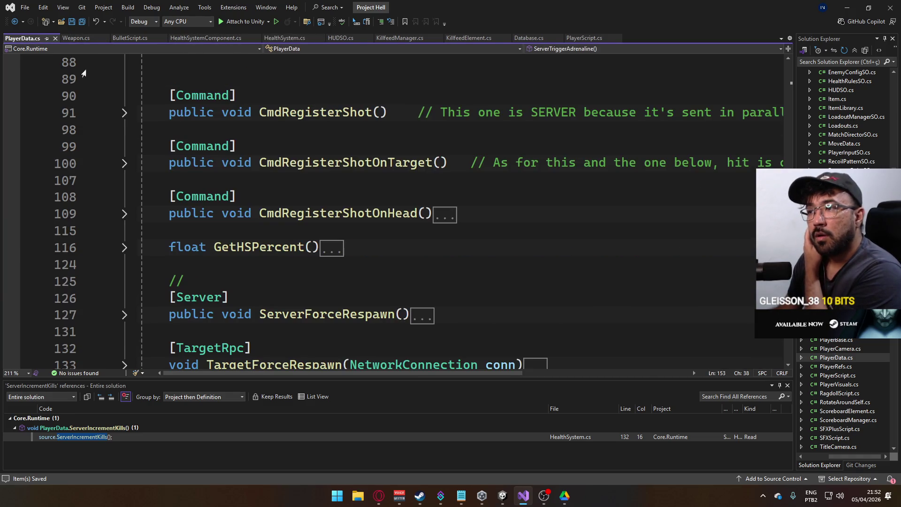
scroll(321, 221, "down", 5)
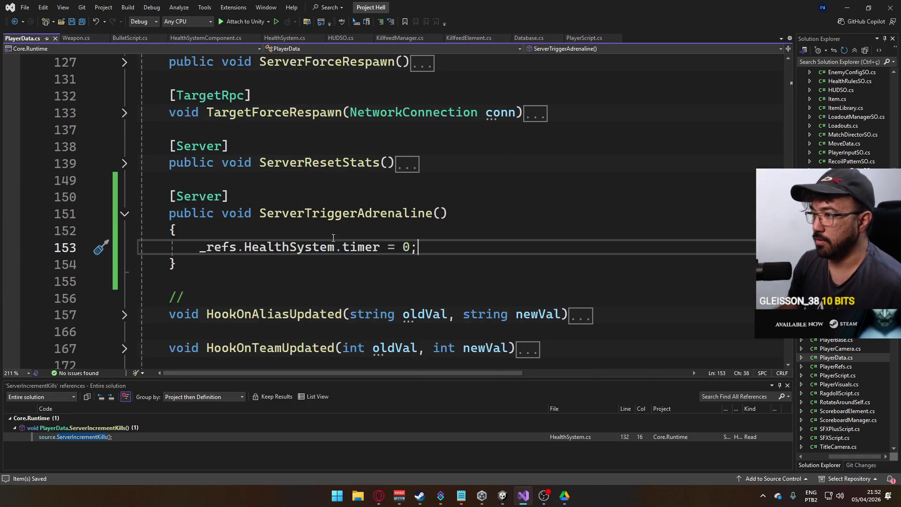
scroll(316, 229, "up", 5)
scroll(316, 228, "up", 5)
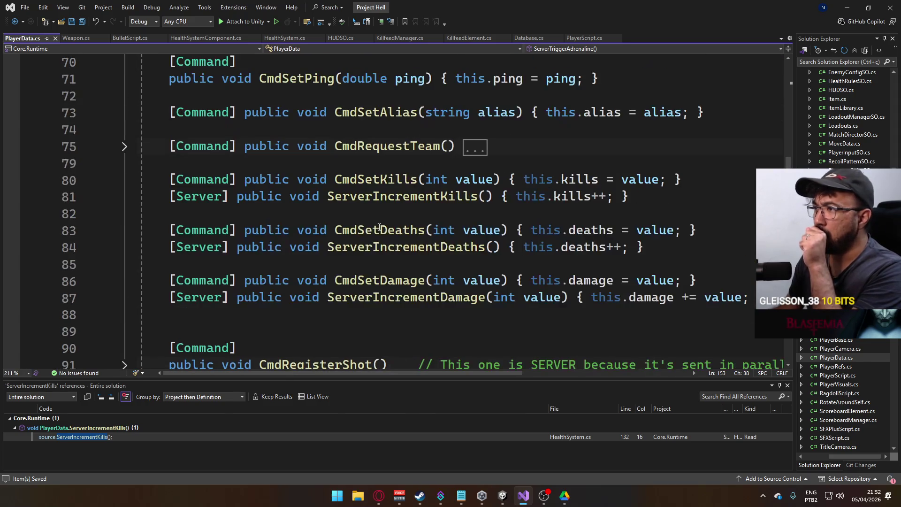
Step: Locate the ServerIncrementKills call in HealthSystem.cs via Find All References
left_click(376, 202)
right_click(375, 202)
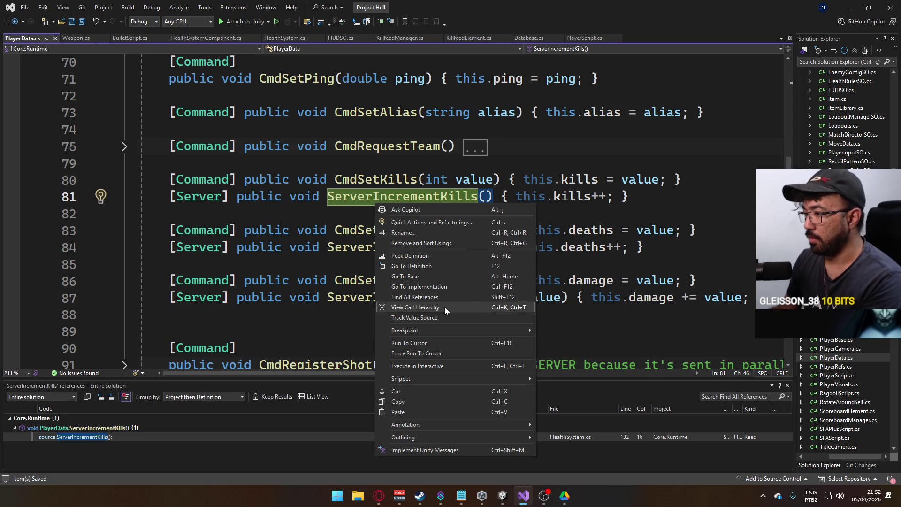
left_click(444, 307)
right_click(412, 203)
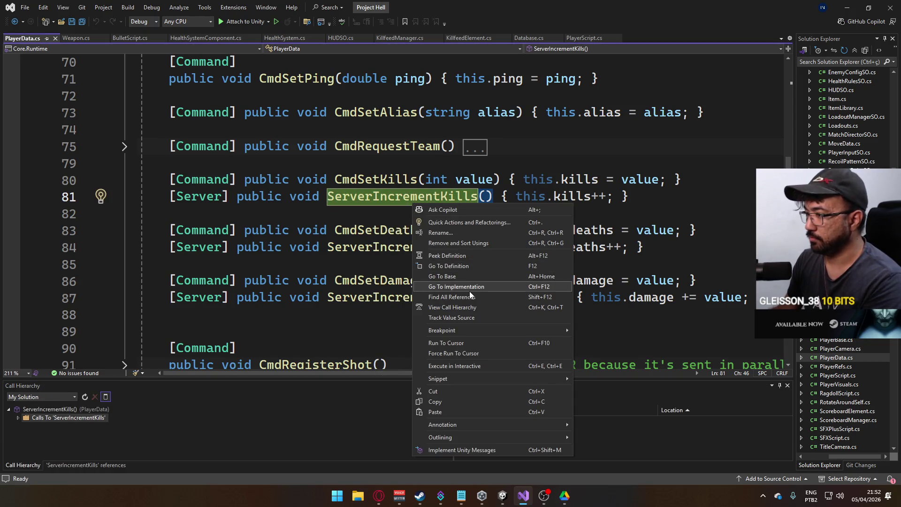
left_click(470, 297)
double_click(83, 438)
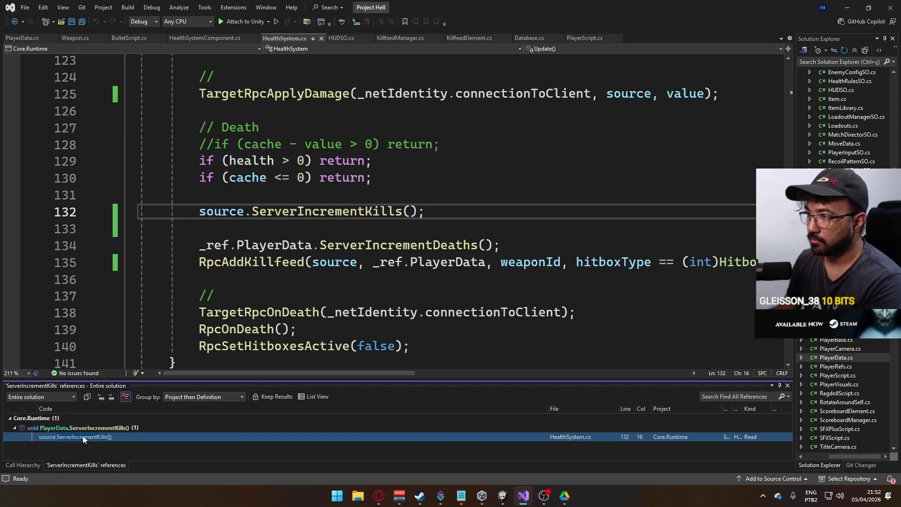
Step: Add source.ServerTriggerAdrenaline(); below the kill increment and save HealthSystem.cs
left_click(504, 212)
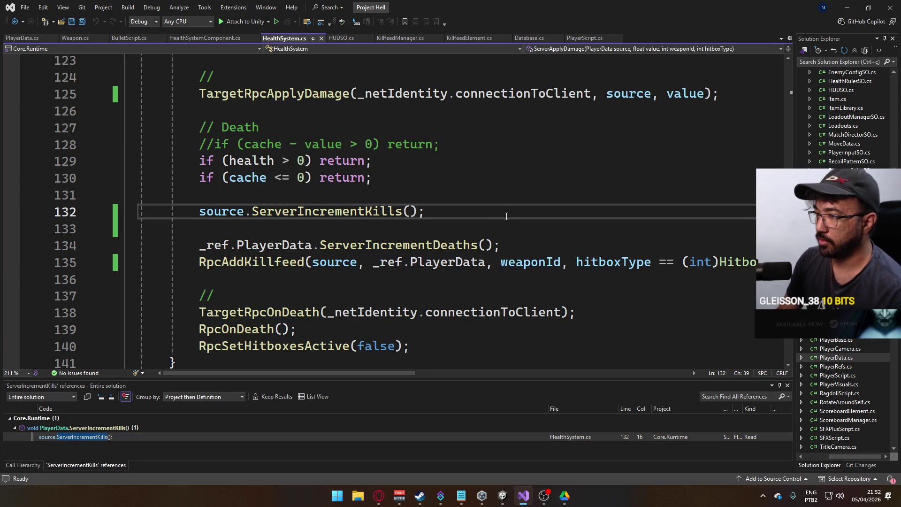
key("Return")
type("source.T")
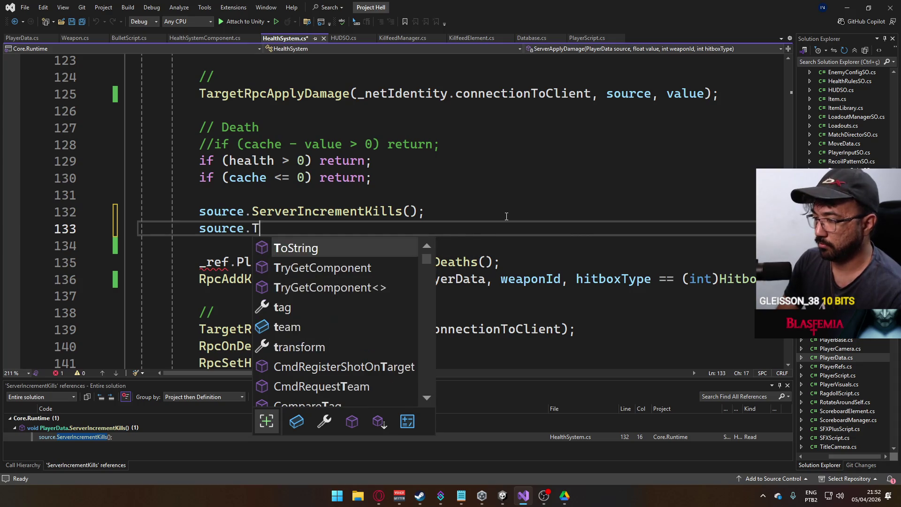
key("BackSpace")
type("ServerTrig")
key("Tab")
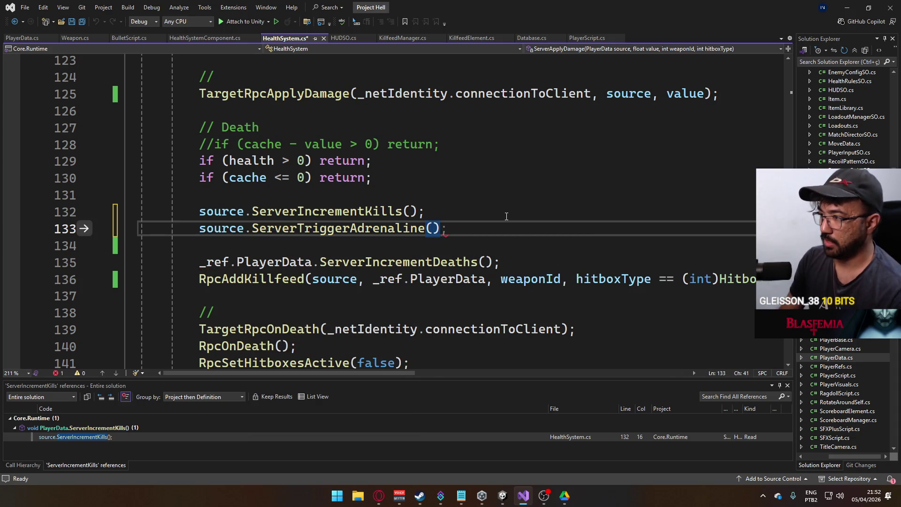
type(";")
key("ctrl+s")
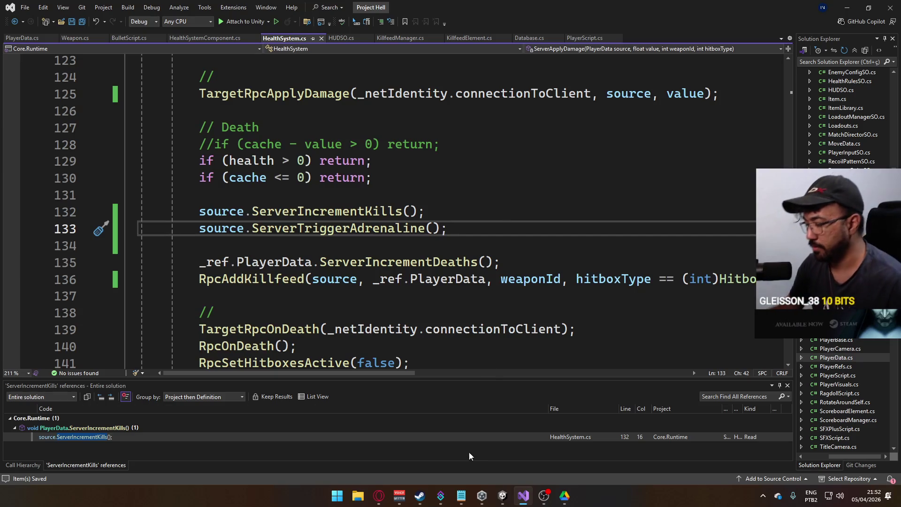
mouse_move(502, 498)
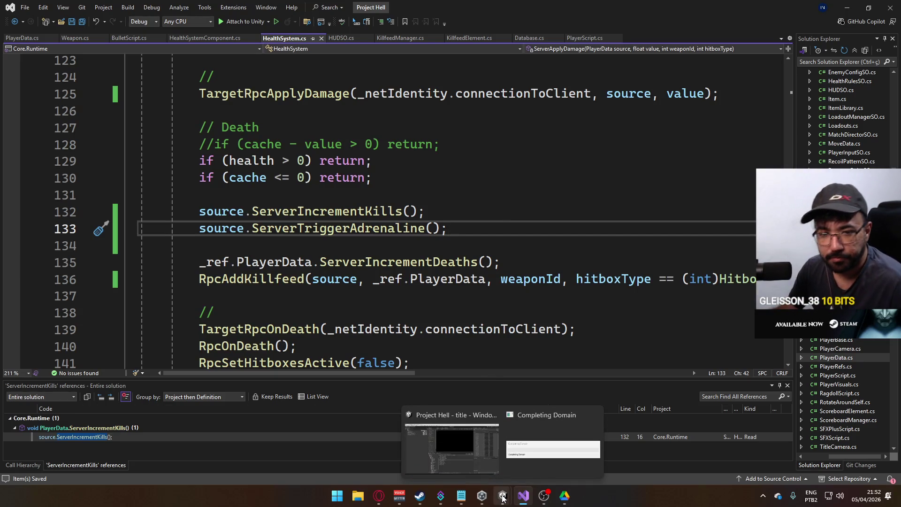
Step: Return to the Unity editor and start File > Build And Run for Project Hell
left_click(501, 444)
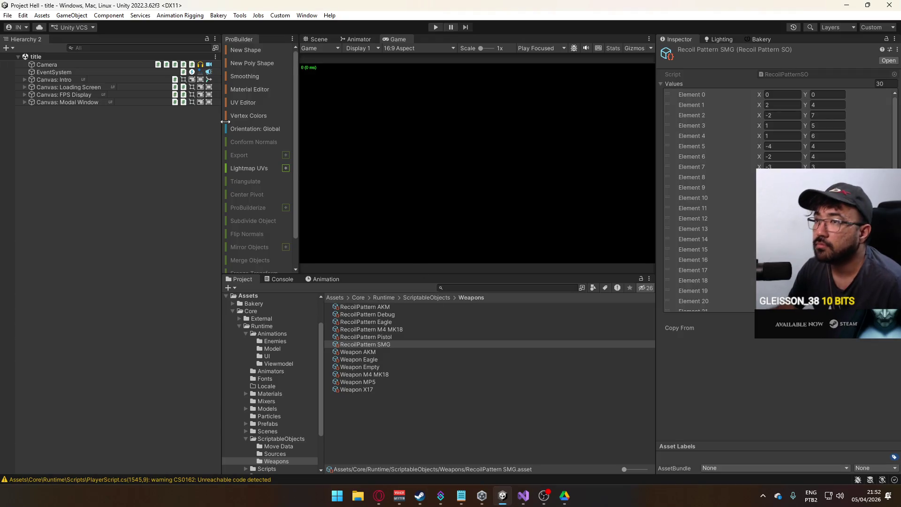
left_click(7, 15)
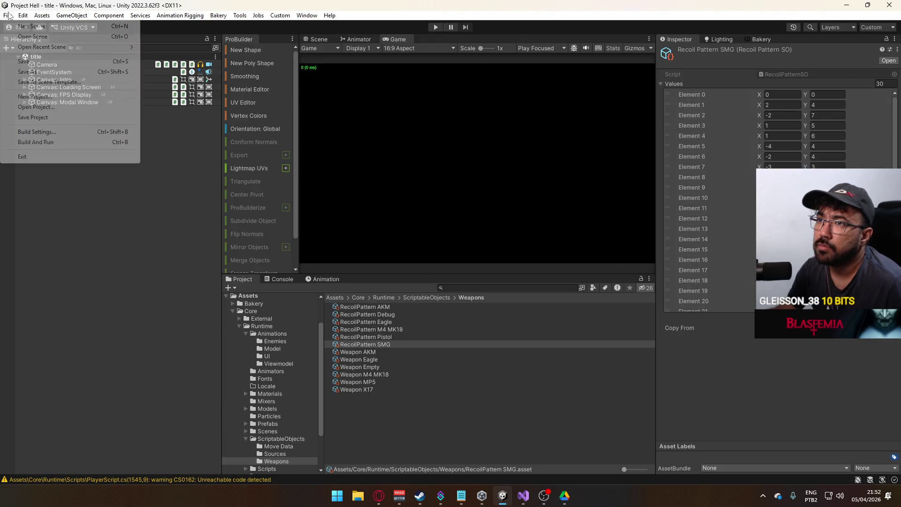
left_click(65, 143)
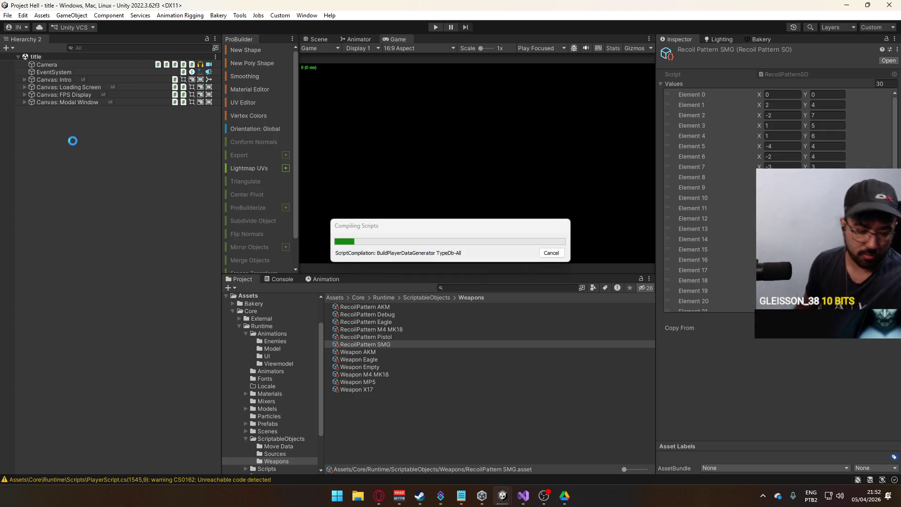
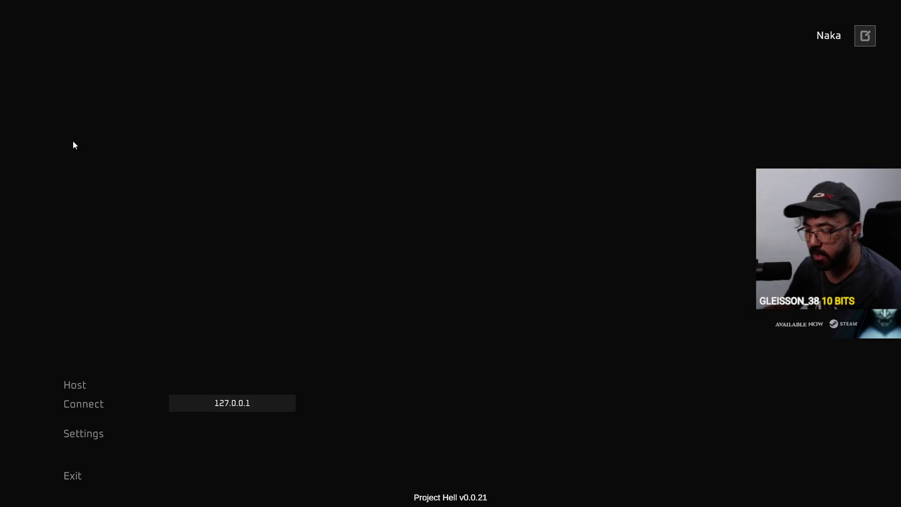
Step: Start play mode, host a match in the editor, and connect the standalone build to it
key("alt+Tab")
left_click(436, 28)
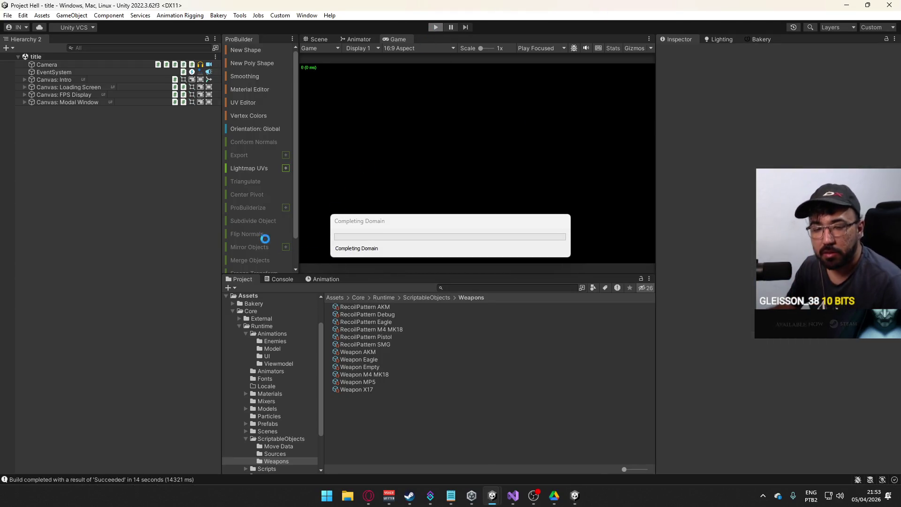
key("alt+Tab")
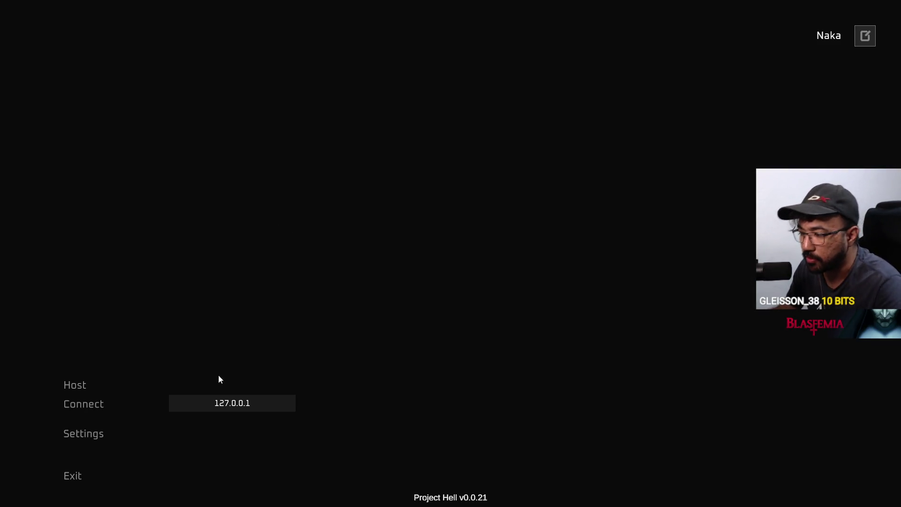
key("alt+Tab")
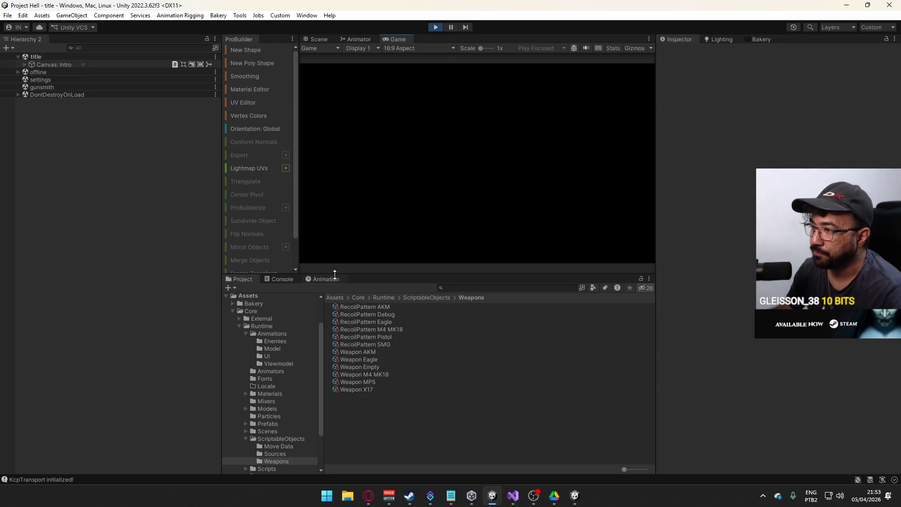
key("alt+Tab")
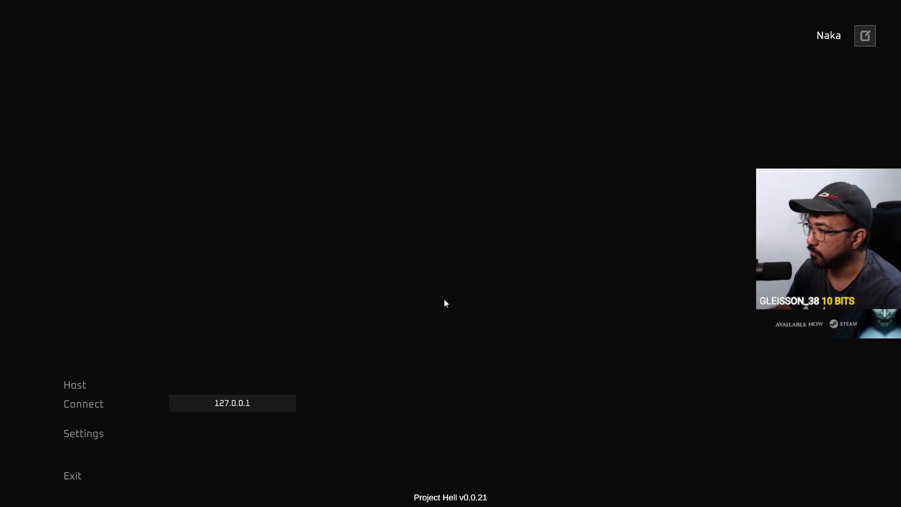
key("alt+Tab")
left_click(326, 216)
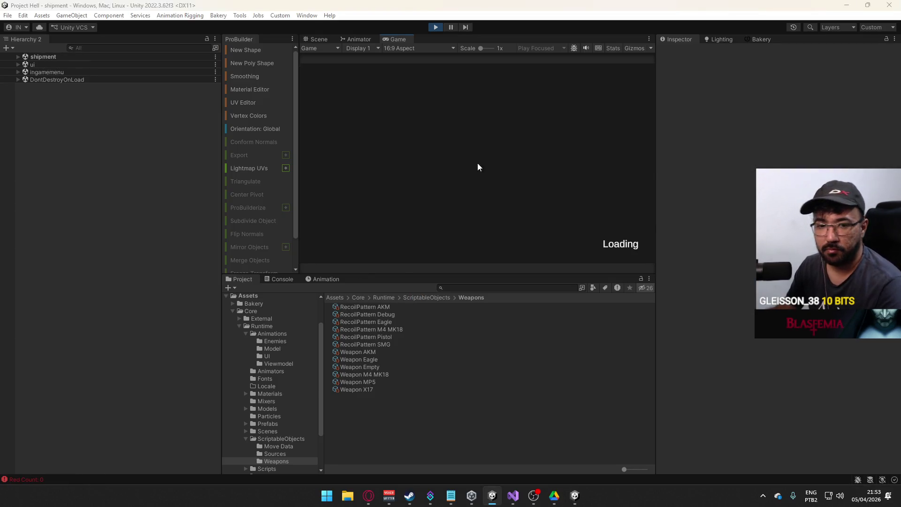
key("alt+Tab")
left_click(100, 404)
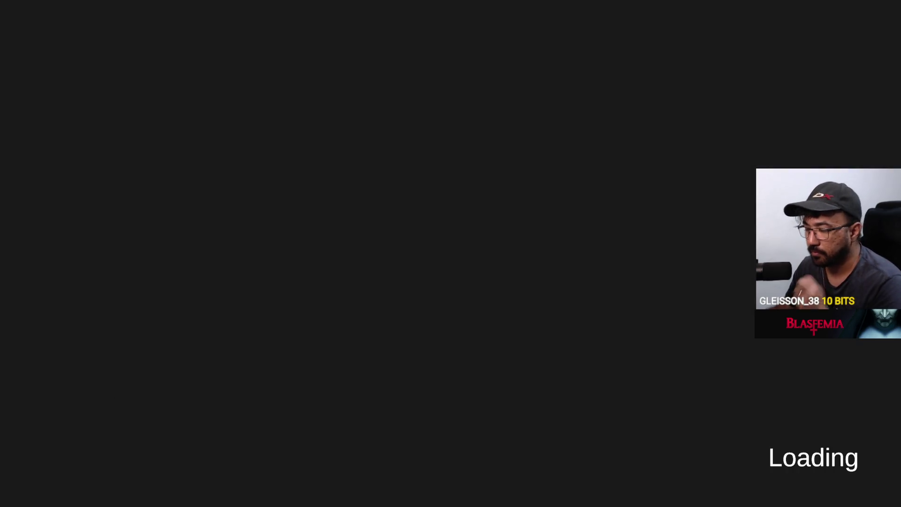
key("alt+Tab")
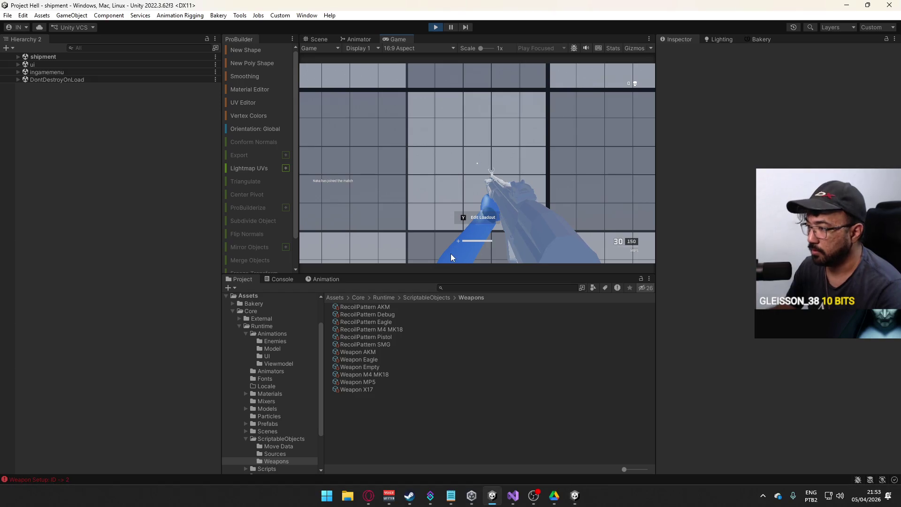
Step: Equip the M4 MK.18 from the Carbine category as the primary weapon
left_click(433, 239)
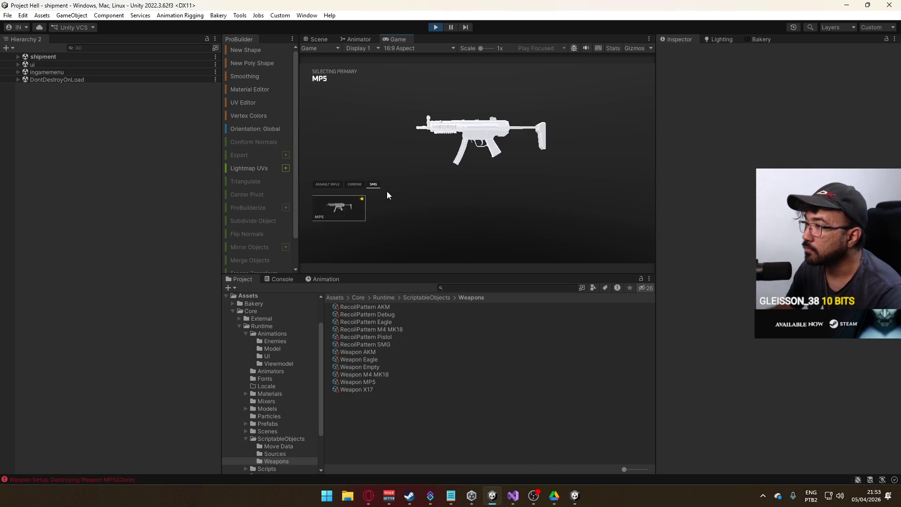
left_click(345, 215)
left_click(430, 229)
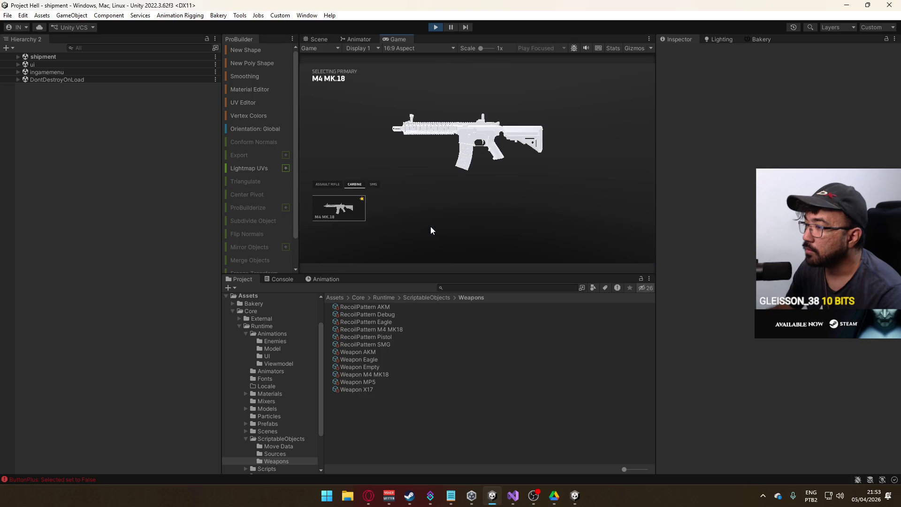
left_click(347, 206)
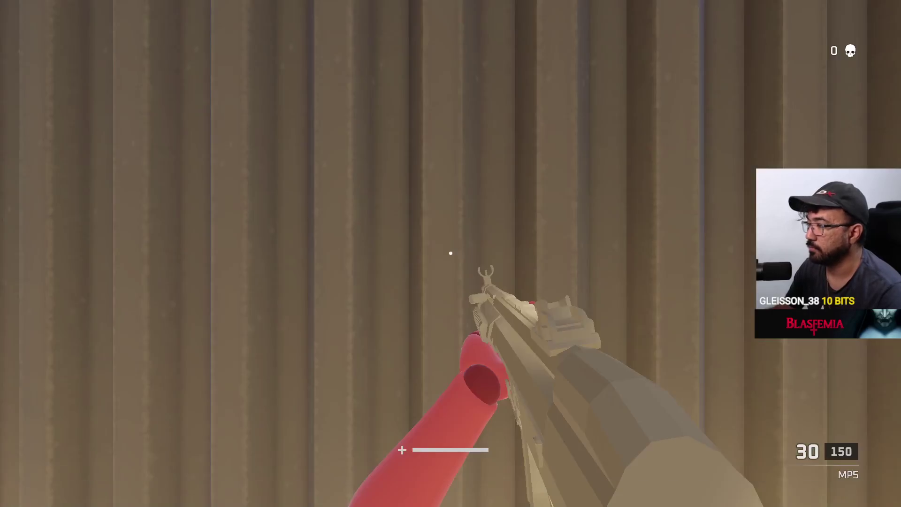
Step: Move the standalone player out of the alley and trade MP5 and M4 MK.18 fire
key("w")
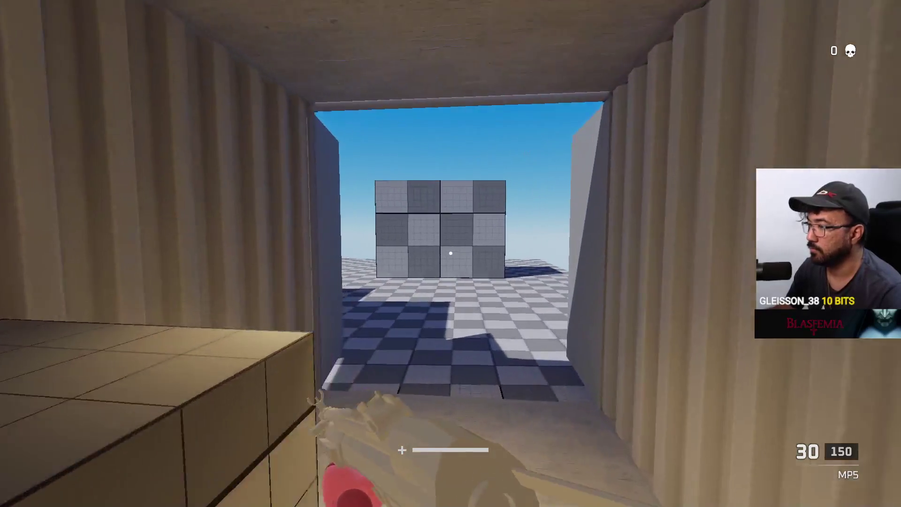
key("w")
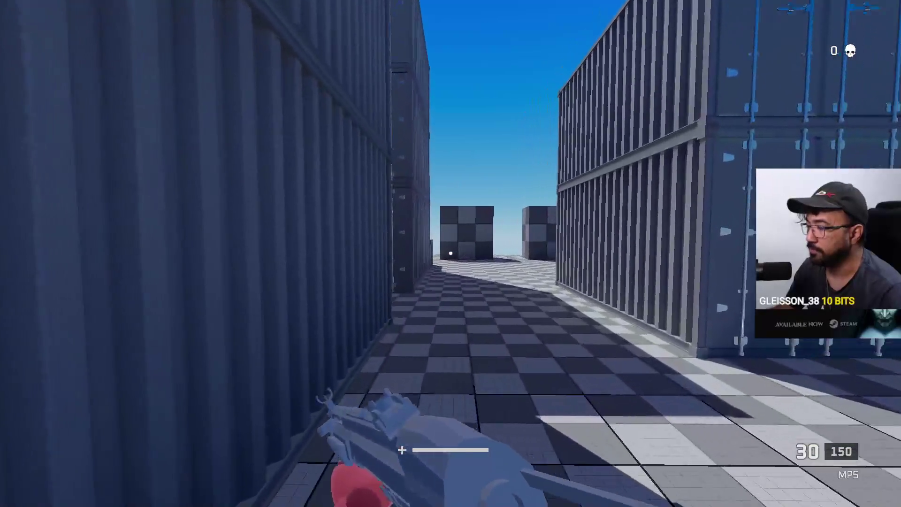
key("w")
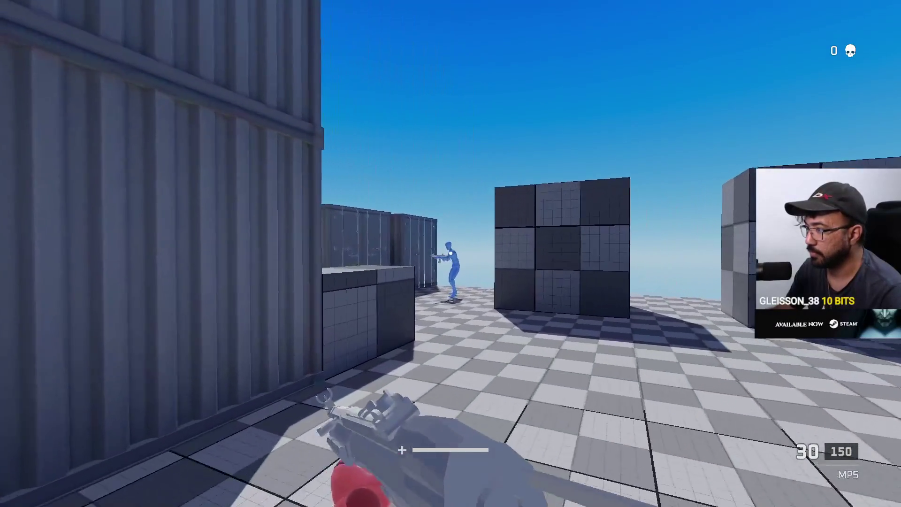
key("Escape")
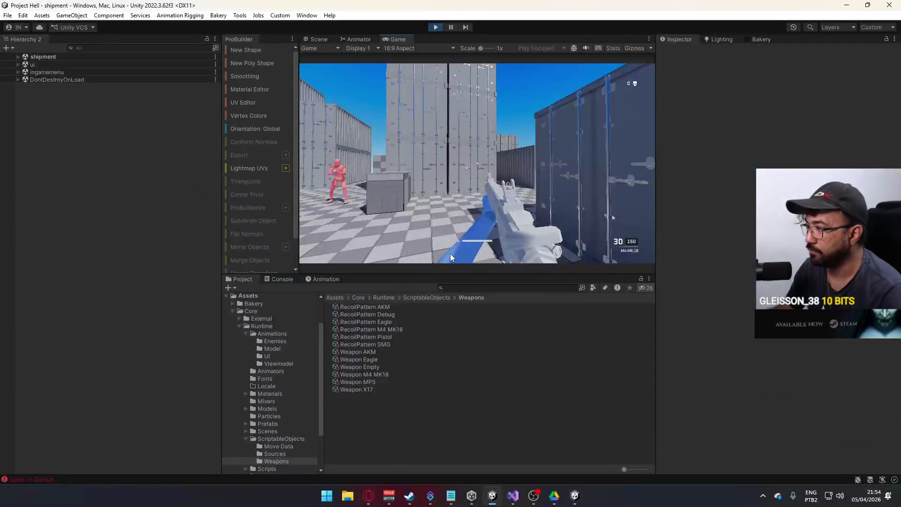
left_click(486, 147)
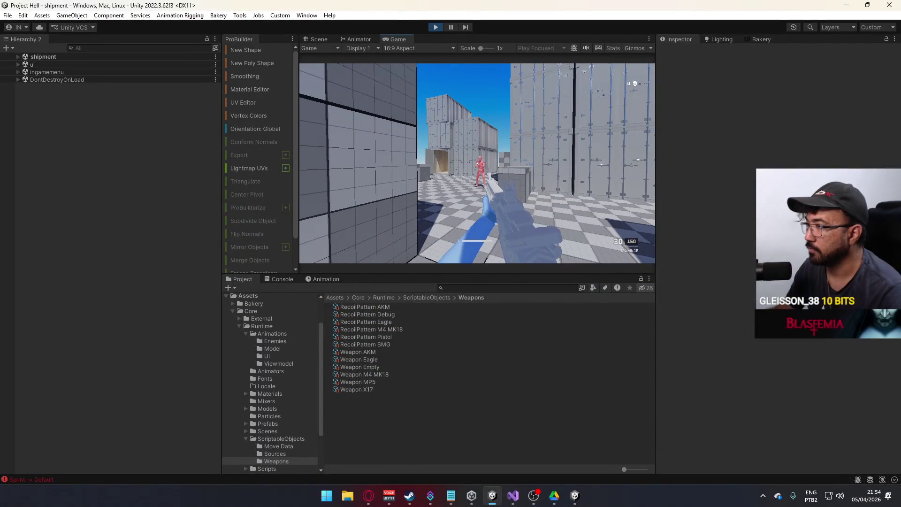
key("alt+Tab")
left_click(451, 254)
left_click(451, 253)
key("alt+Tab")
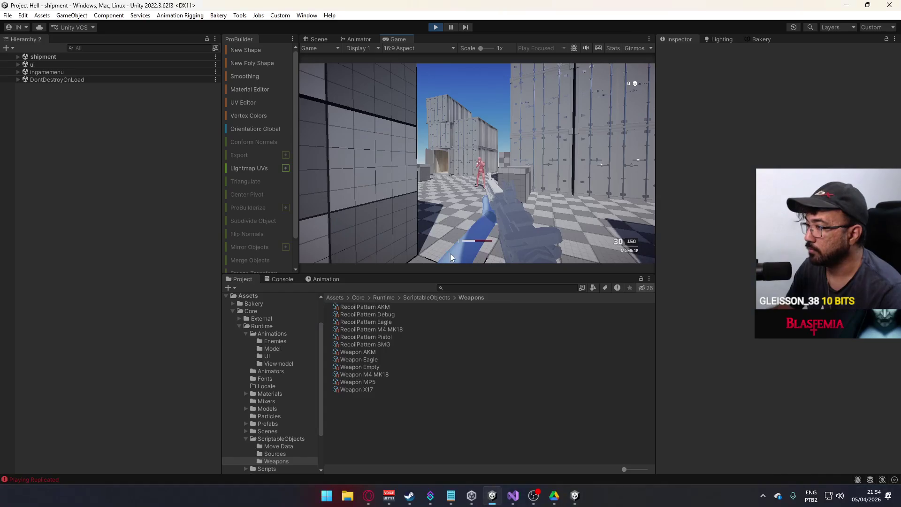
left_click(451, 257)
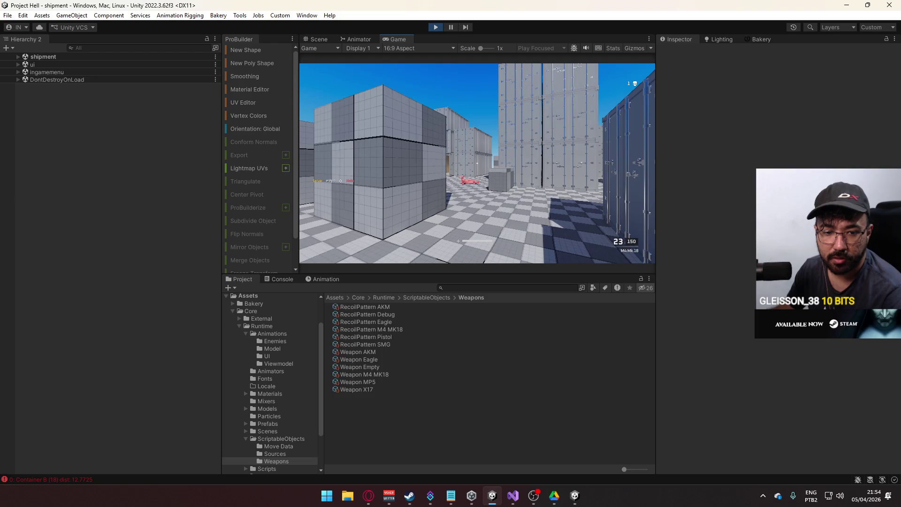
Step: Advance toward the containers and fire the MP5 at the enemy while aiming down sights
key("alt+Tab")
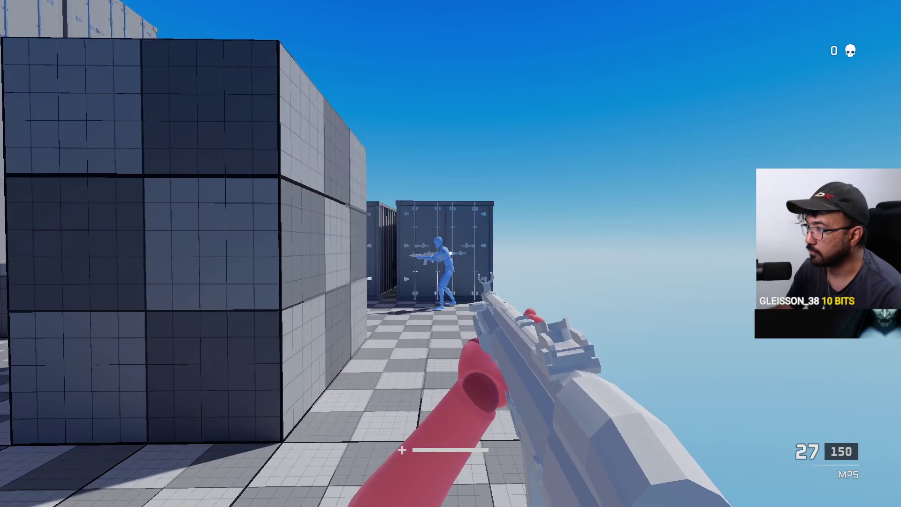
key("w")
right_click(451, 253)
left_click(450, 254)
left_click(450, 254)
key("alt+Tab")
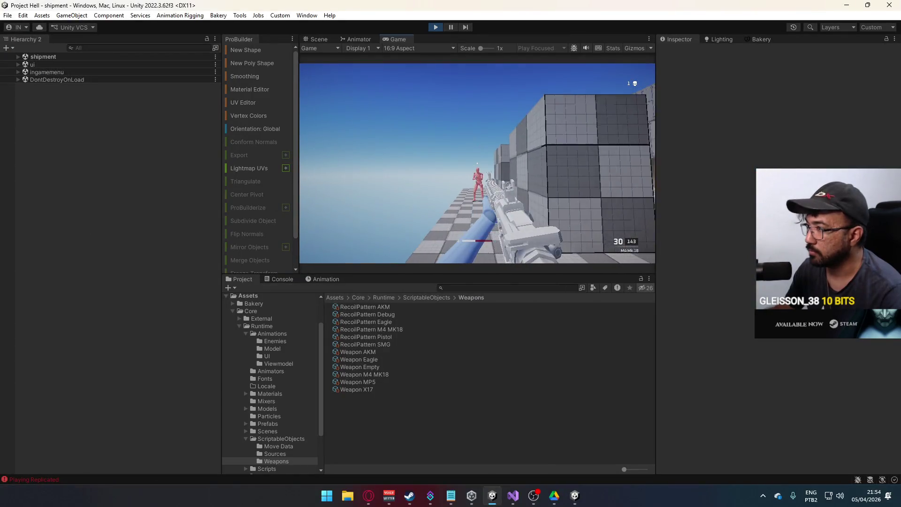
key("super")
left_click(546, 115)
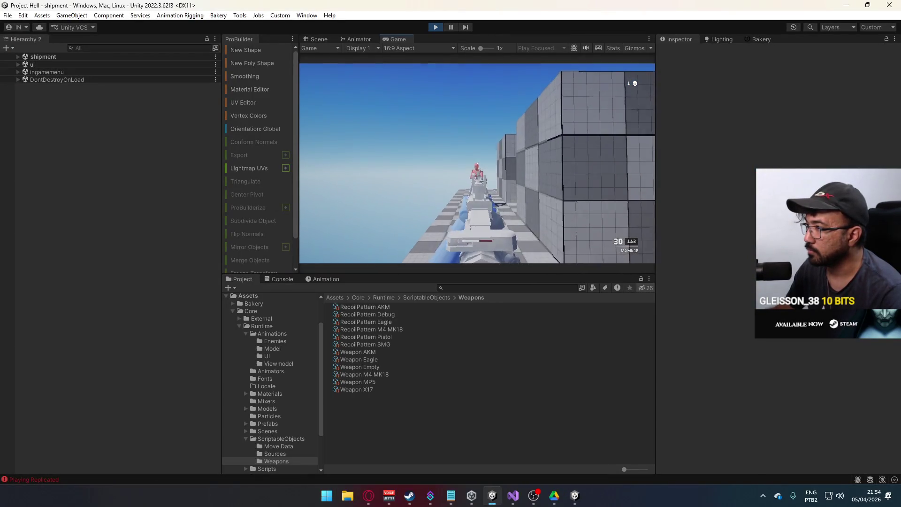
key("alt+Tab")
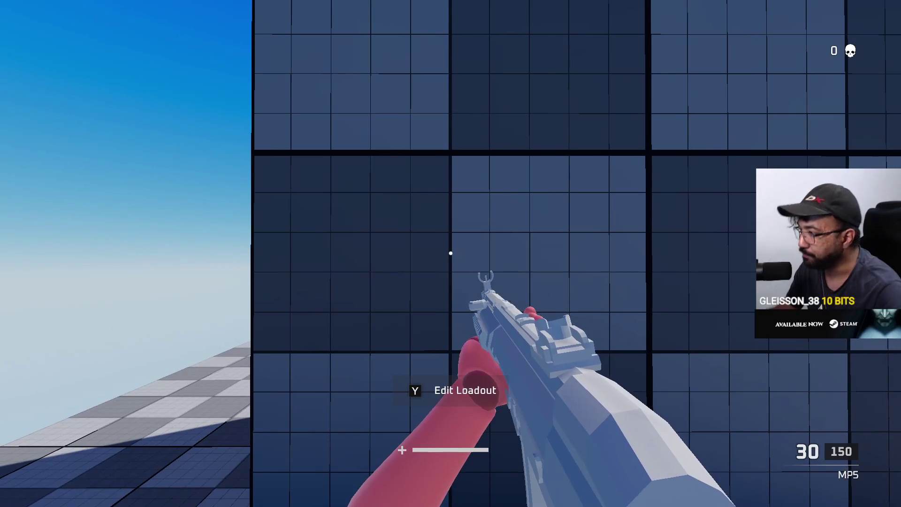
Step: Sprint between the containers emptying the M4 MK.18 magazine, then reload
key("alt+Tab")
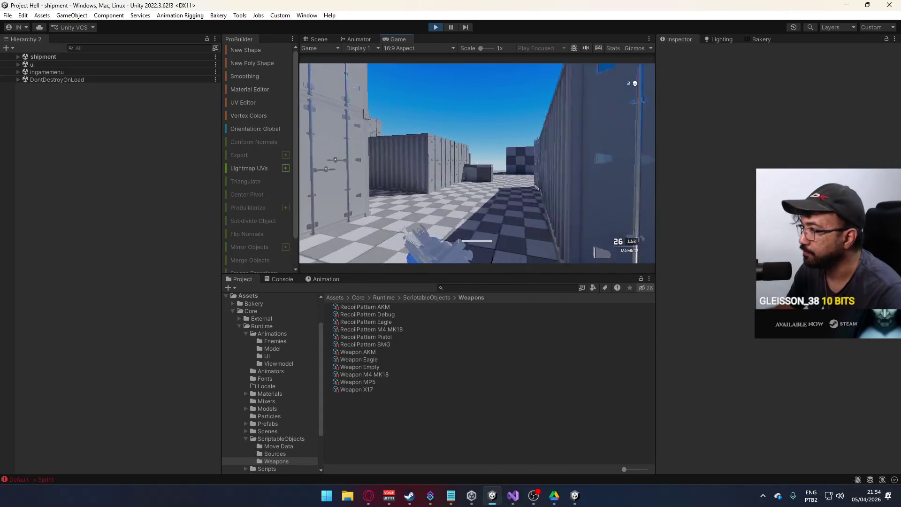
key("super")
key("super")
key("w")
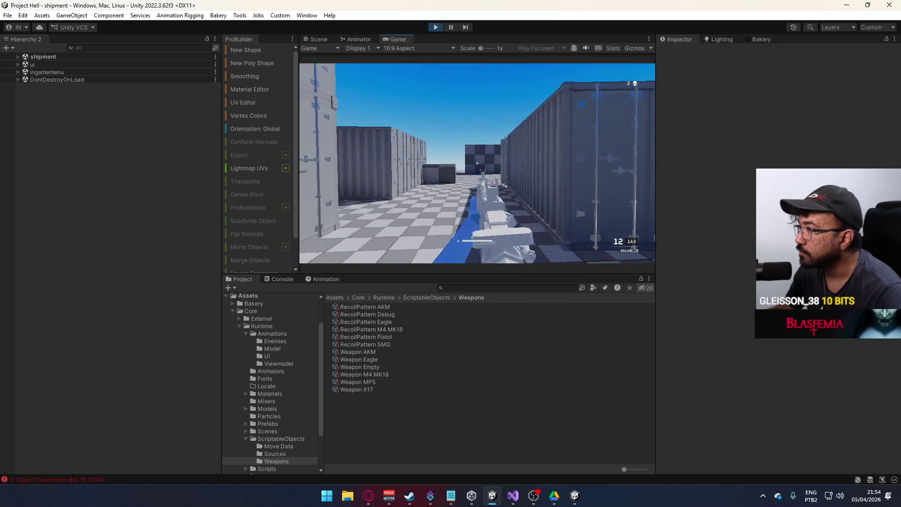
key("w")
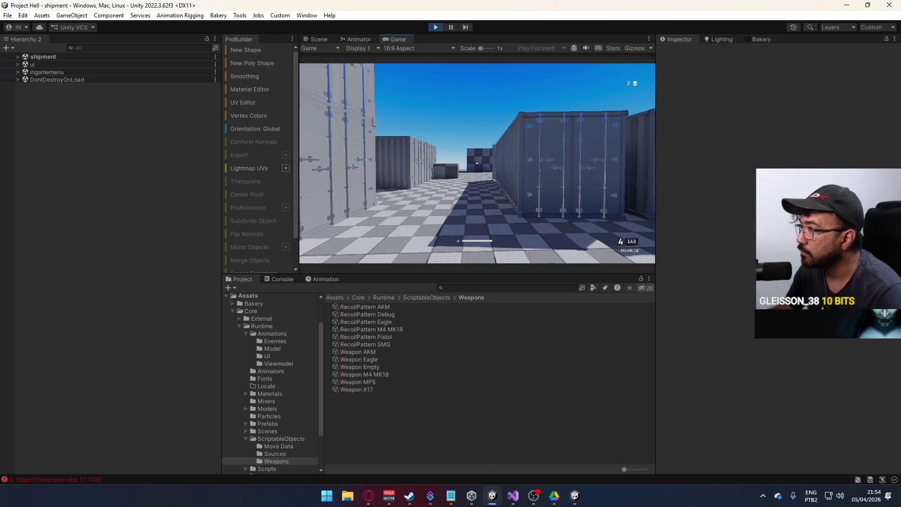
key("super")
Step: Maximize the Game view panel
right_click(388, 39)
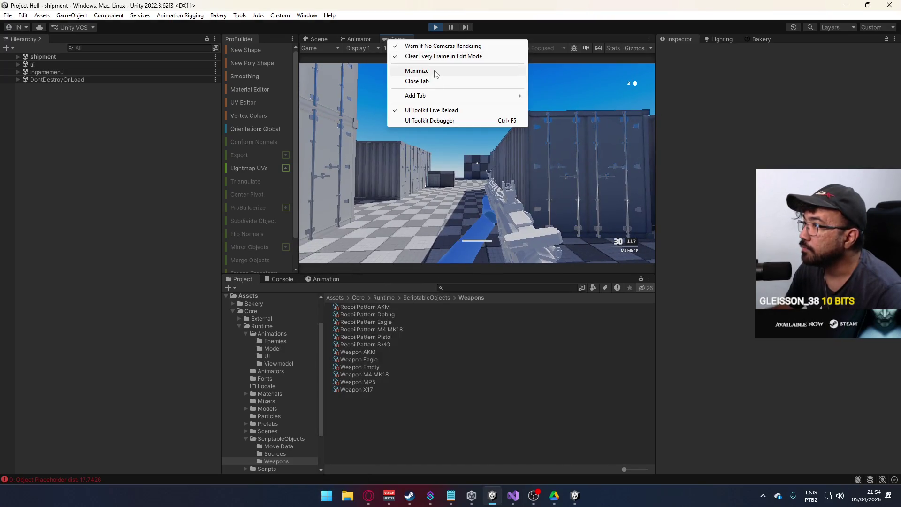
left_click(417, 71)
key("alt+Tab")
Step: Comment out _mags[activeSlot]--; on line 576 of ShootProcessing in PlayerScript.cs and save
left_click(124, 264)
scroll(262, 269, "down", 6)
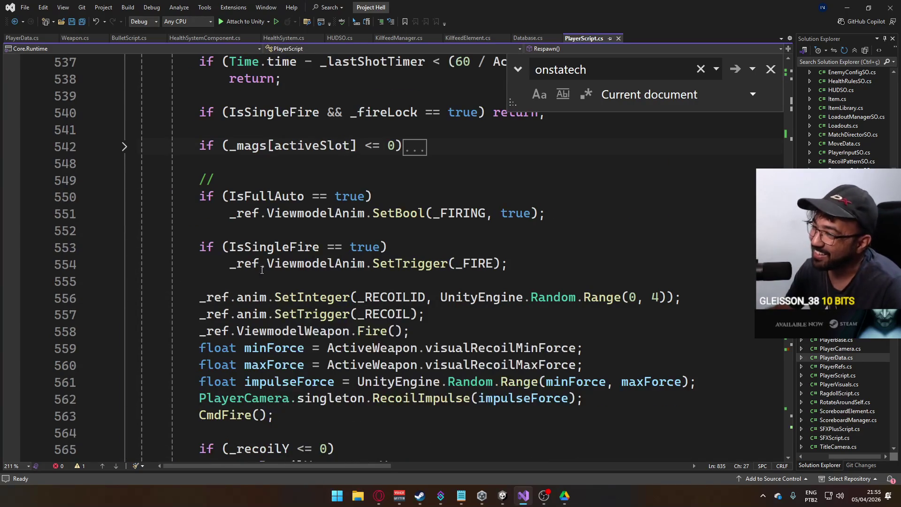
scroll(377, 241, "down", 4)
scroll(369, 240, "down", 3)
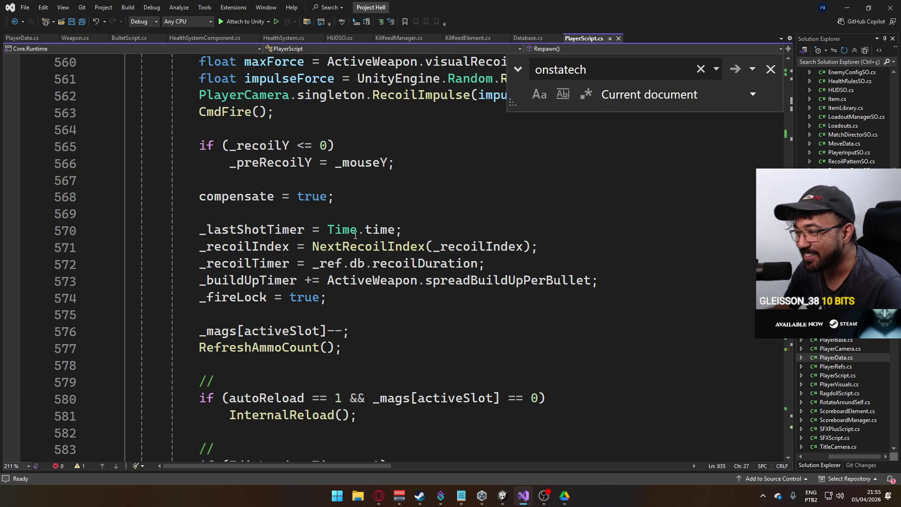
left_click(207, 280)
type("//")
key("ctrl+s")
key("alt+Tab")
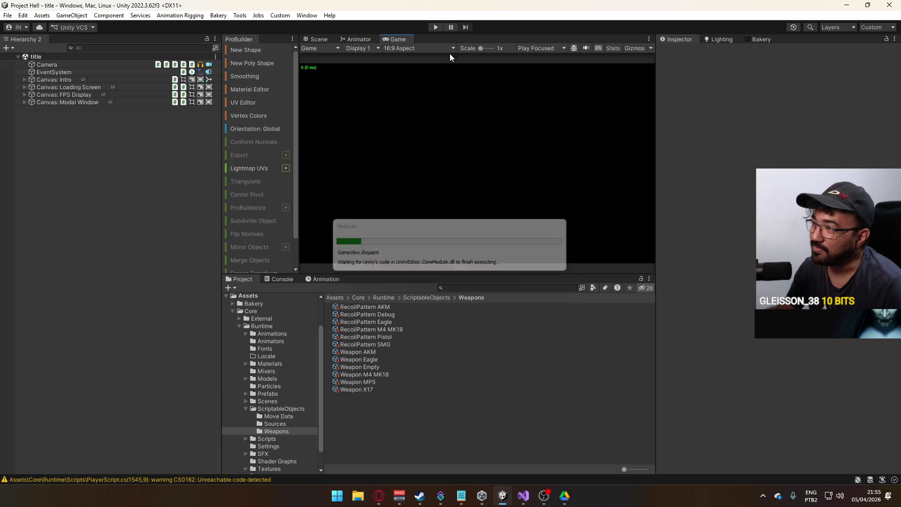
Step: Re-enter play mode and host a local match on the shipment map
left_click(436, 27)
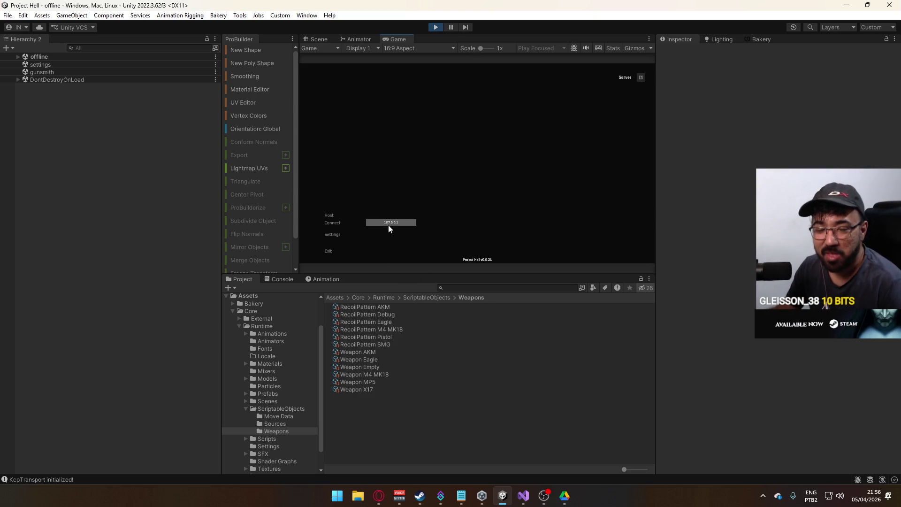
left_click(342, 214)
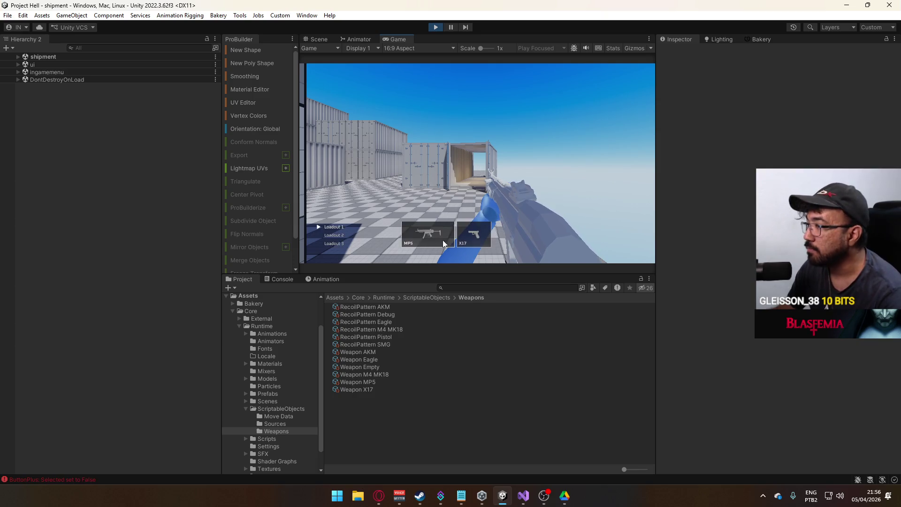
Step: Check the loadout, then run the container corridors test-firing the AKM
key("y")
left_click(334, 187)
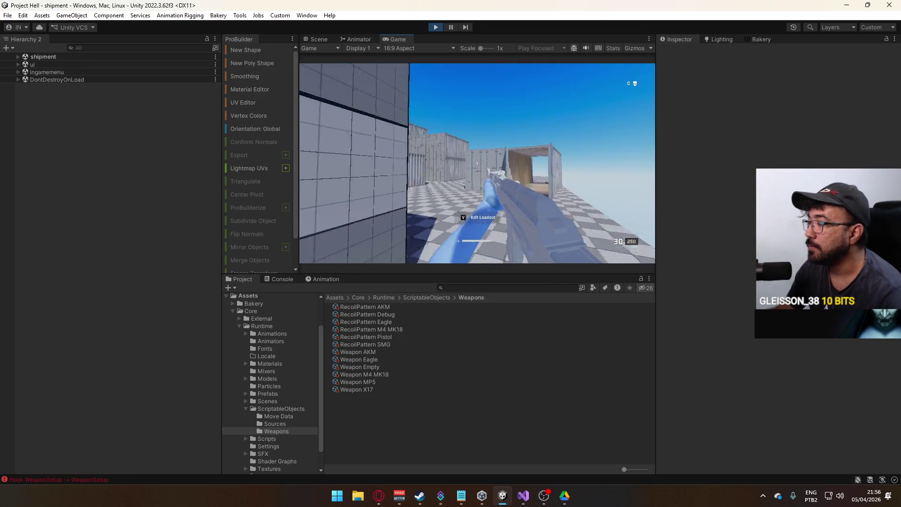
key("super")
left_click(556, 115)
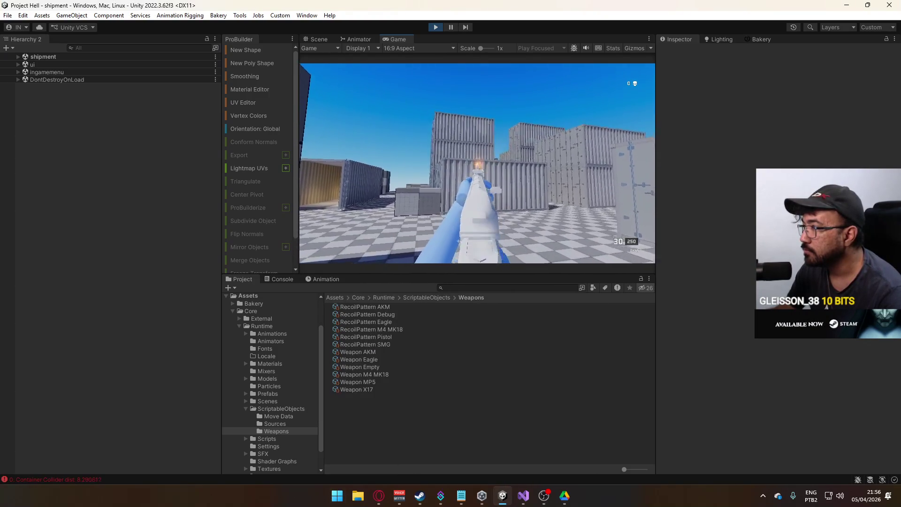
key("super")
key("super")
left_click(393, 159)
key("w")
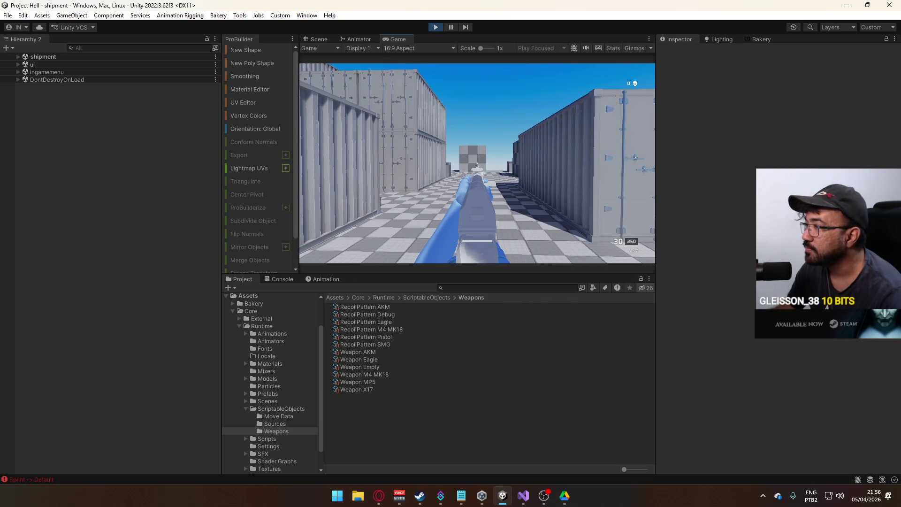
key("super")
key("super")
left_click(866, 30)
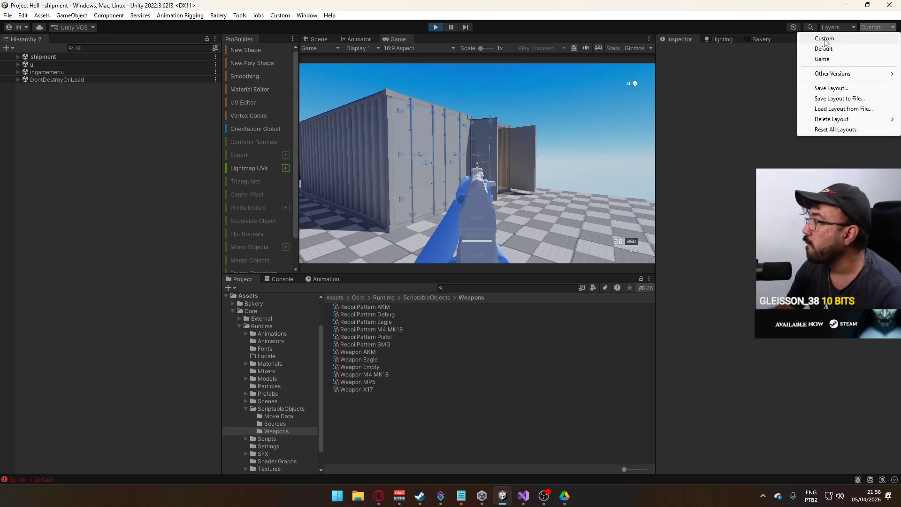
Step: Switch to the Game layout, widen the game view, and select the Weapon AKM asset
left_click(848, 41)
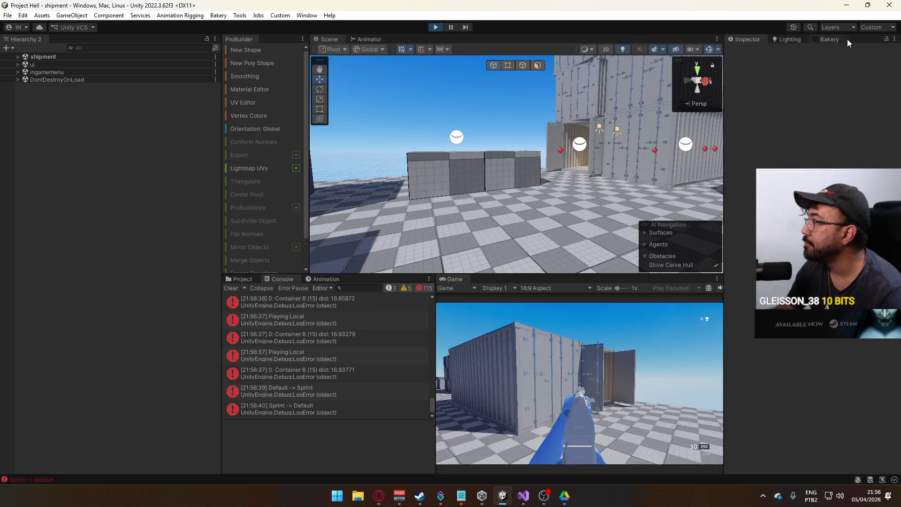
left_click(876, 28)
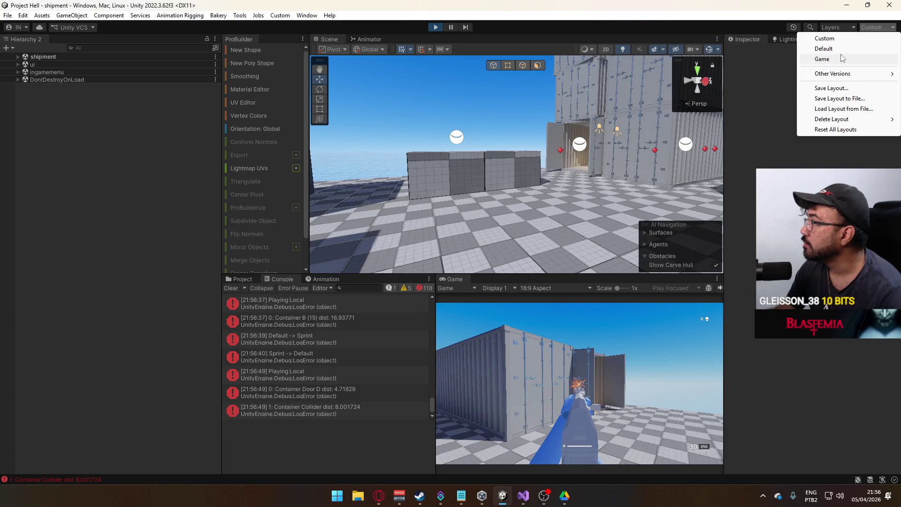
left_click(843, 58)
key("super")
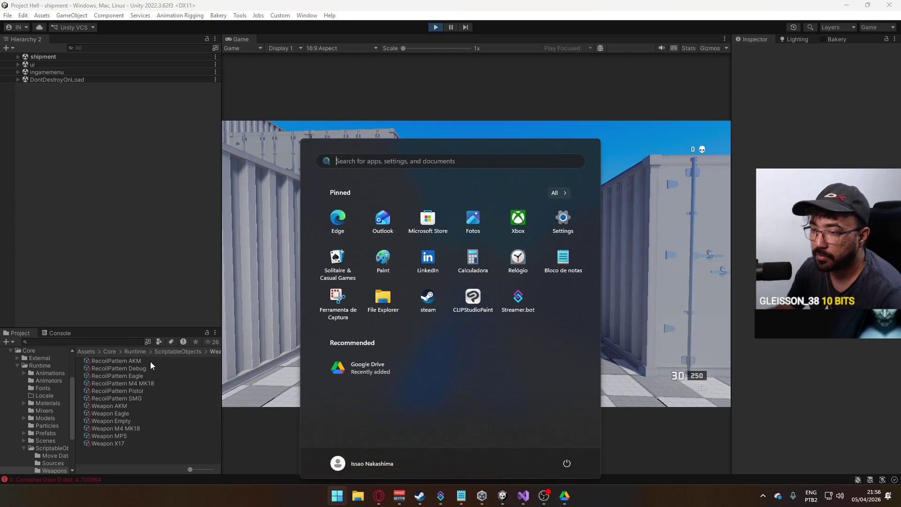
key("Escape")
left_click_drag(222, 324, 160, 329)
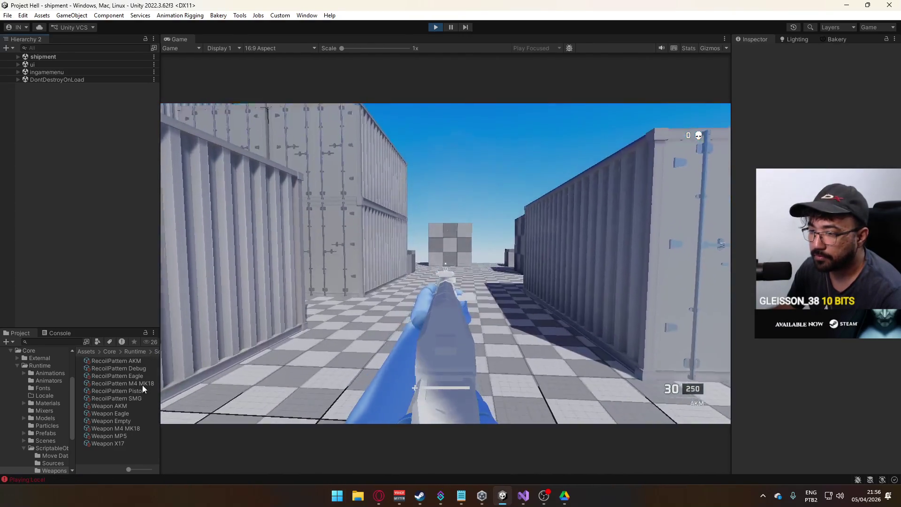
left_click(134, 406)
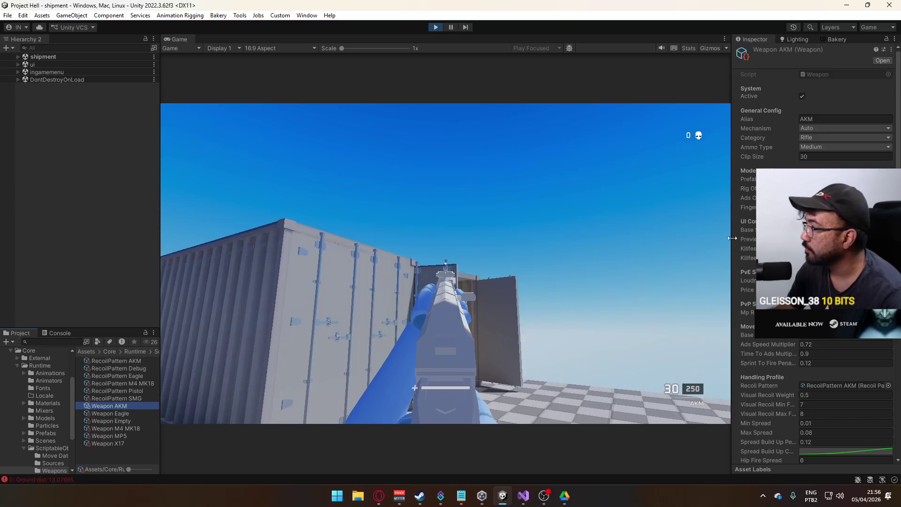
Step: Open the RecoilPattern AKM values and return briefly to the running game
left_click_drag(732, 238, 754, 237)
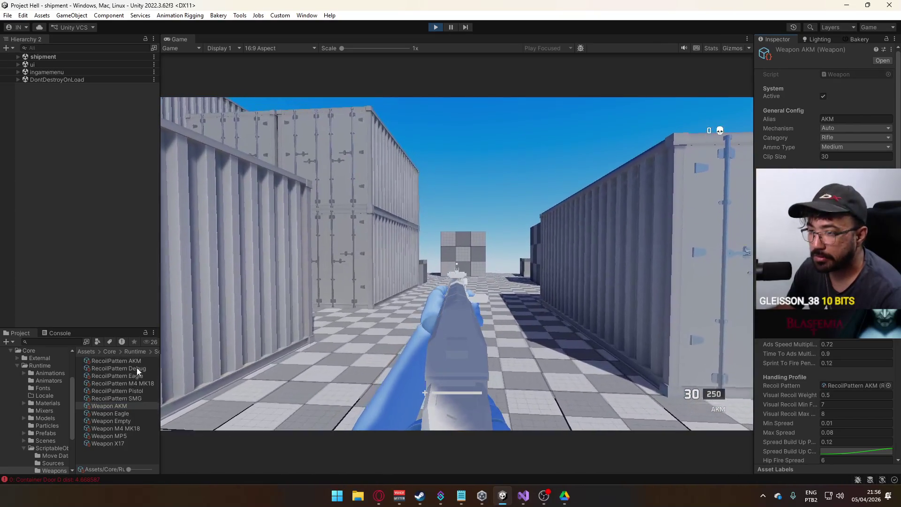
left_click(118, 361)
key("super")
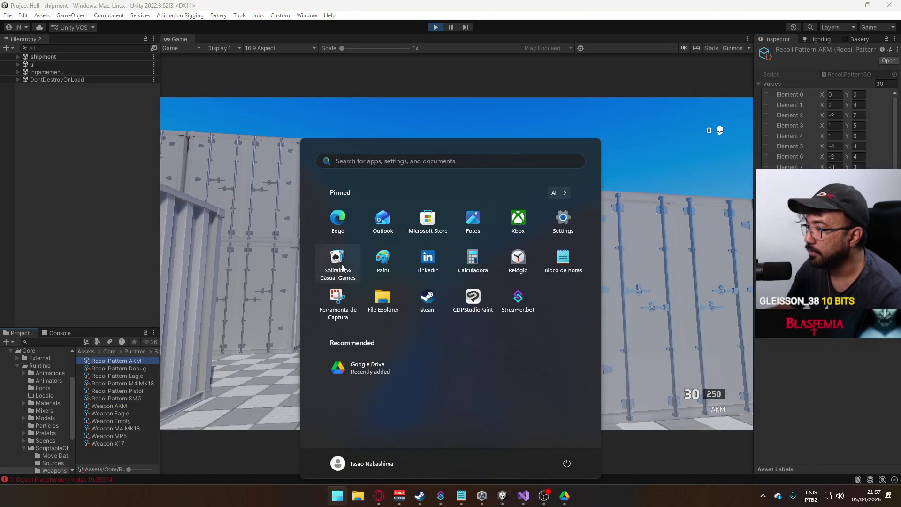
key("Escape")
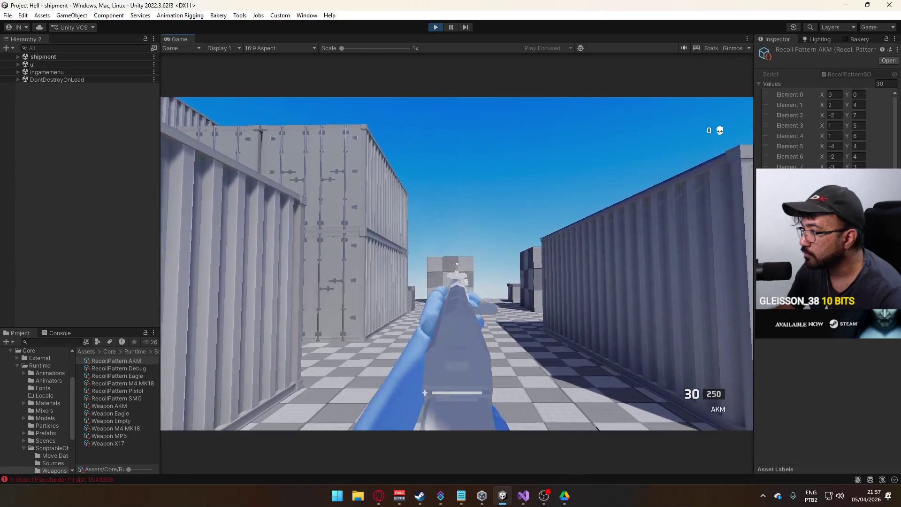
key("super")
left_click(716, 183)
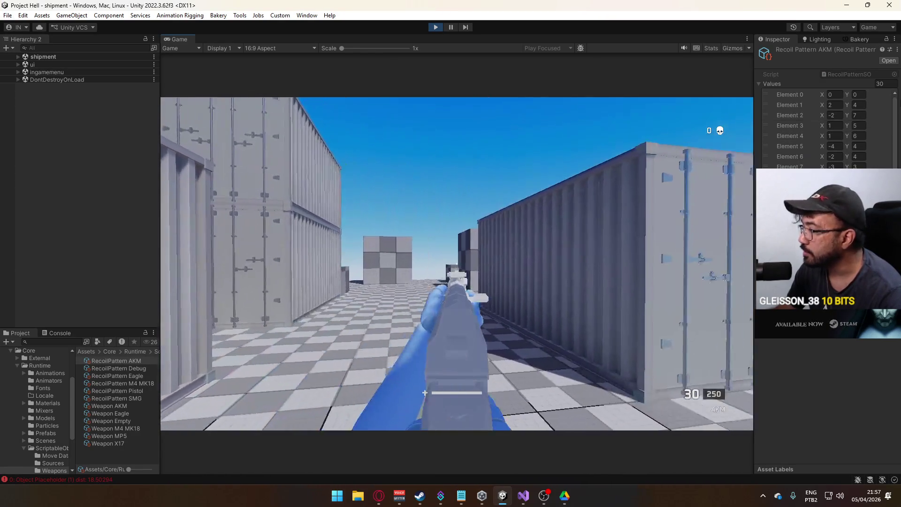
key("super")
left_click(671, 159)
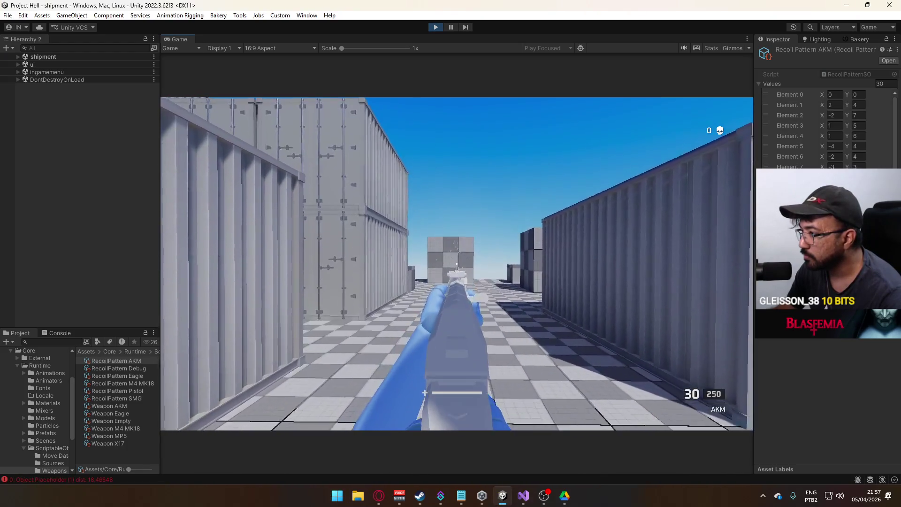
Step: Set AKM recoil Element 3 X to 3, Element 5 X to -4, Element 6 X to 2, then test
key("super")
left_click(855, 136)
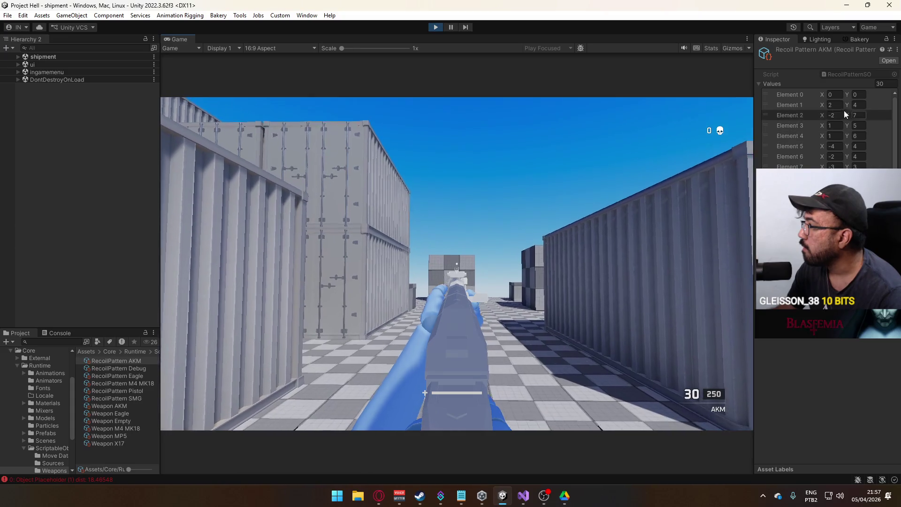
left_click(834, 126)
type("3")
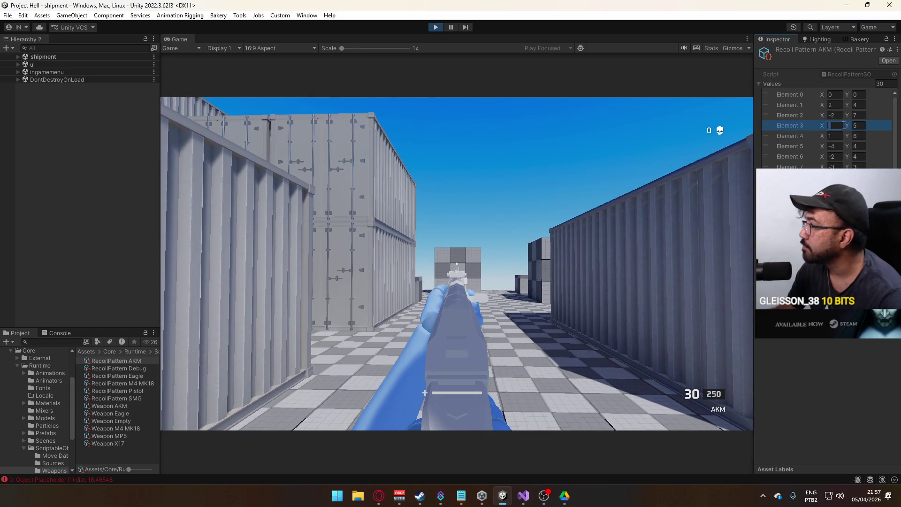
left_click(837, 148)
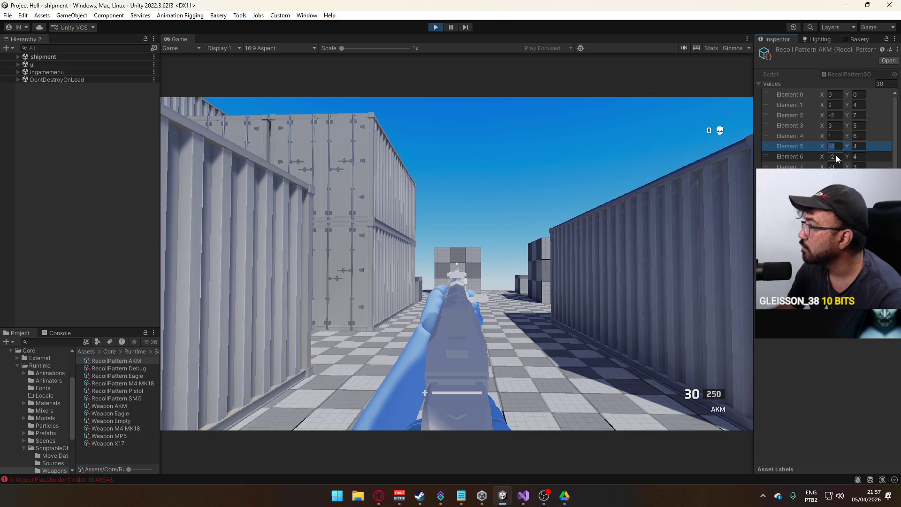
left_click(837, 157)
type("2")
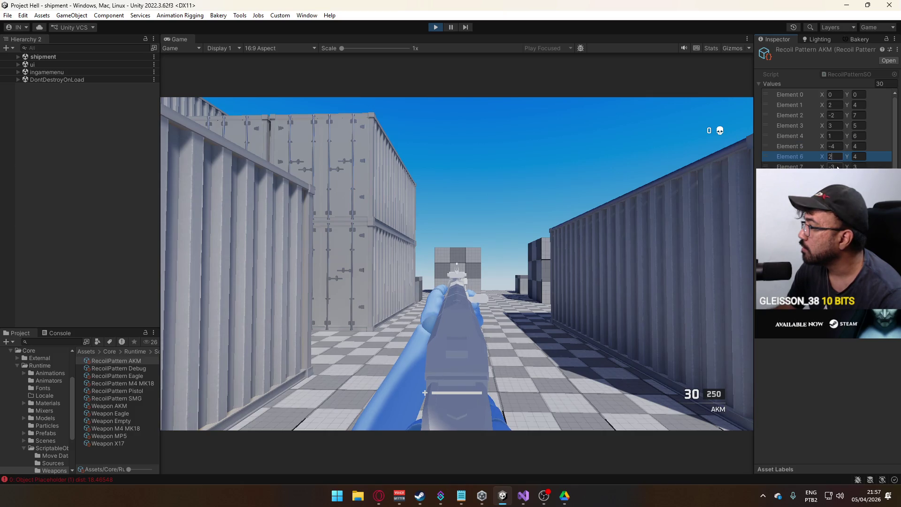
key("Return")
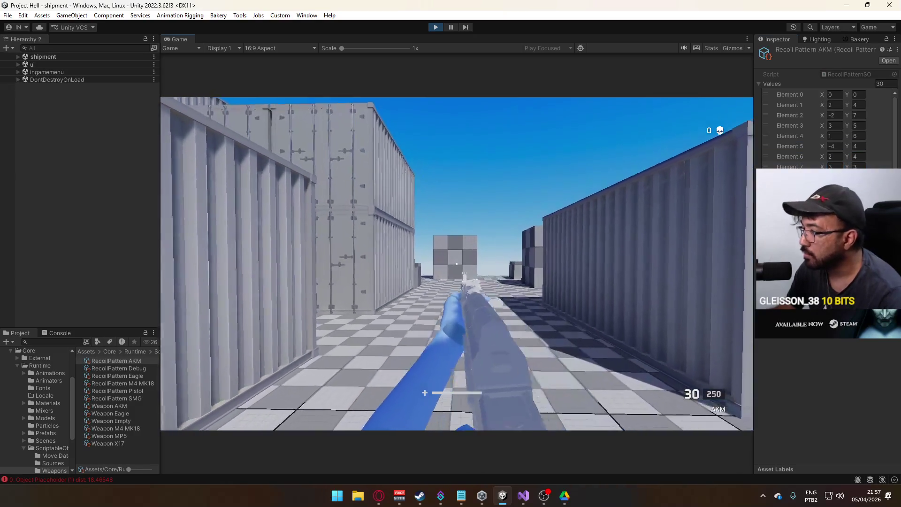
key("w")
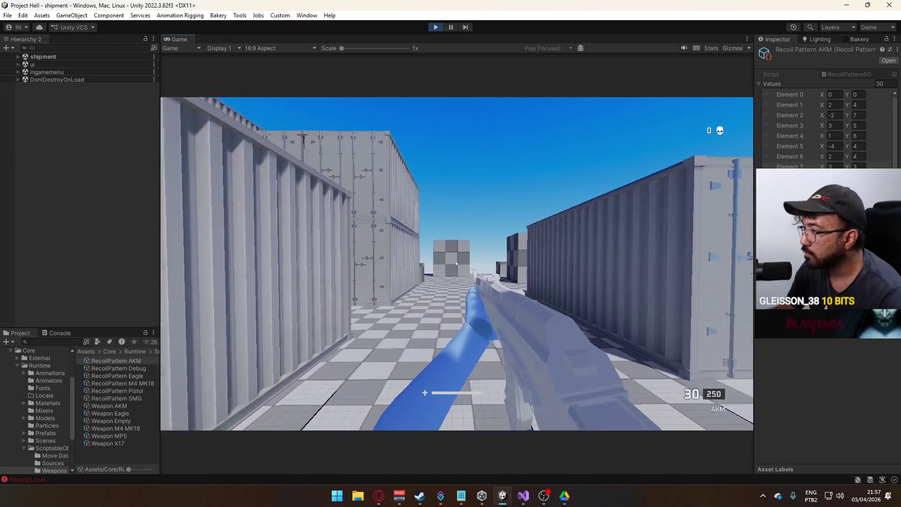
key("w")
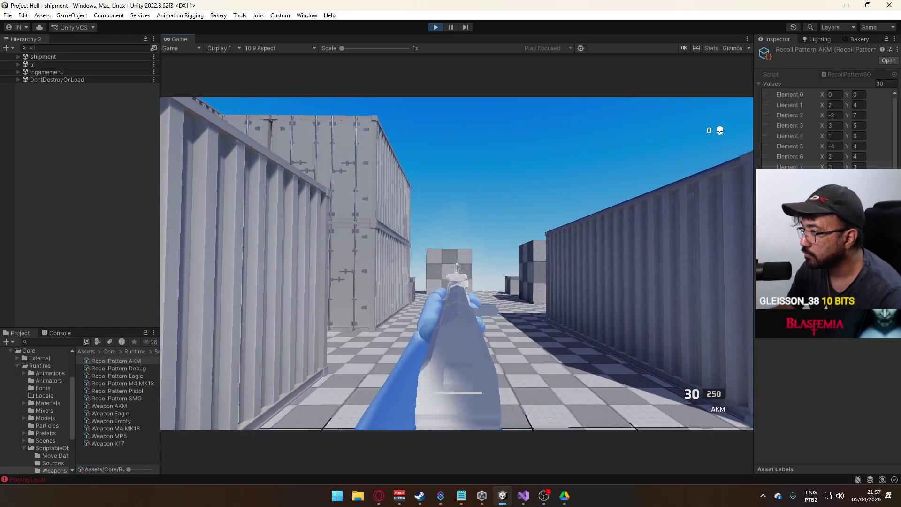
key("super")
key("super")
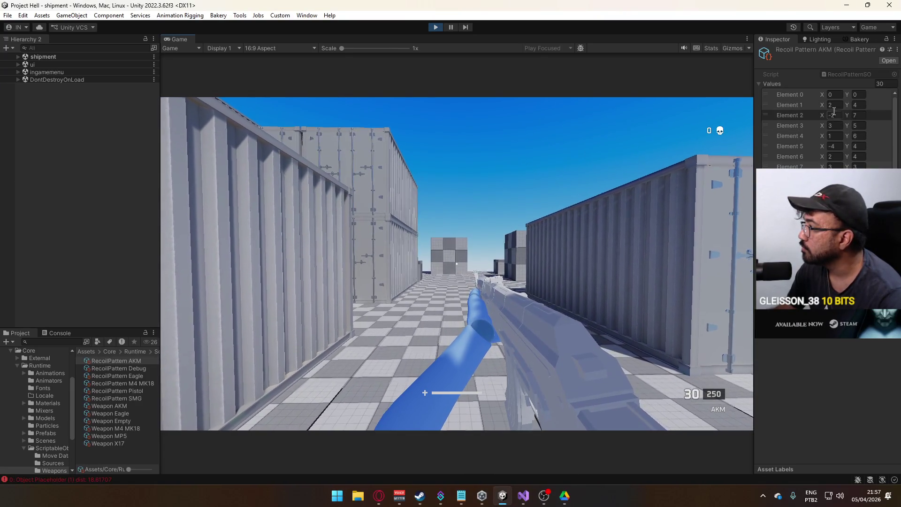
Step: Set AKM recoil Element 3 X to 4, Element 4 X to 3, and adjust Element 5 X
left_click(835, 114)
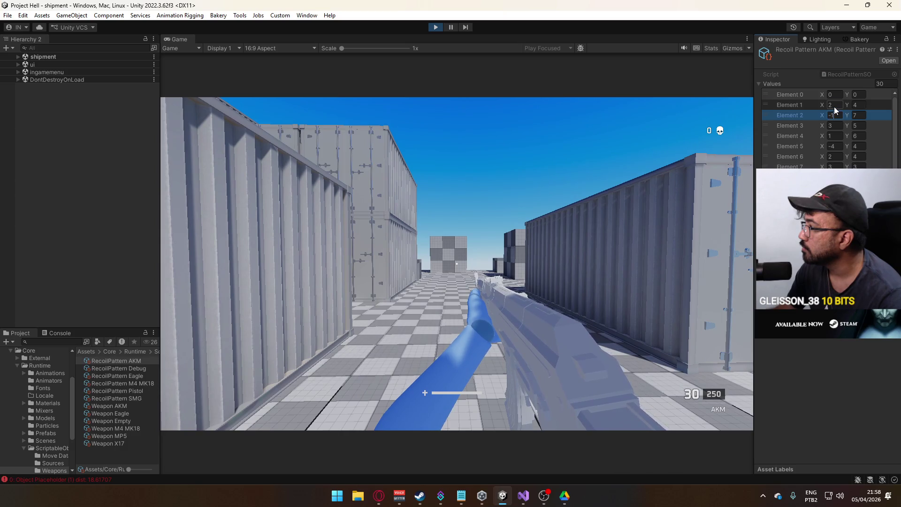
type("3")
left_click(831, 125)
type("4")
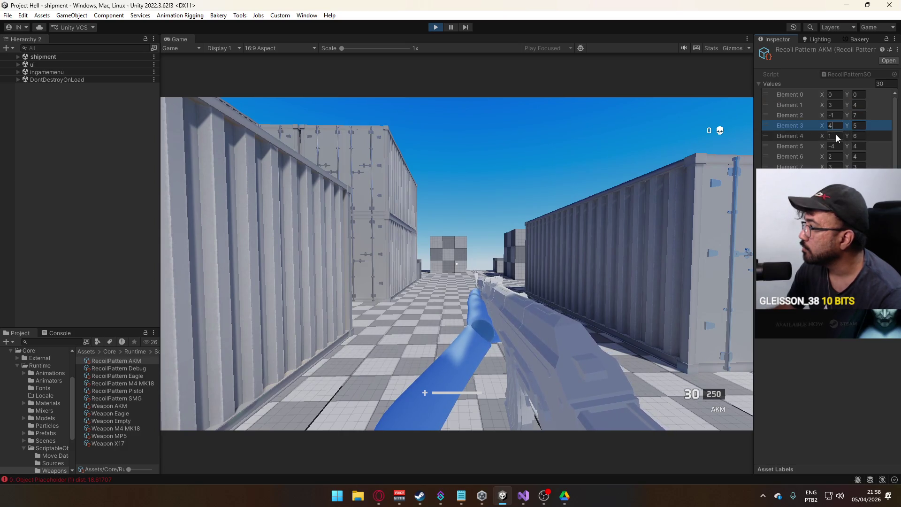
left_click(836, 136)
type("3")
left_click(835, 146)
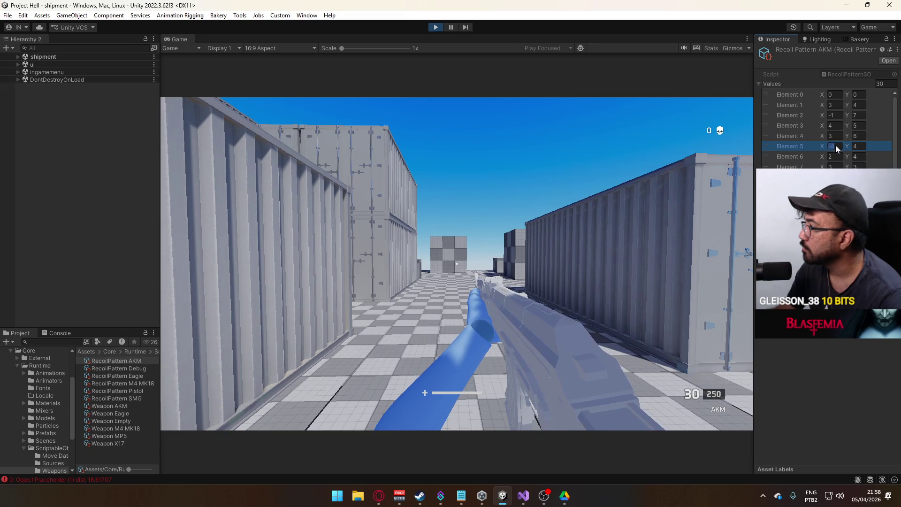
type("-2")
Step: Walk toward the boxes, toggling aim down sights and firing AKM bursts down the corridor
right_click(576, 206)
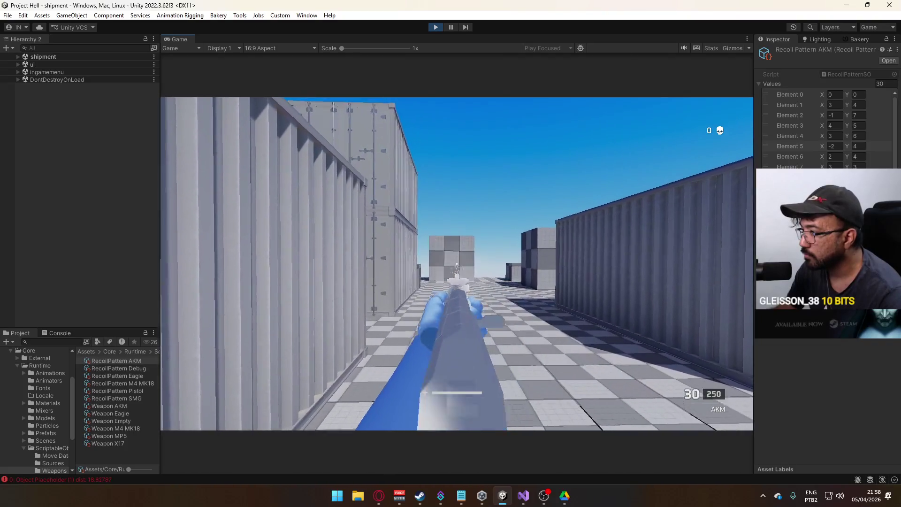
key("w")
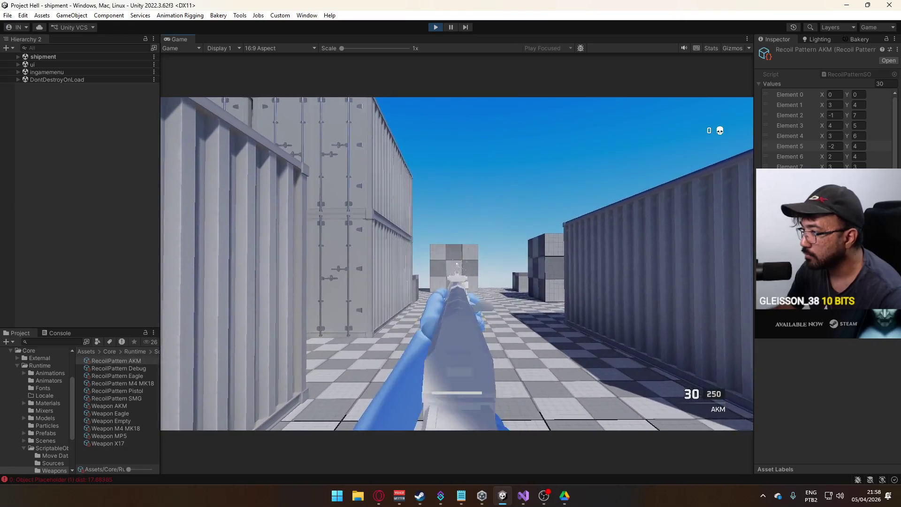
right_click(457, 265)
right_click(457, 264)
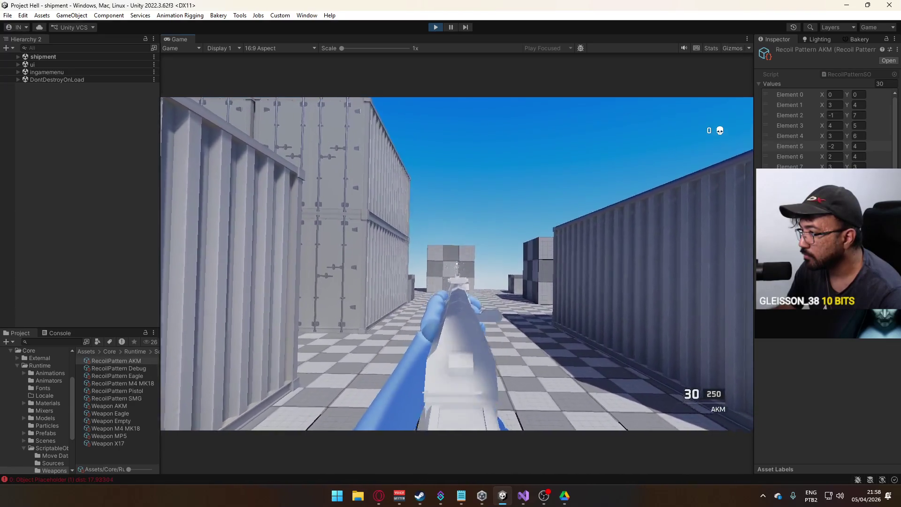
right_click(457, 264)
right_click(457, 264)
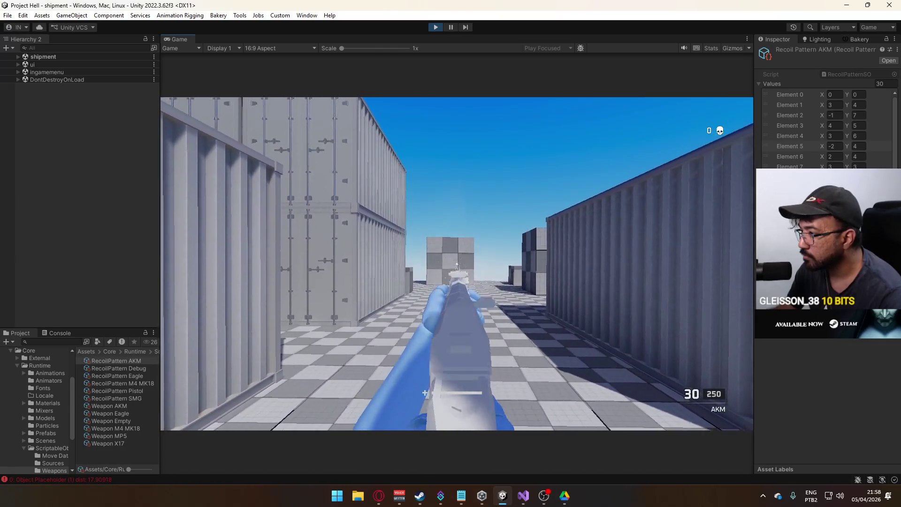
right_click(457, 265)
right_click(457, 265)
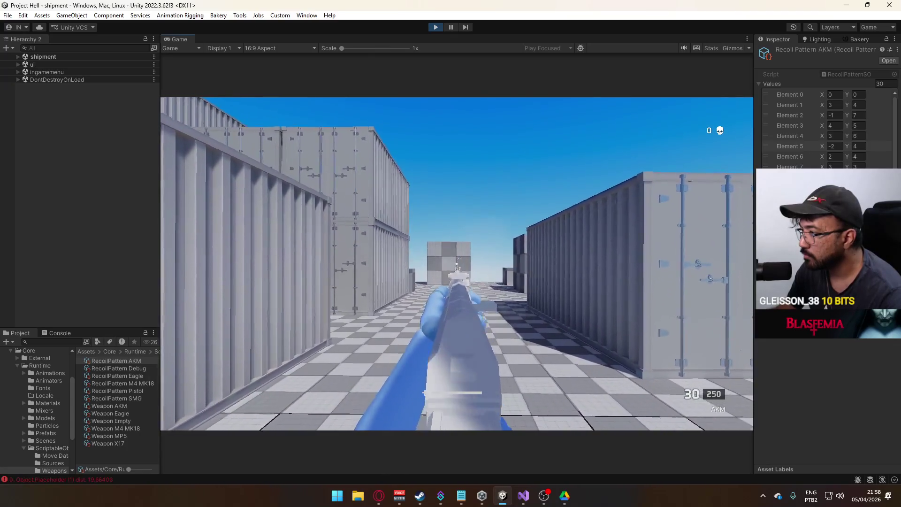
right_click(457, 264)
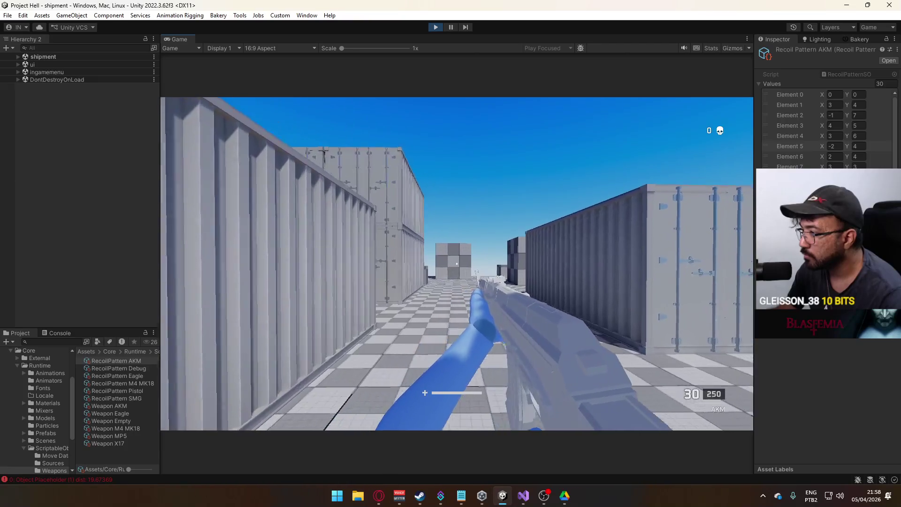
right_click(457, 265)
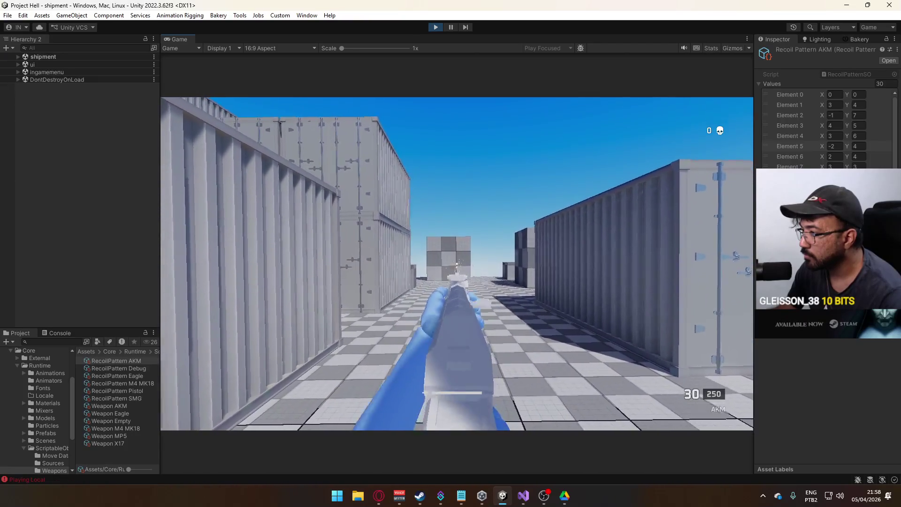
left_click(456, 264)
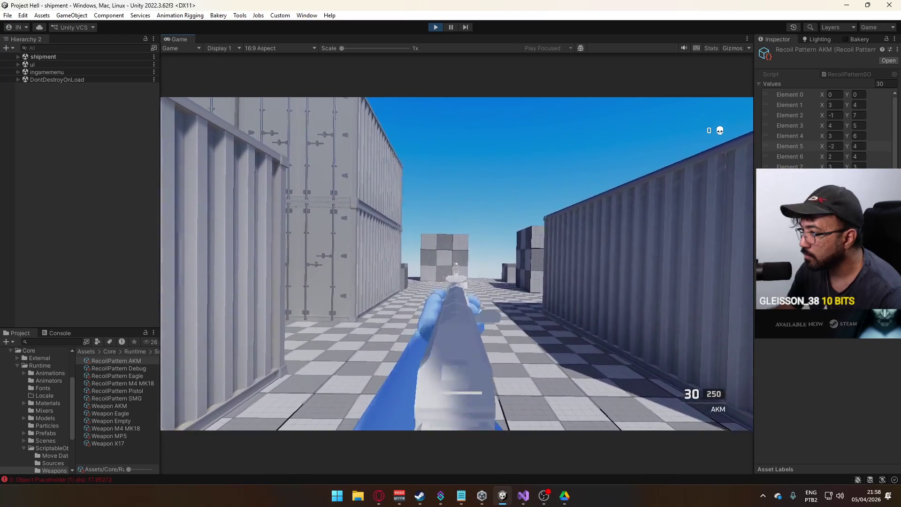
right_click(457, 264)
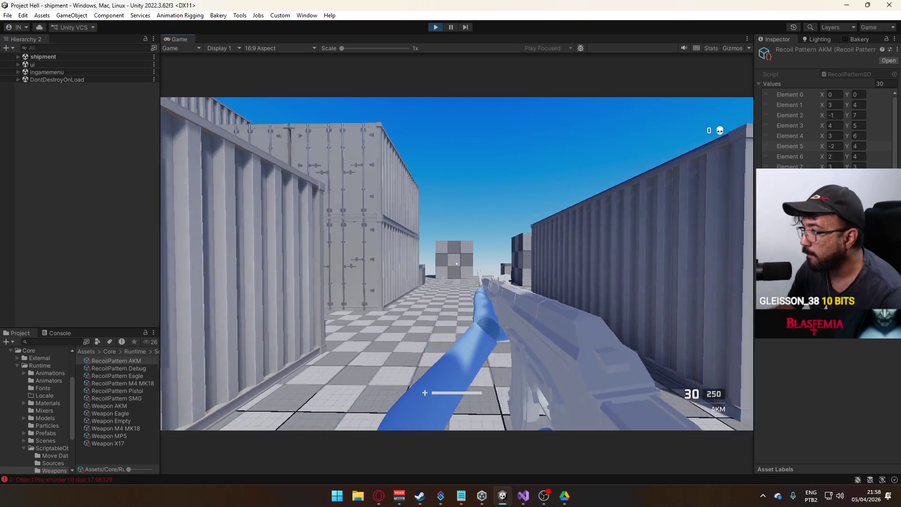
right_click(456, 264)
left_click(456, 265)
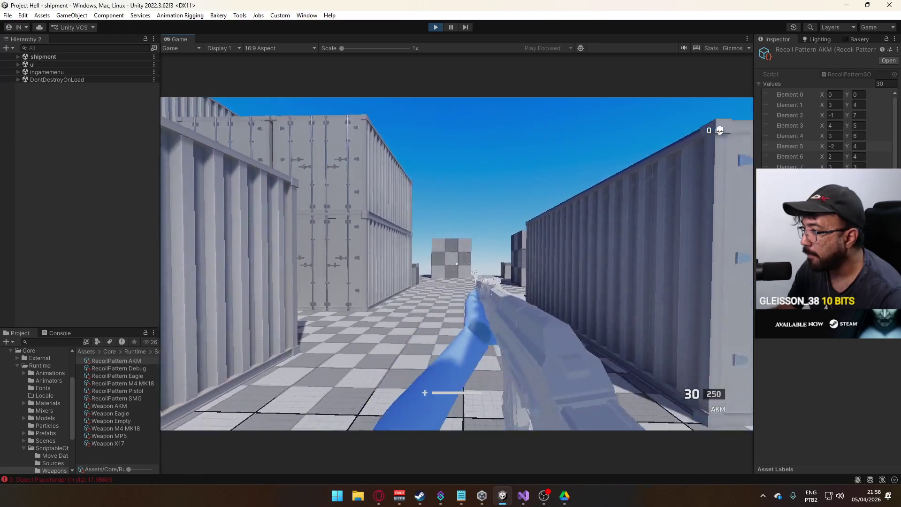
right_click(457, 264)
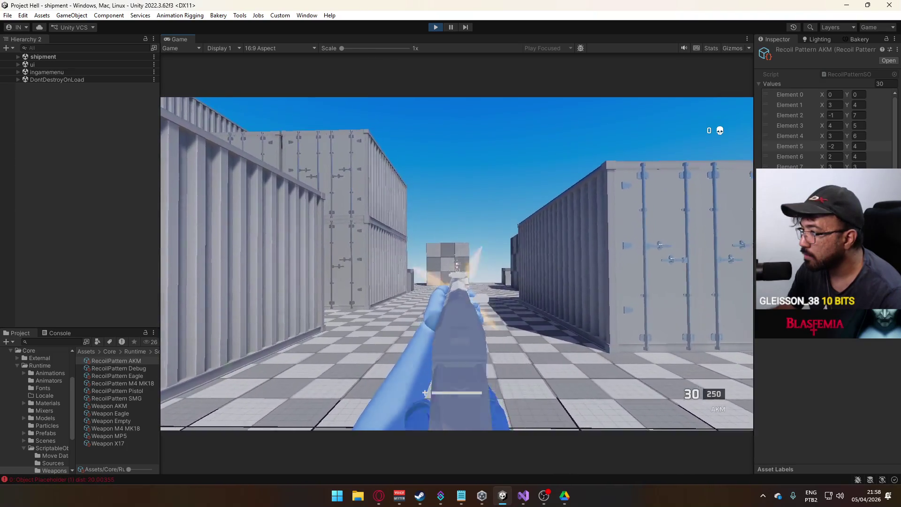
Step: Crouch and fire shots at the placeholder target to check the AKM recoil
key("c")
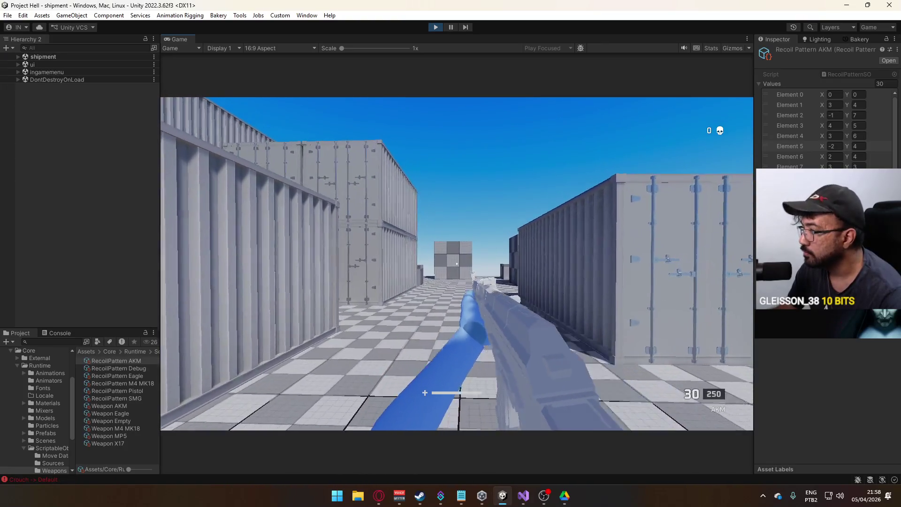
key("c")
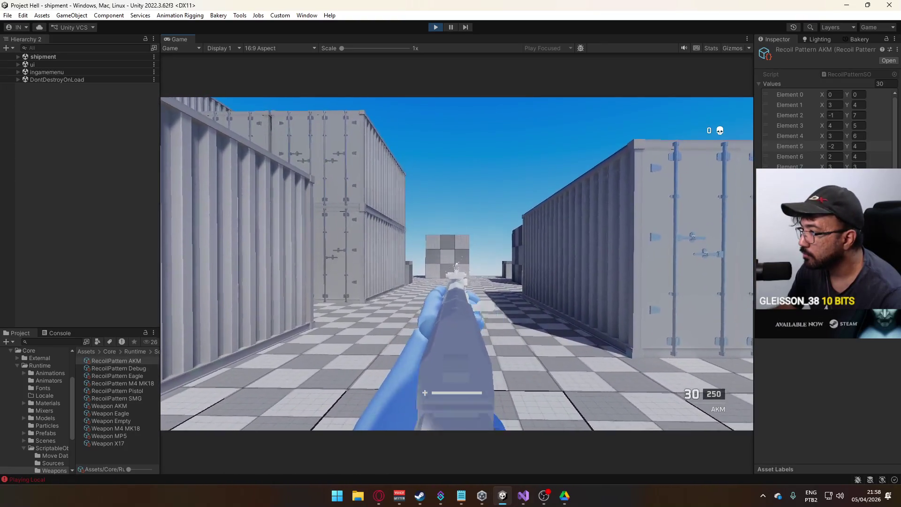
left_click(456, 264)
left_click(456, 264)
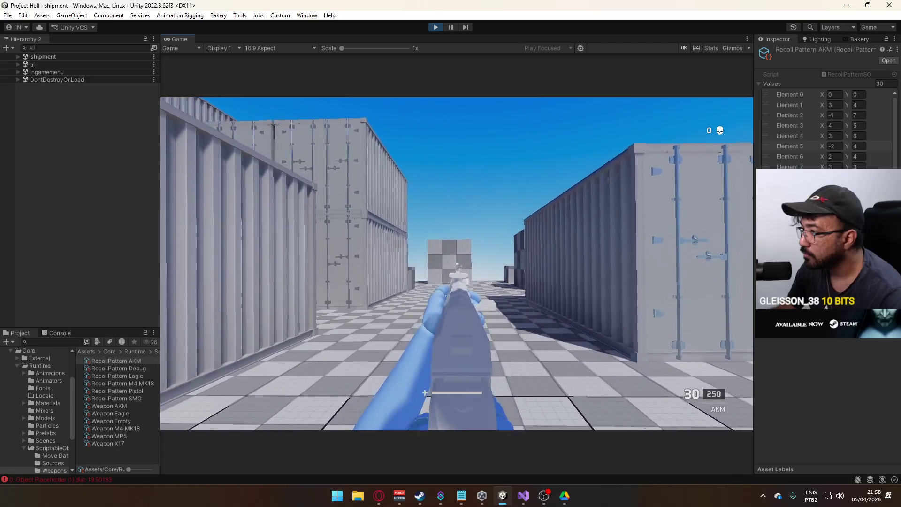
key("super")
key("Escape")
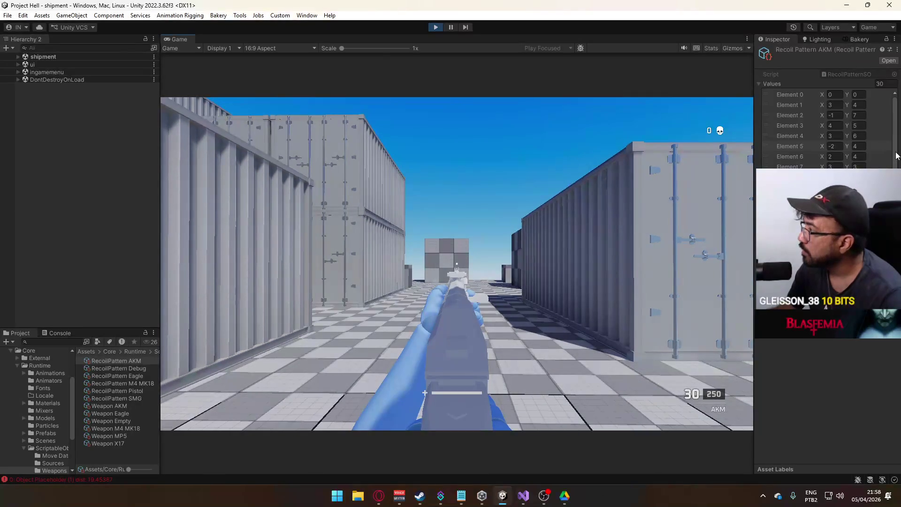
key("super")
Step: Set AKM recoil Element 5 Y to 8 and enter 7 in the following field
key("Escape")
left_click(858, 146)
type("8")
key("Tab")
key("Tab")
key("Tab")
type("7")
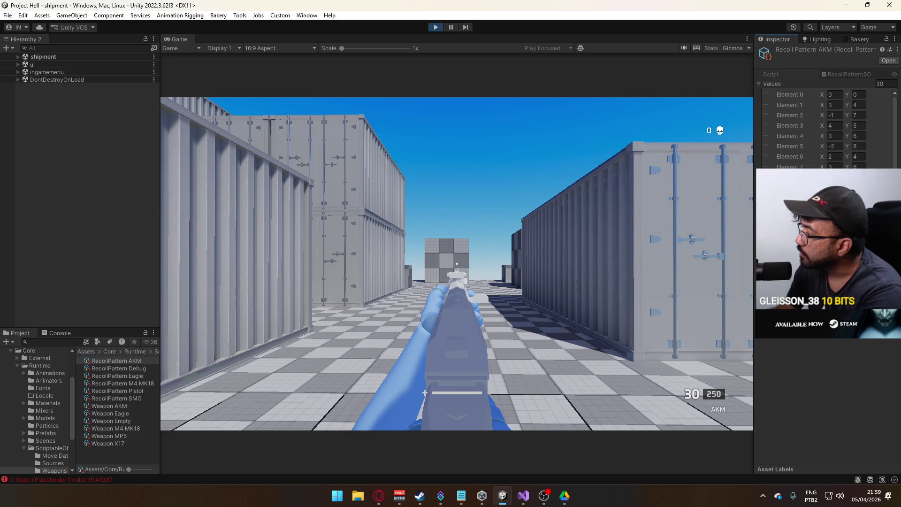
scroll(826, 127, "down", 4)
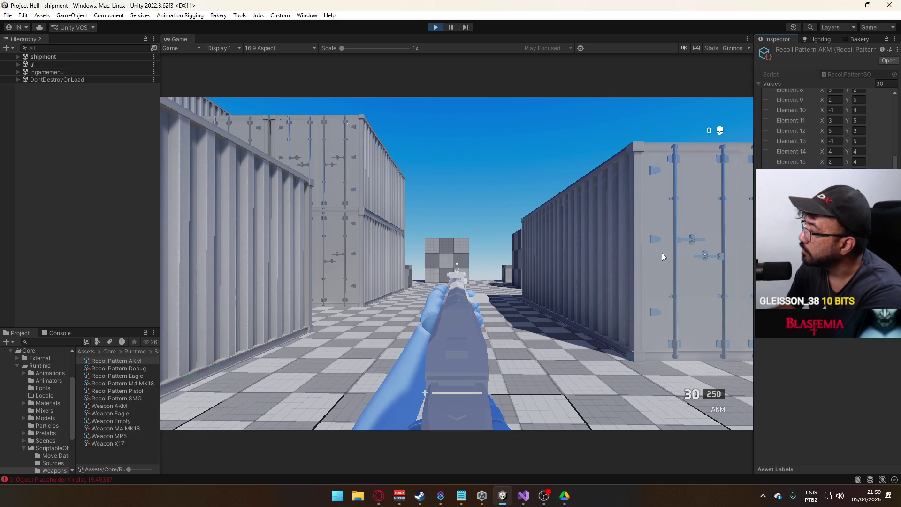
Step: Sprint down the container corridor aiming down sights to test the new AKM recoil
key("super")
key("super")
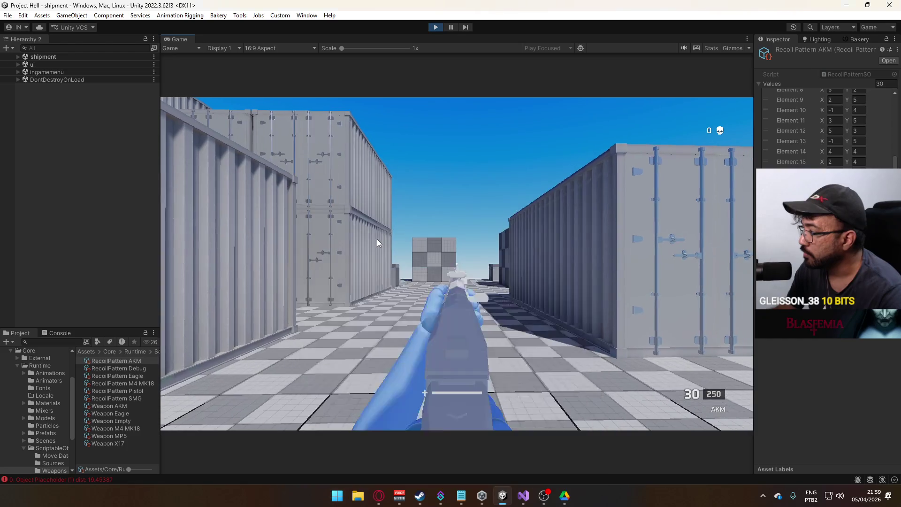
left_click(378, 243)
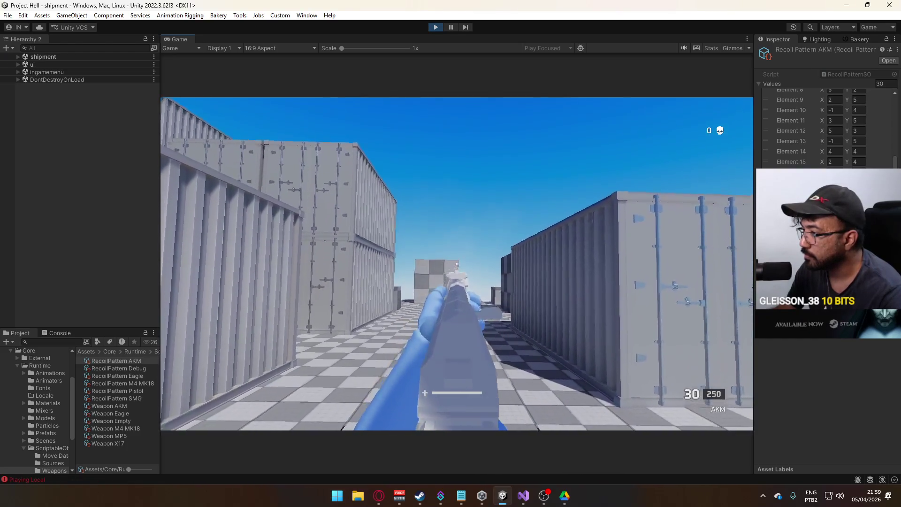
key("w")
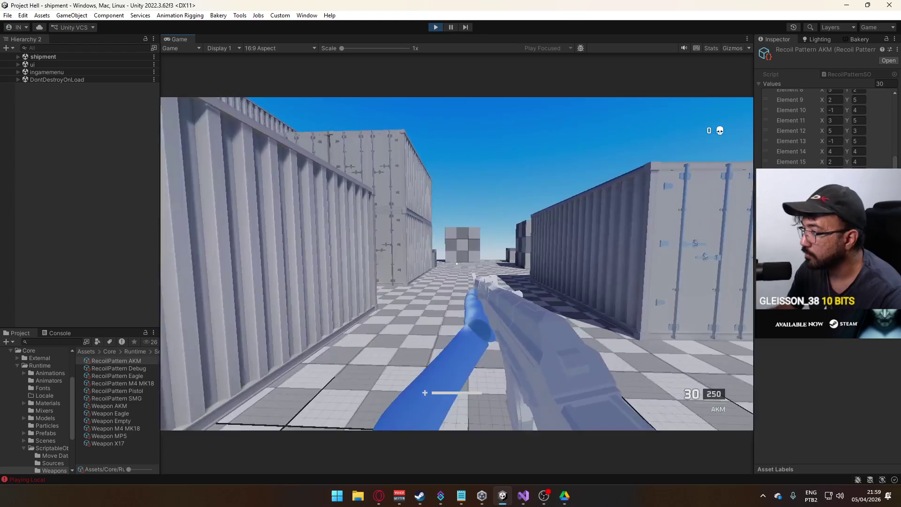
right_click(457, 264)
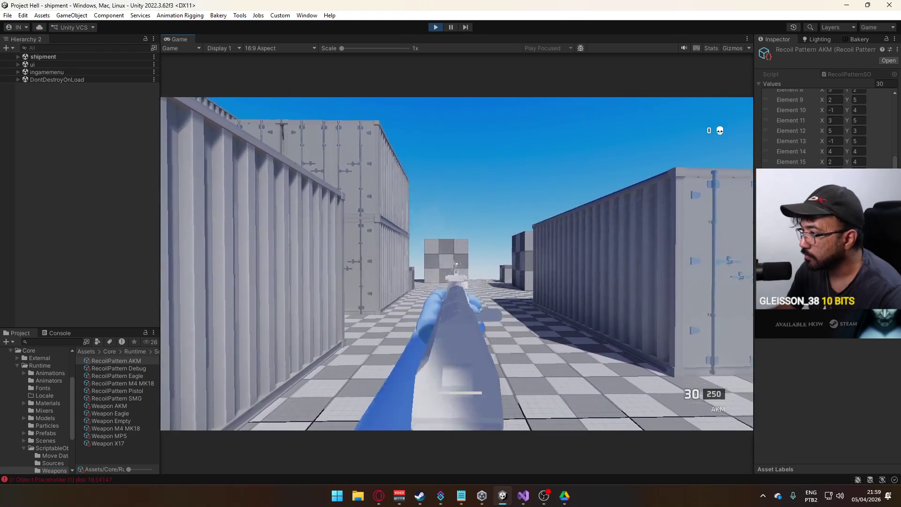
key("shift")
key("super")
key("super")
key("super")
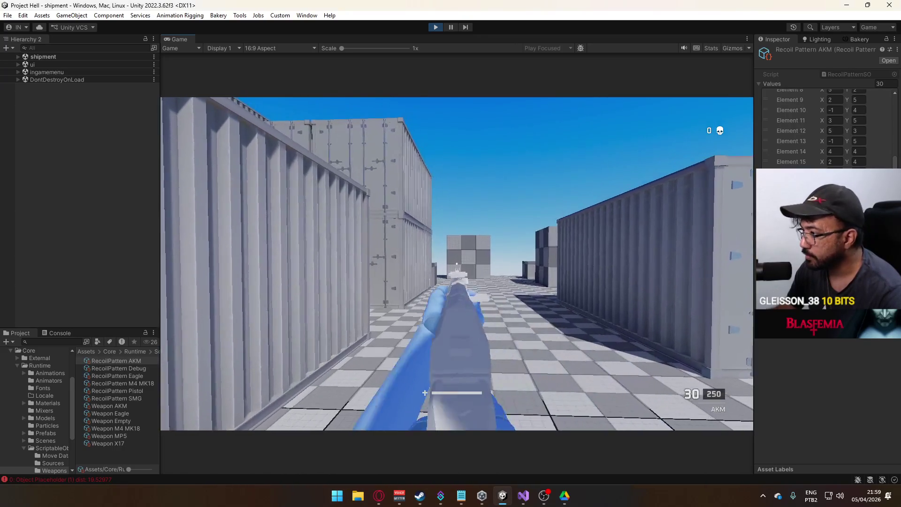
key("w")
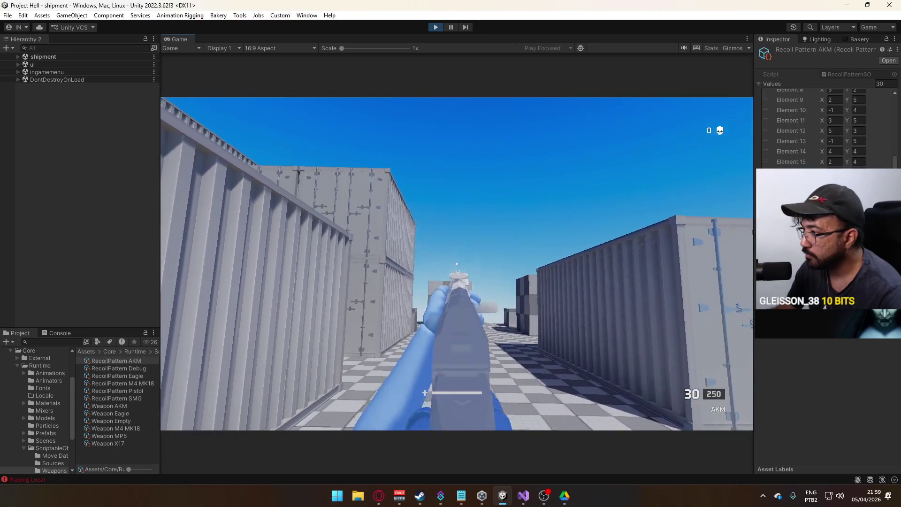
key("super")
key("super")
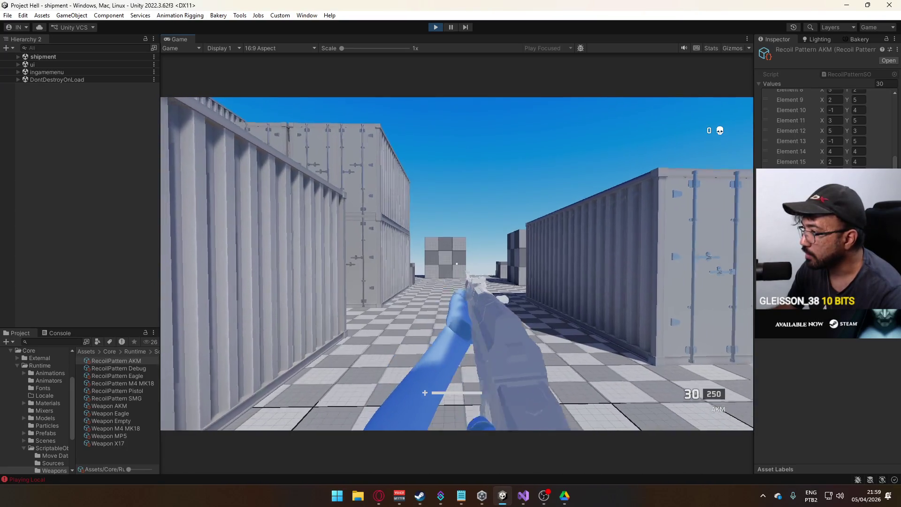
right_click(457, 263)
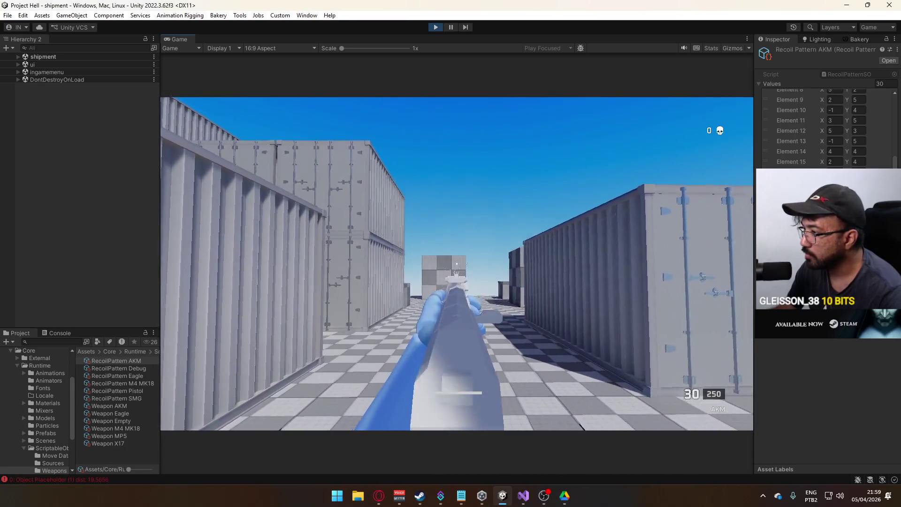
key("super")
key("super")
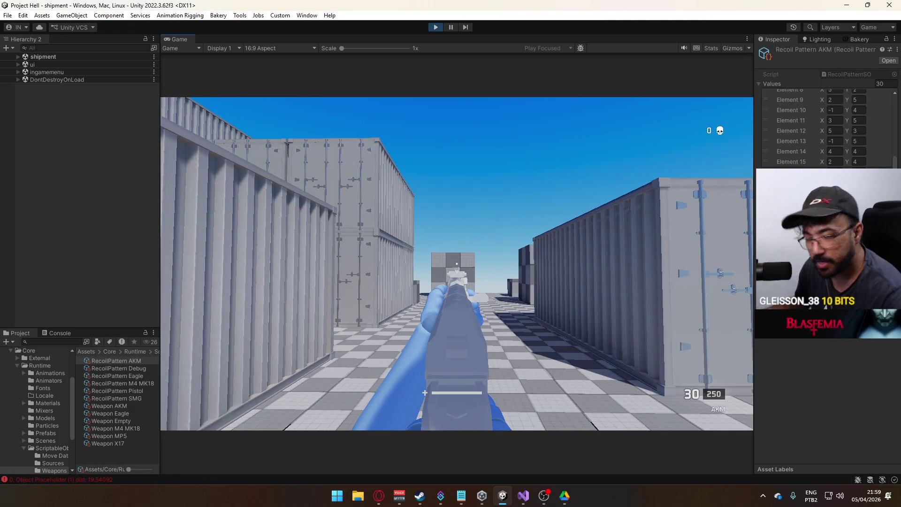
key("super")
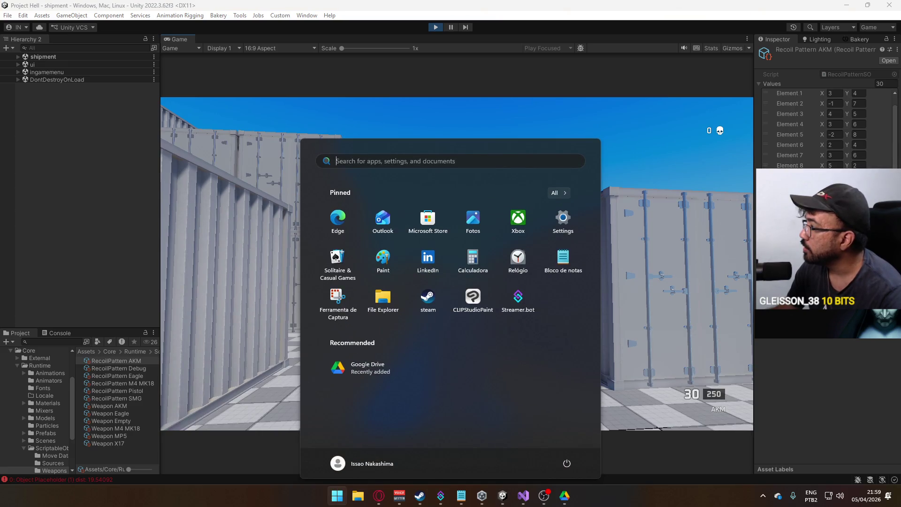
Step: Close the Start menu and scroll the AKM recoil Values list toward Elements 9–11
scroll(862, 146, "up", 1)
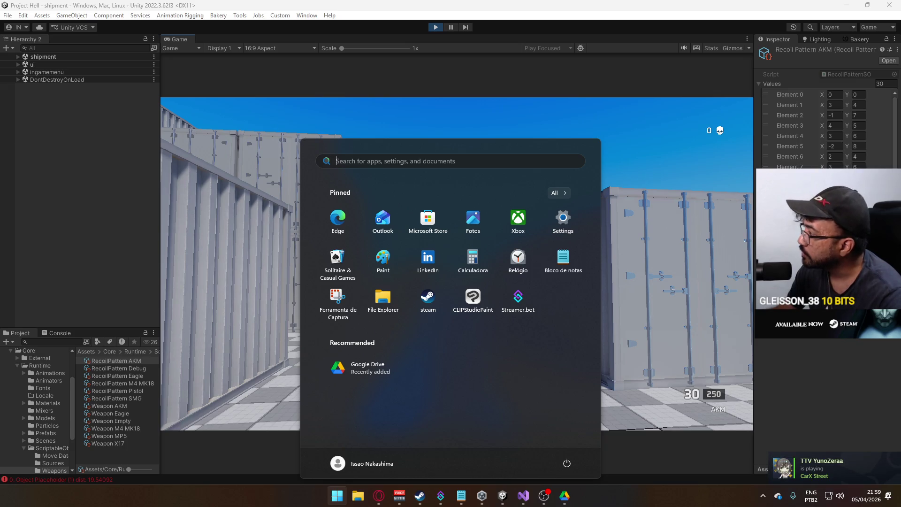
key("Escape")
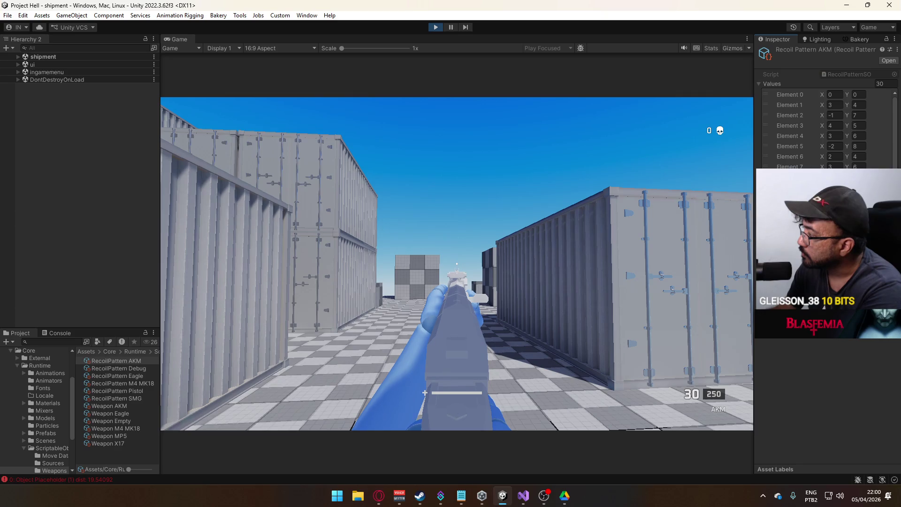
scroll(826, 132, "down", 3)
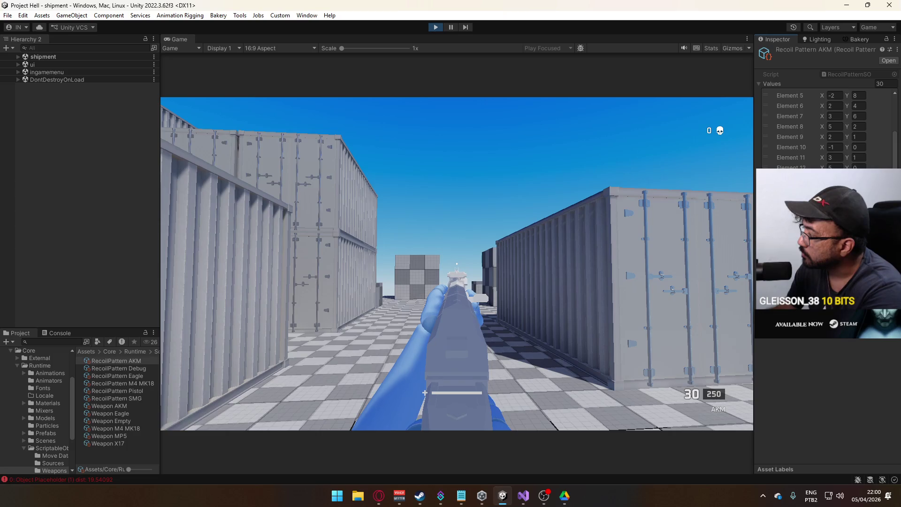
scroll(826, 126, "down", 2)
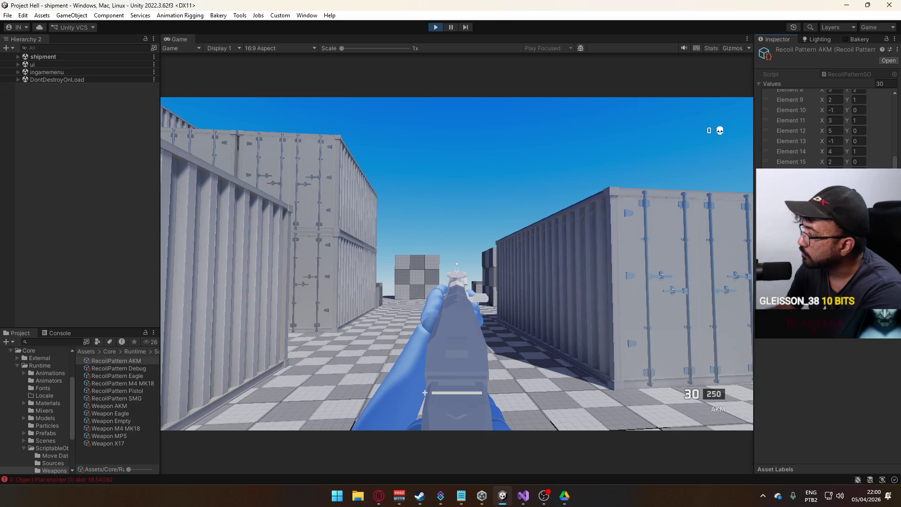
Step: Walk down the container alley and hip-fire the AKM to watch its recoil kick
key("w")
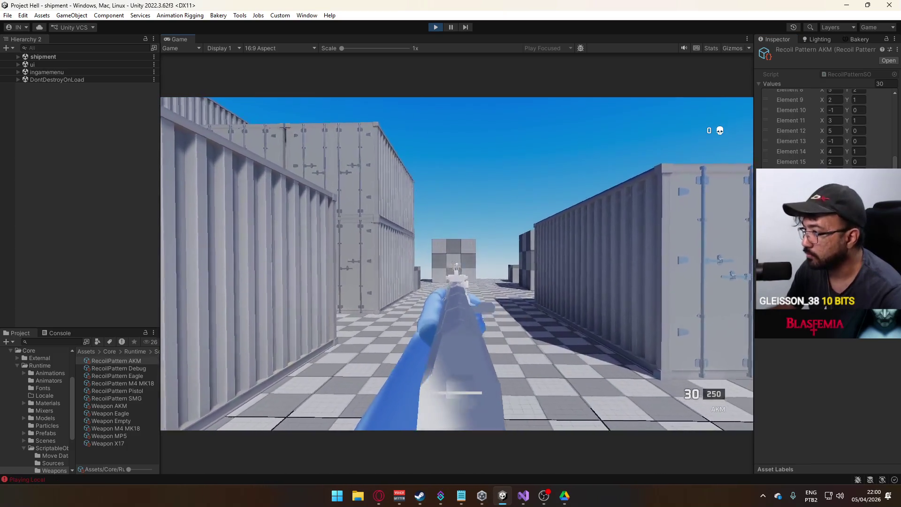
left_click(456, 264)
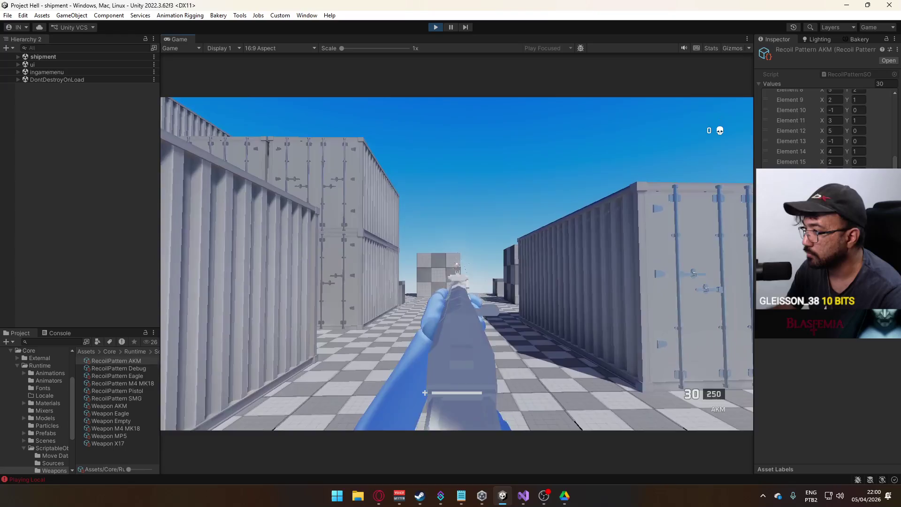
left_click(457, 264)
key("w")
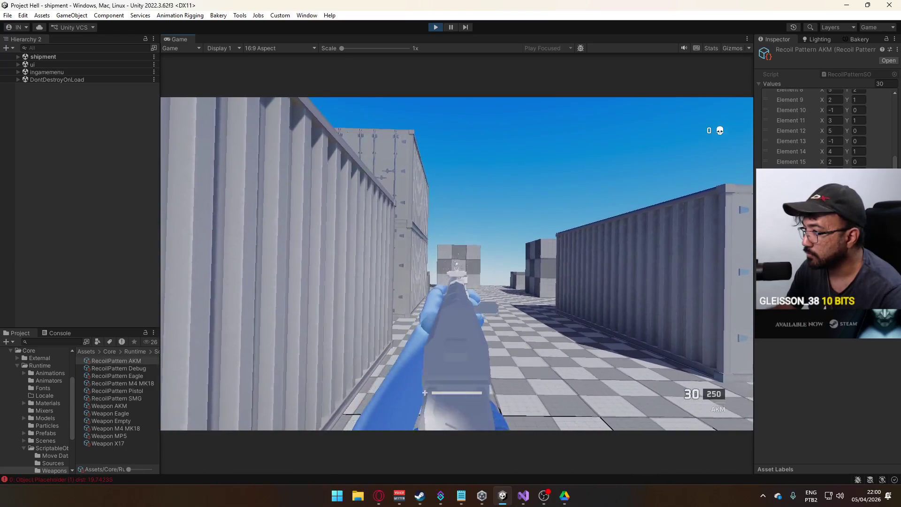
key("w")
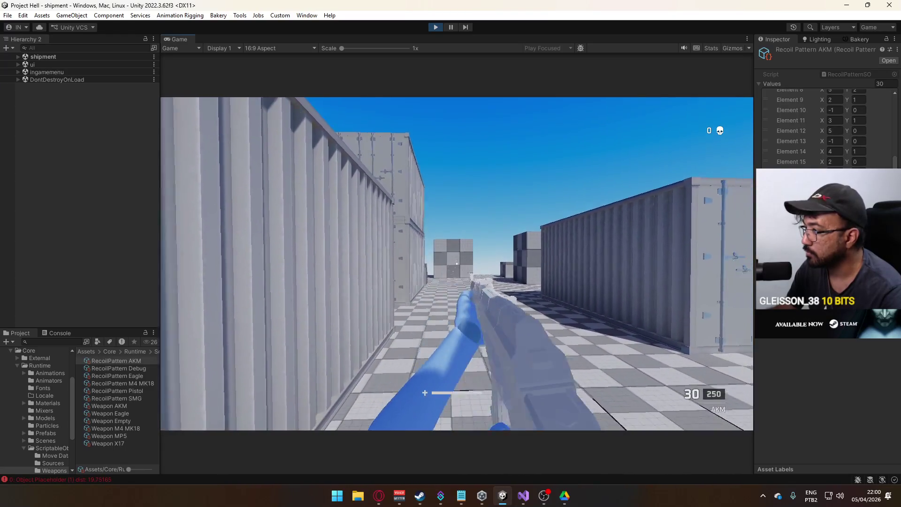
key("super")
key("super")
scroll(859, 167, "up", 3)
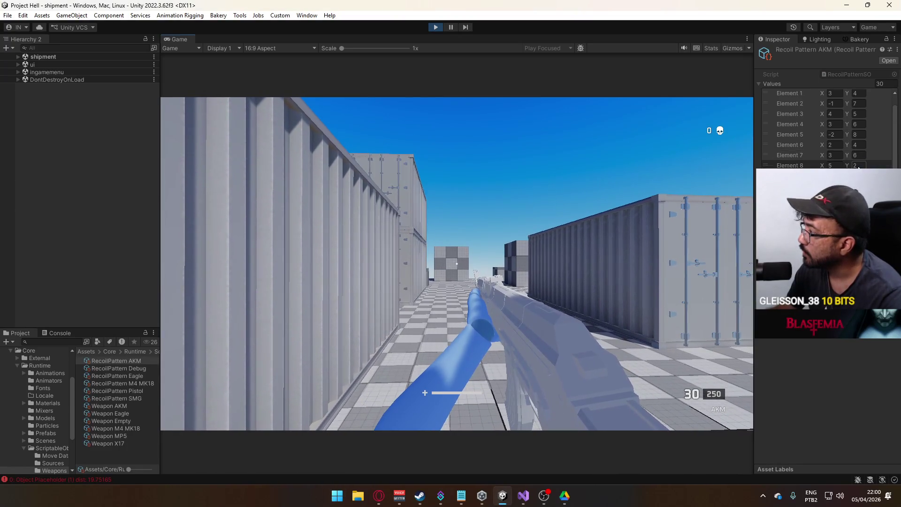
key("super")
key("super")
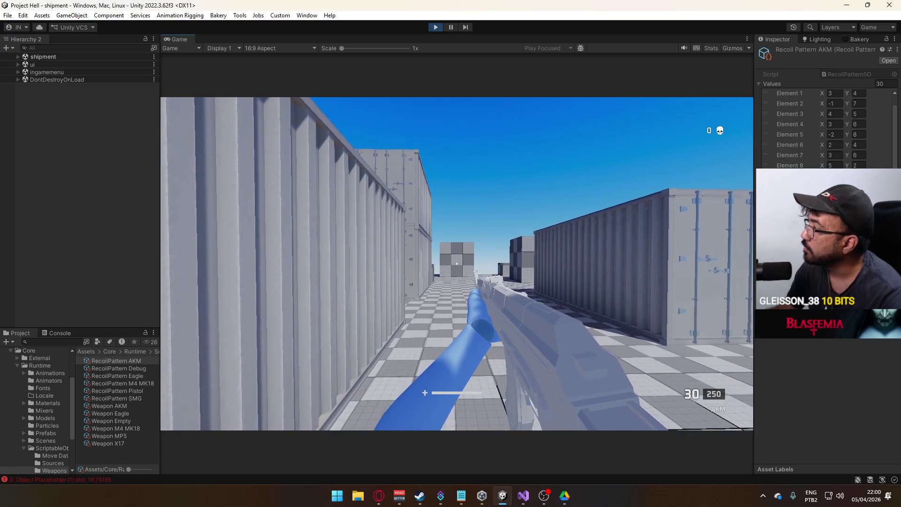
key("super")
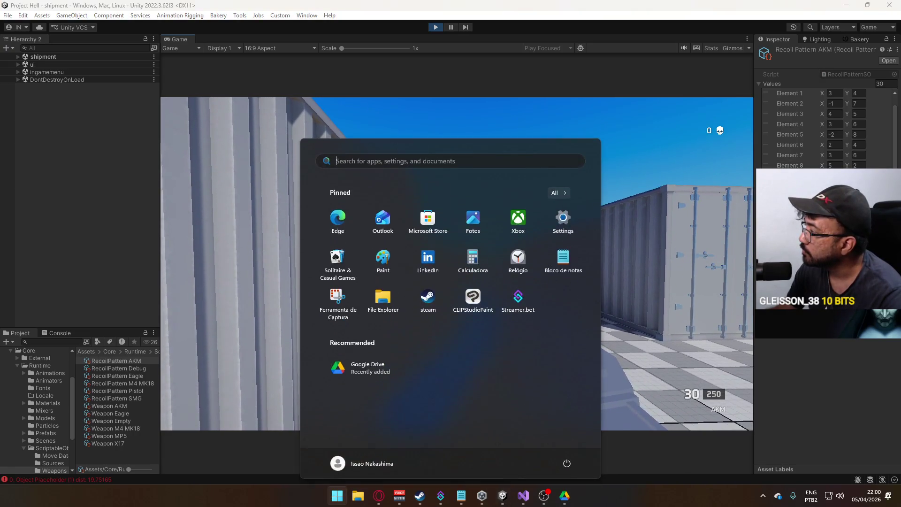
key("super")
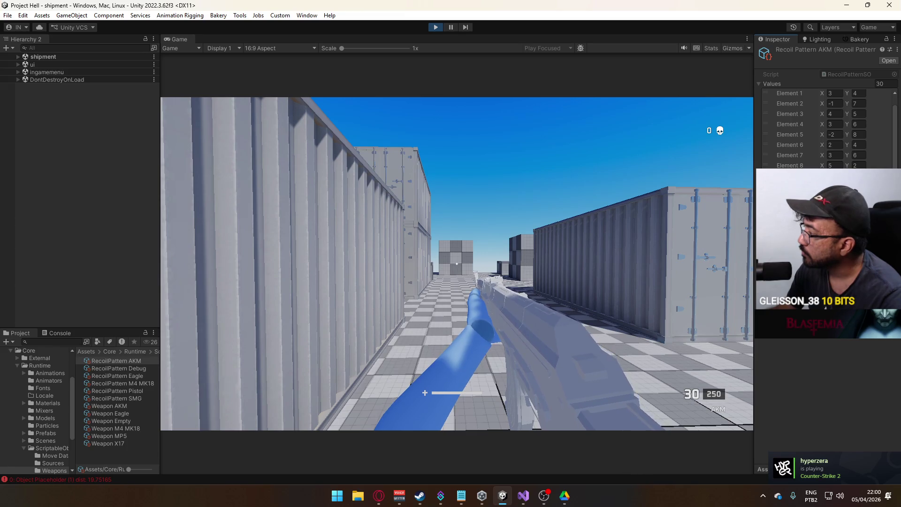
scroll(826, 127, "down", 2)
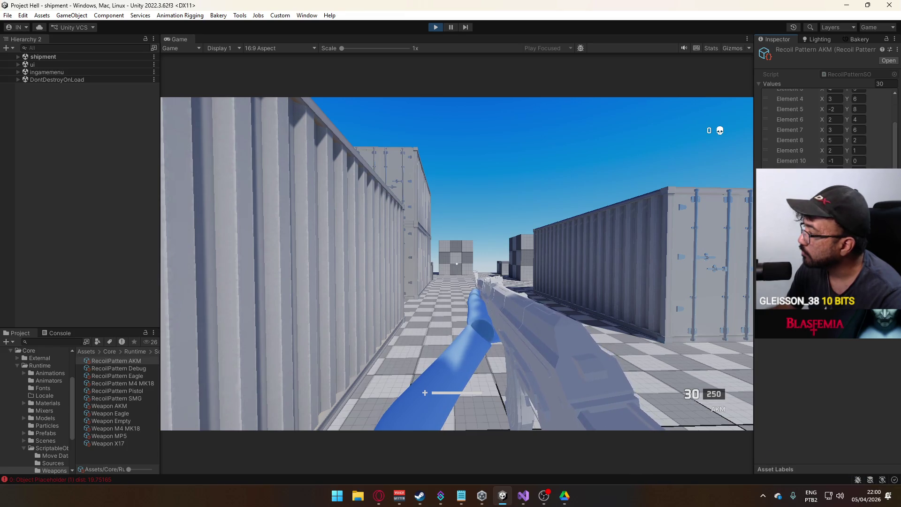
scroll(827, 127, "down", 4)
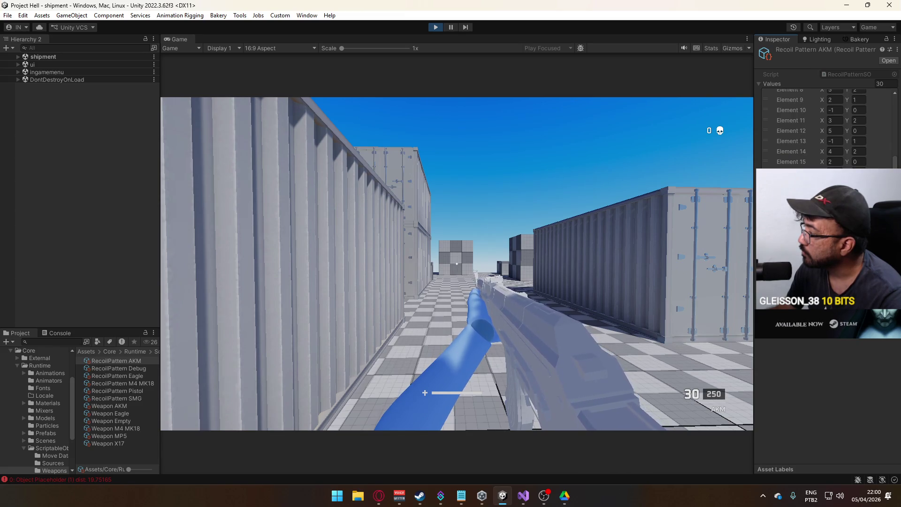
Step: Advance down the corridor aiming down sights, then sprint and fire two more AKM test shots
key("w")
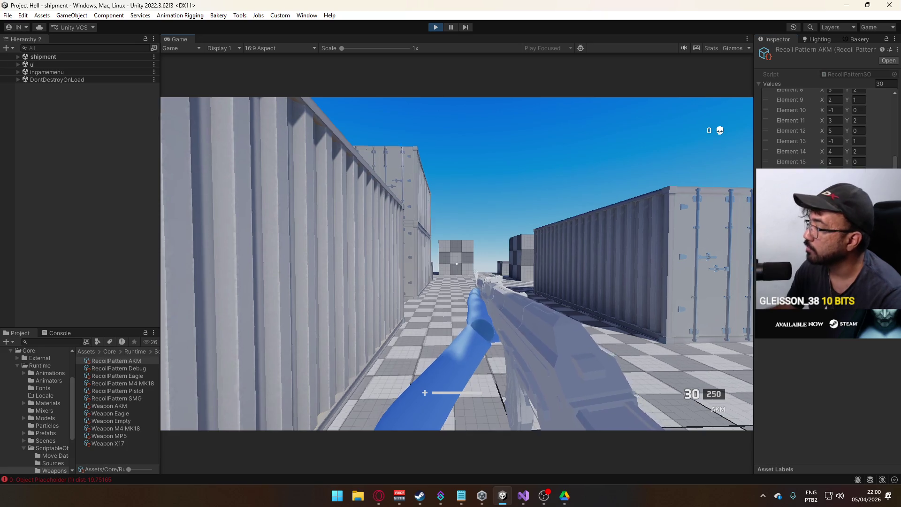
right_click(457, 263)
key("w")
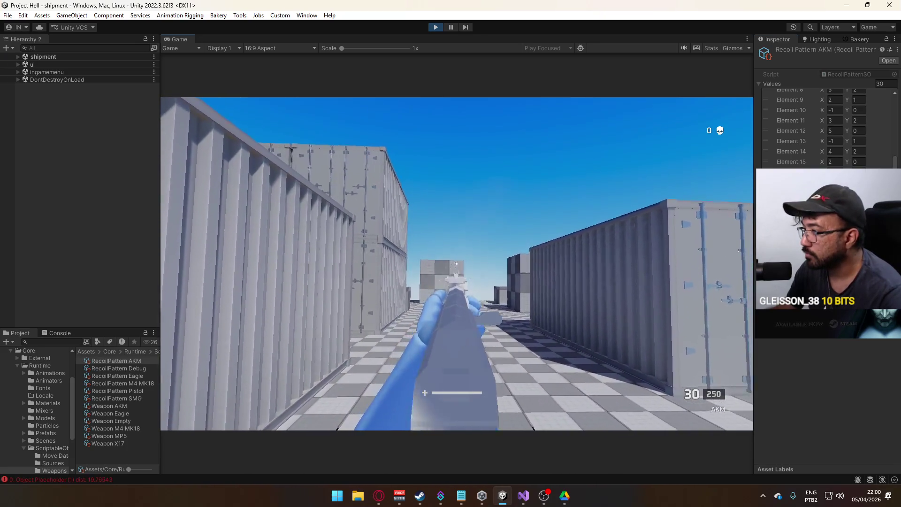
key("w")
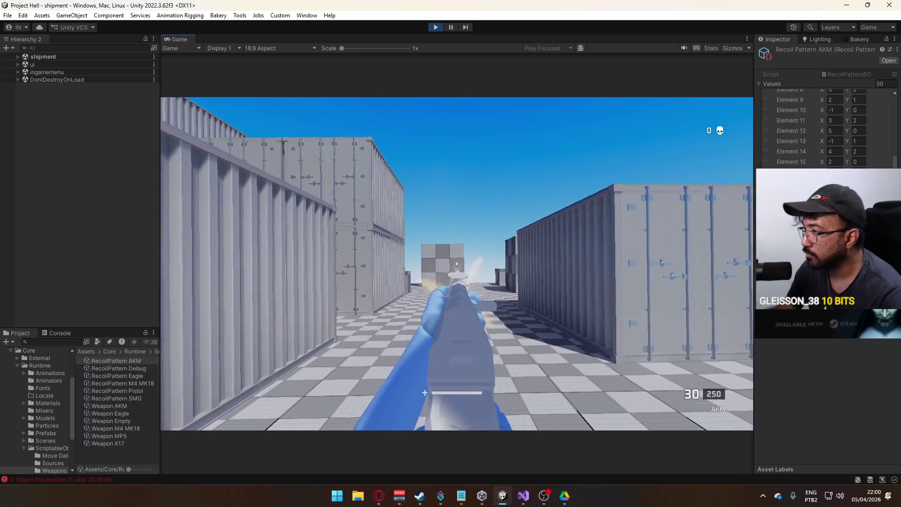
key("a")
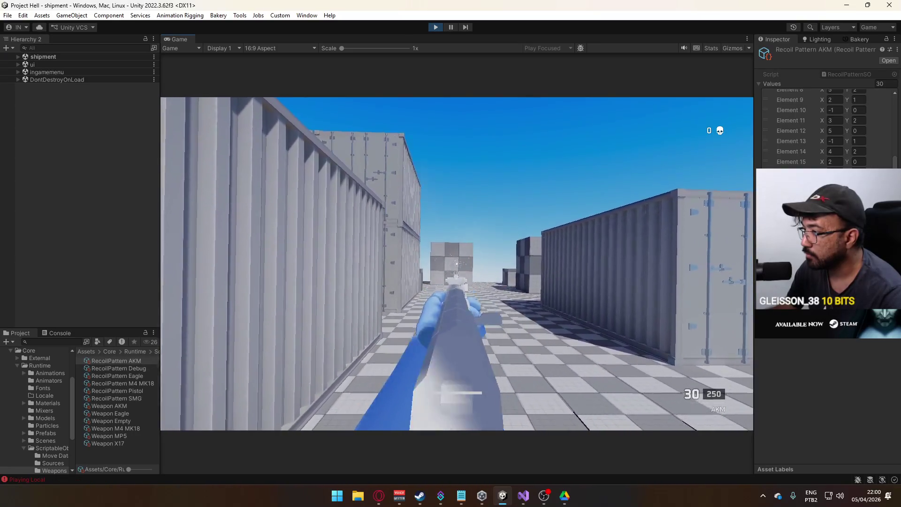
right_click(457, 264)
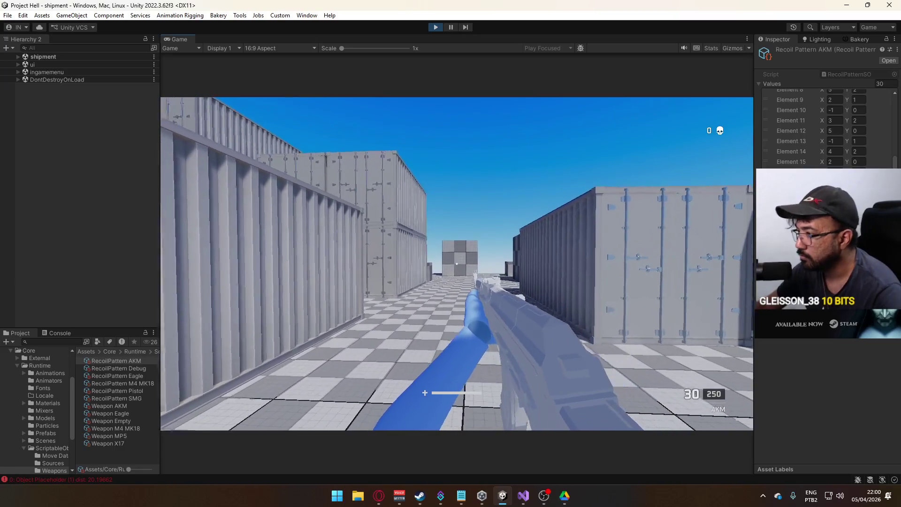
key("w")
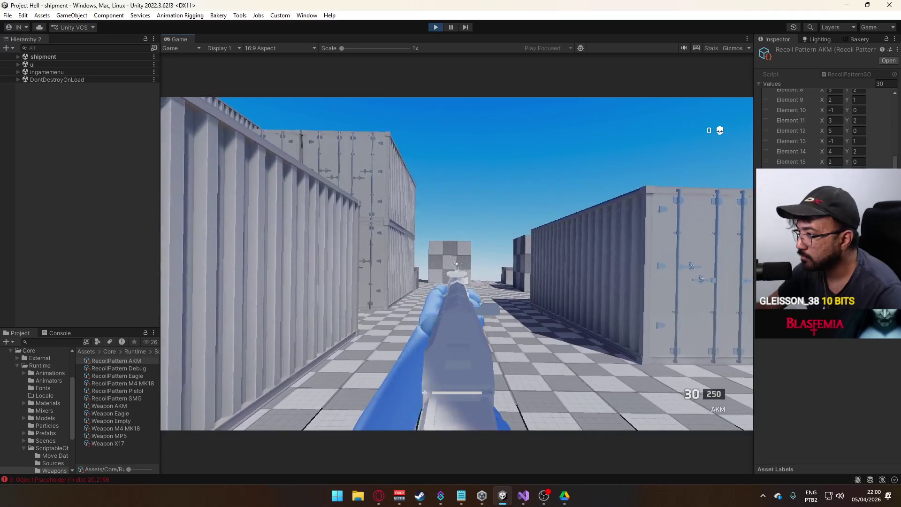
key("shift")
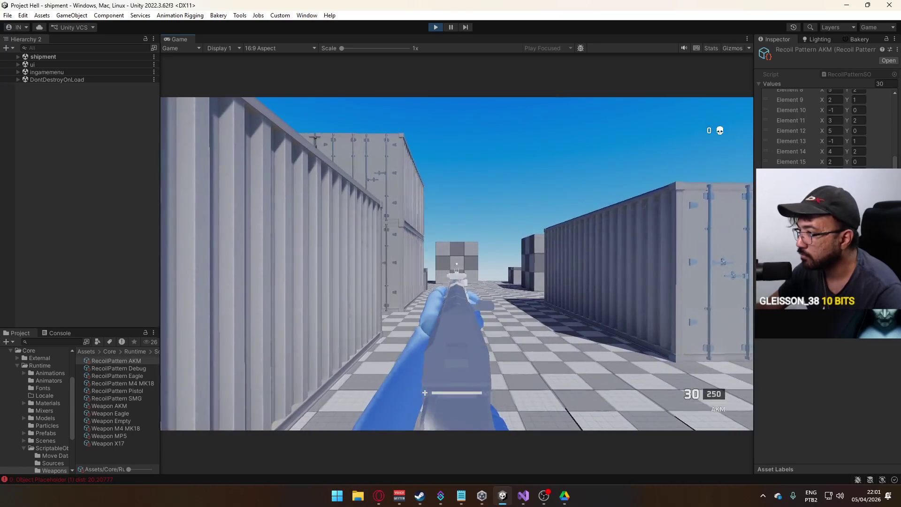
left_click(456, 264)
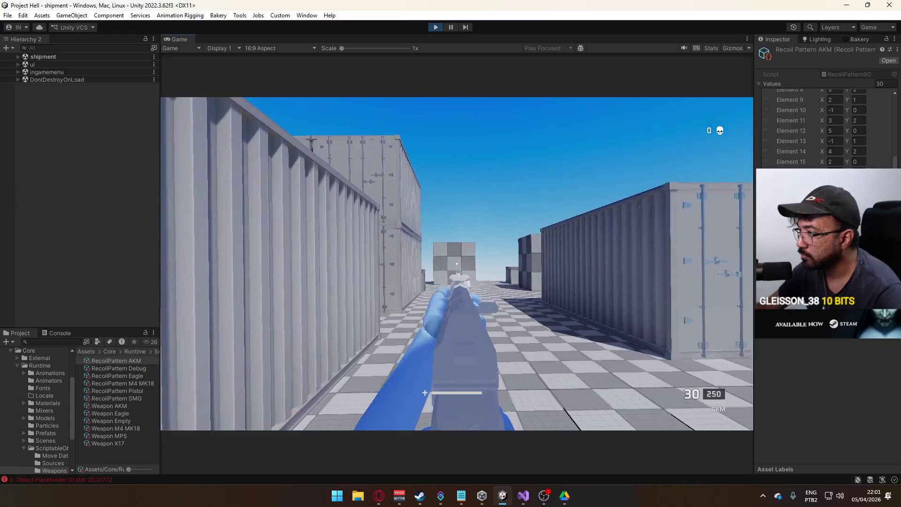
left_click(457, 264)
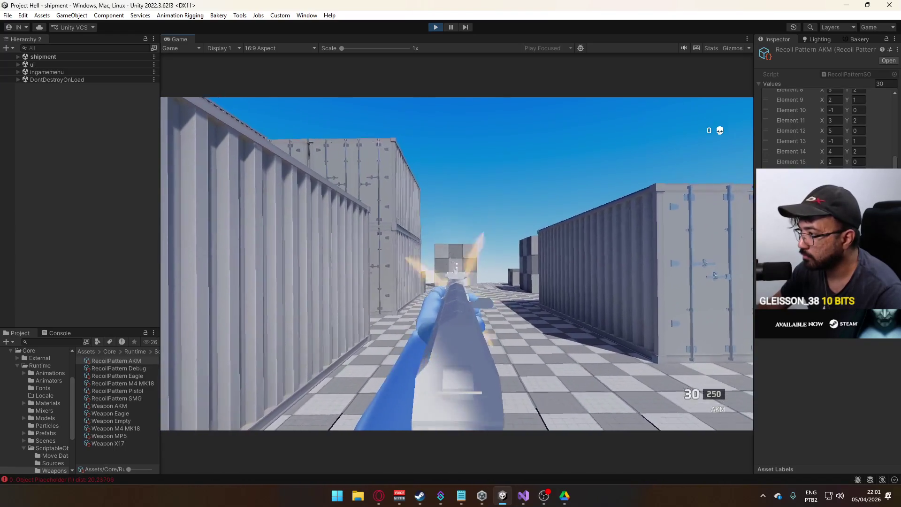
key("shift")
key("super")
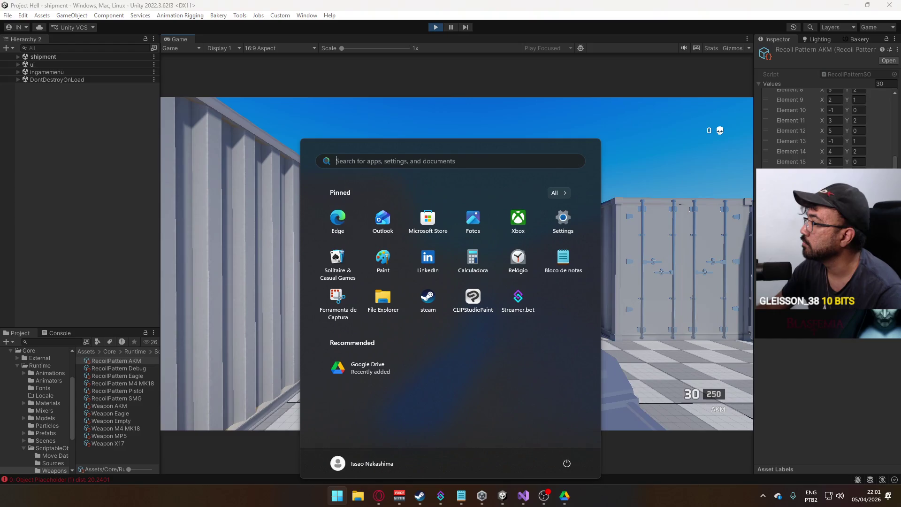
Step: Set the AKM recoil pattern's Element 8 Y to 3 and Element 9 Y to 2
key("super")
scroll(864, 156, "up", 4)
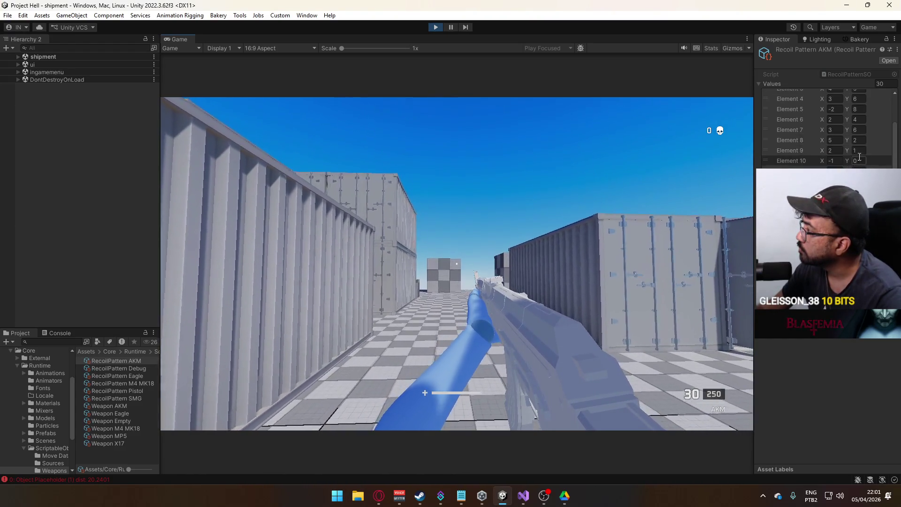
left_click(859, 151)
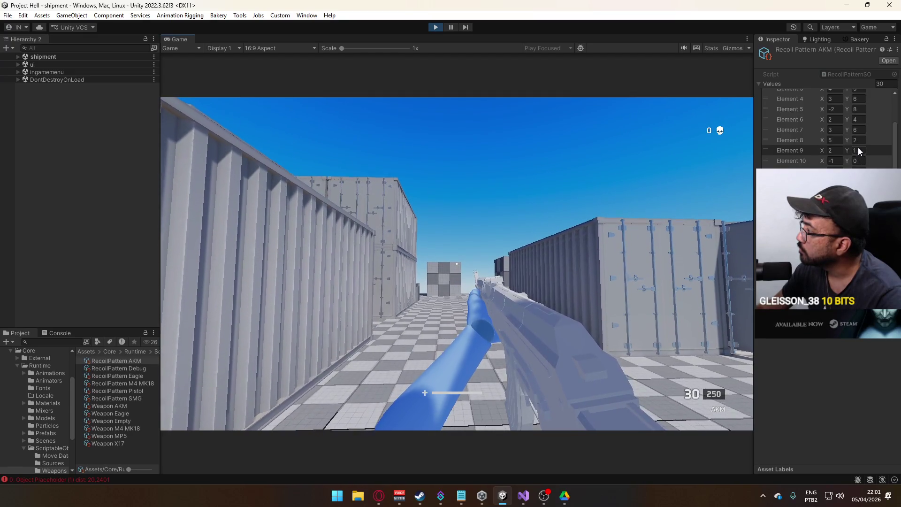
left_click(857, 141)
type("3")
left_click(857, 151)
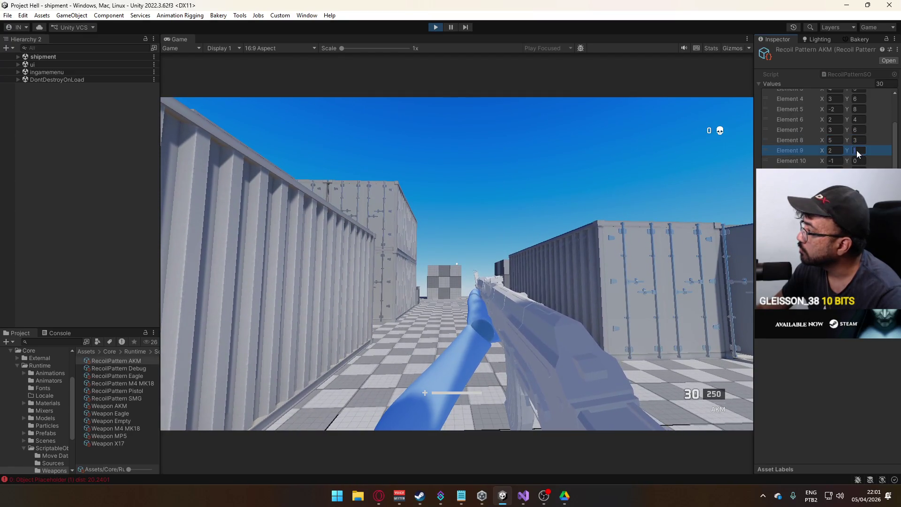
type("2")
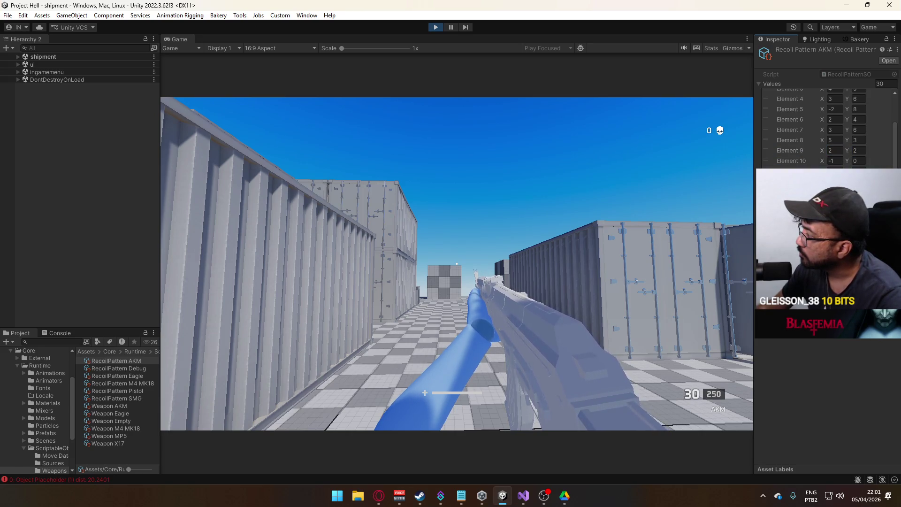
scroll(826, 126, "down", 2)
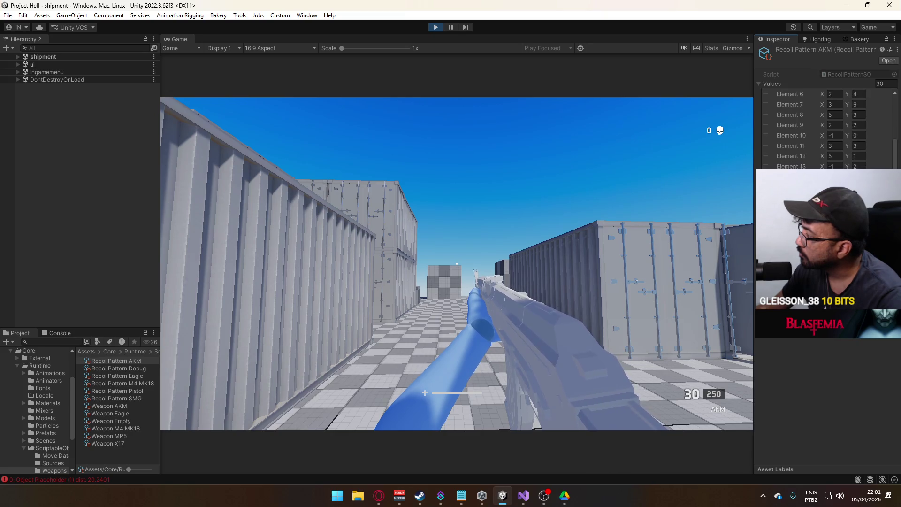
scroll(826, 127, "down", 2)
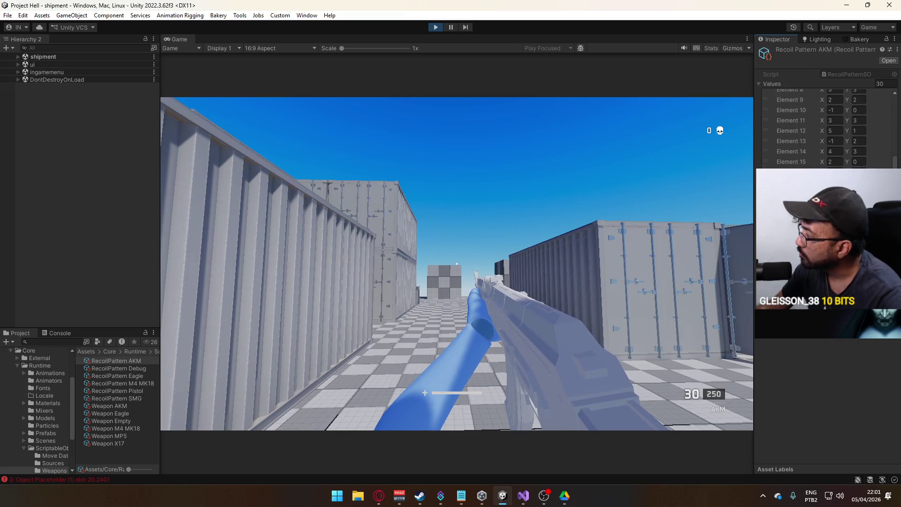
Step: Walk and strafe toward the containers, then fire a full AKM burst to watch the recoil
key("w")
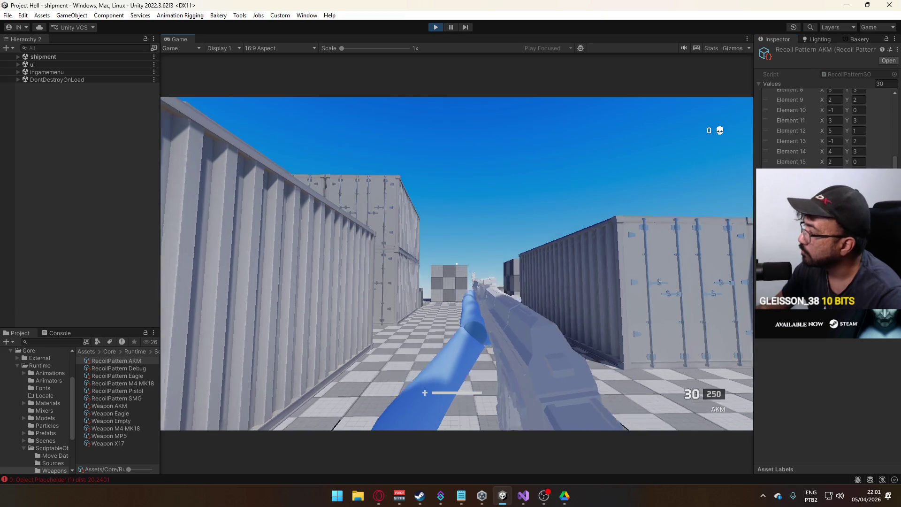
key("w")
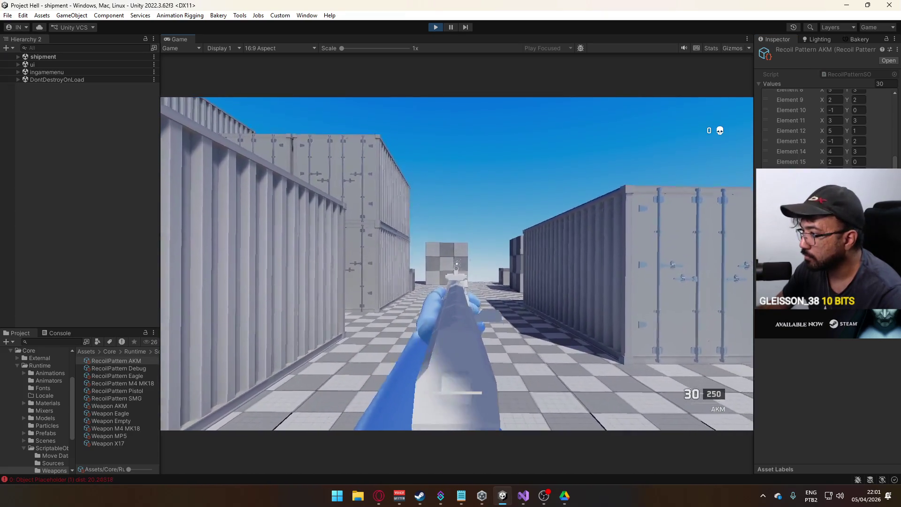
key("w")
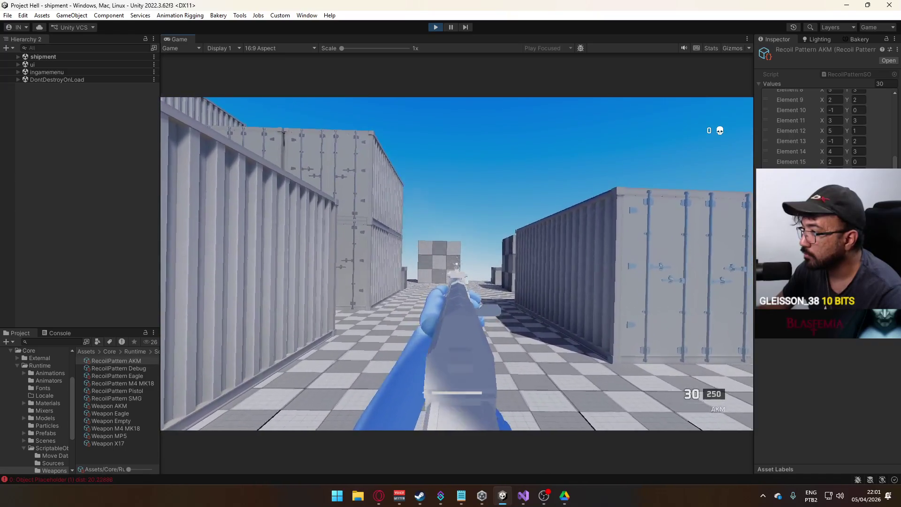
key("w")
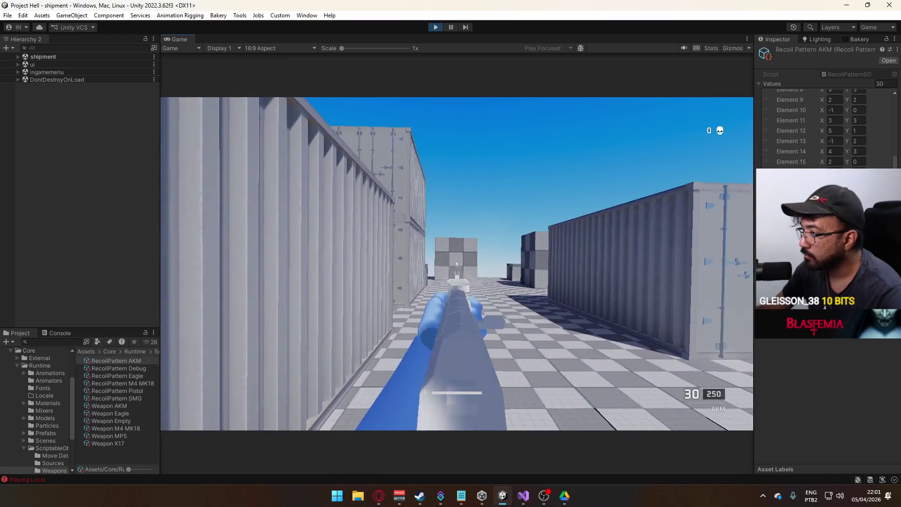
key("w")
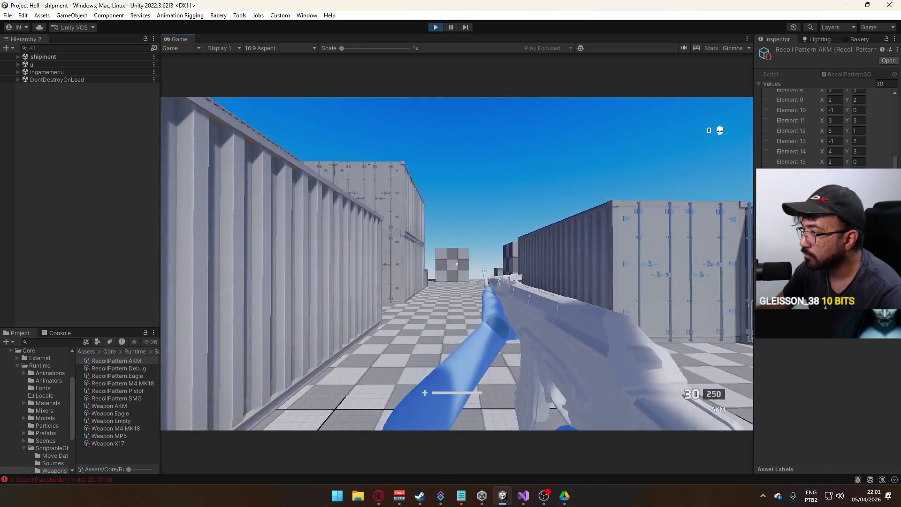
key("a")
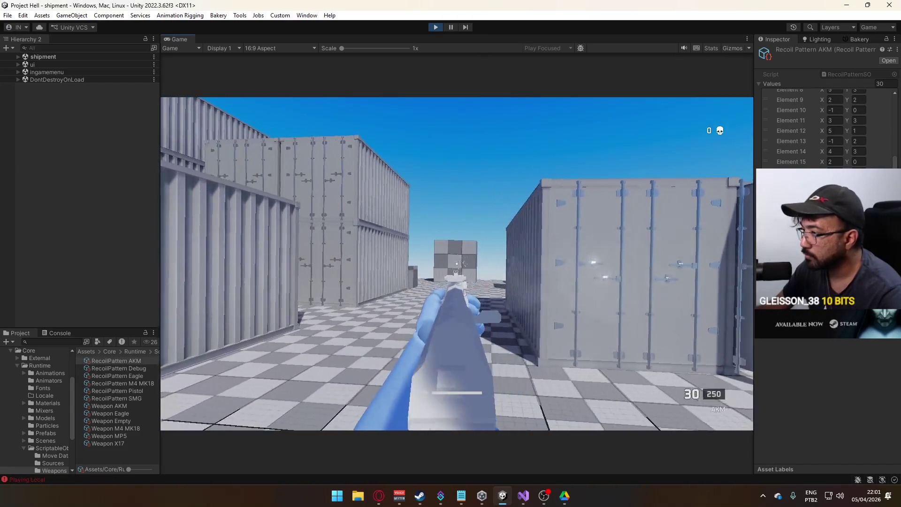
key("a")
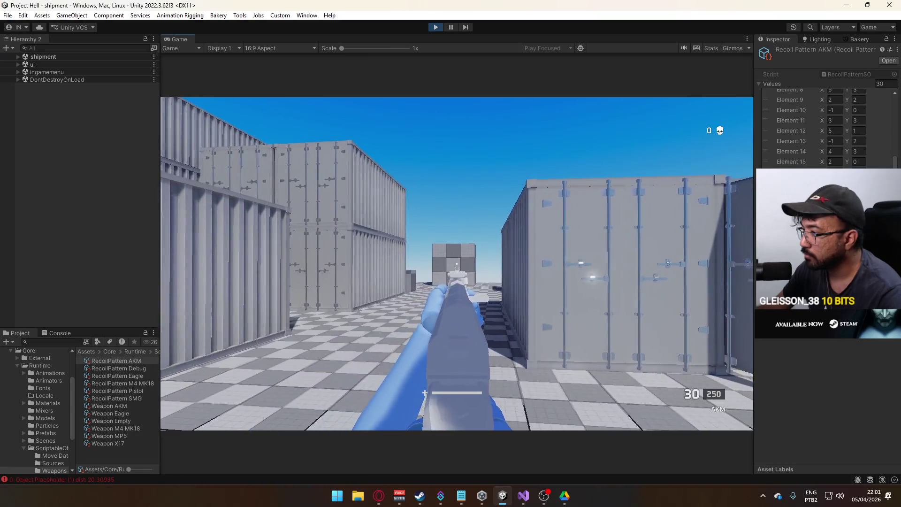
key("w")
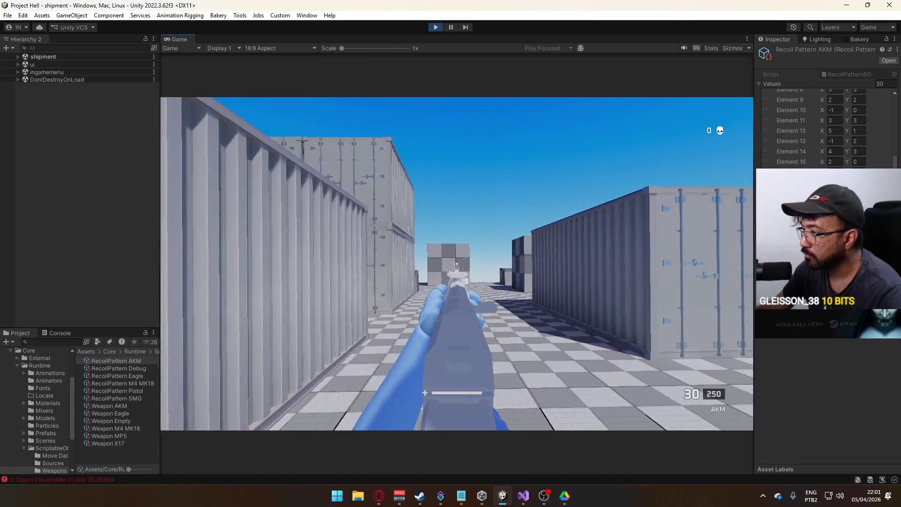
key("w")
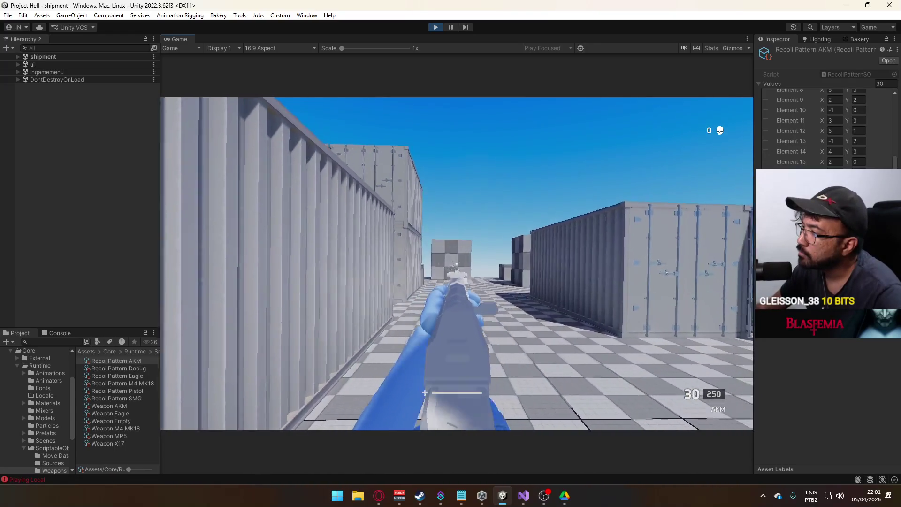
key("w")
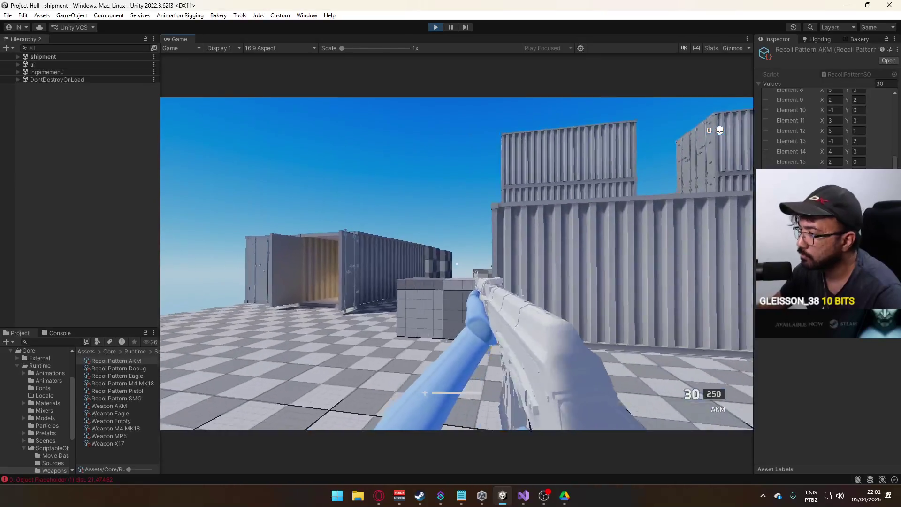
left_click_drag(456, 264, 457, 264)
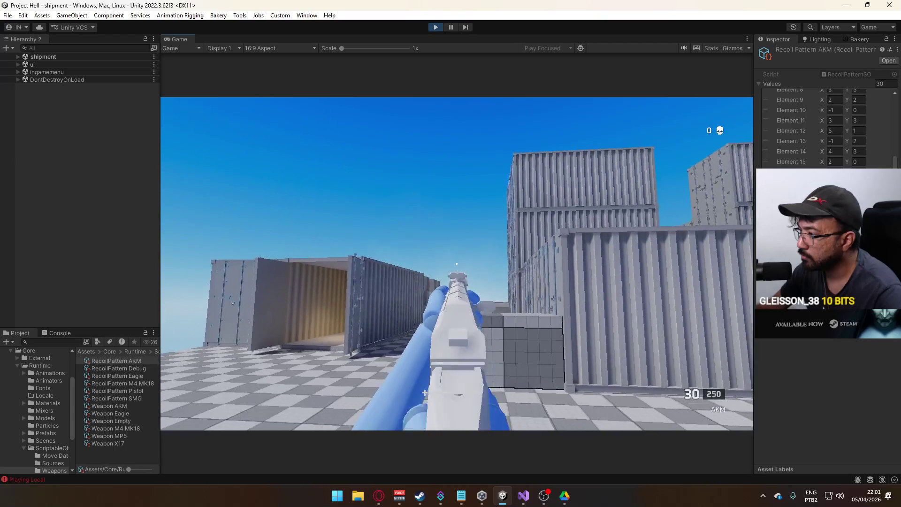
key("w")
mouse_move(457, 264)
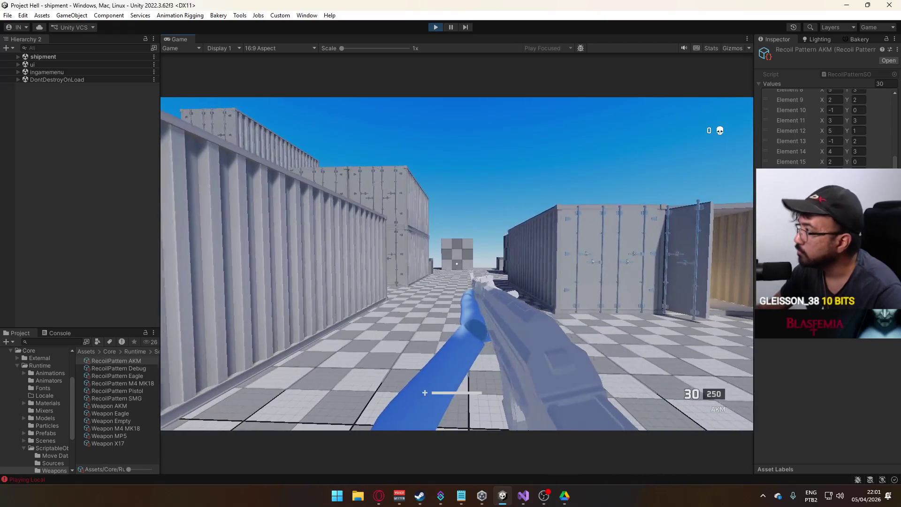
key("super")
key("super")
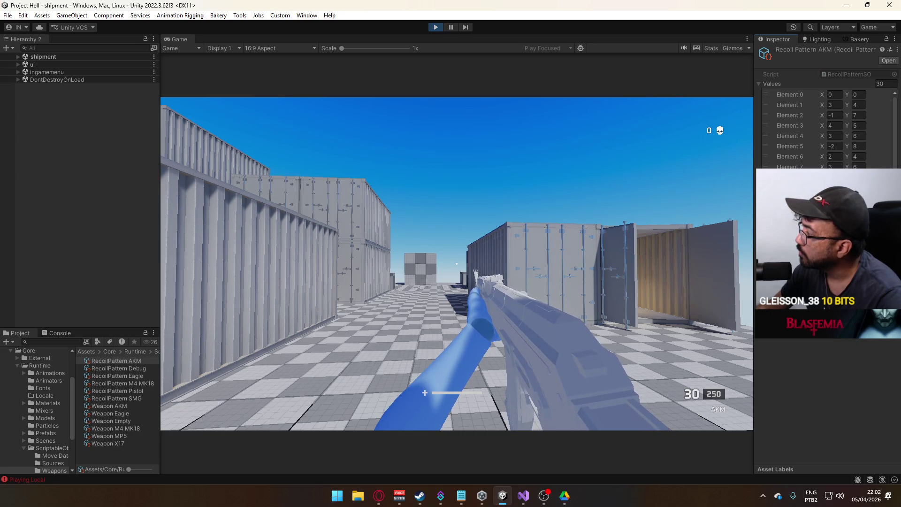
Step: Walk the corridor toggling aim down sights on the AKM and fire a single test shot
key("w")
right_click(456, 263)
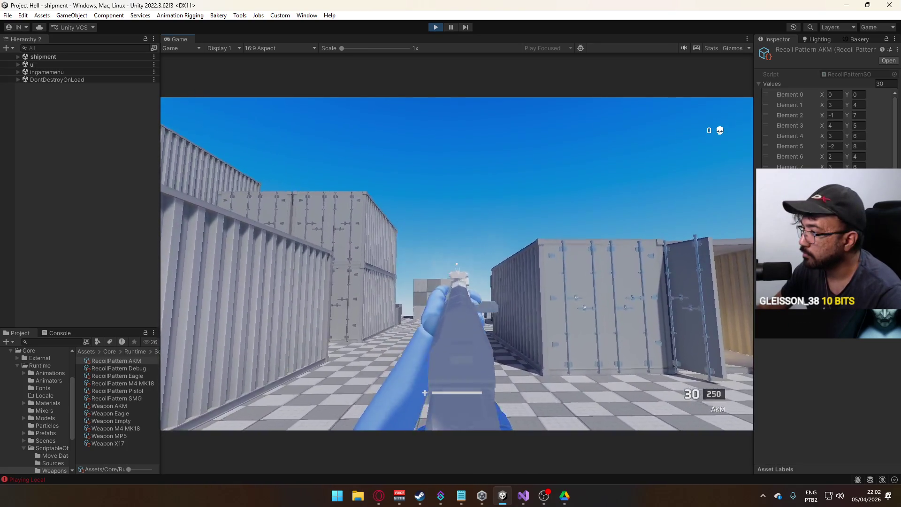
right_click(457, 264)
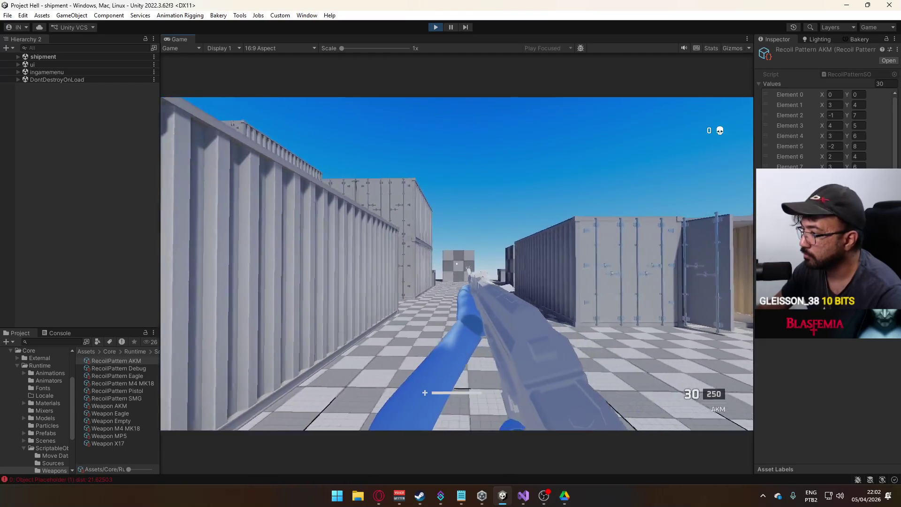
left_click(456, 263)
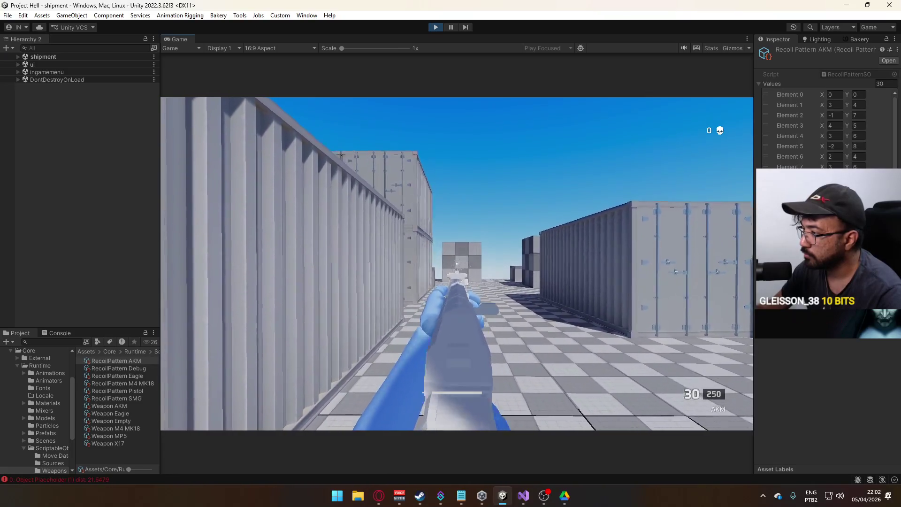
right_click(457, 263)
right_click(457, 263)
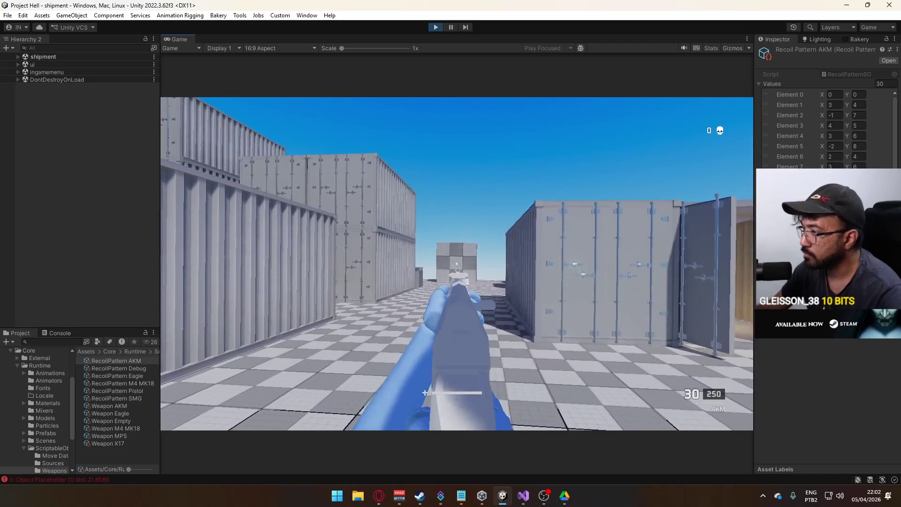
key("a")
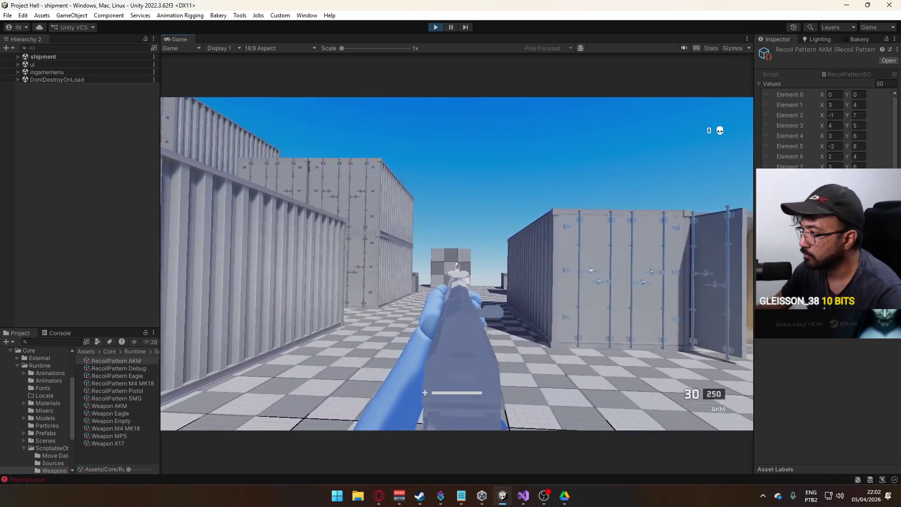
right_click(456, 263)
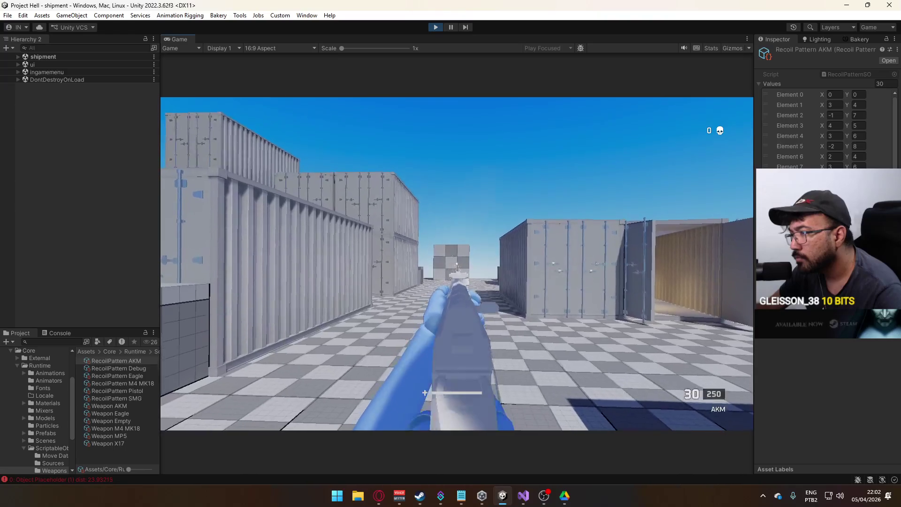
right_click(457, 264)
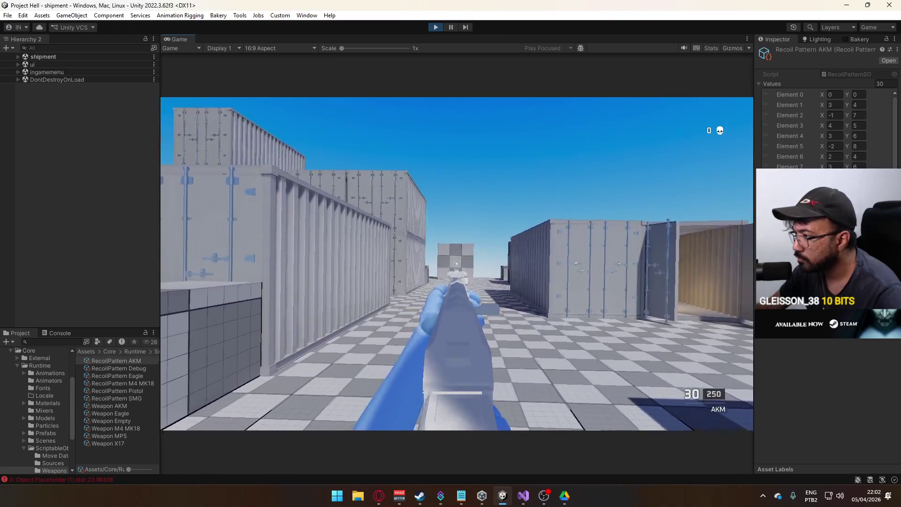
right_click(457, 263)
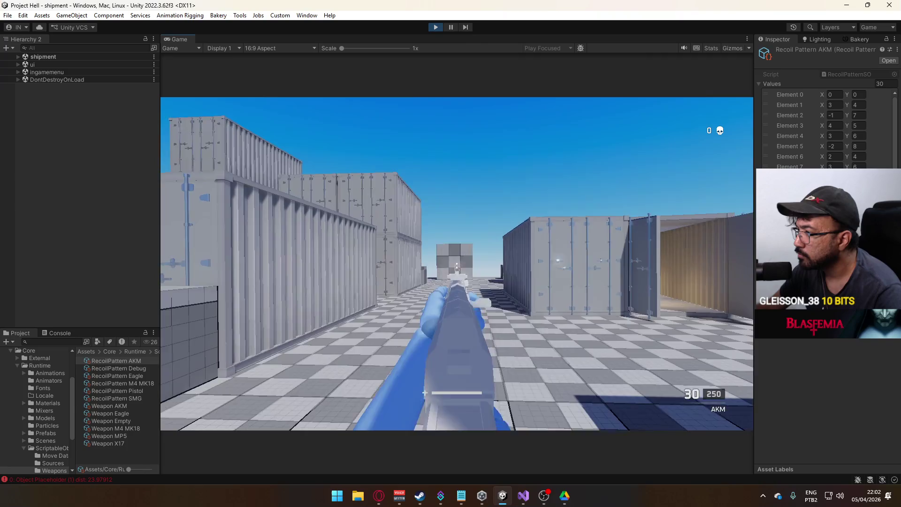
Step: Fire one AKM shot, then retype early recoil Y values, setting Element 1 Y to 2
left_click(457, 263)
key("super")
key("super")
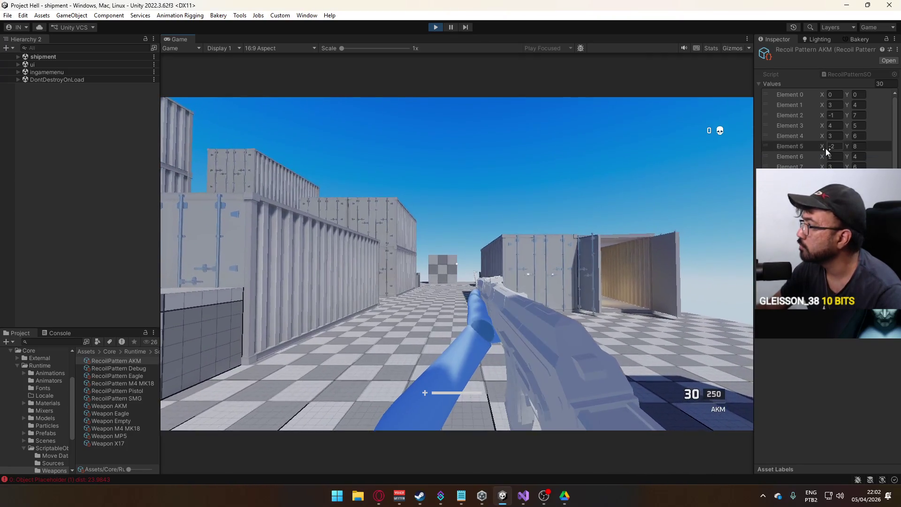
left_click(856, 115)
type("7")
left_click(859, 105)
type("2")
left_click(857, 114)
type("4")
left_click(861, 125)
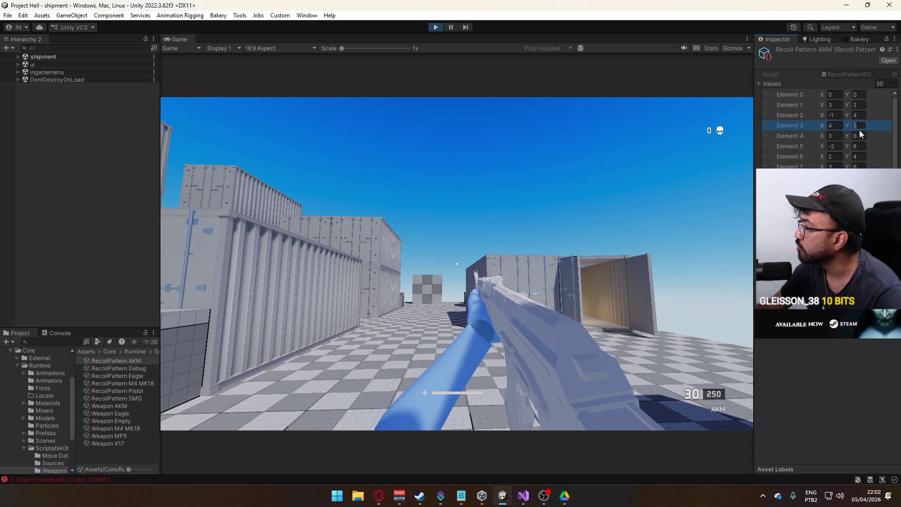
type("3")
left_click(859, 136)
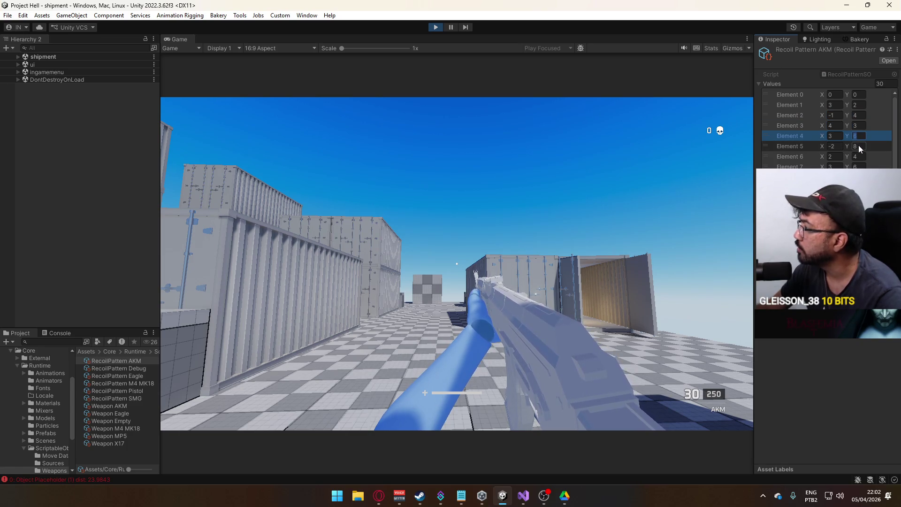
left_click(857, 127)
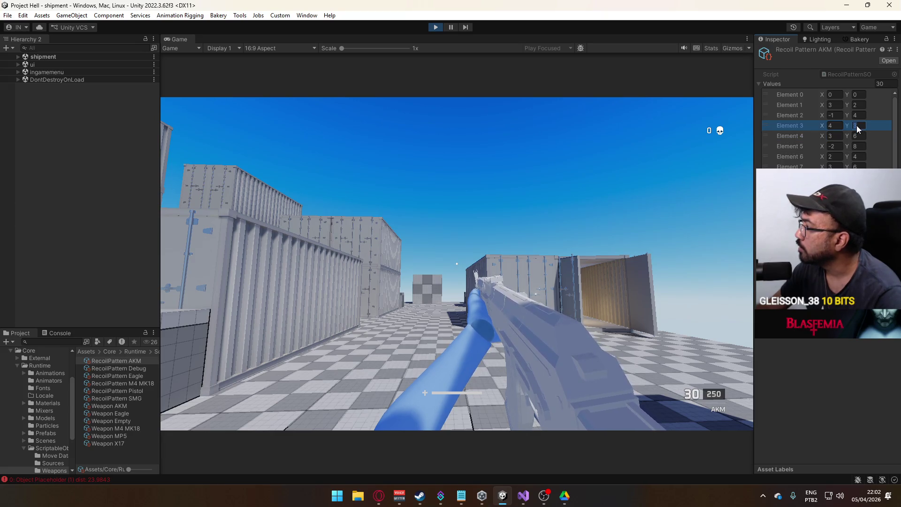
type("6")
left_click(606, 187)
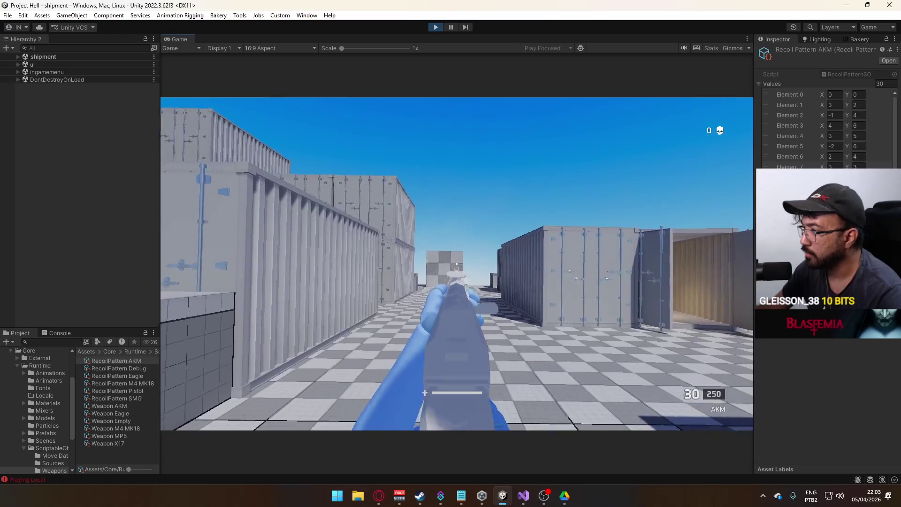
Step: Set Element 2 Y to 1, Element 4 Y to 1 and Element 5 Y to 5
key("super")
left_click(857, 115)
type("1")
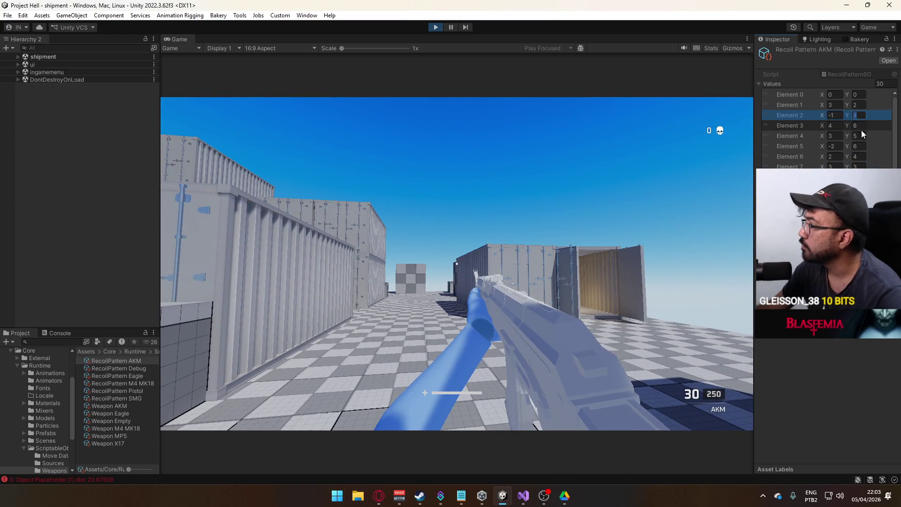
left_click(860, 137)
type("1")
left_click(857, 146)
type("5")
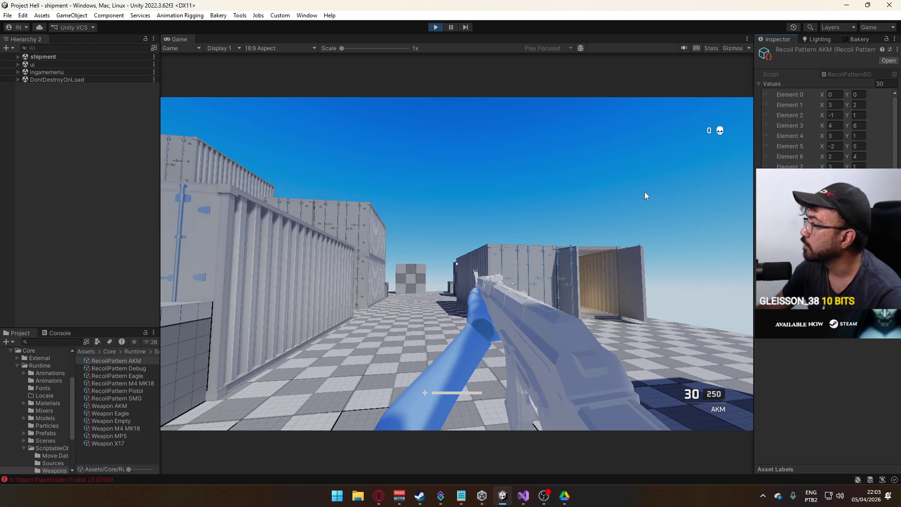
left_click(645, 192)
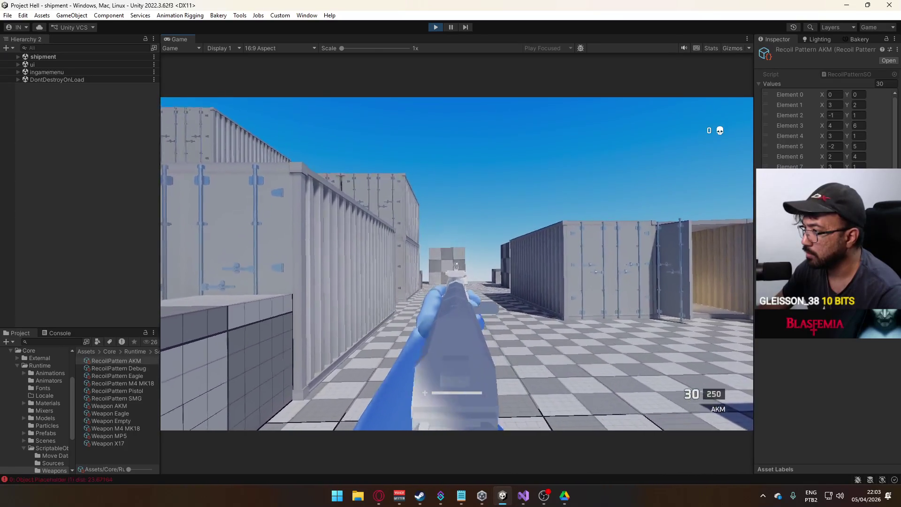
Step: Fire the AKM and walk down the container alley to feel the retuned vertical kick
left_click(457, 264)
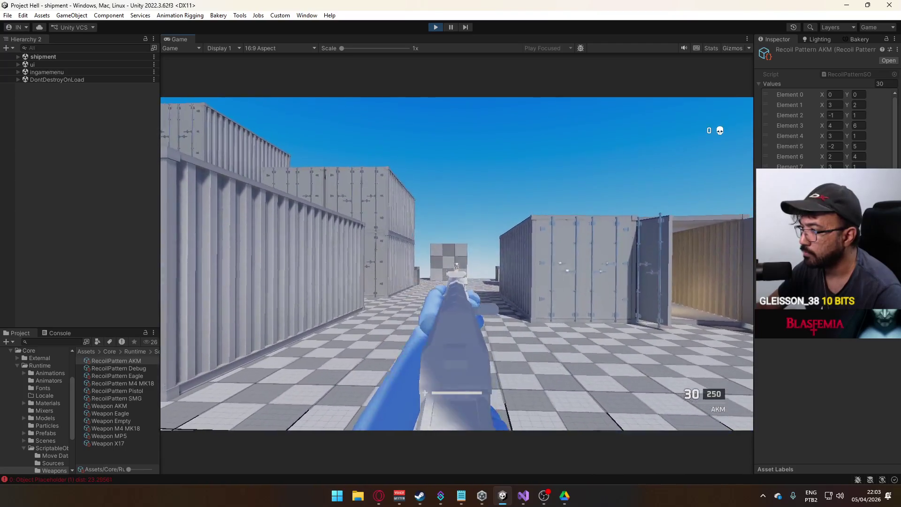
key("w")
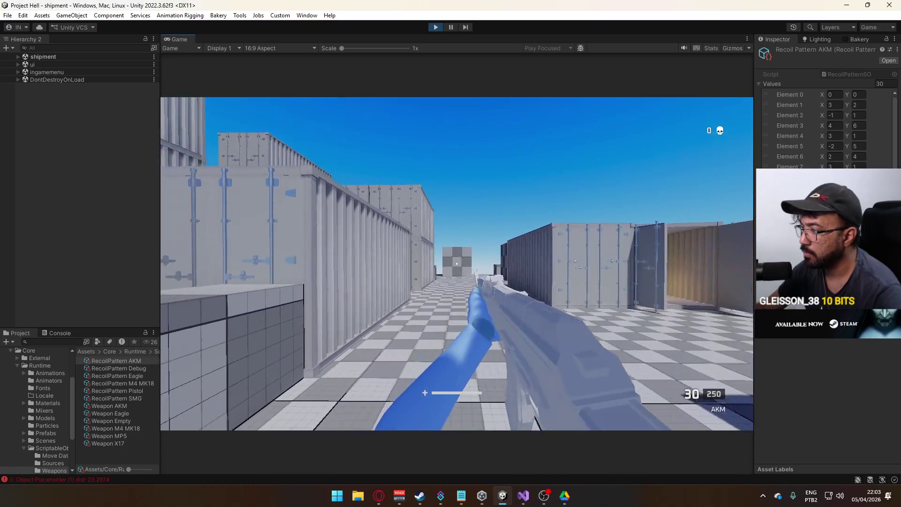
key("super")
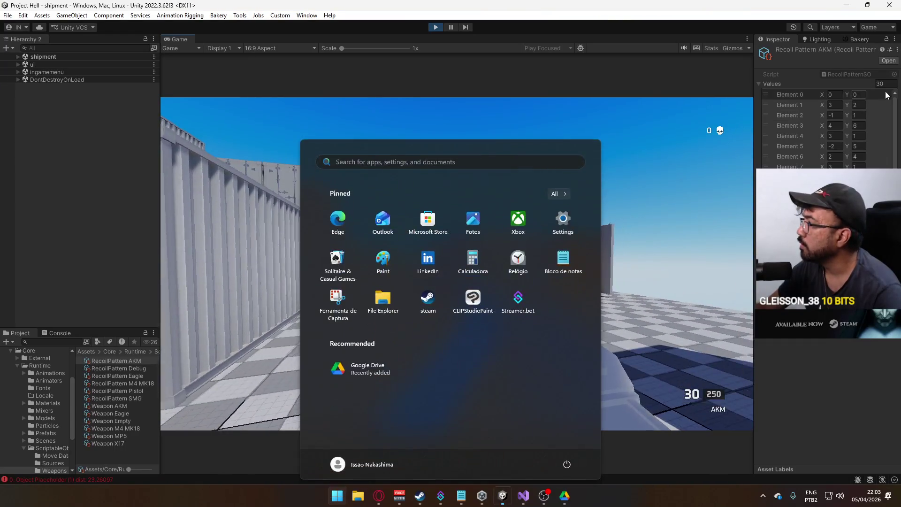
Step: Enter 2 as the X value for both Element 1 and Element 3 in the AKM recoil pattern
left_click(846, 102)
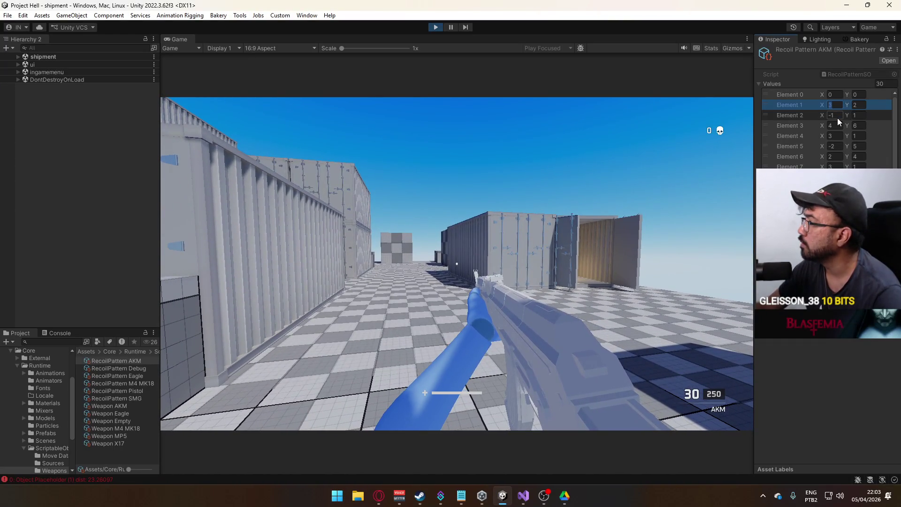
type("2")
left_click(835, 125)
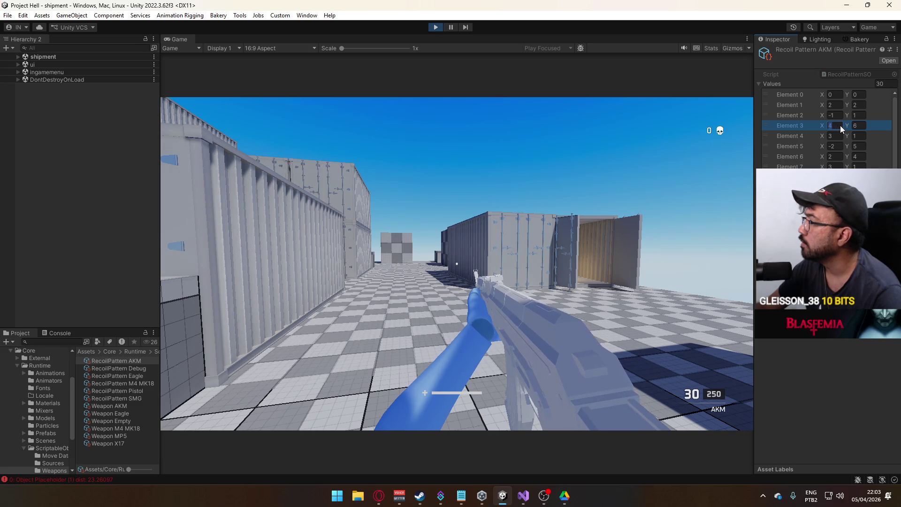
type("1")
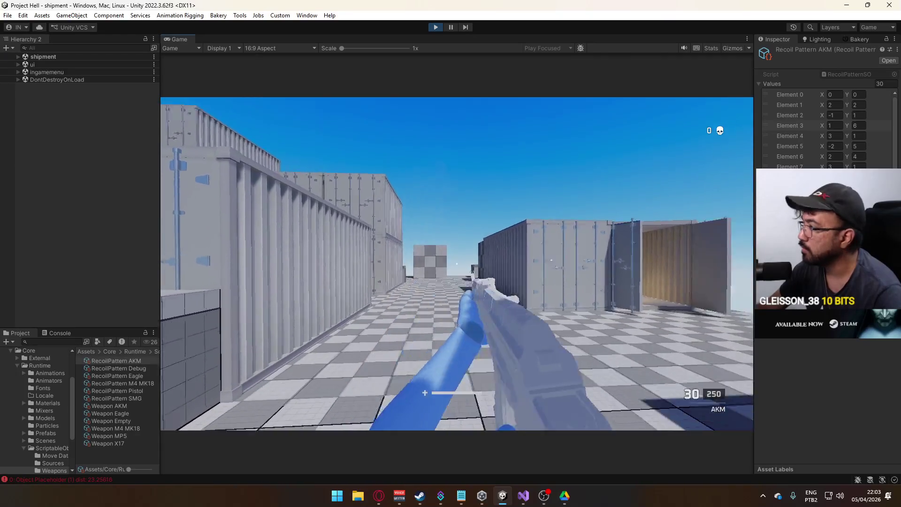
key("super")
key("Escape")
left_click(836, 124)
type("2")
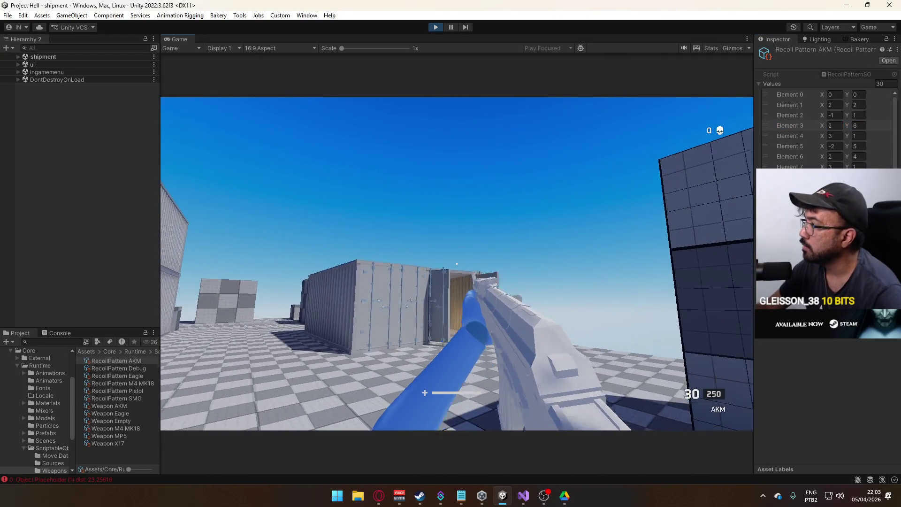
type("w")
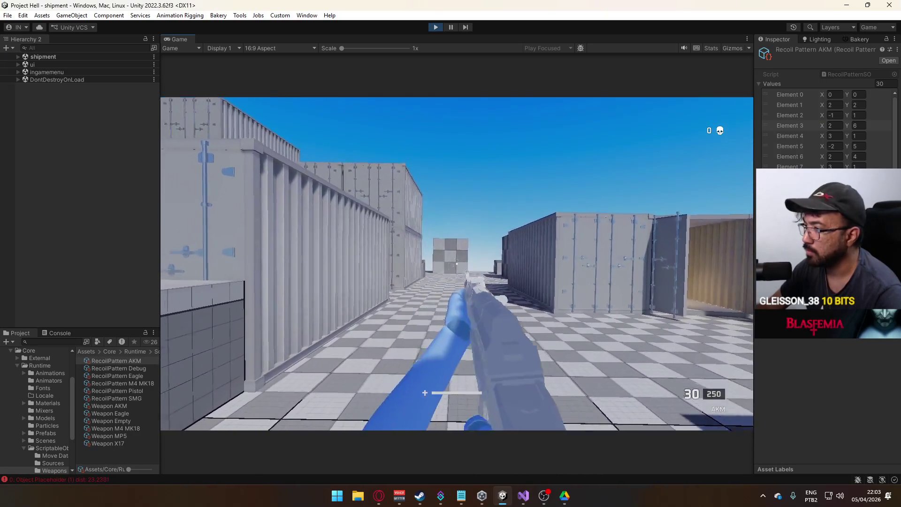
type("w")
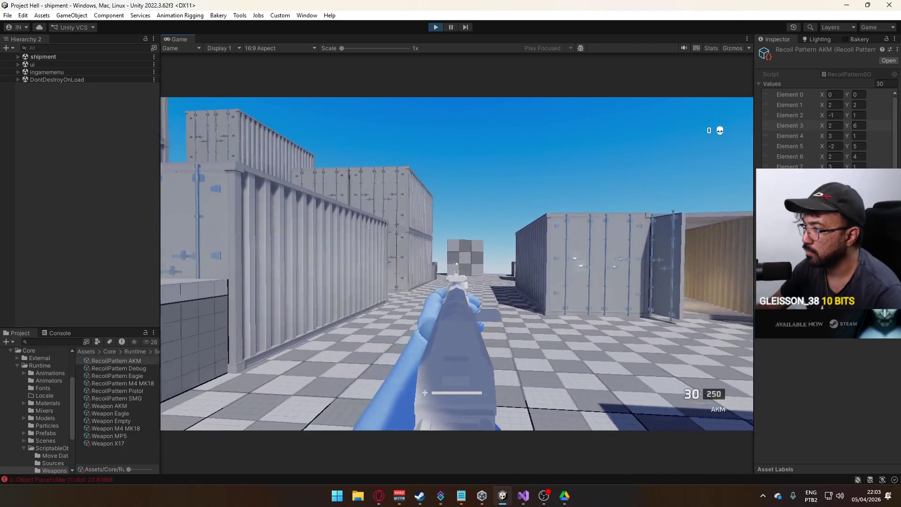
Step: Walk and strafe between the containers, fire the AKM to test recoil, then stop play mode
key("Escape")
key("w")
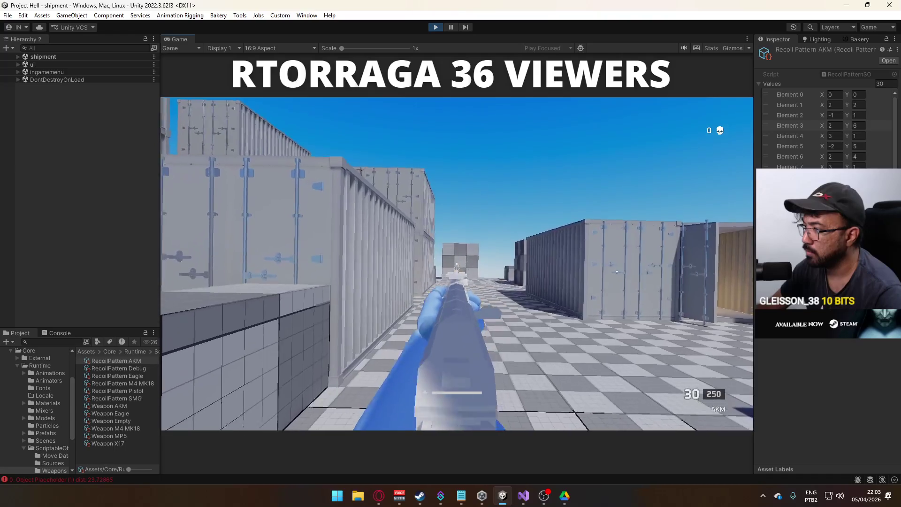
key("w")
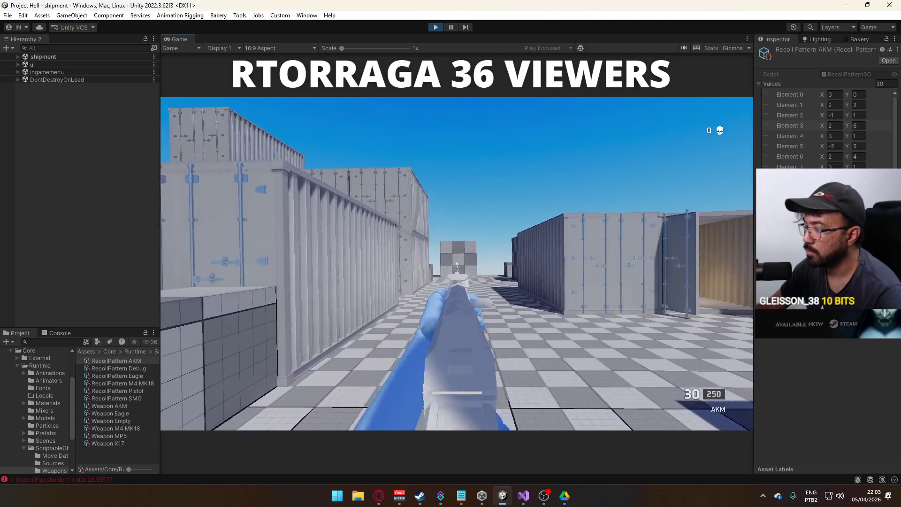
key("super")
key("super")
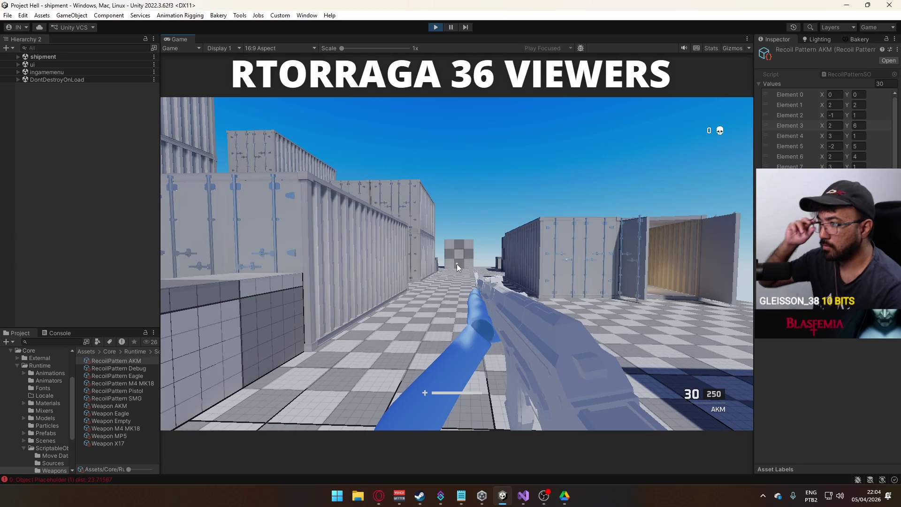
left_click(457, 263)
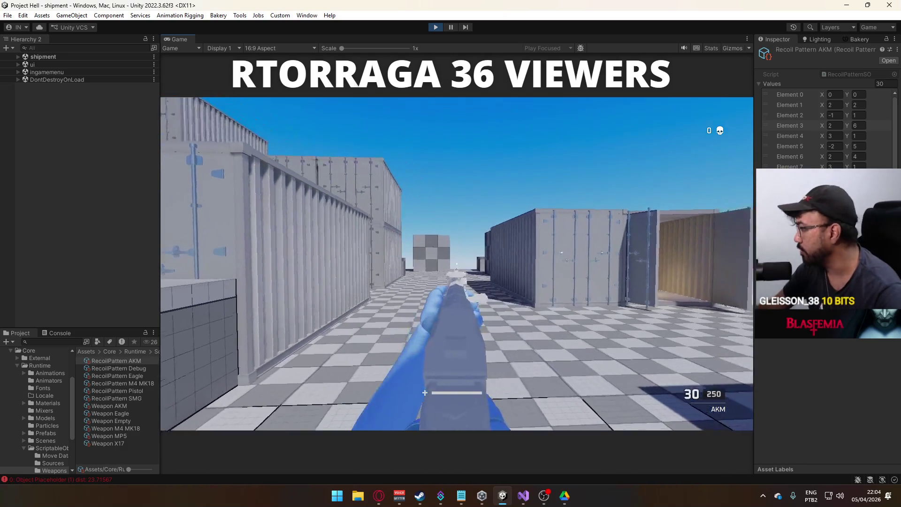
key("w")
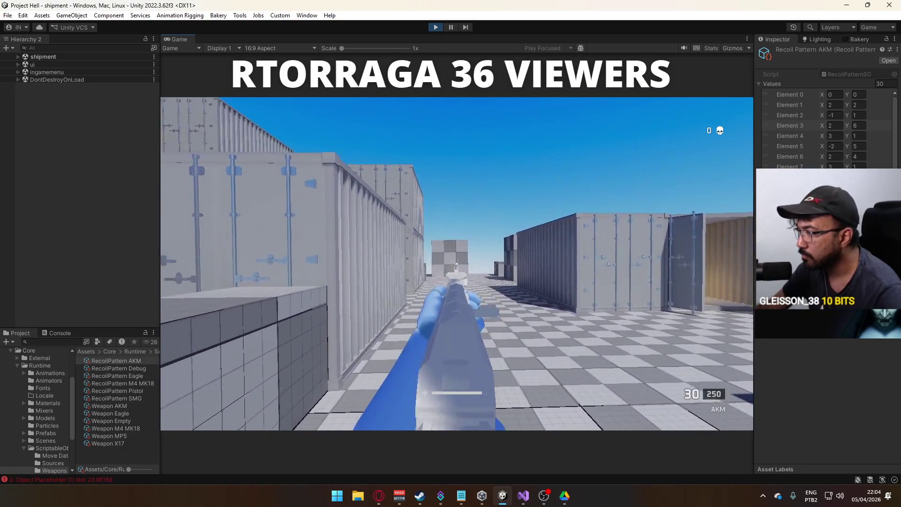
key("w")
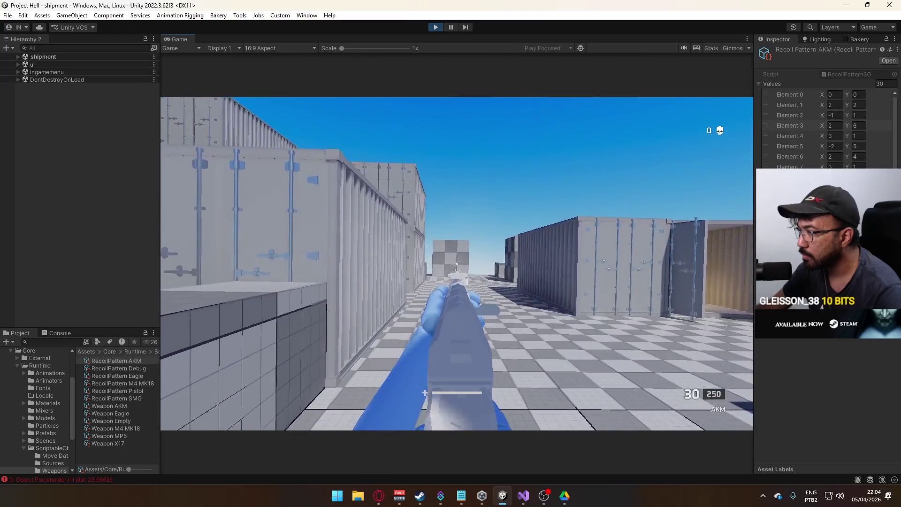
key("d")
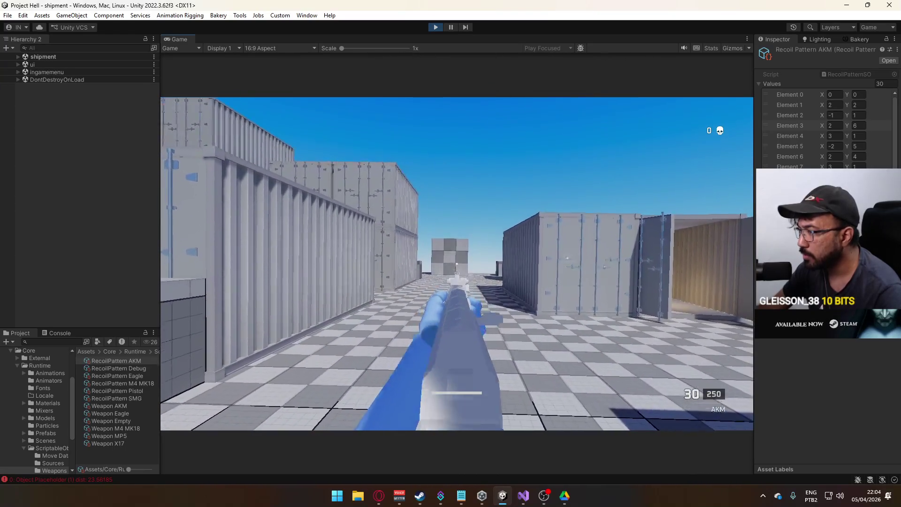
left_click(456, 263)
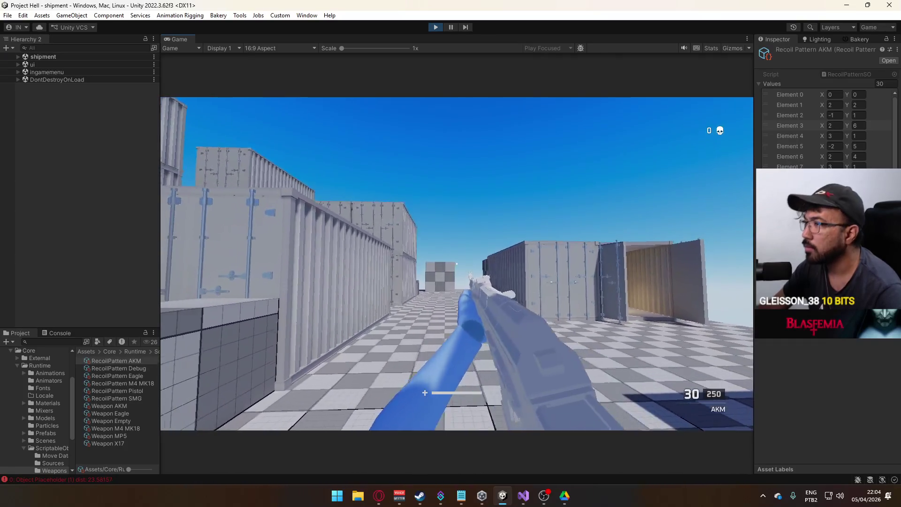
key("super")
key("Escape")
left_click(434, 27)
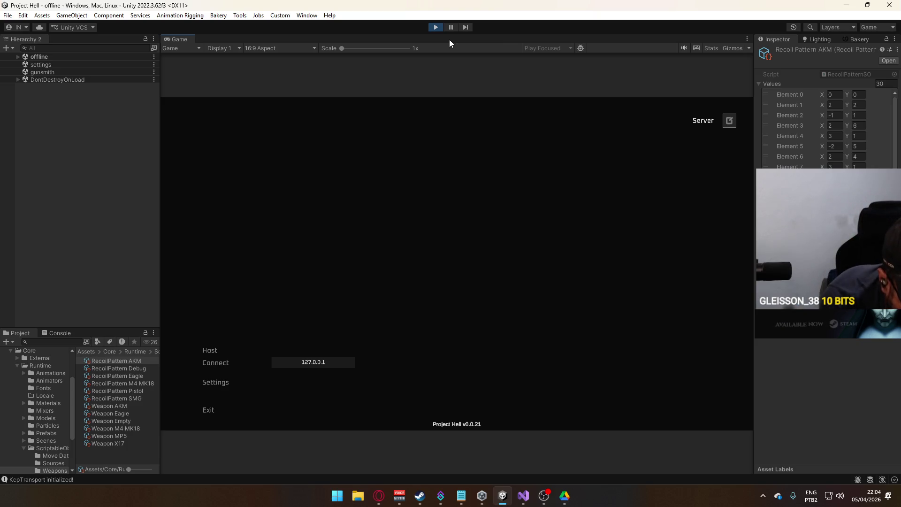
Step: Host a local game session from the offline main menu
left_click(201, 347)
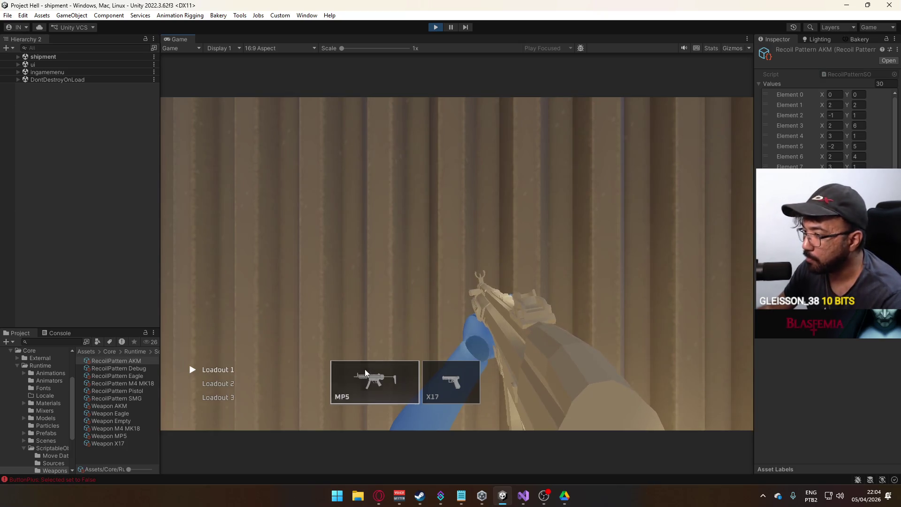
Step: Choose the M4 MK18 as the primary weapon and spawn into the match
left_click(365, 373)
left_click(262, 336)
left_click(207, 370)
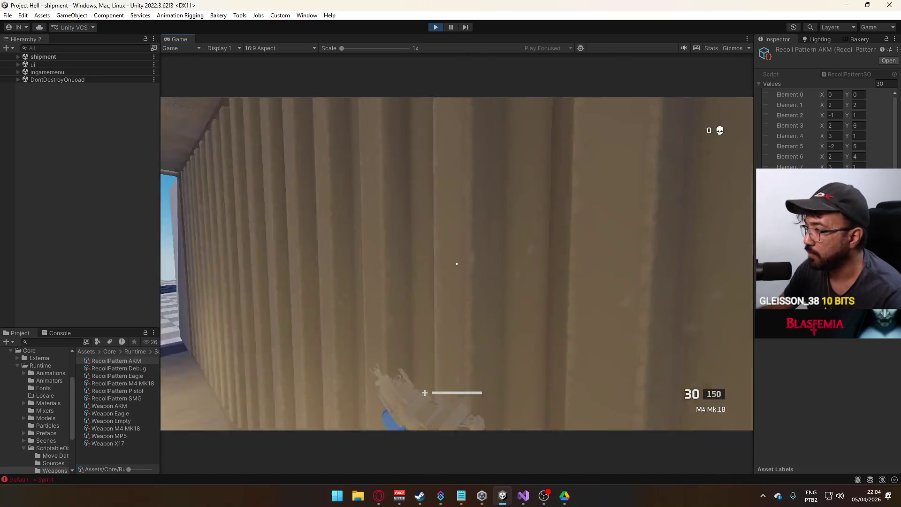
mouse_move(456, 264)
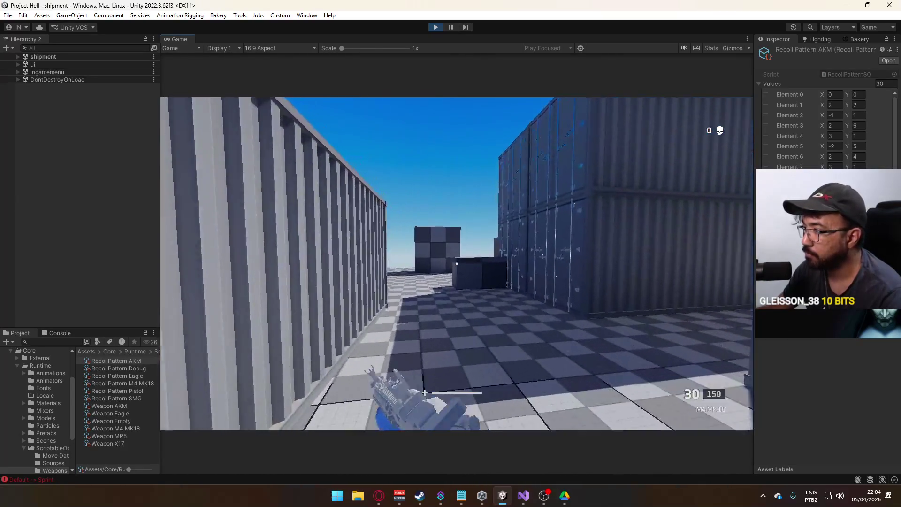
Step: Walk toward the checkered box aiming the M4 MK18, then open the RecoilPattern M4 MK18 asset
key("w")
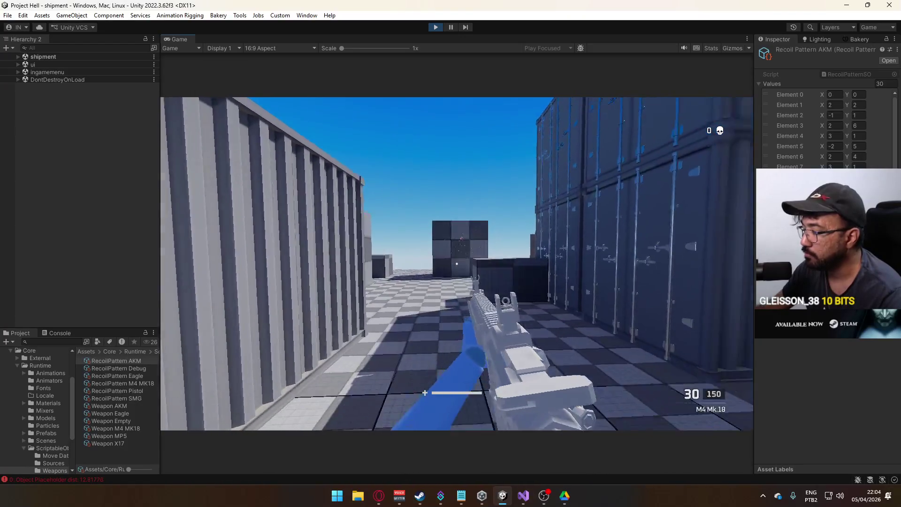
right_click(457, 264)
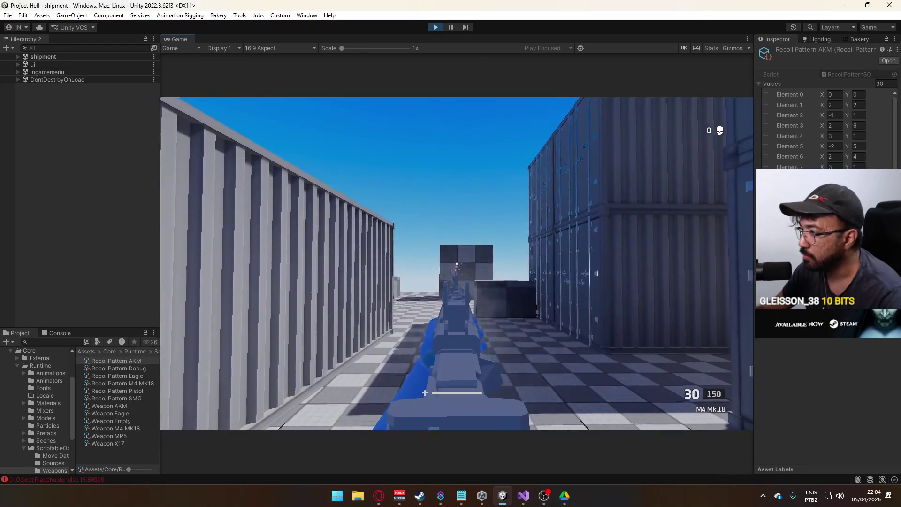
key("w")
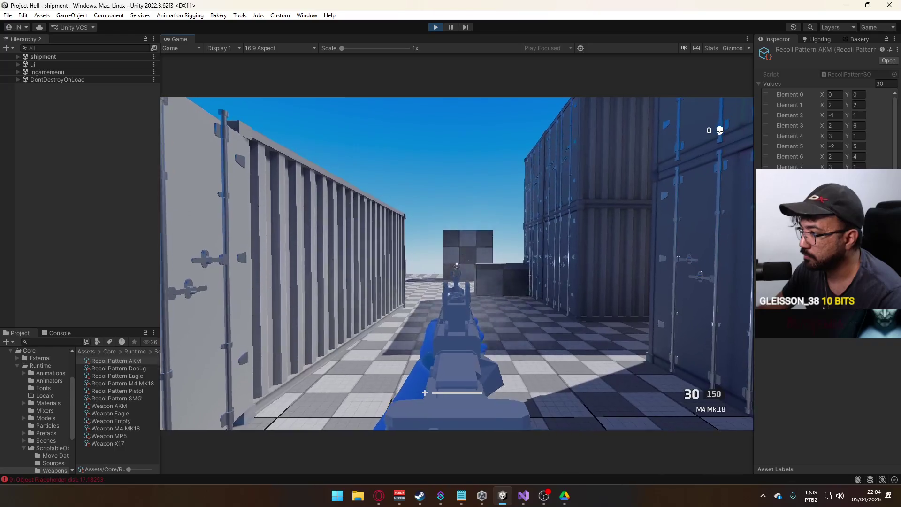
key("super")
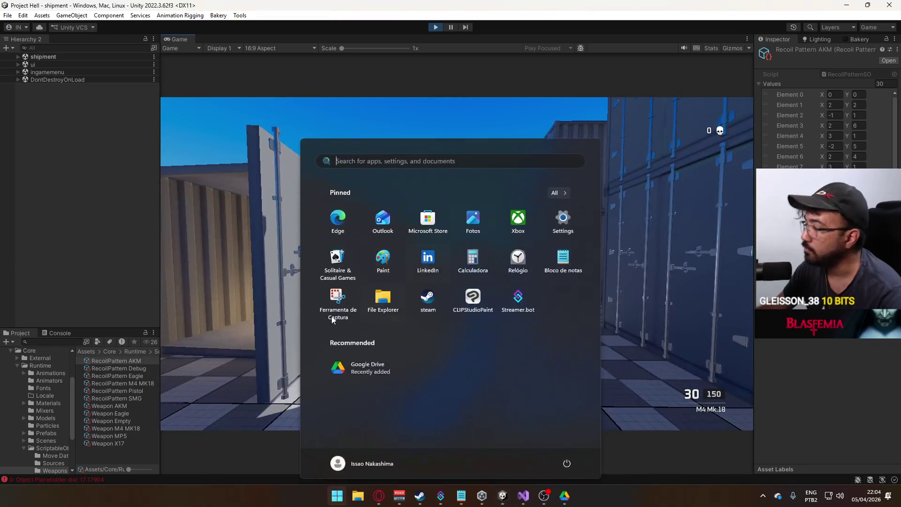
key("super")
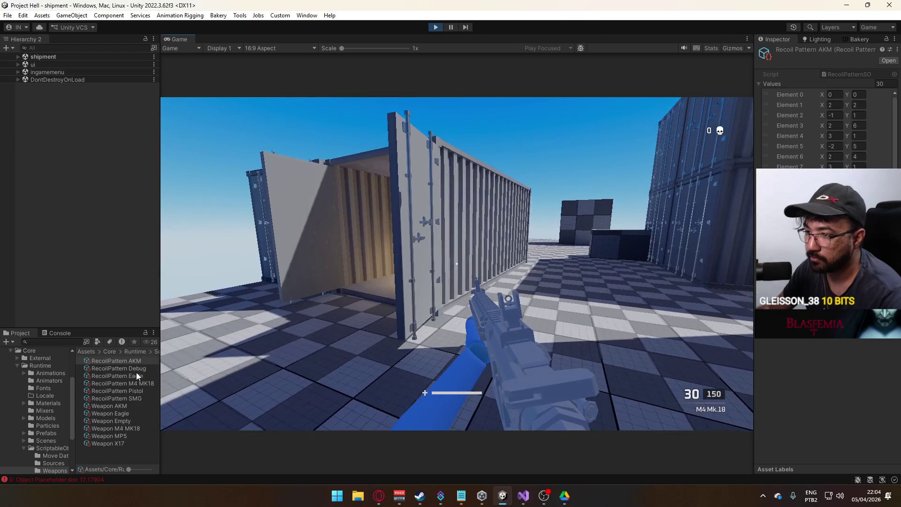
left_click(136, 383)
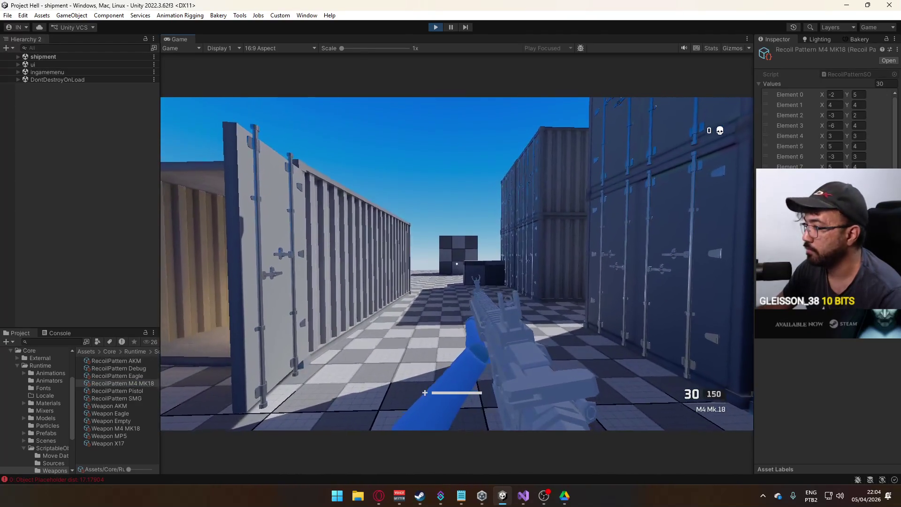
Step: After glancing at the AKM pattern, set M4 MK18 Element 0 Y to 0, Element 1 Y to 1 and Element 3 Y to 1
key("super")
key("super")
left_click(138, 361)
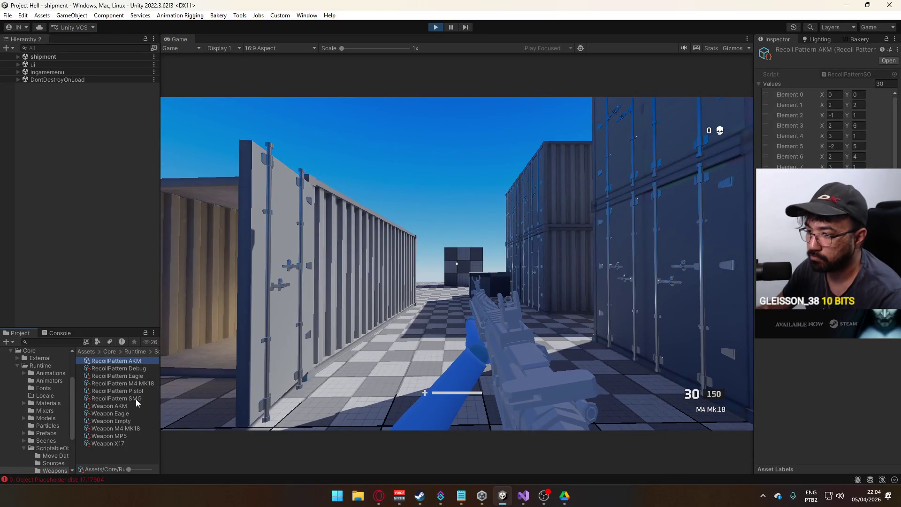
left_click(139, 383)
left_click(859, 94)
type("0")
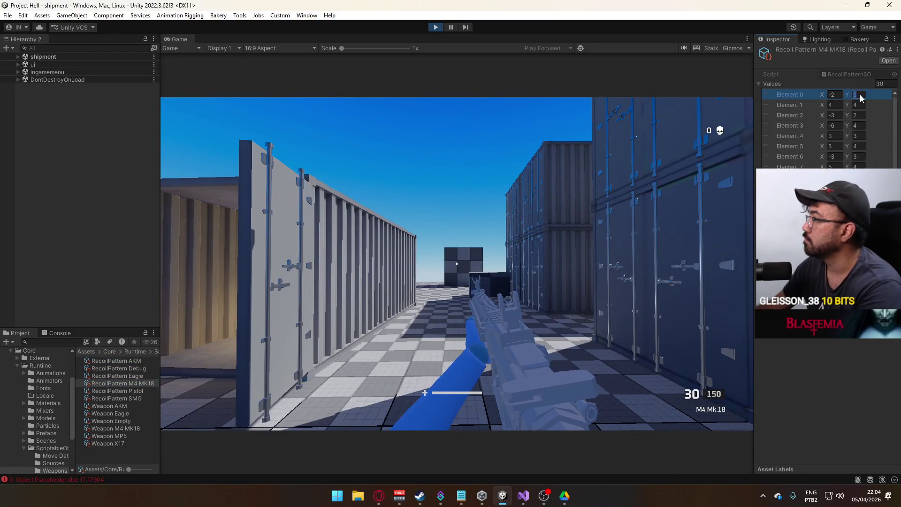
left_click(860, 104)
type("1")
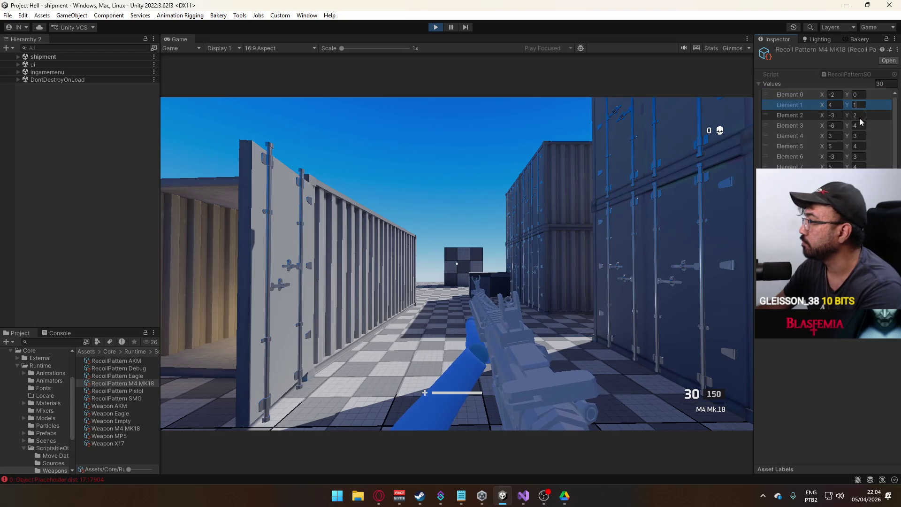
left_click(860, 118)
left_click(861, 126)
type("1")
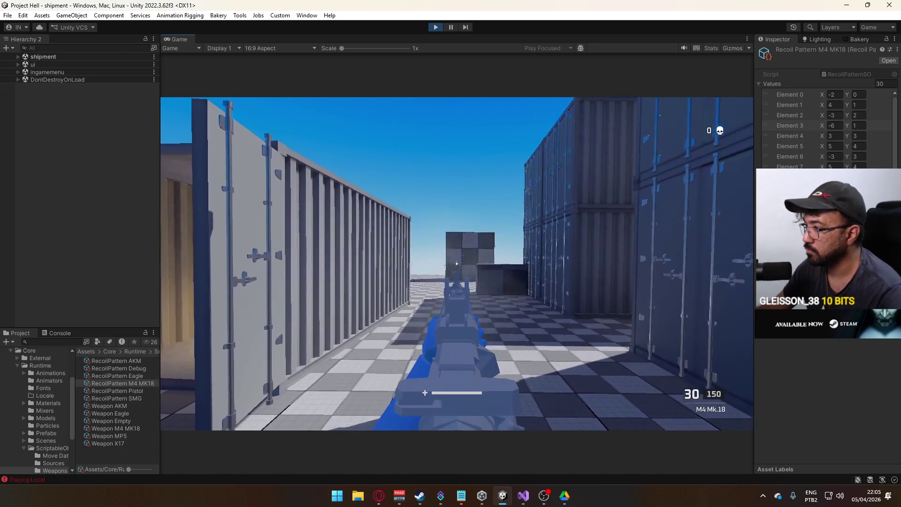
Step: Set Element 4 Y to 0 and Element 5 Y to 1, playtest briefly, then open Weapon M4 MK18
key("super")
left_click(866, 137)
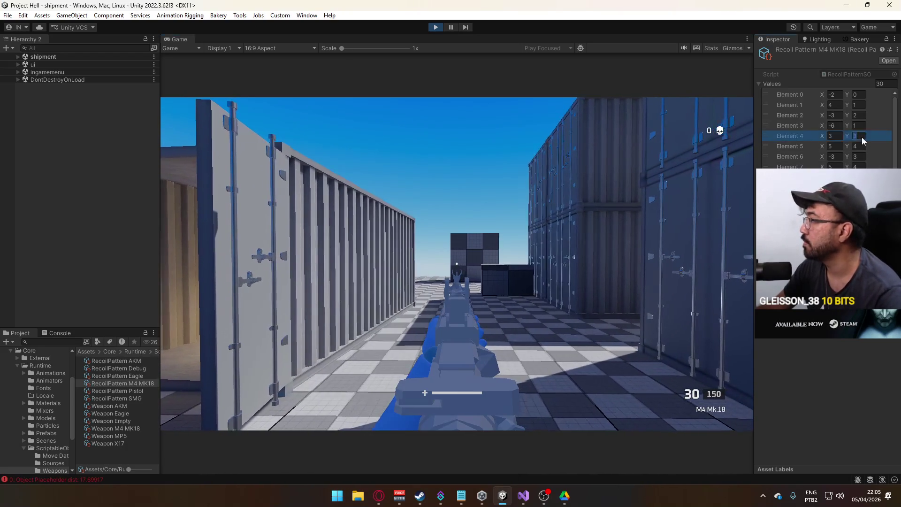
type("0")
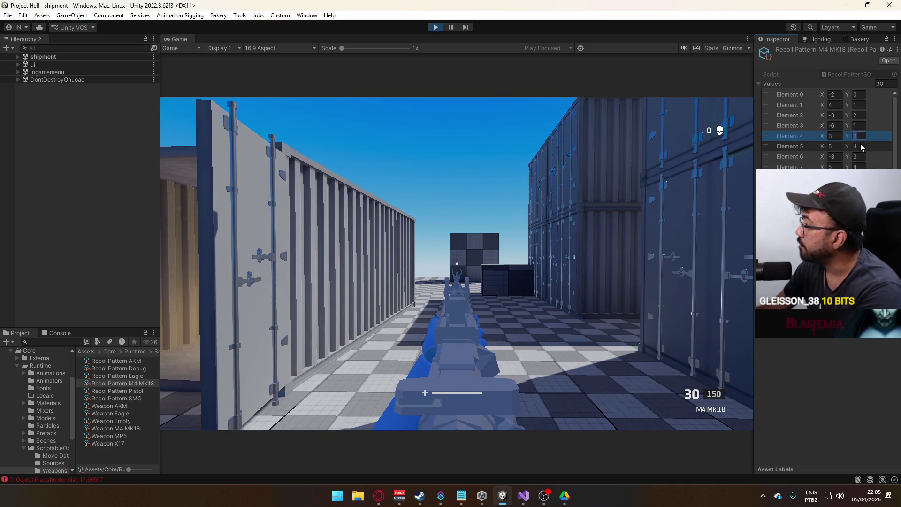
left_click(858, 147)
type("1")
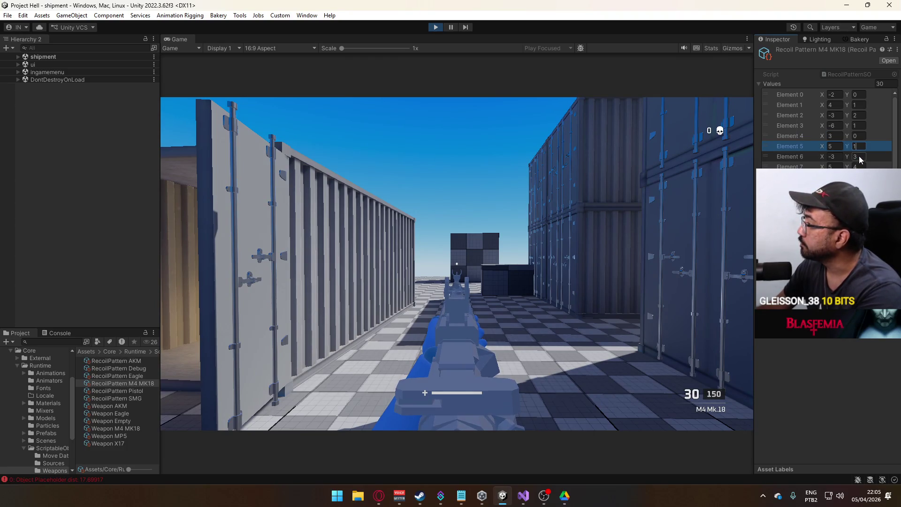
left_click(859, 167)
type("1")
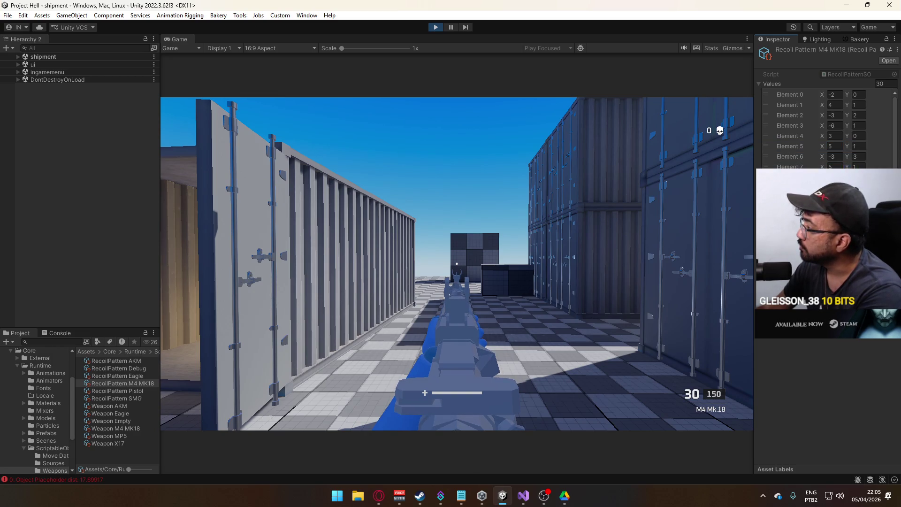
left_click(599, 232)
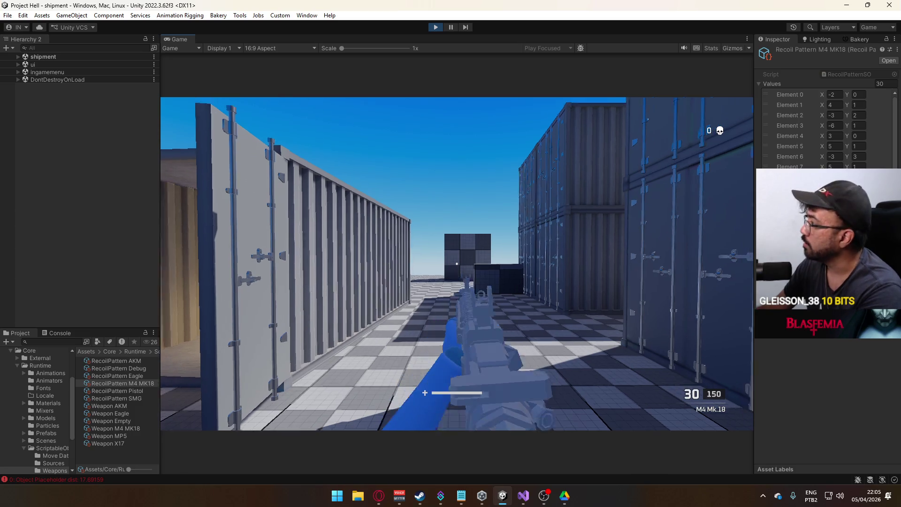
key("super")
left_click(125, 428)
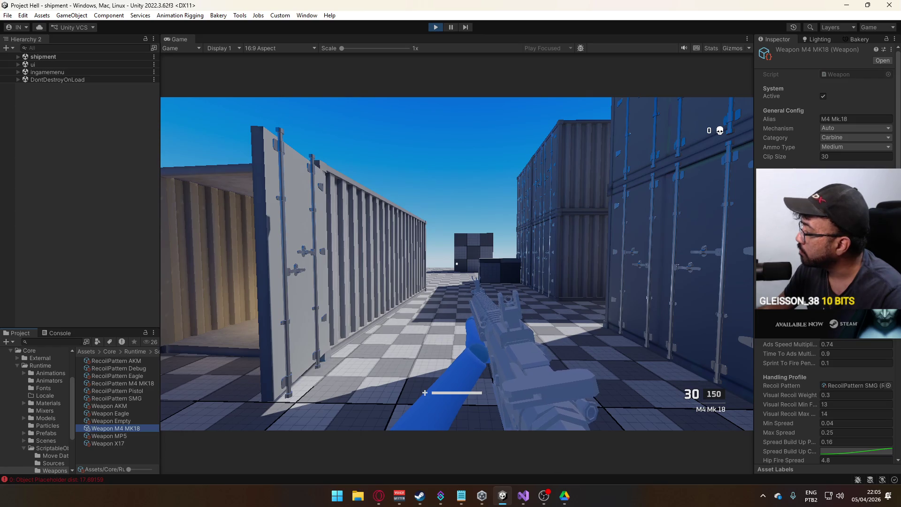
Step: Assign RecoilPattern M4 MK18 to Weapon M4 MK18's Recoil Pattern field, then select that pattern asset
left_click(855, 385)
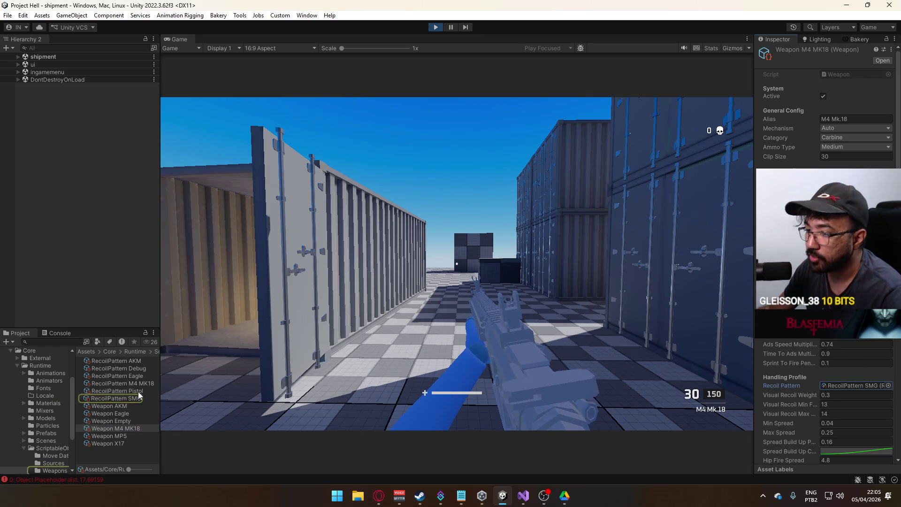
left_click_drag(139, 385, 854, 385)
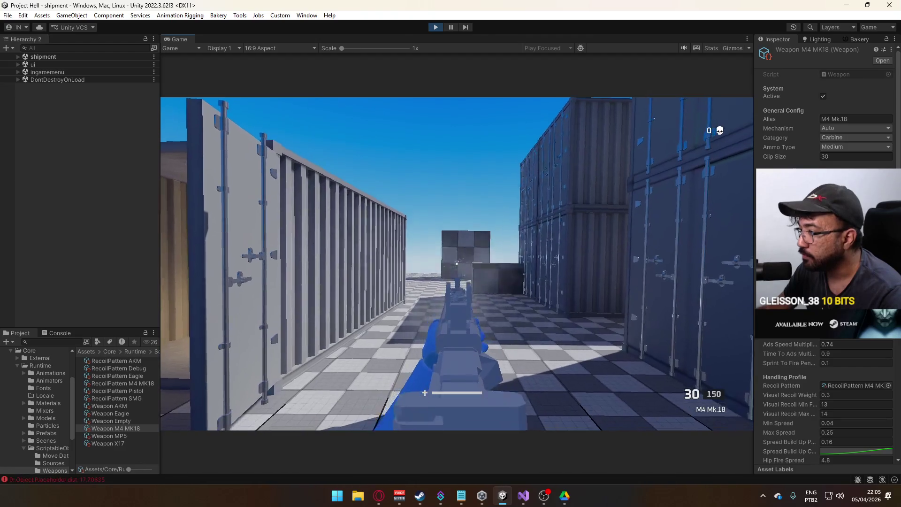
key("super")
key("super")
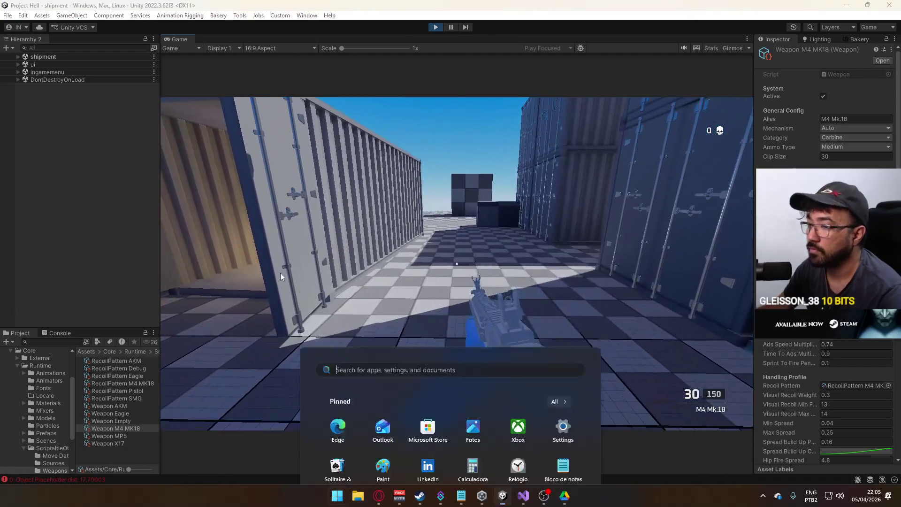
left_click(145, 383)
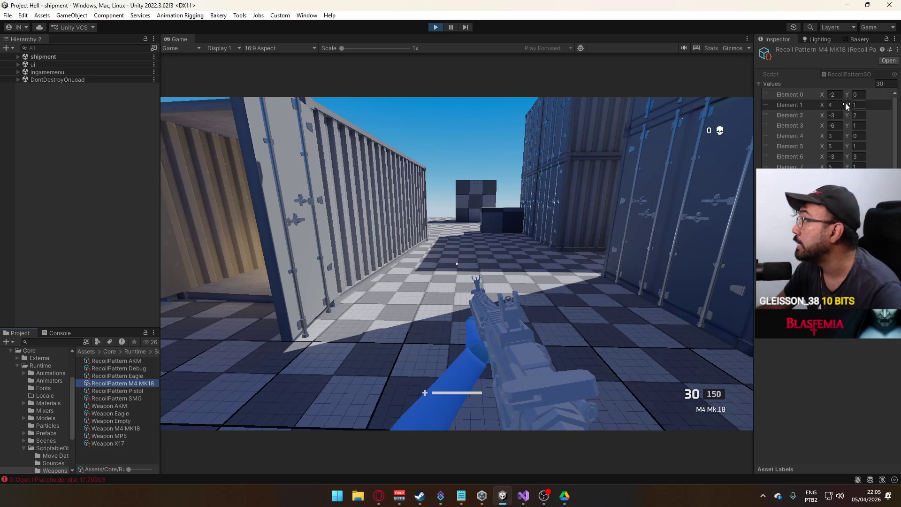
Step: In RecoilPattern M4 MK18's Values list, set Element 3 Y to 3 and Element 5 Y to 2
left_click(858, 125)
type("3")
left_click(858, 146)
type("2")
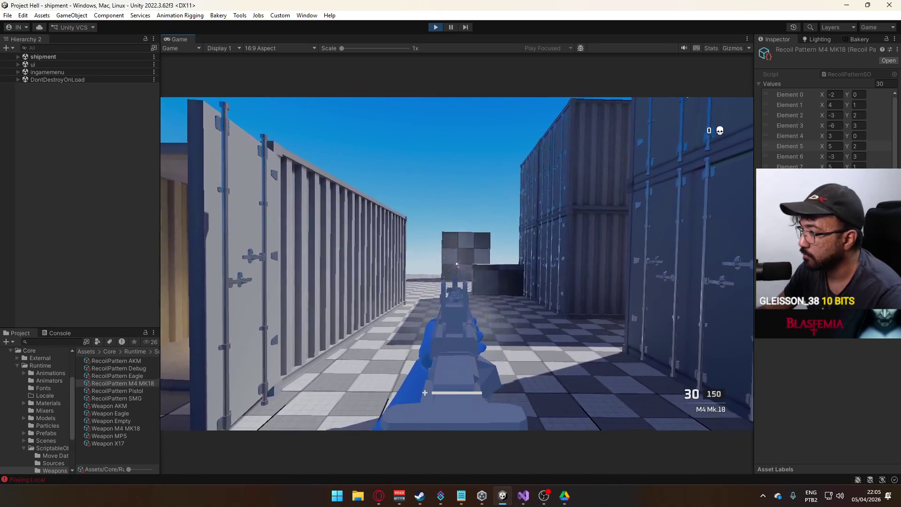
key("super")
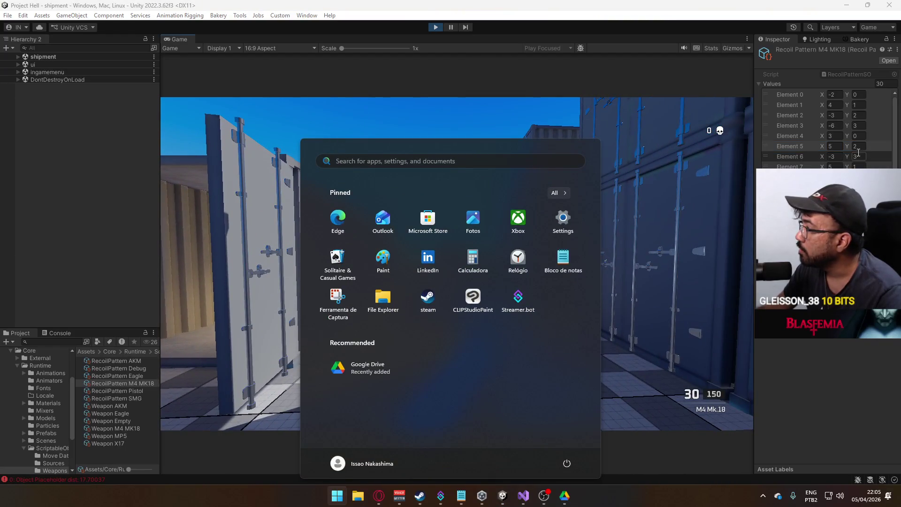
key("super")
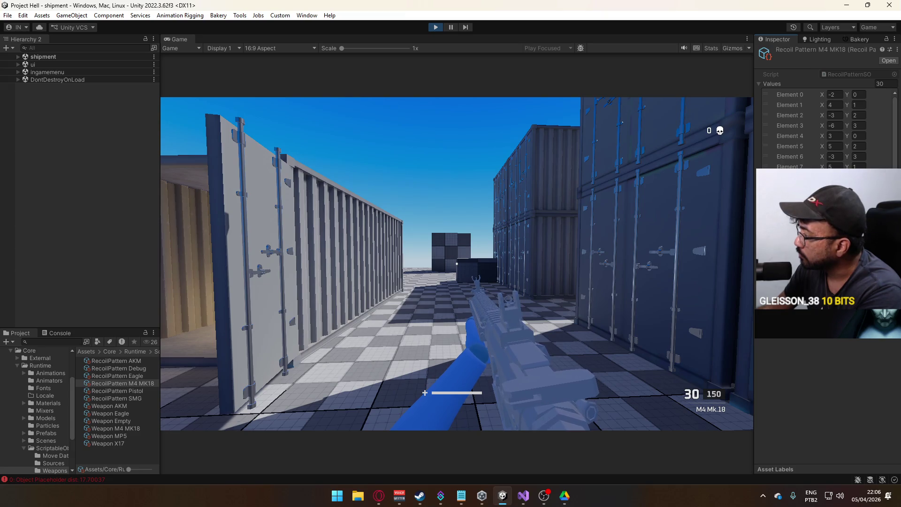
scroll(827, 129, "down", 2)
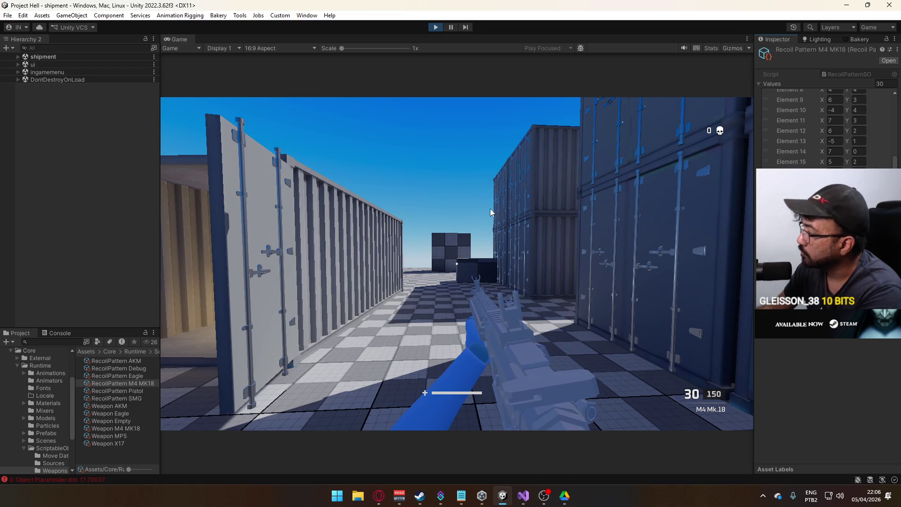
key("w")
right_click(491, 212)
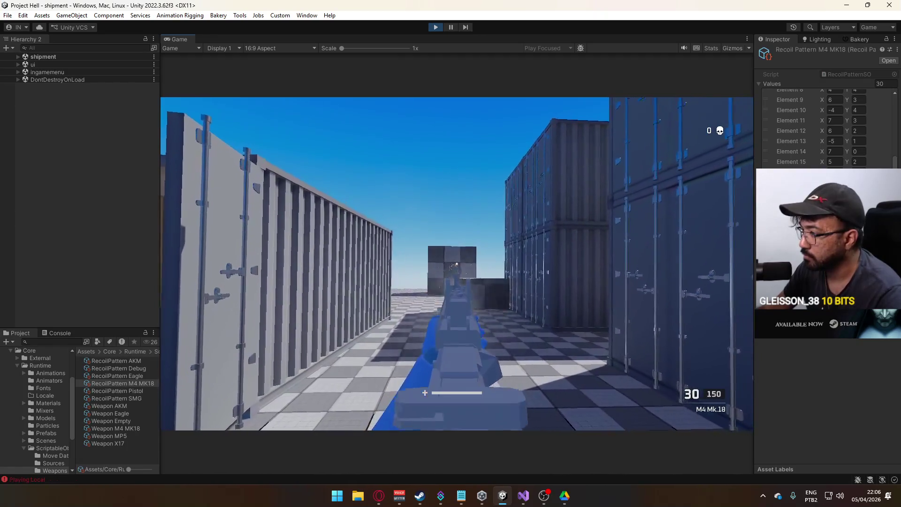
right_click(456, 264)
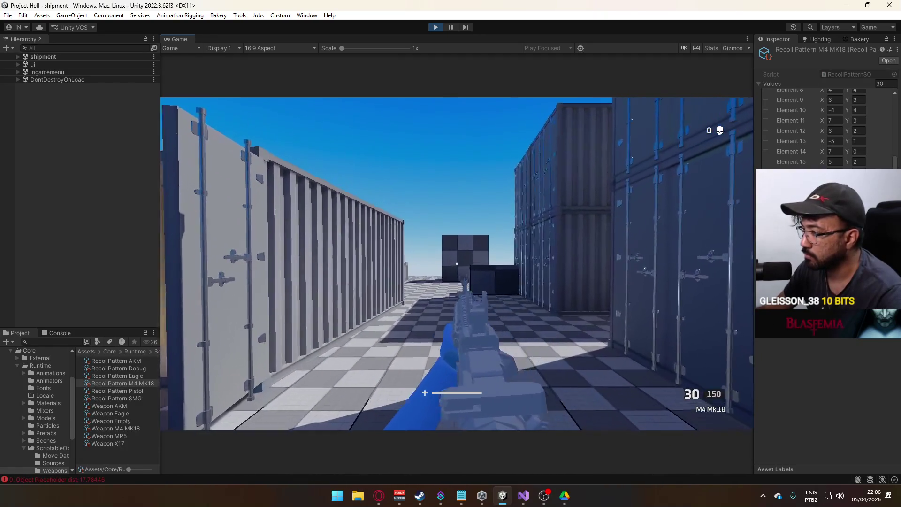
right_click(457, 263)
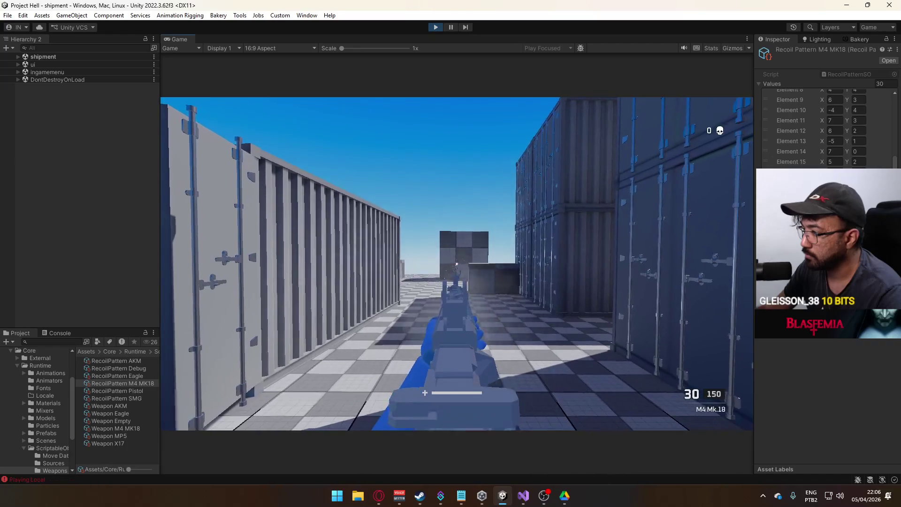
right_click(457, 264)
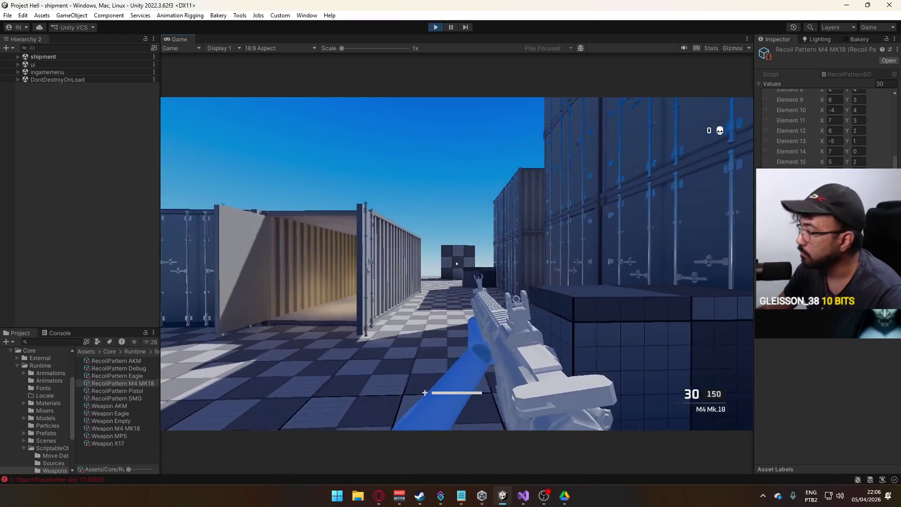
right_click(456, 264)
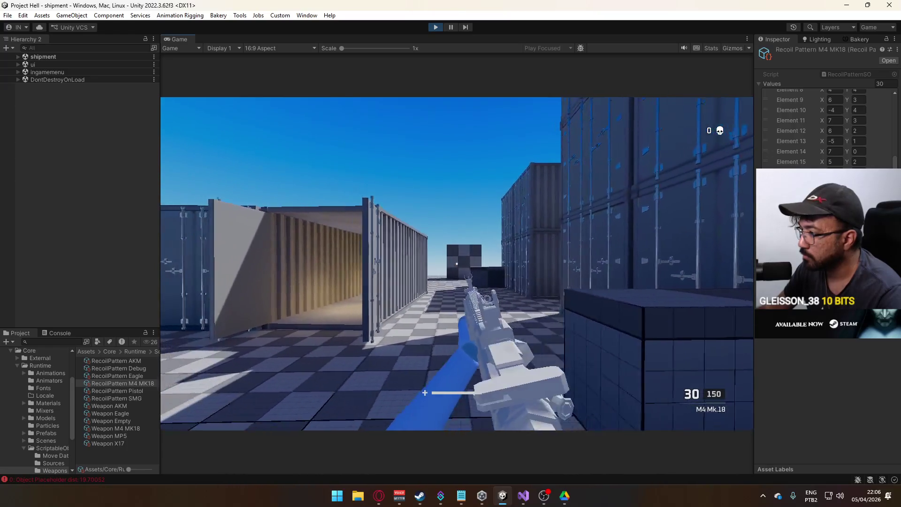
left_click(457, 263)
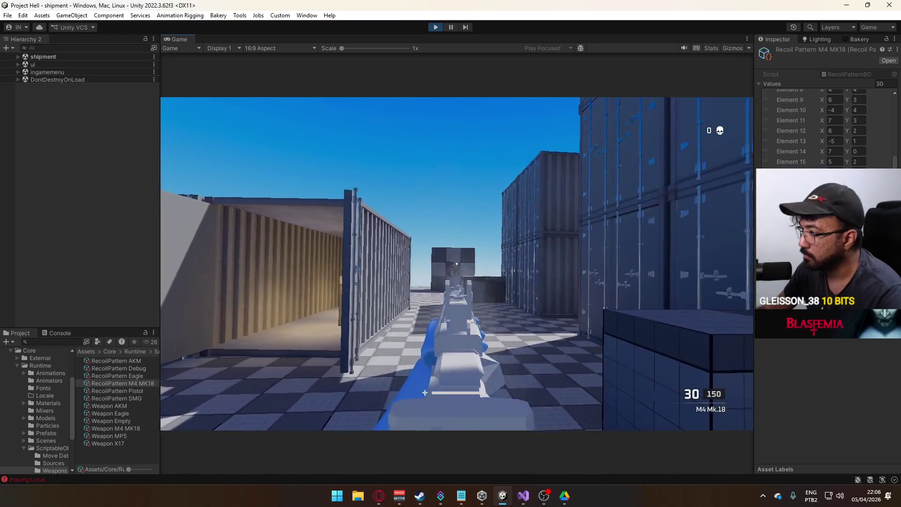
key("super")
key("super")
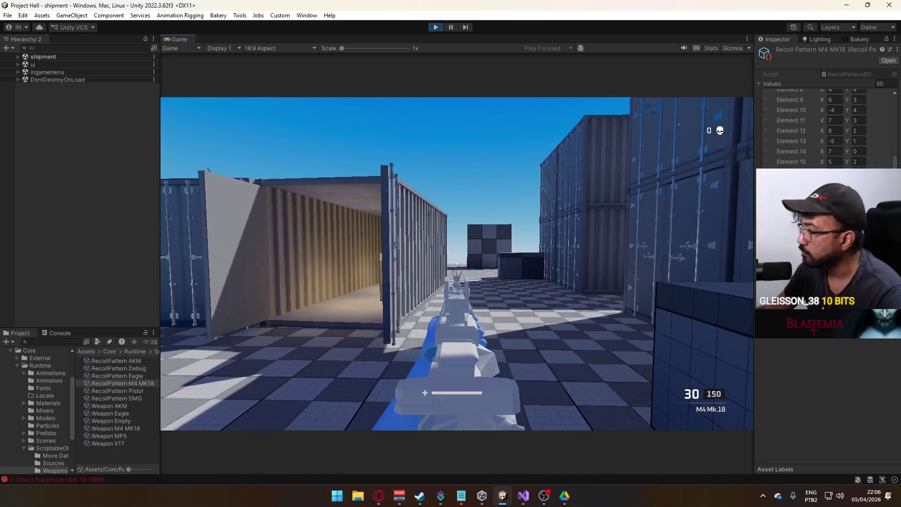
key("super")
key("super")
scroll(844, 148, "up", 3)
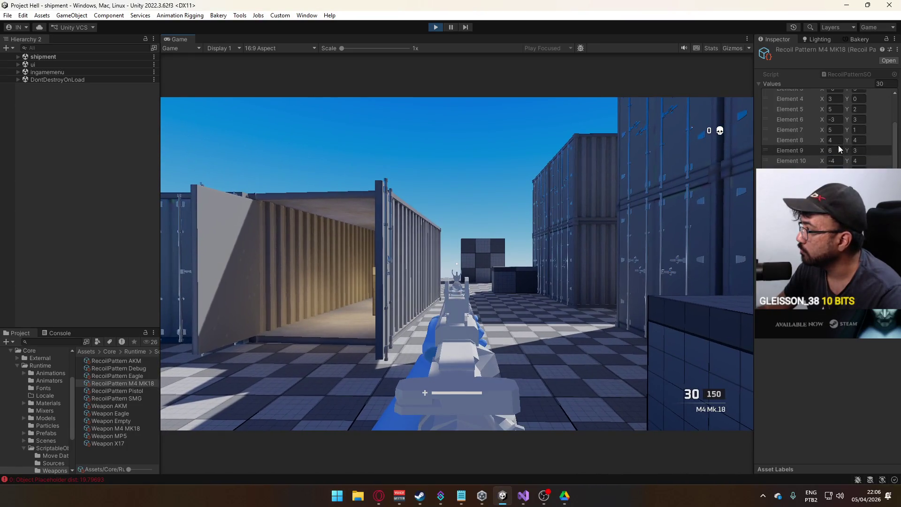
key("super")
left_click(522, 214)
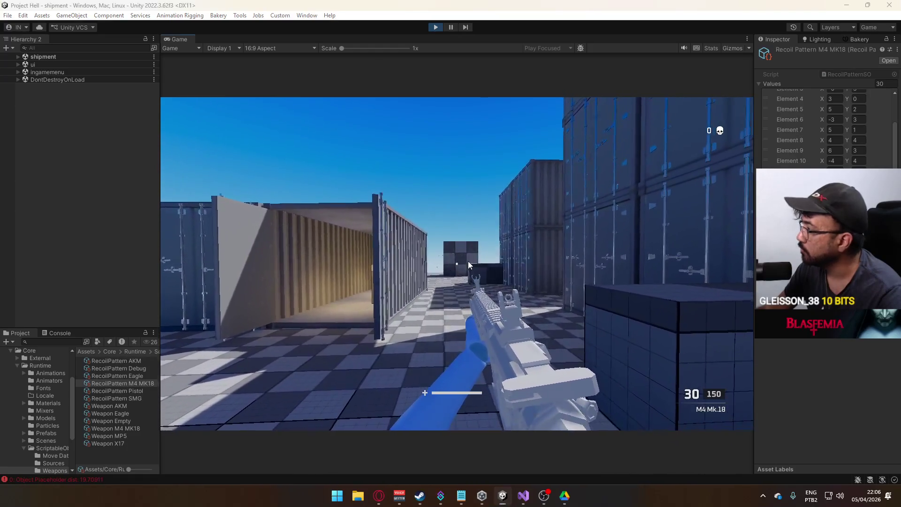
key("super")
scroll(871, 165, "up", 2)
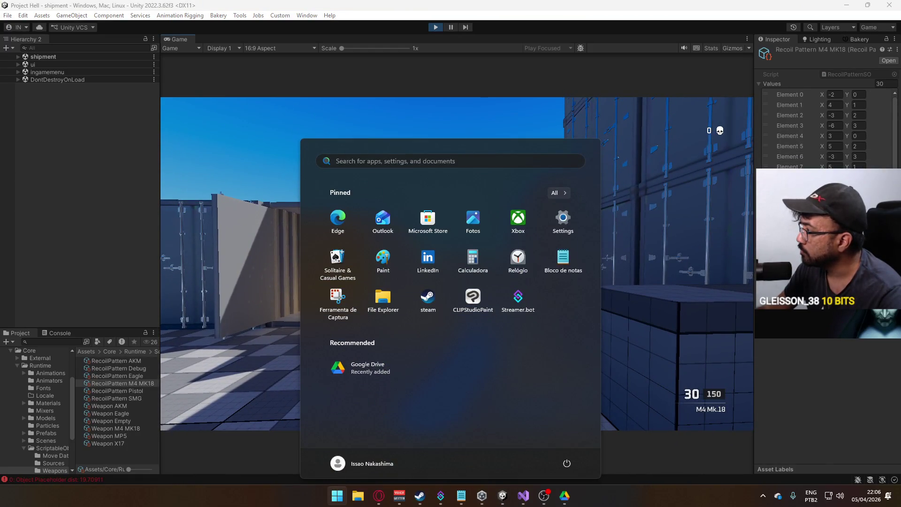
key("super")
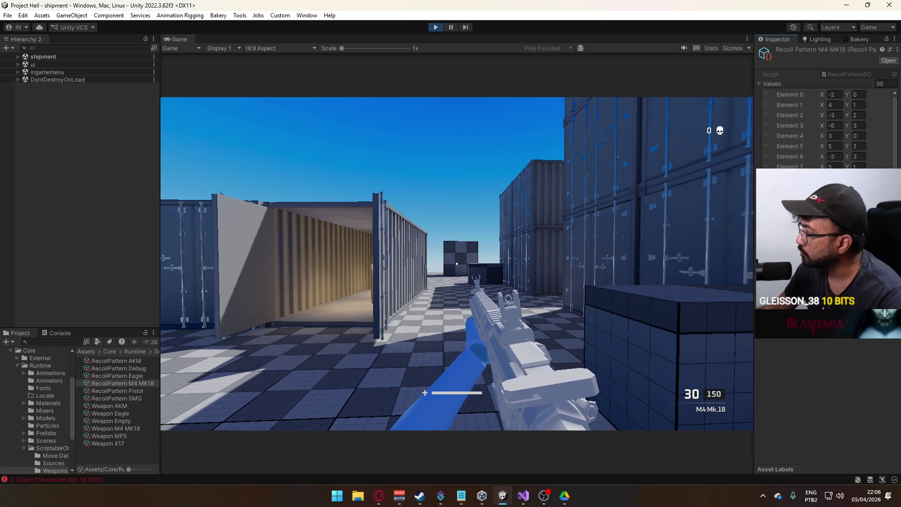
right_click(457, 264)
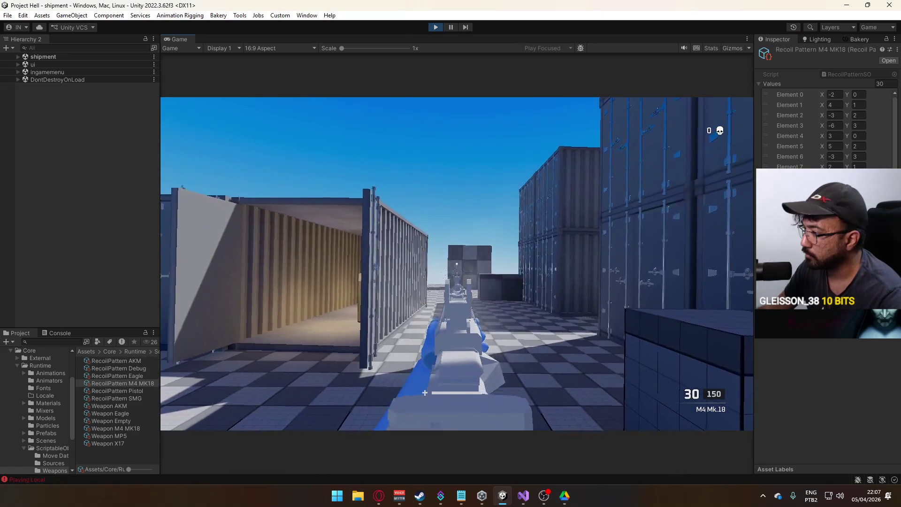
left_click(457, 264)
left_click(457, 264)
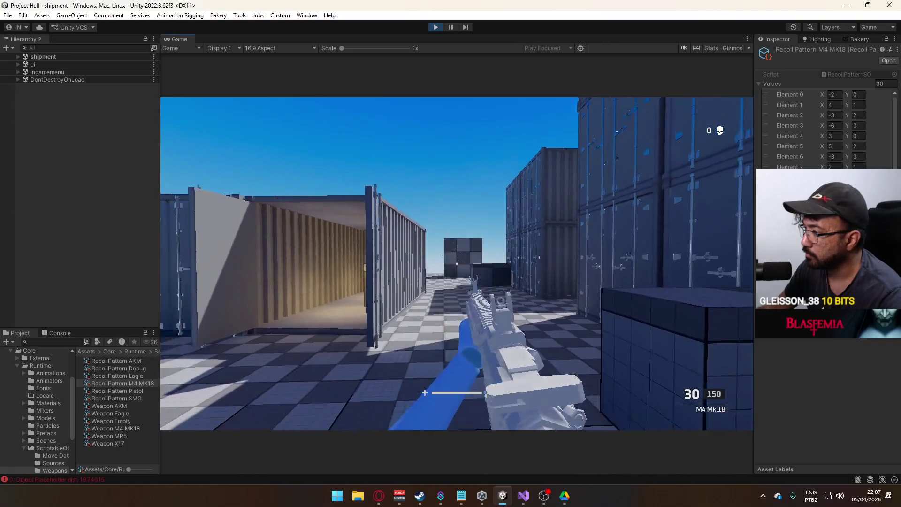
left_click(457, 264)
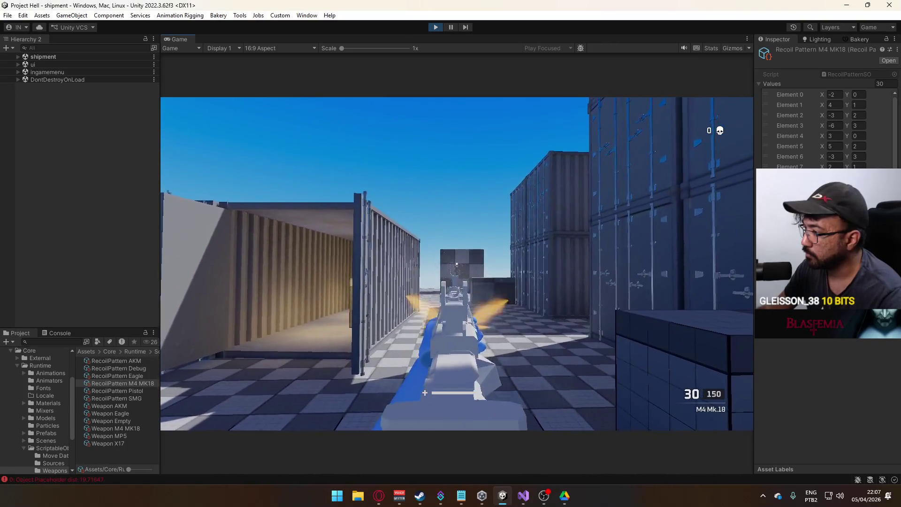
right_click(457, 263)
left_click(457, 264)
right_click(457, 263)
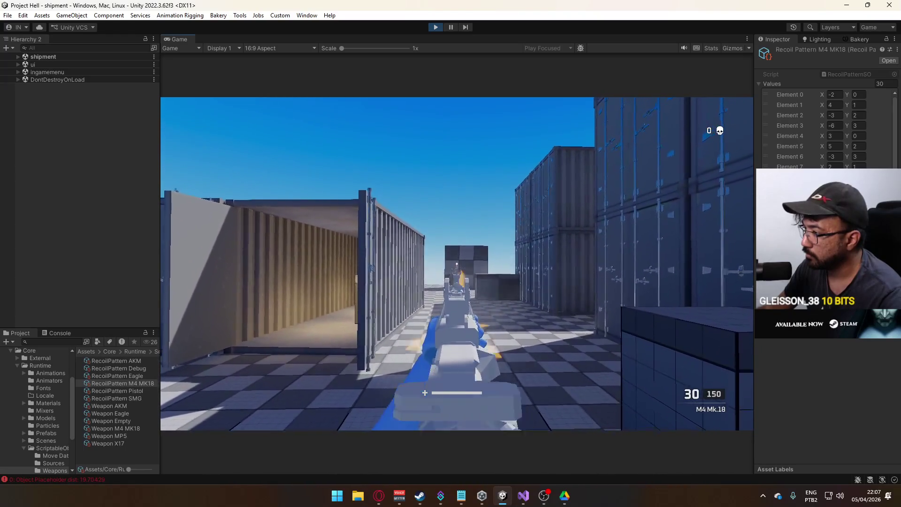
key("super")
key("super")
left_click(859, 105)
type("2")
left_click(859, 115)
type("4")
left_click(859, 125)
type("2")
left_click(861, 136)
type("1")
left_click(860, 146)
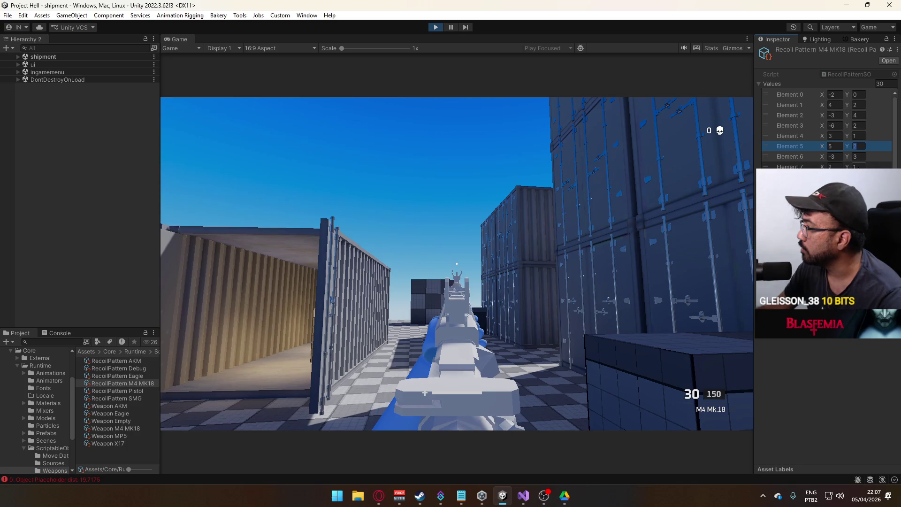
left_click(859, 166)
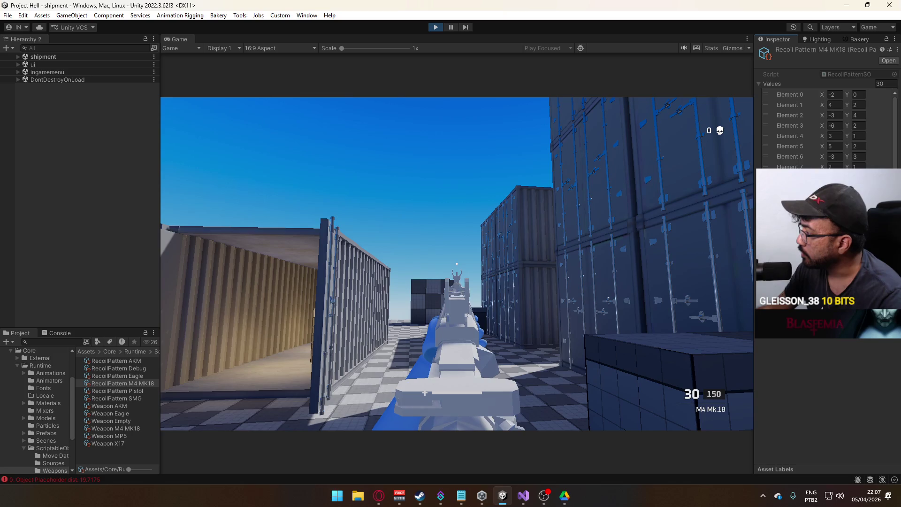
key("w")
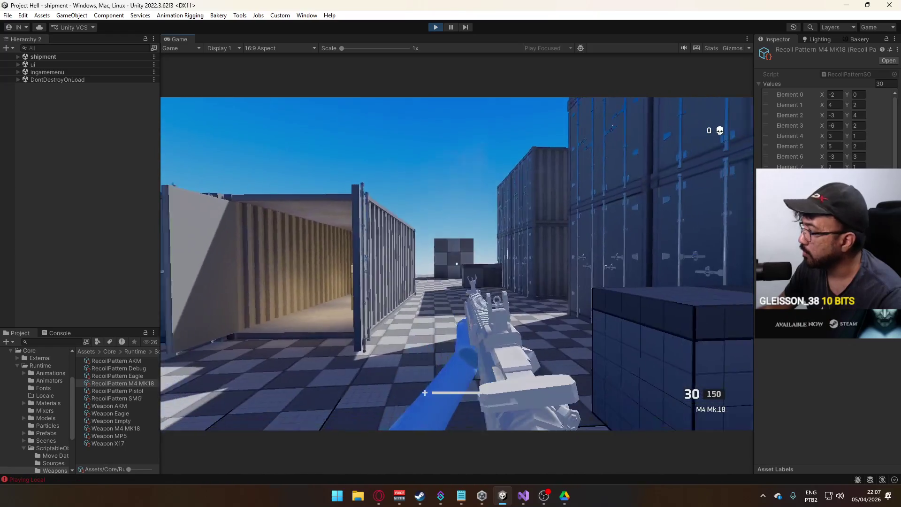
right_click(451, 266)
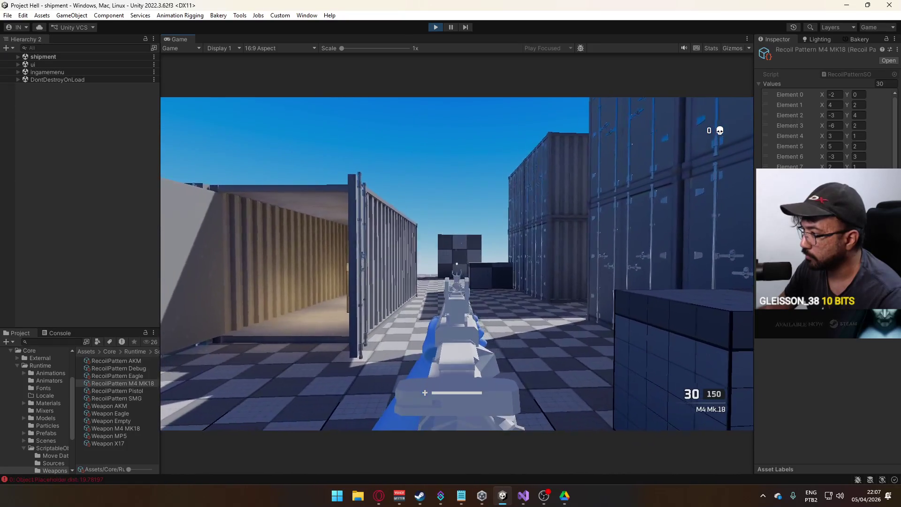
left_click(450, 267)
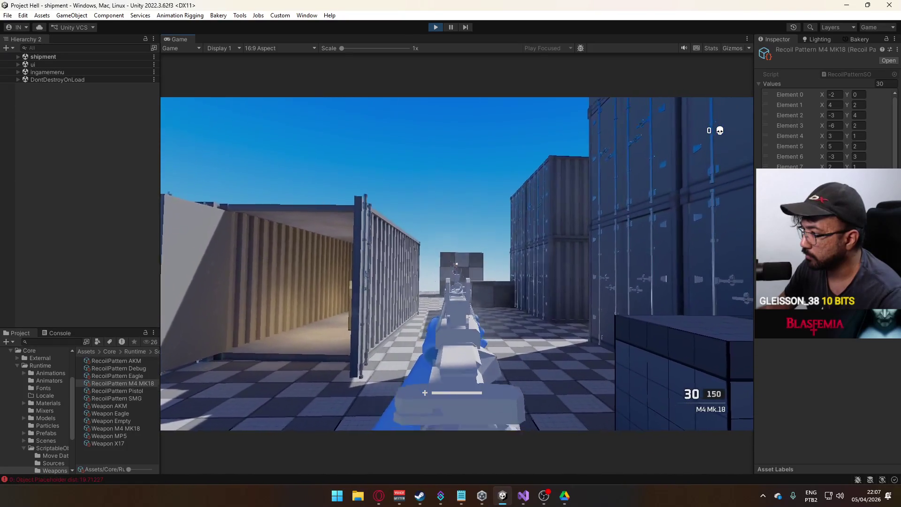
key("super")
key("Escape")
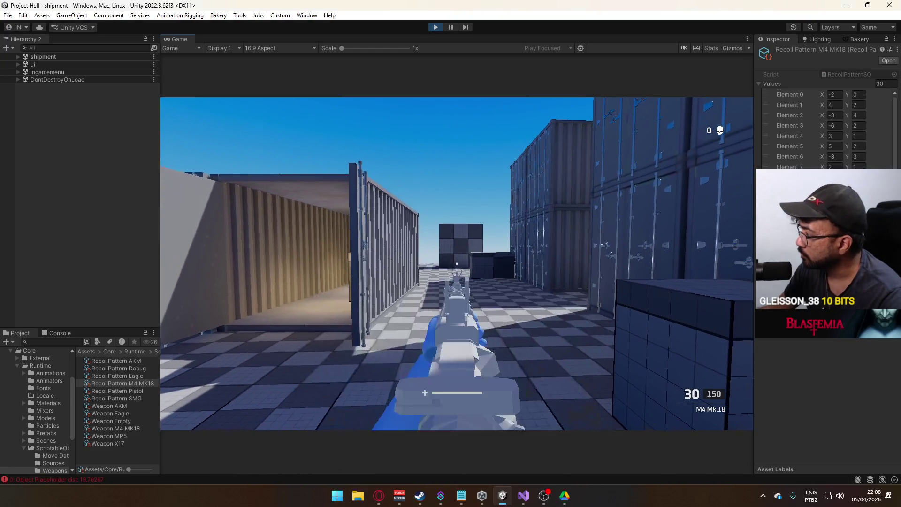
scroll(826, 127, "down", 4)
key("super")
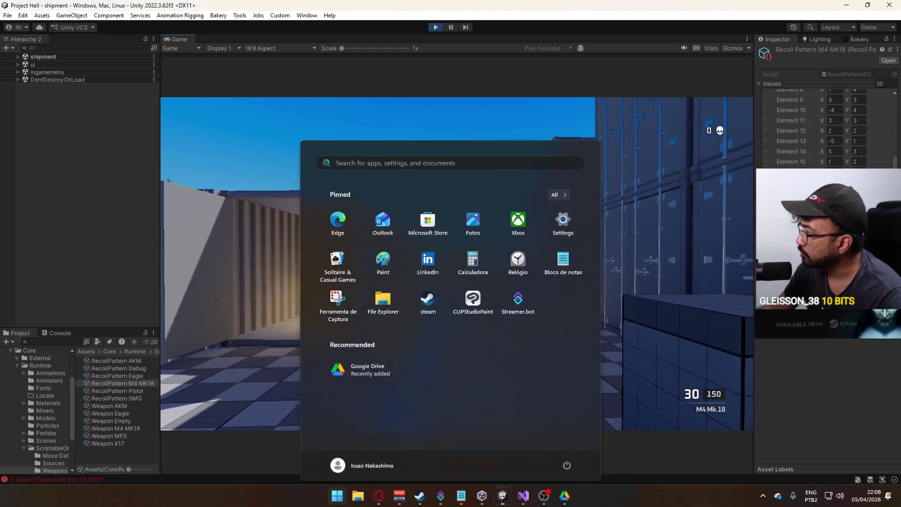
key("Escape")
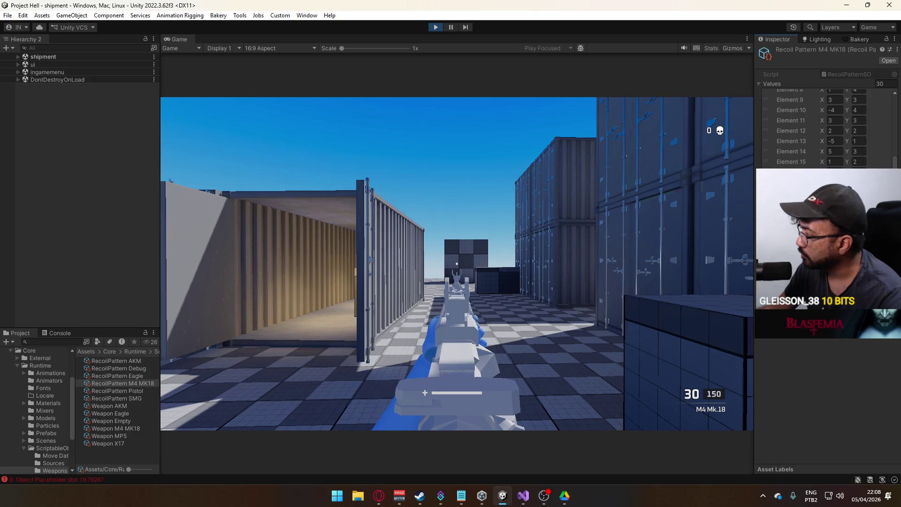
key("w")
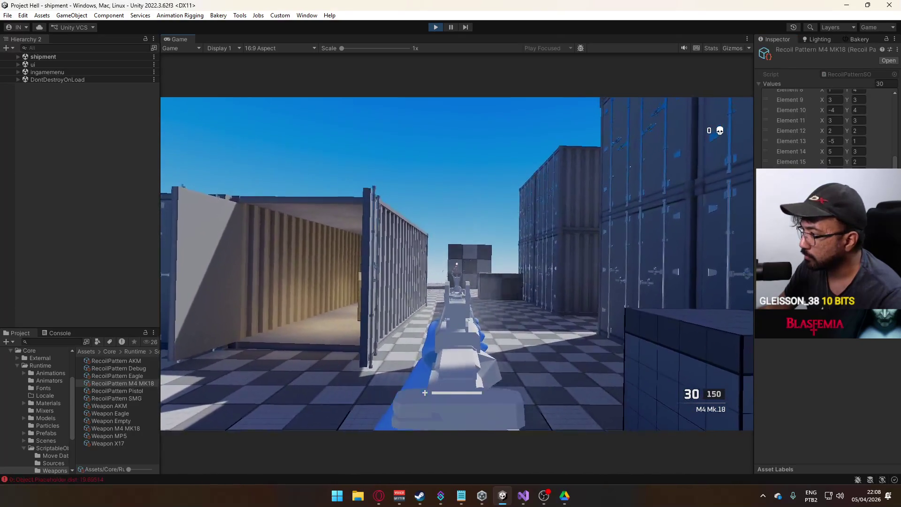
key("w")
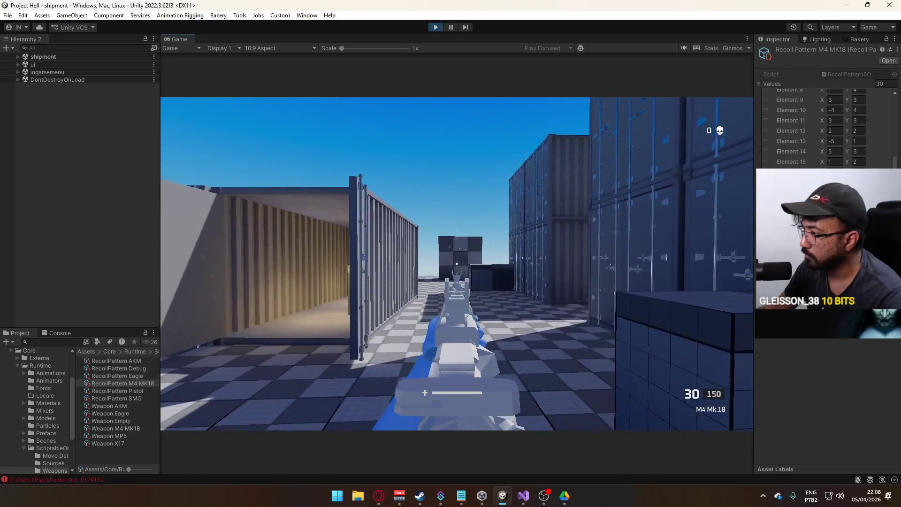
left_click(457, 264)
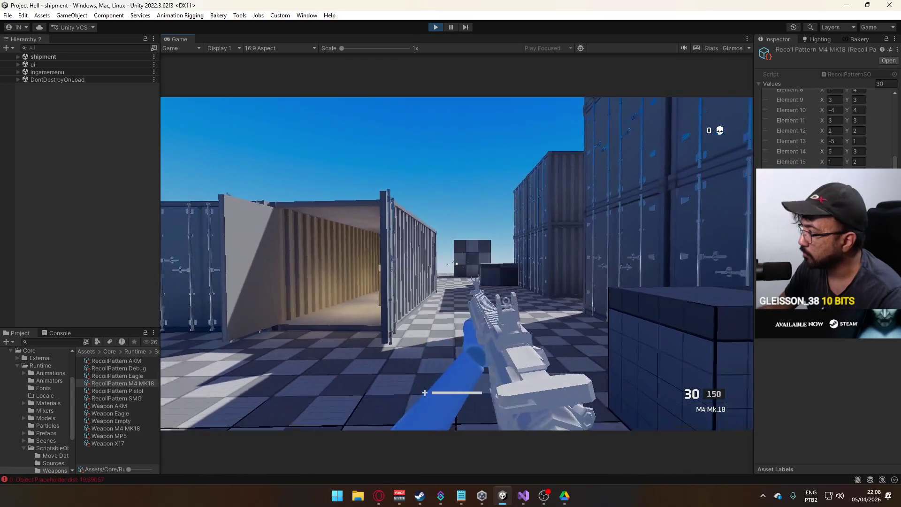
key("super")
key("super")
key("d")
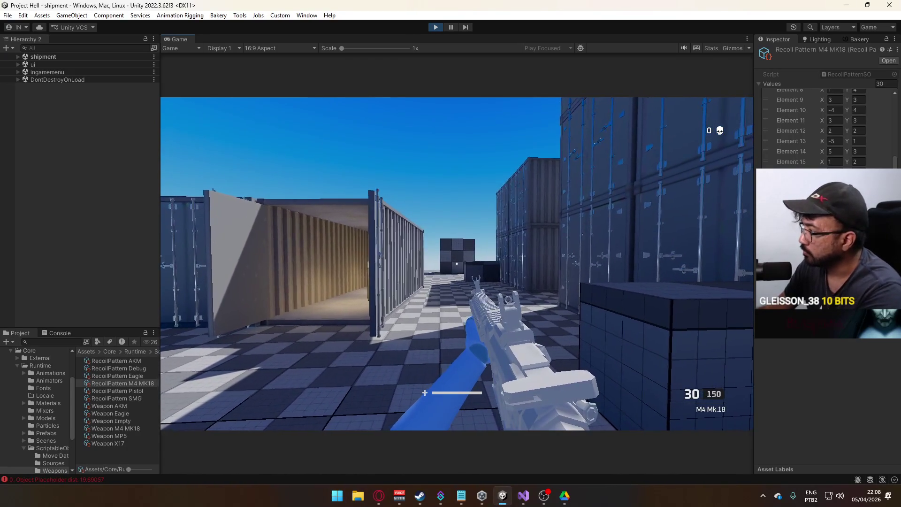
key("a")
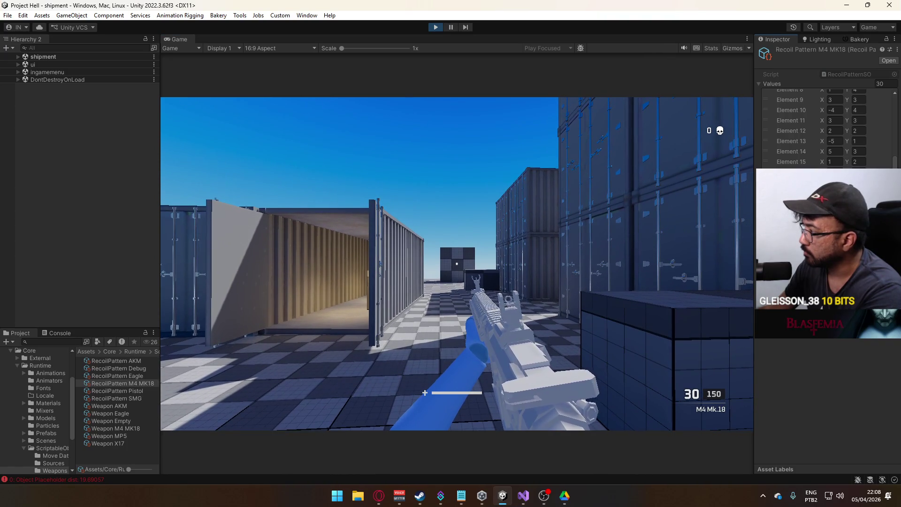
right_click(457, 264)
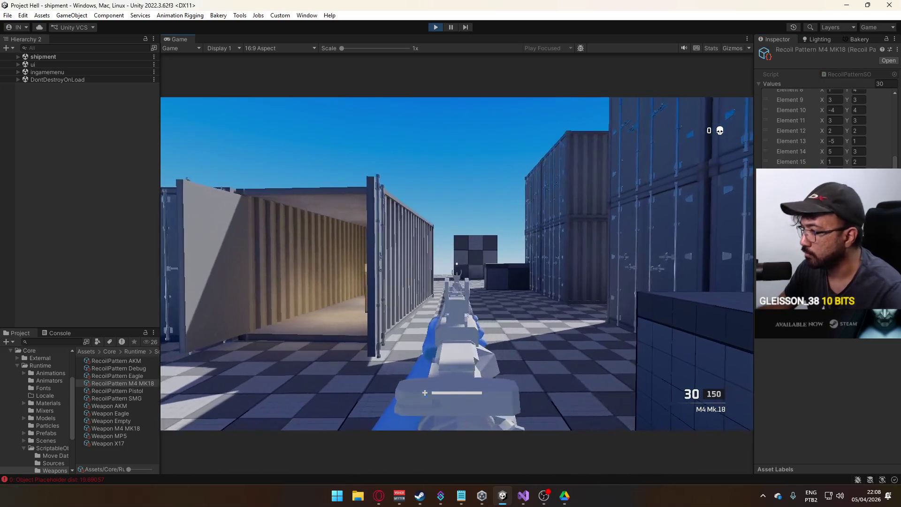
left_click(456, 264)
key("w")
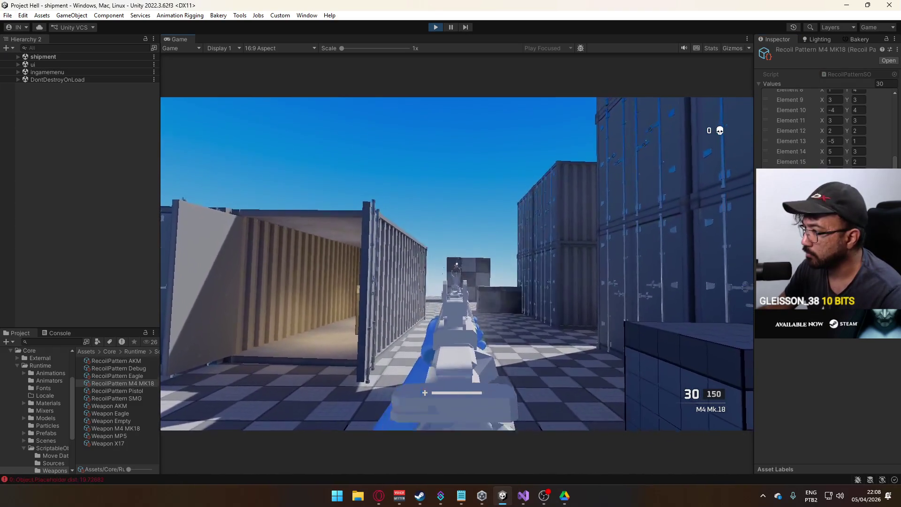
key("w")
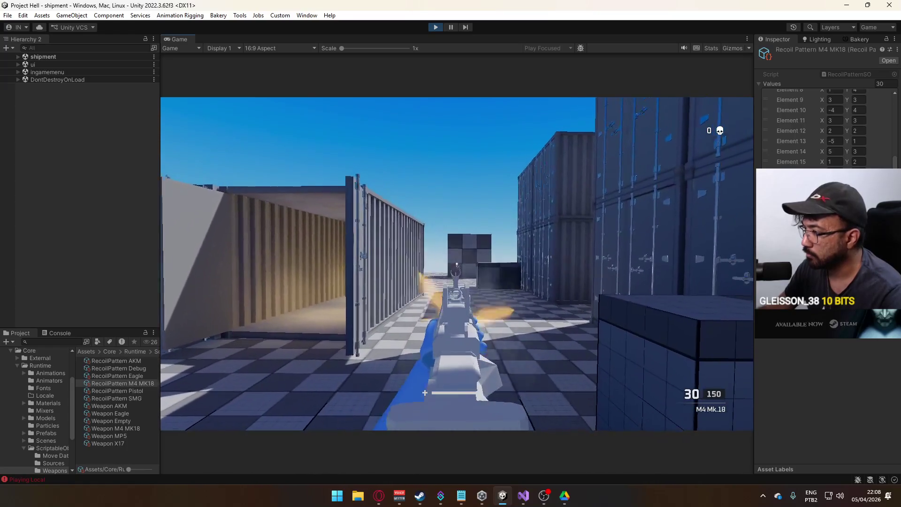
key("w")
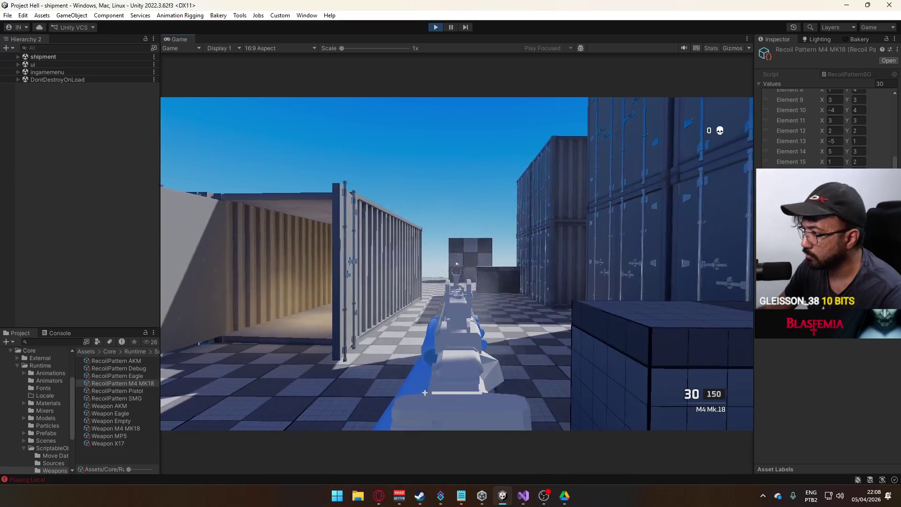
key("w")
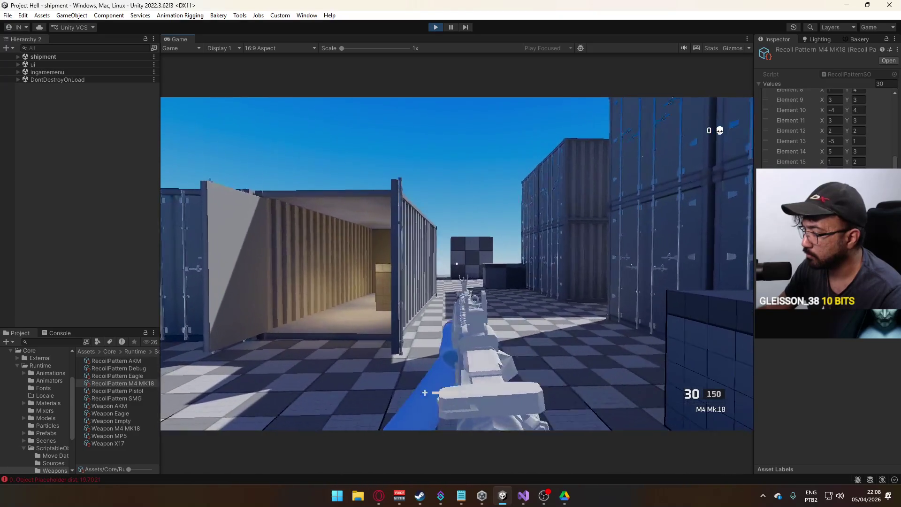
key("w")
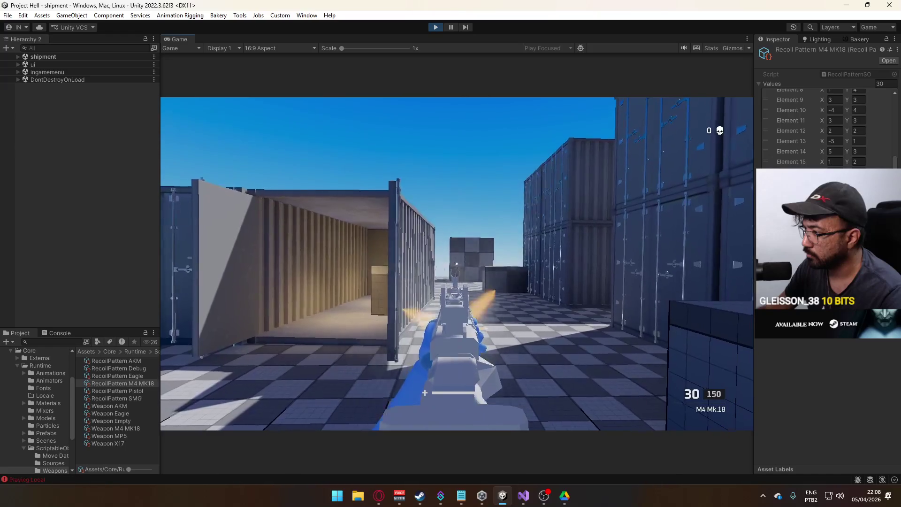
key("super")
key("super")
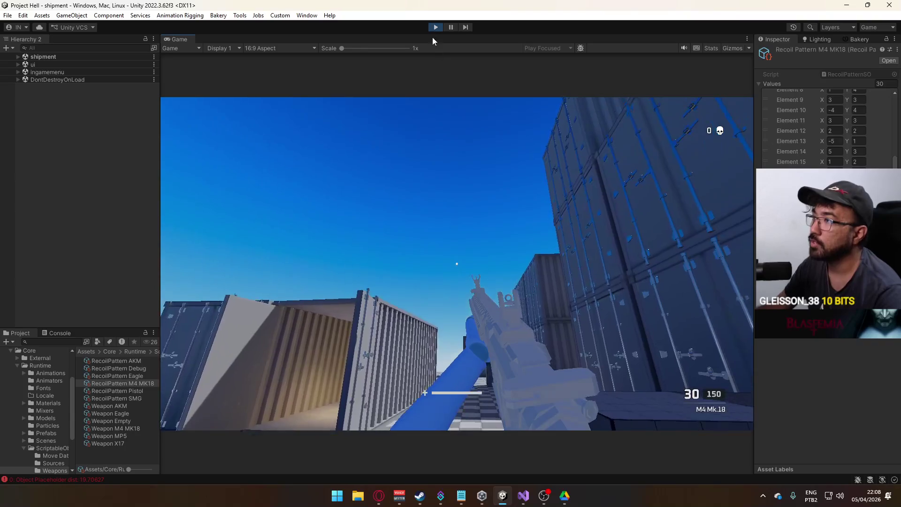
Step: Restart play mode and host a match on the shipment map with the MP5
left_click(437, 28)
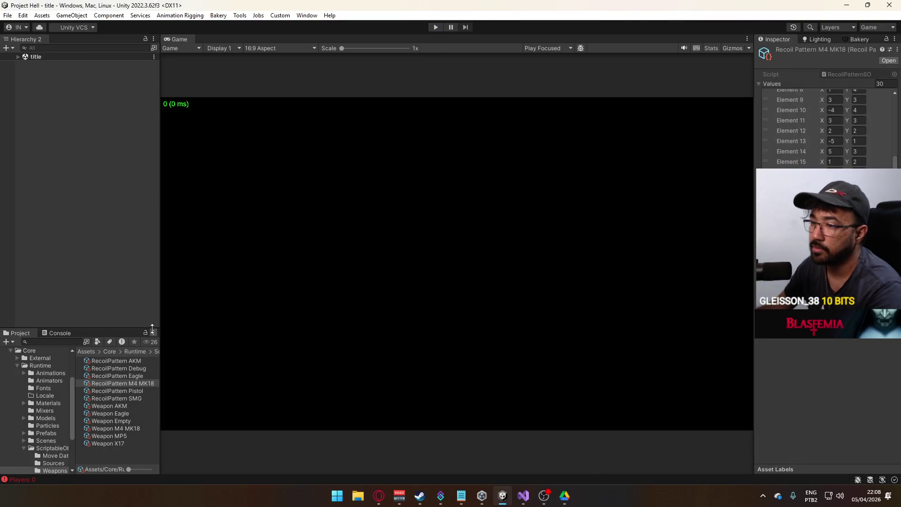
left_click(435, 27)
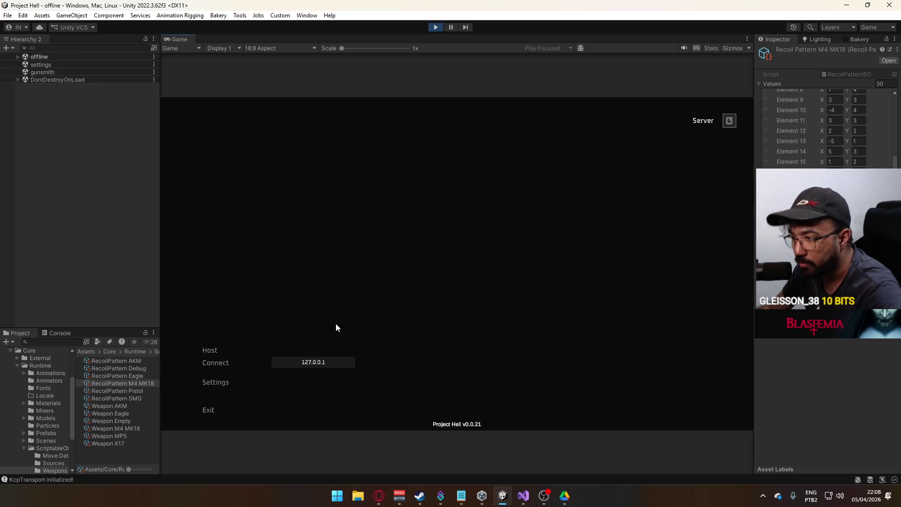
left_click(229, 348)
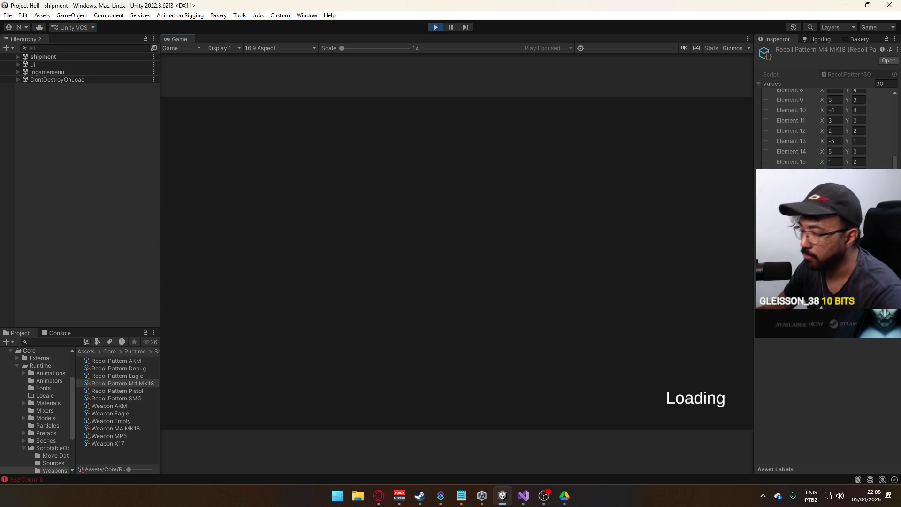
Step: Select the RecoilPattern SMG asset in the Project panel to show its values
key("super")
left_click(139, 399)
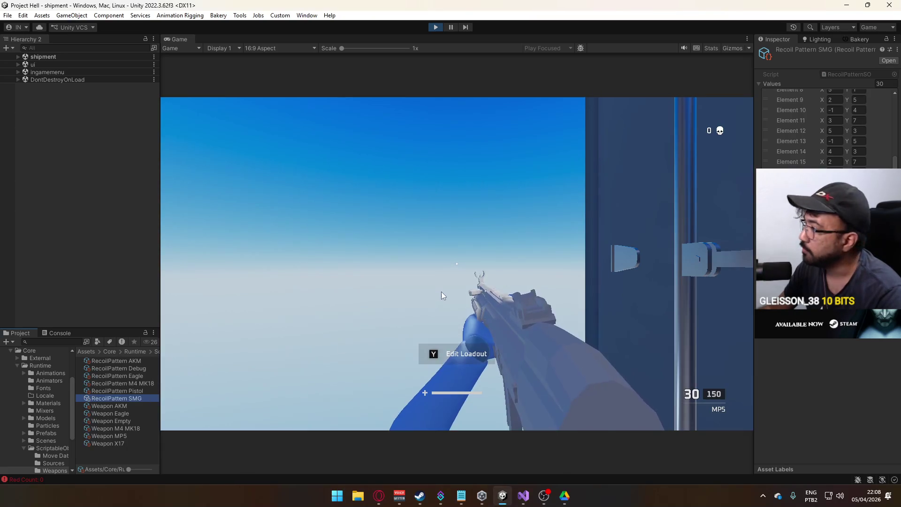
left_click(424, 283)
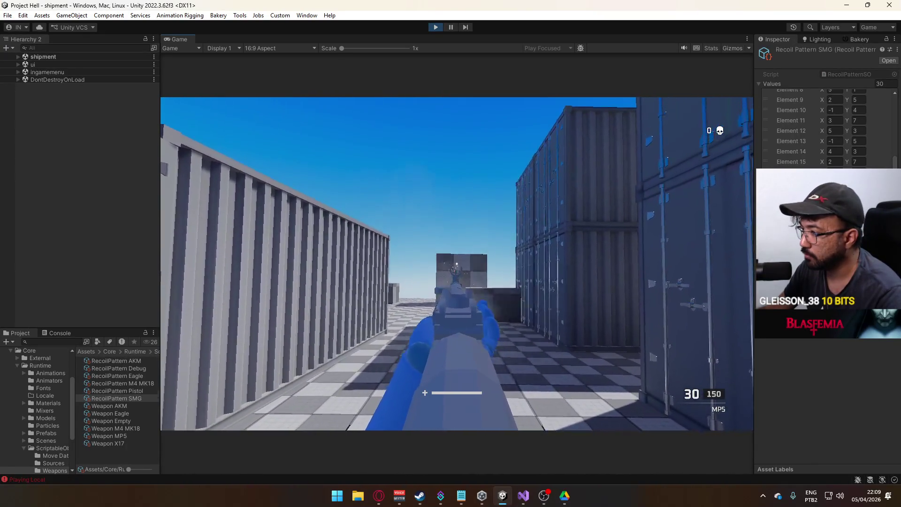
key("super")
key("super")
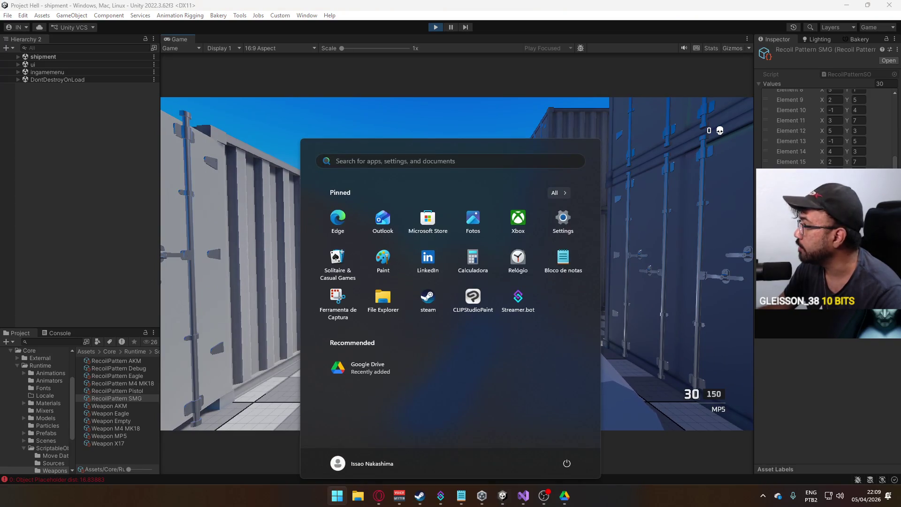
left_click(855, 104)
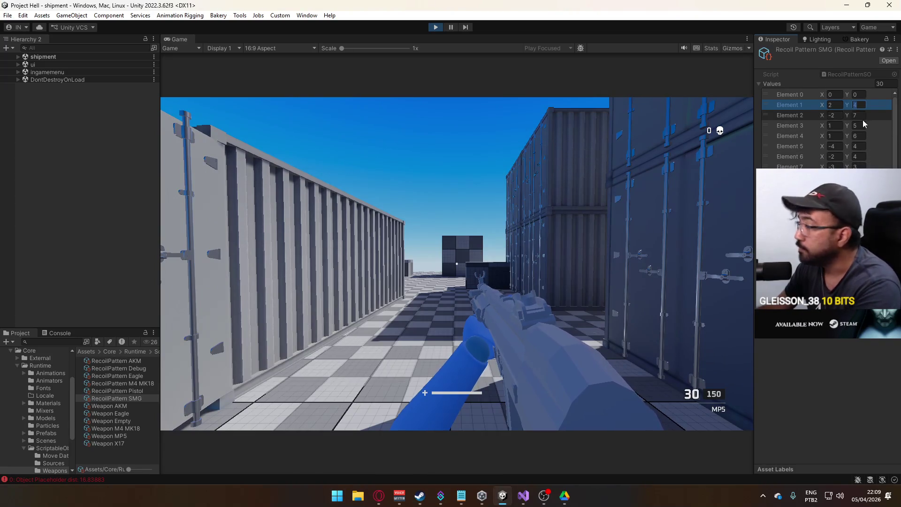
type("1")
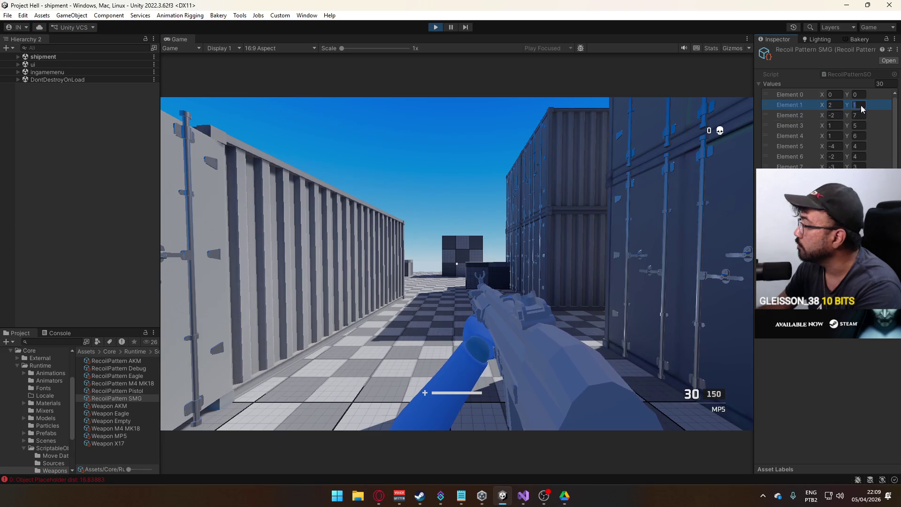
type("2")
left_click(859, 115)
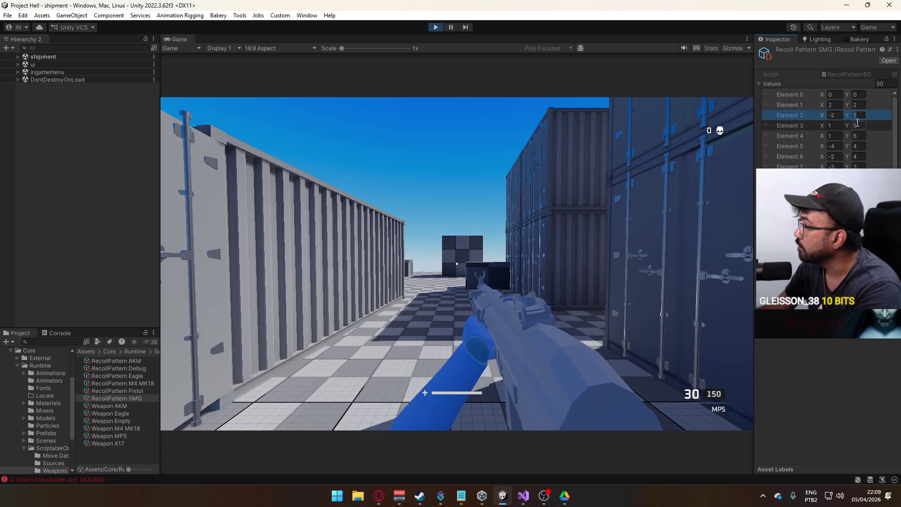
type("3")
left_click(860, 125)
left_click(860, 136)
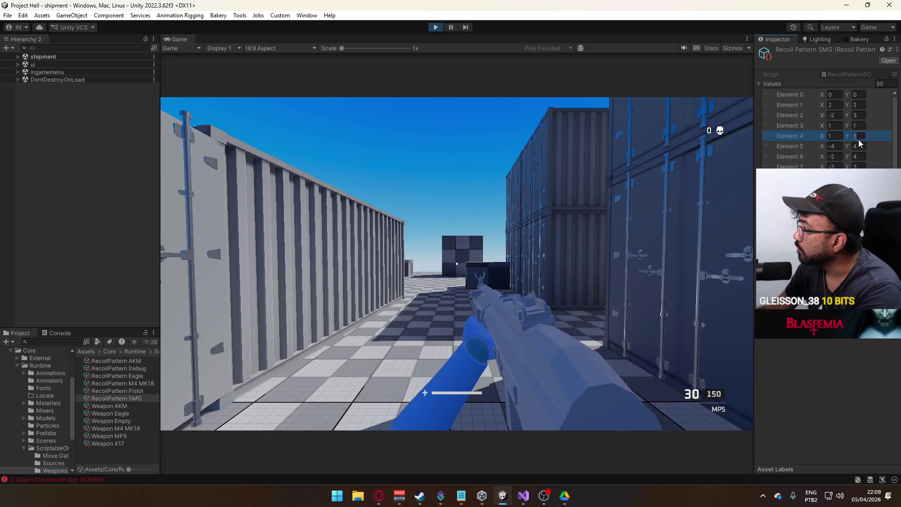
type("3")
left_click(858, 146)
type("2")
left_click(859, 157)
type("2")
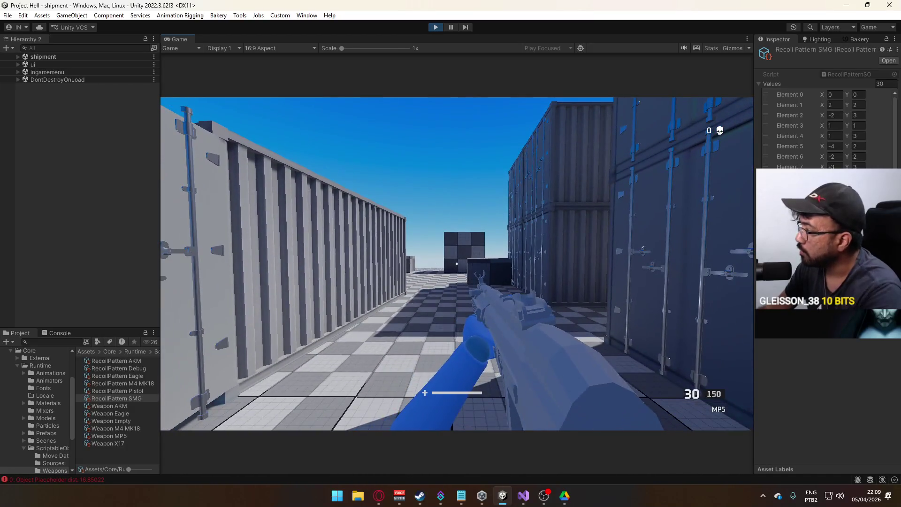
key("super")
key("super")
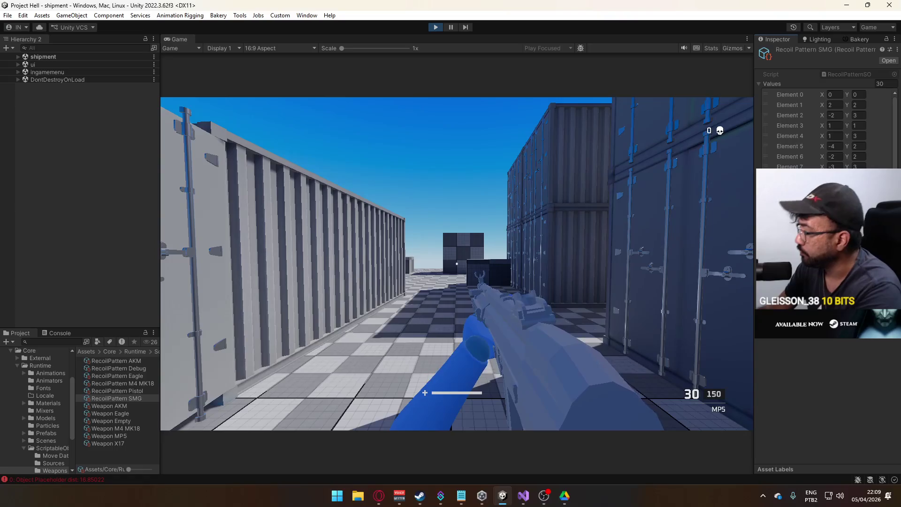
scroll(826, 127, "down", 2)
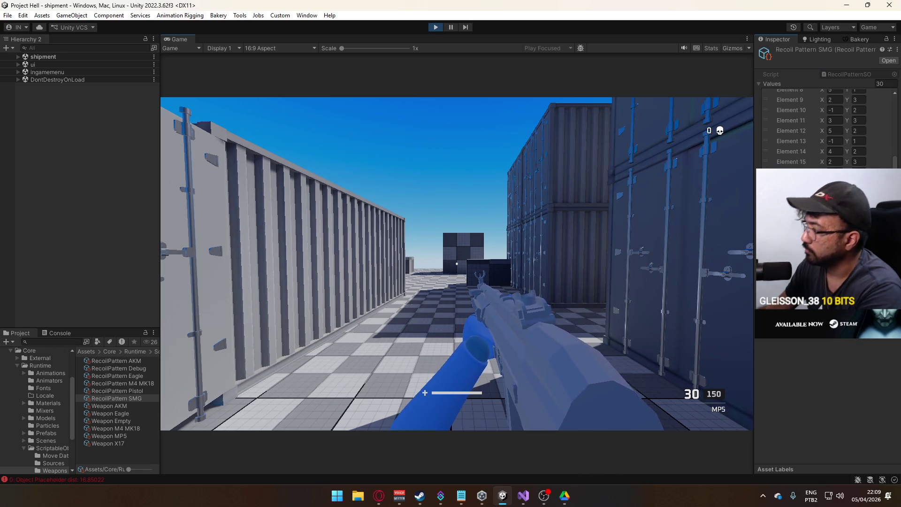
Step: Walk the player along the container corridor and aim the MP5 down its sights
key("w")
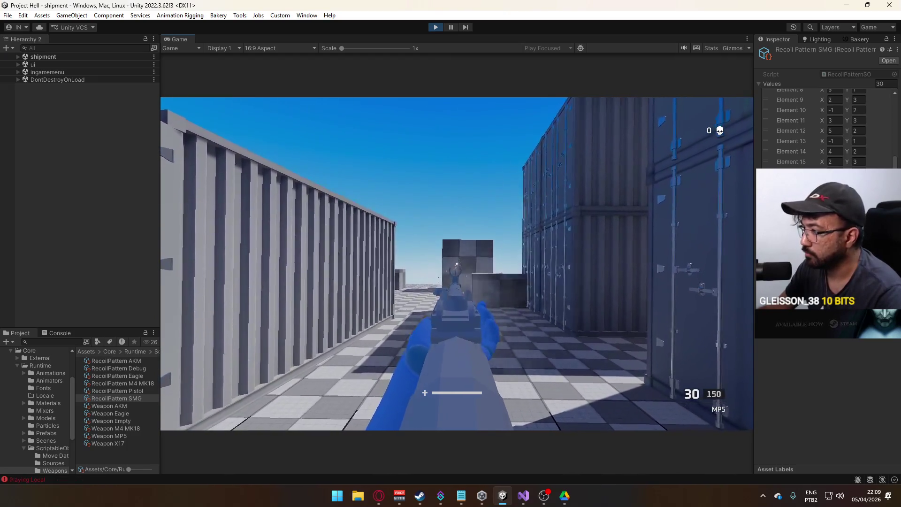
key("w")
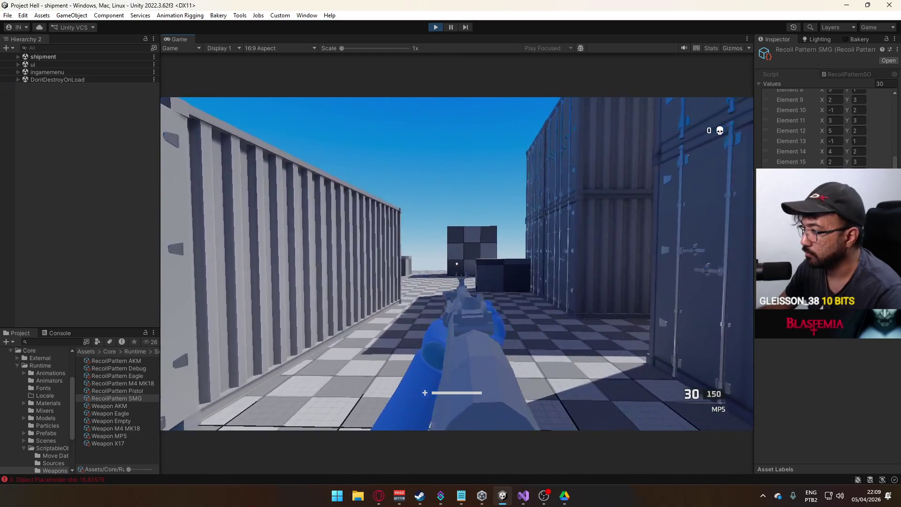
right_click(457, 264)
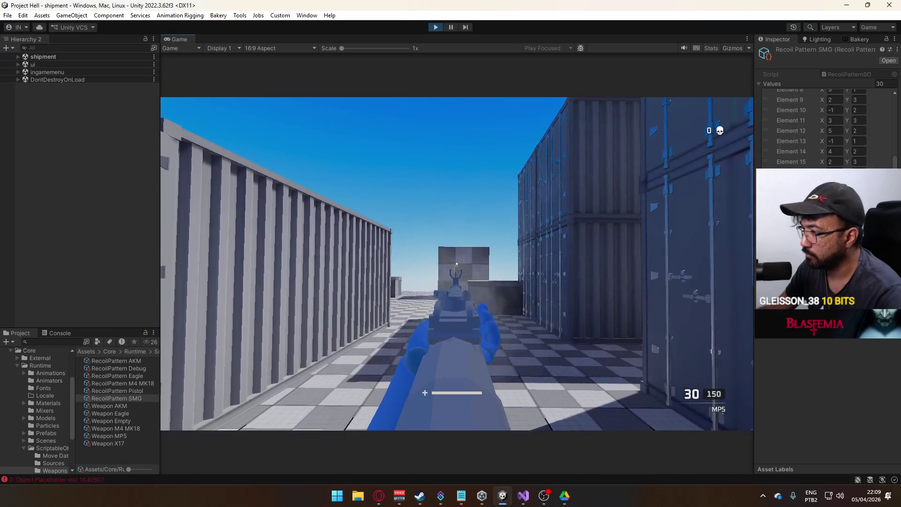
Step: Back in the editor, select Weapon MP5, which uses RecoilPattern SMG
key("super")
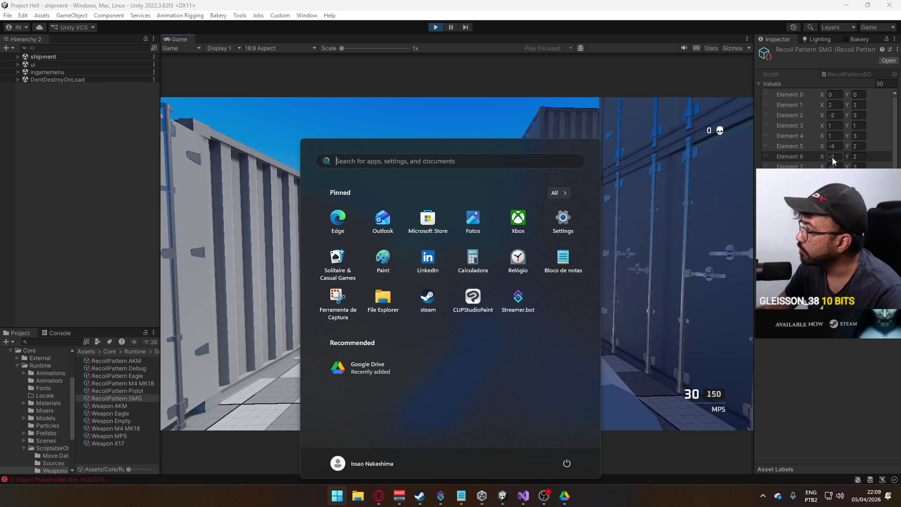
scroll(826, 127, "down", 3)
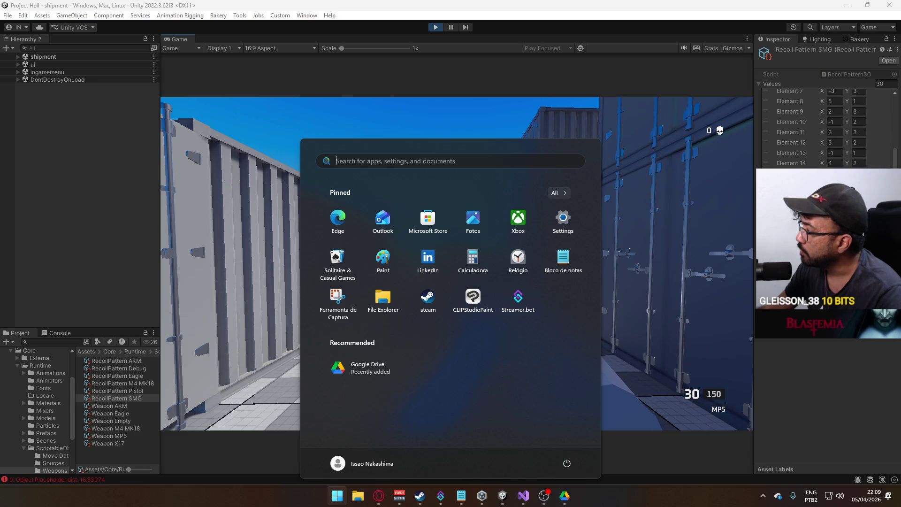
scroll(834, 168, "up", 4)
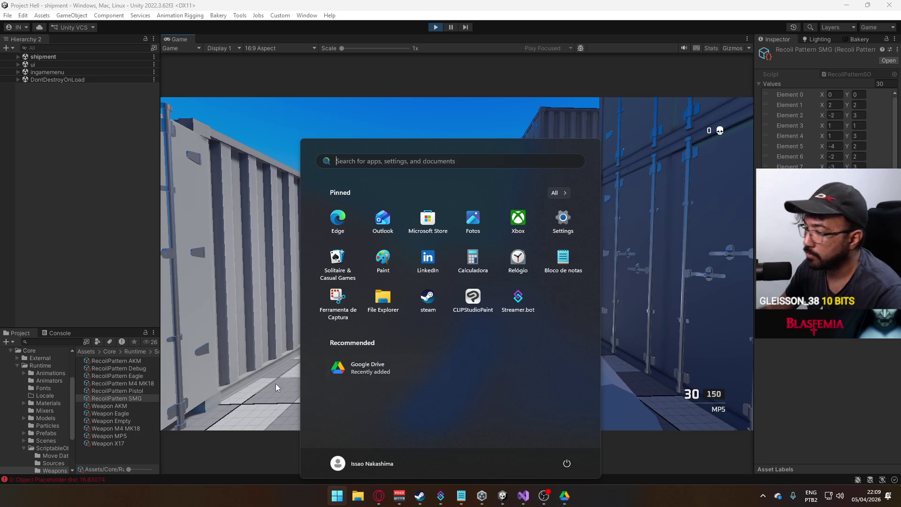
left_click(126, 401)
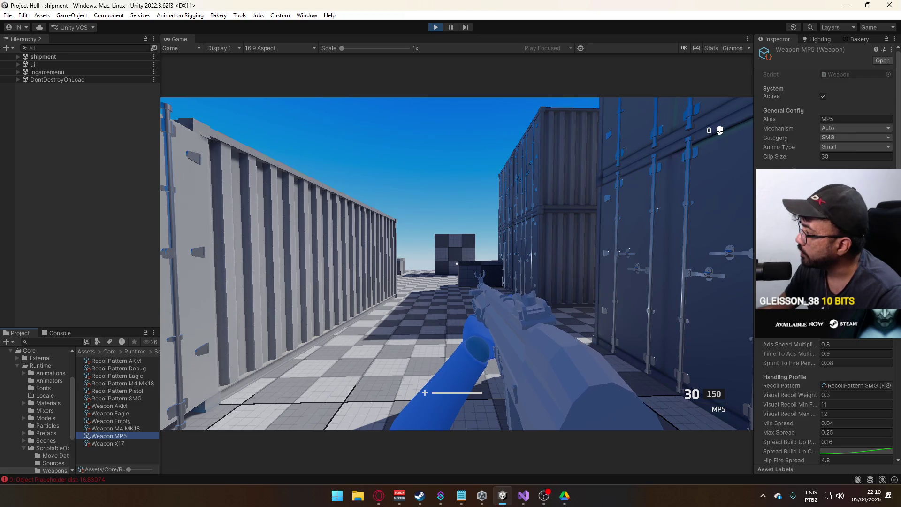
Step: Ping RecoilPattern SMG from the MP5's Recoil Pattern field and resume the running game
scroll(826, 253, "down", 3)
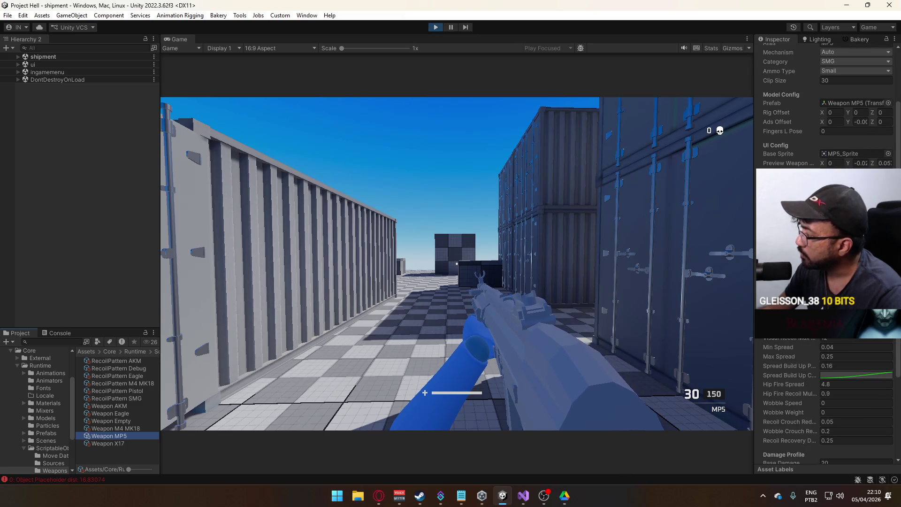
left_click(855, 235)
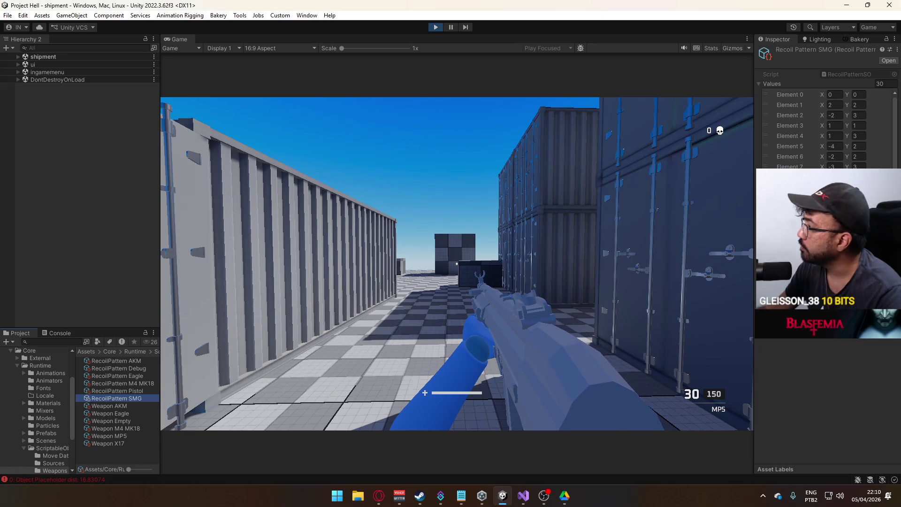
left_click(513, 219)
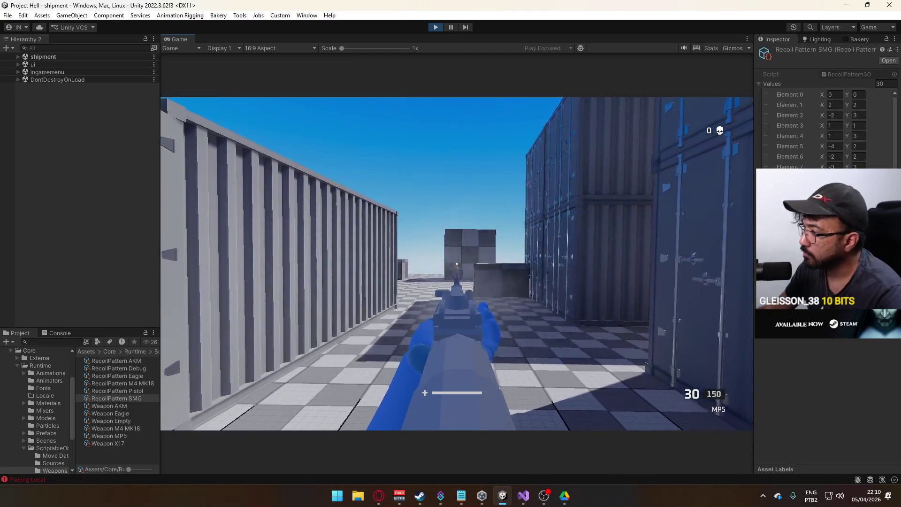
key("super")
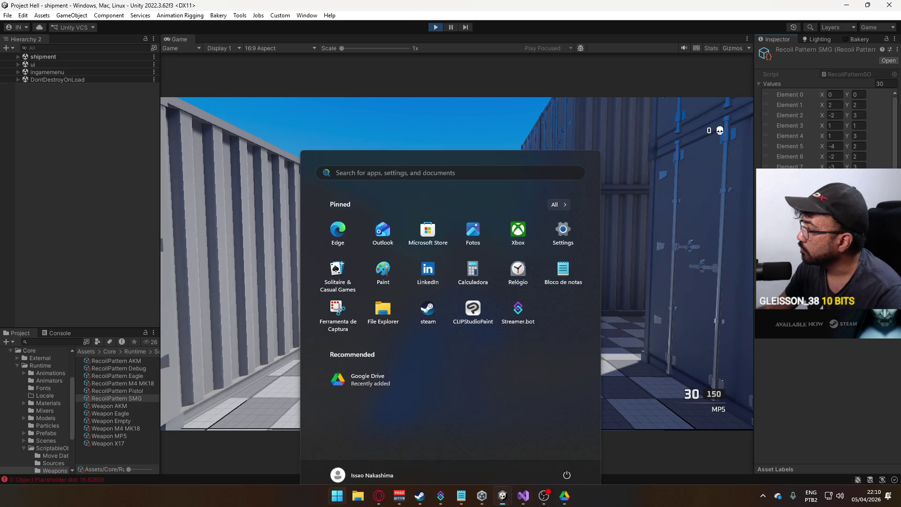
key("Escape")
left_click(493, 242)
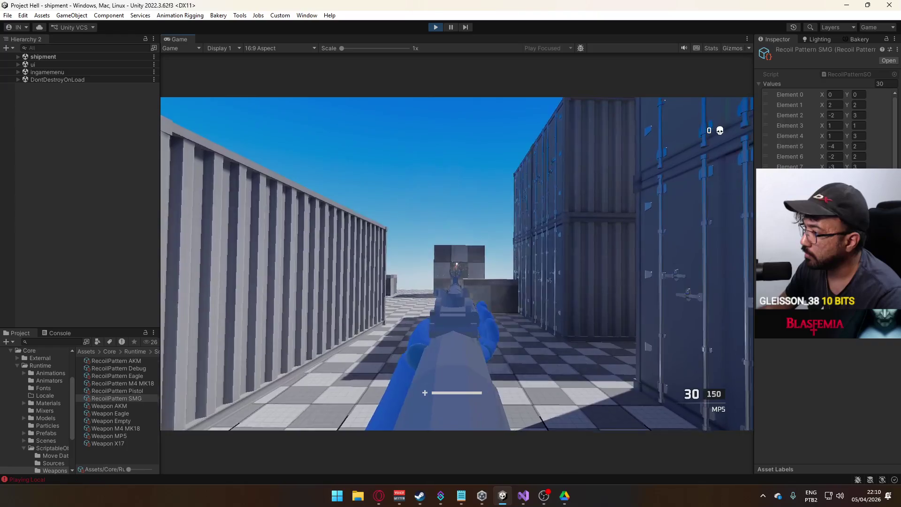
key("super")
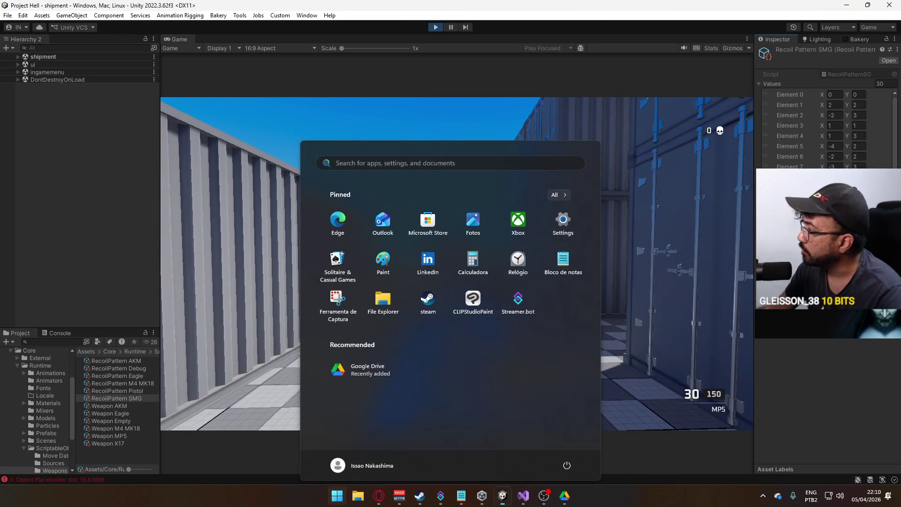
key("Escape")
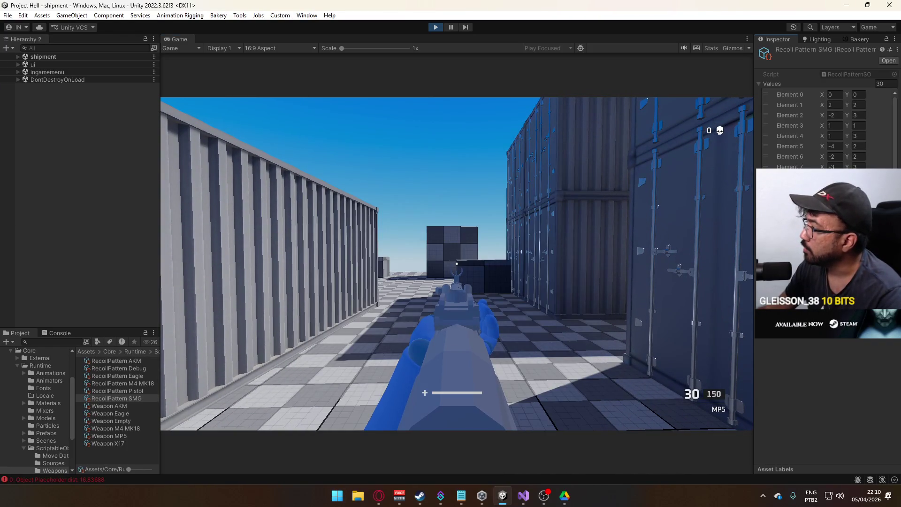
Step: Run down the container corridor firing MP5 bursts, then select Element 1 X in the SMG pattern
key("w")
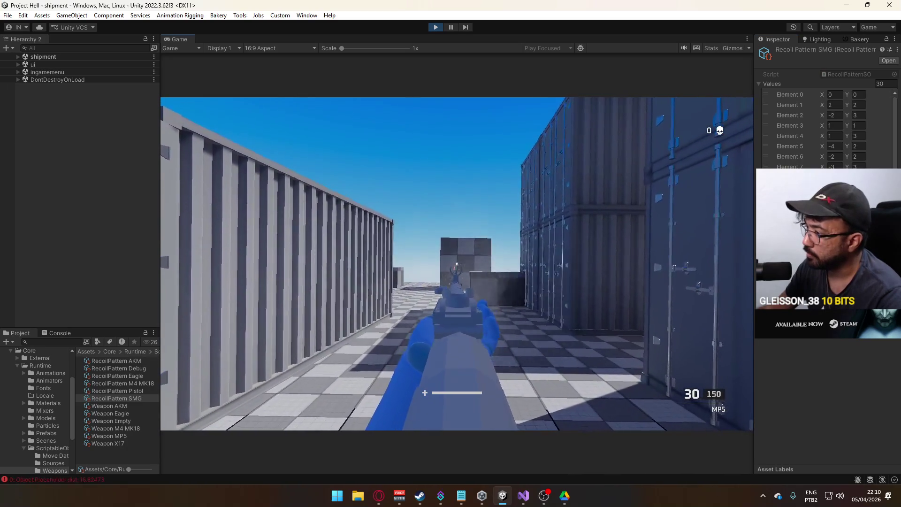
key("super")
key("Escape")
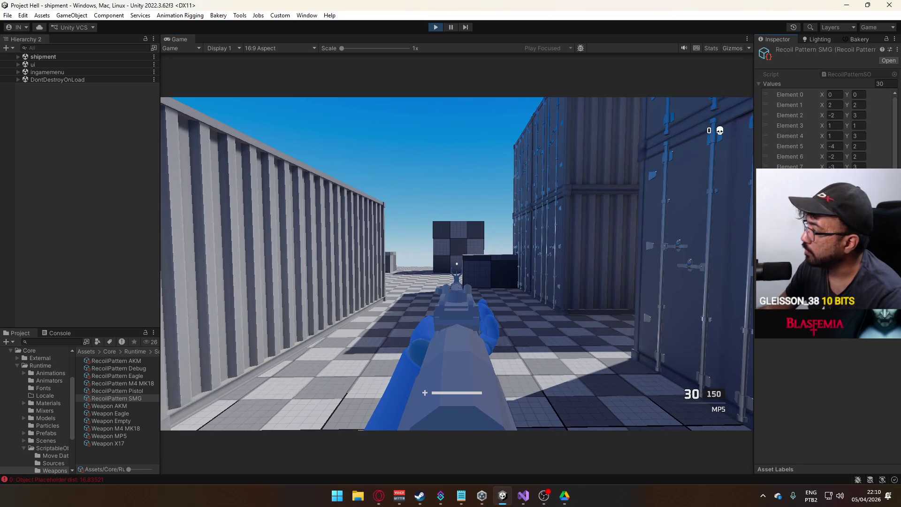
key("w")
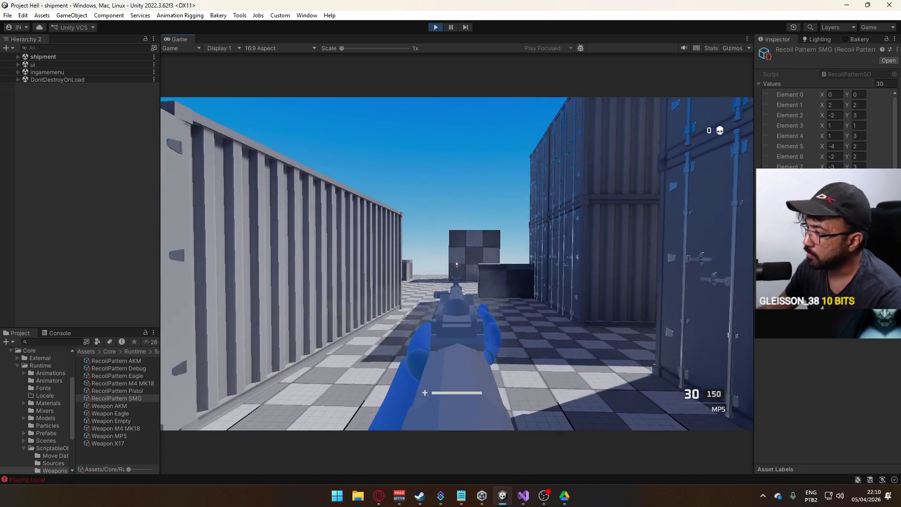
left_click(457, 264)
key("w")
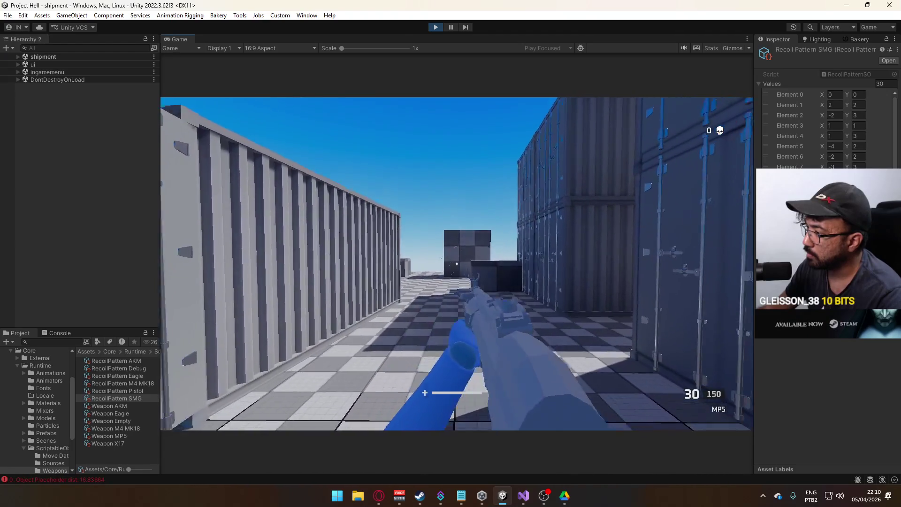
key("super")
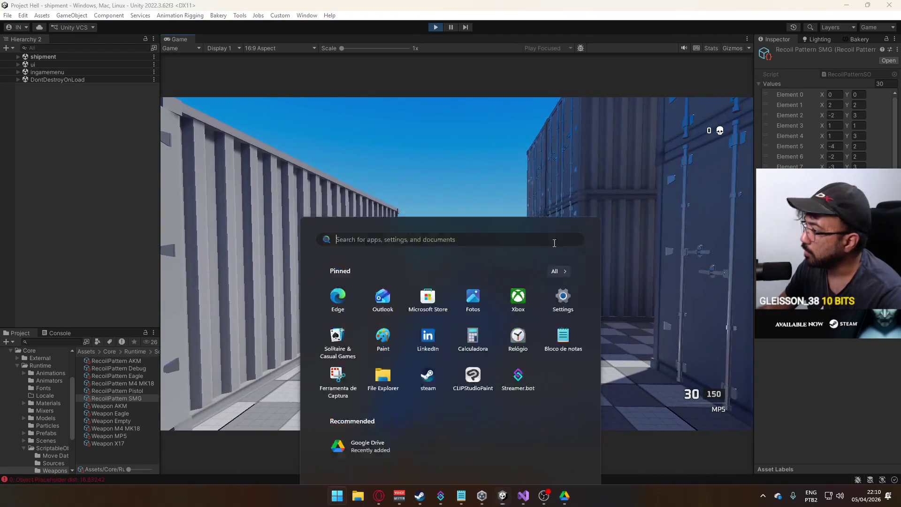
left_click(836, 105)
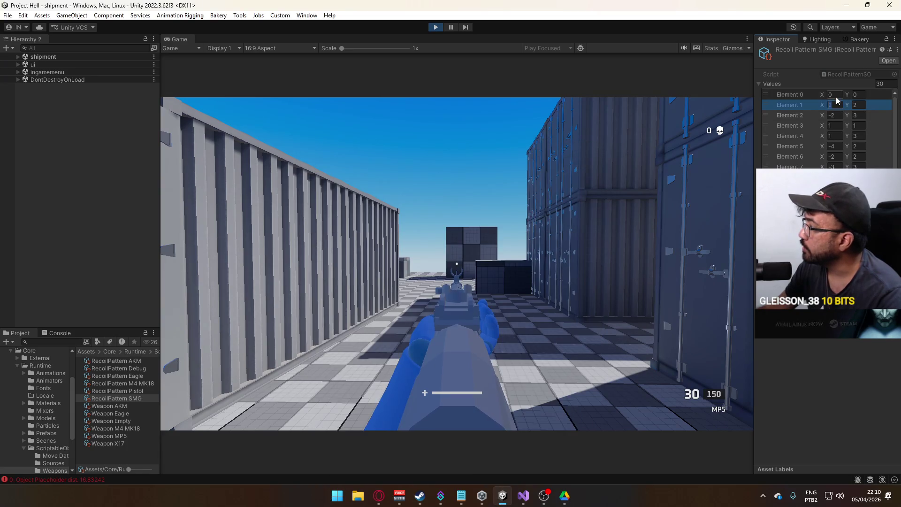
Step: In RecoilPattern SMG, enter 3 for Element 1 X and Element 4 X, and 2 for Element 6 X
type("3")
left_click(838, 126)
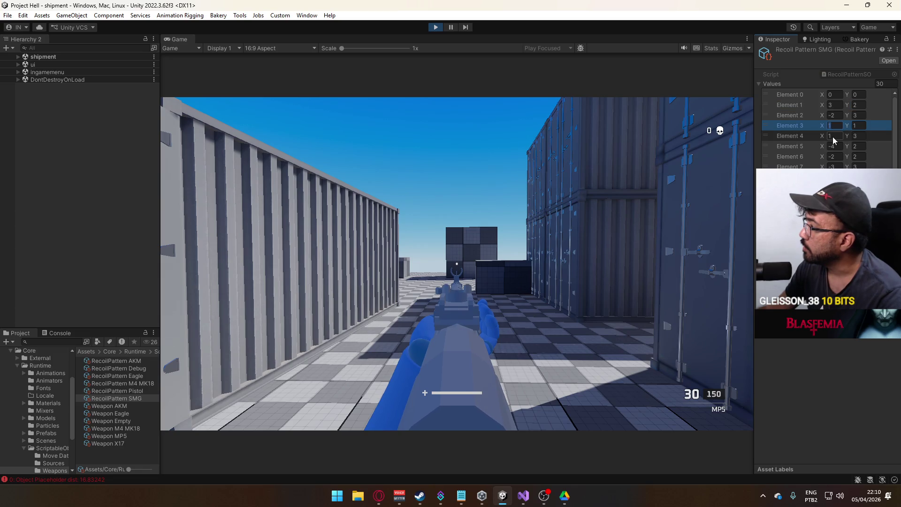
left_click(833, 136)
type("3")
left_click(838, 157)
type("2")
left_click(585, 215)
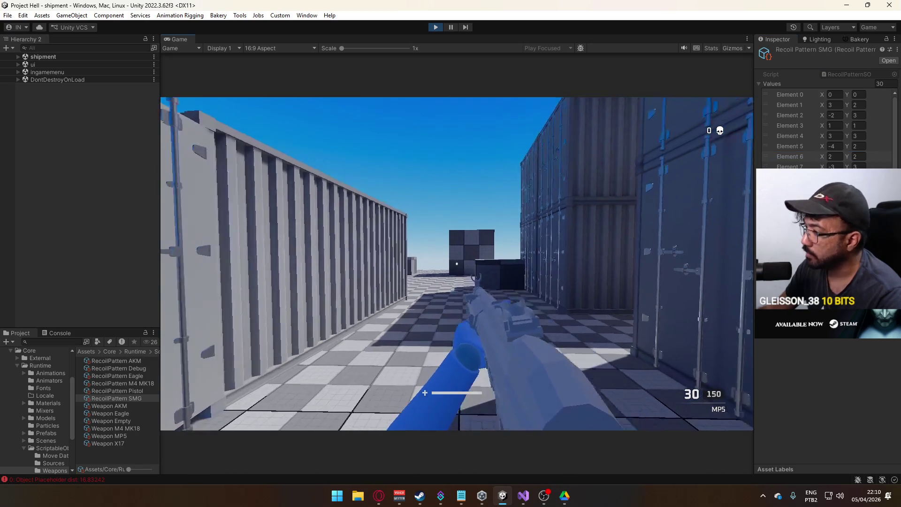
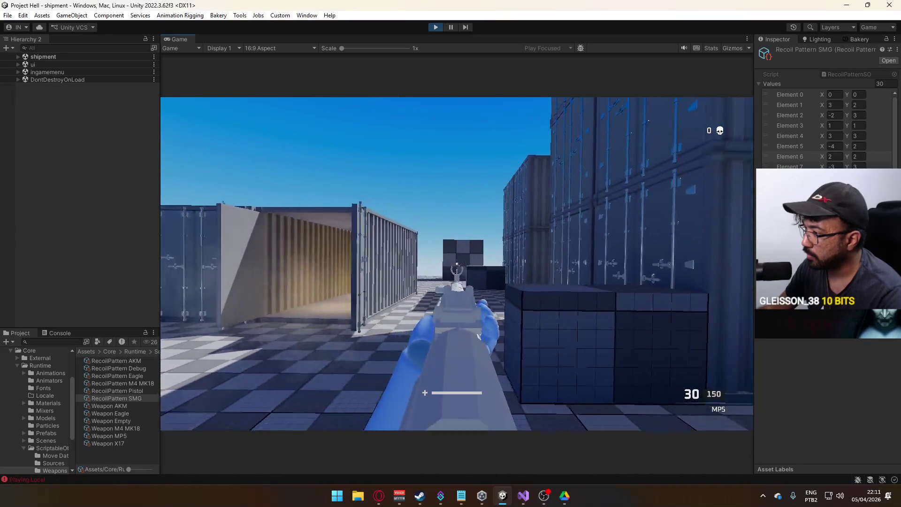
Step: Set the SMG recoil pattern X values: Element 3 to 3, 4 to 4, 5 to -6, 6 to 4
key("super")
left_click(838, 103)
left_click(840, 115)
left_click(833, 126)
type("3")
left_click(833, 136)
type("4")
left_click(835, 146)
type("-6")
left_click(833, 157)
type("4")
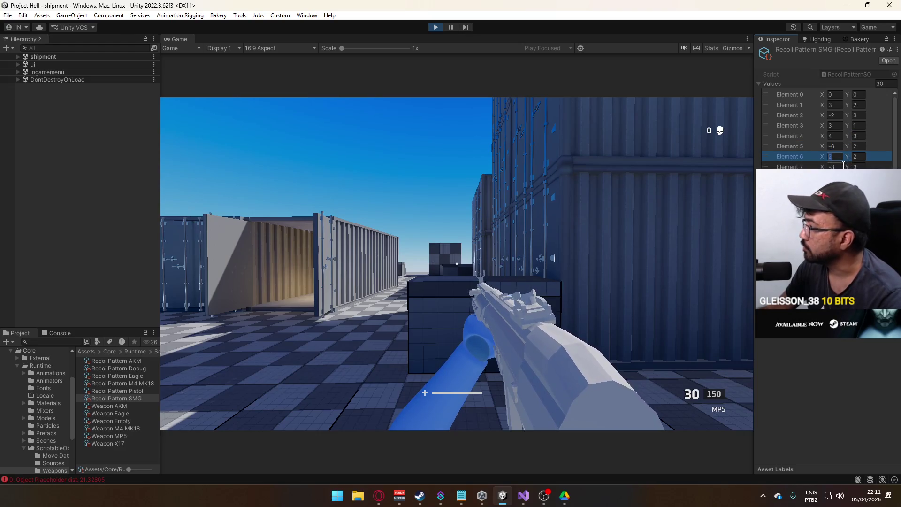
left_click(838, 166)
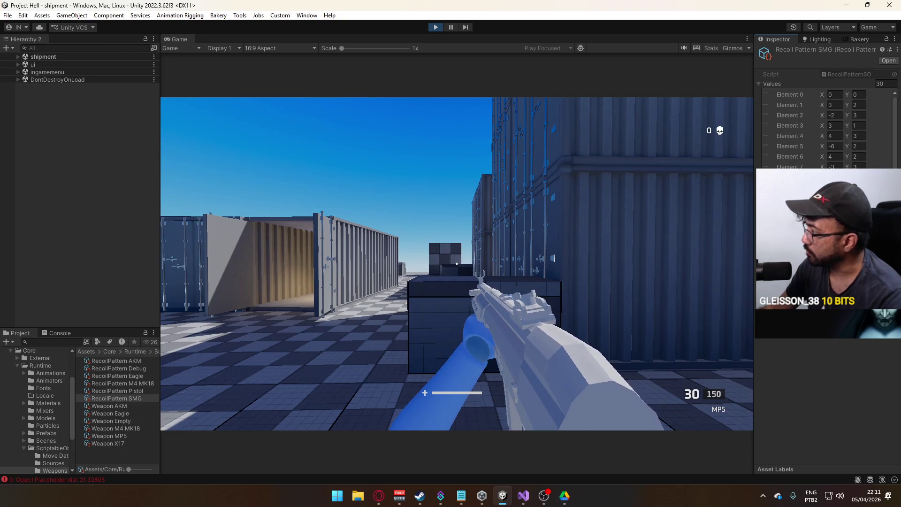
Step: Walk forward, aim down the MP5's sights and fire to feel the retuned recoil
right_click(546, 222)
key("w")
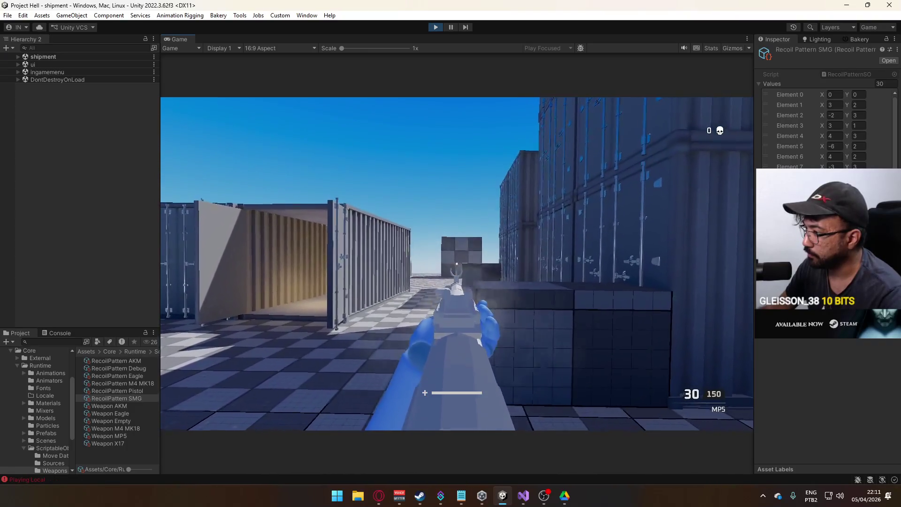
right_click(450, 253)
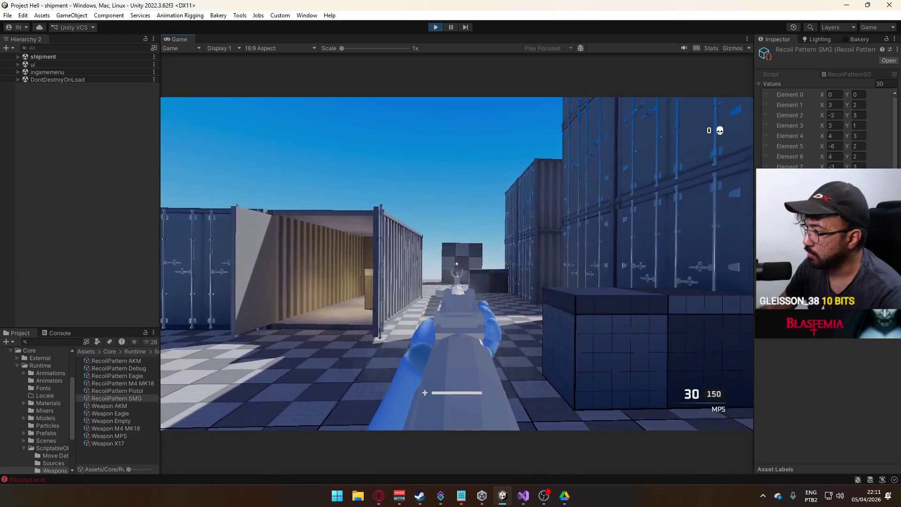
right_click(450, 254)
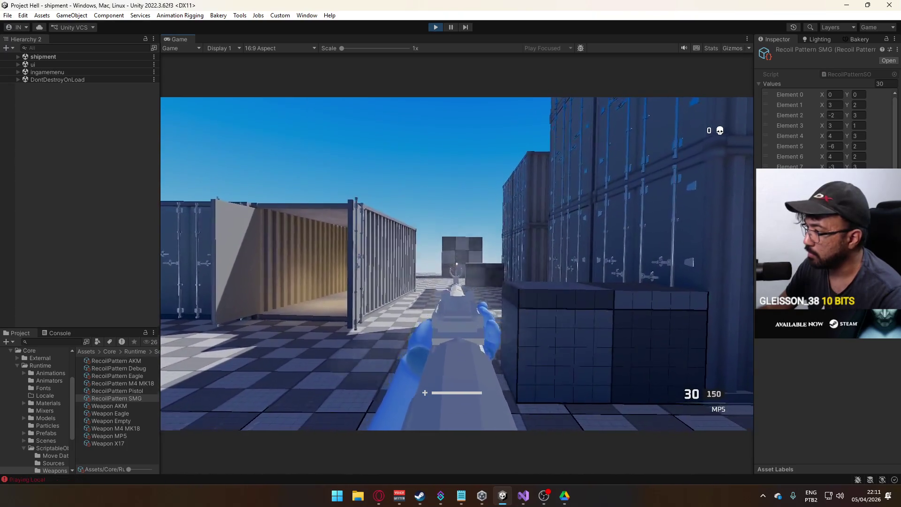
left_click(457, 266)
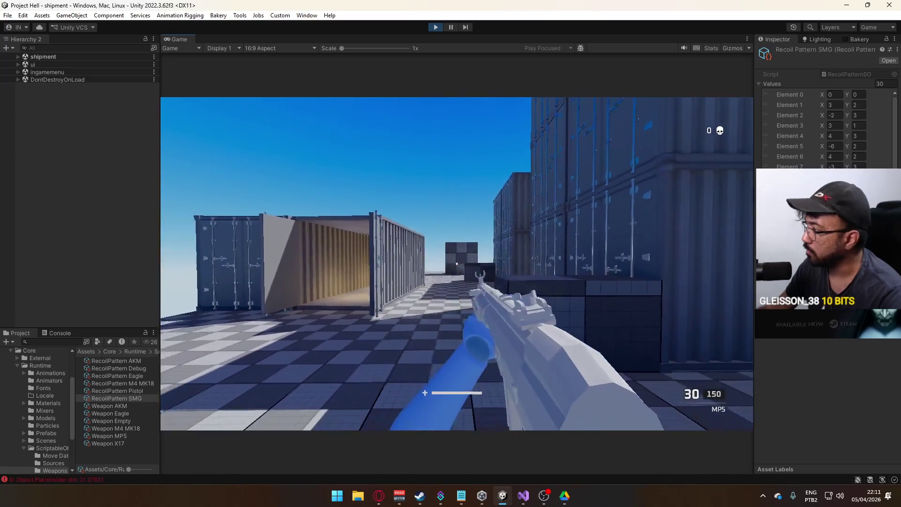
key("super")
key("Escape")
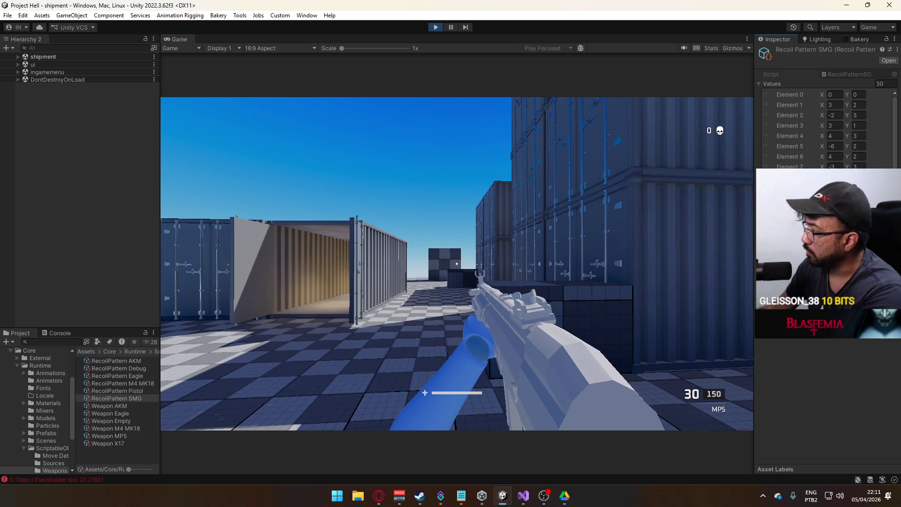
scroll(829, 127, "down", 2)
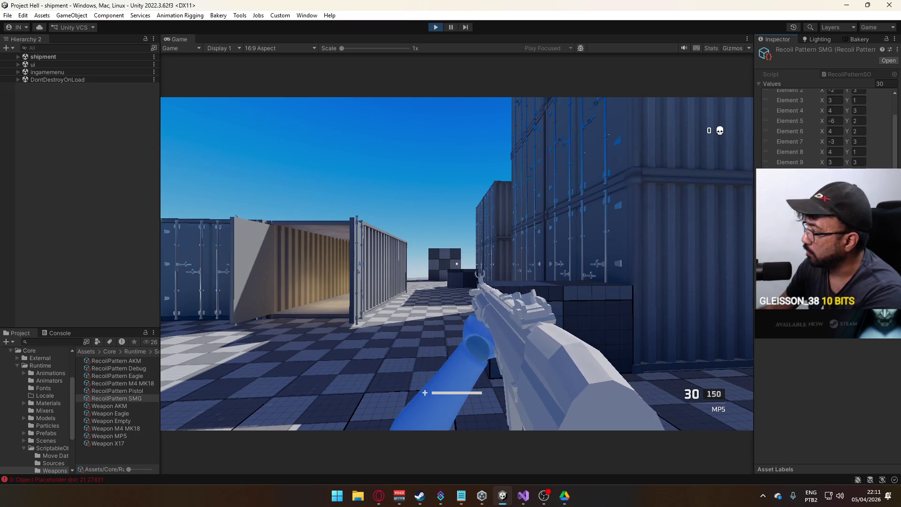
scroll(828, 127, "down", 2)
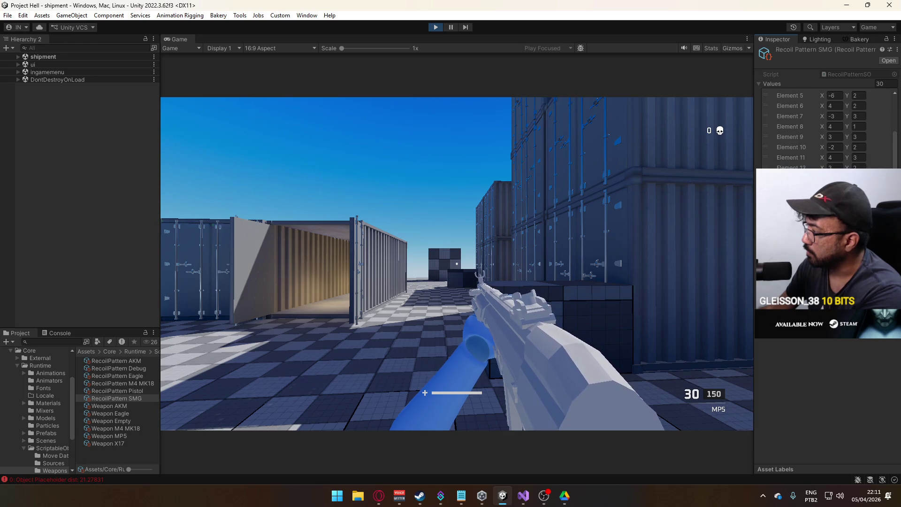
scroll(828, 127, "down", 2)
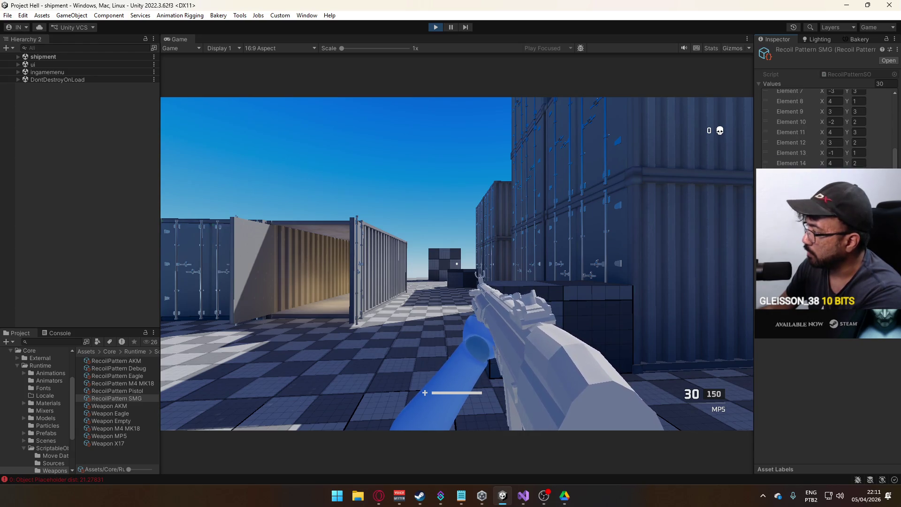
right_click(457, 264)
key("w")
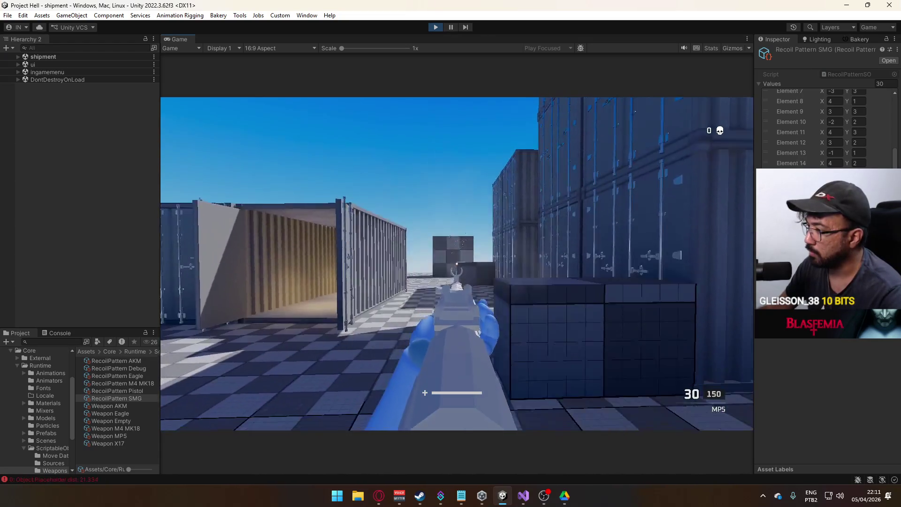
key("s")
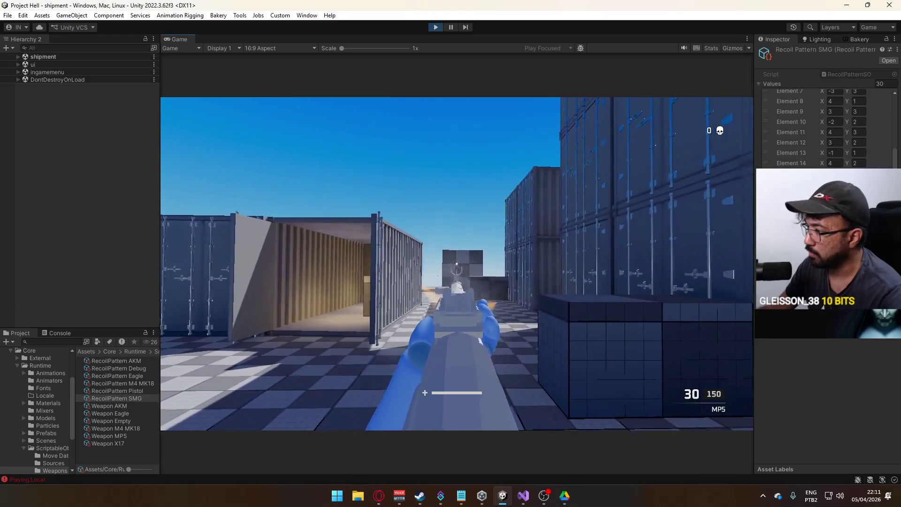
key("super")
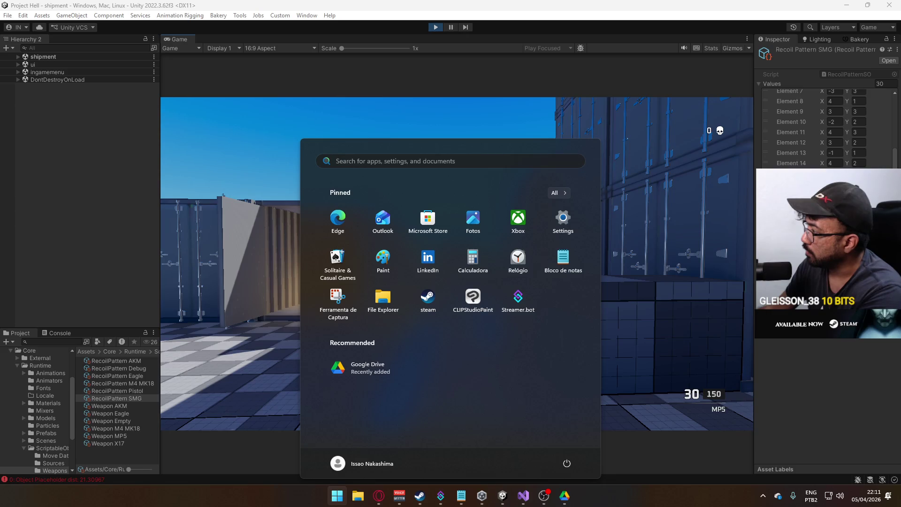
key("Escape")
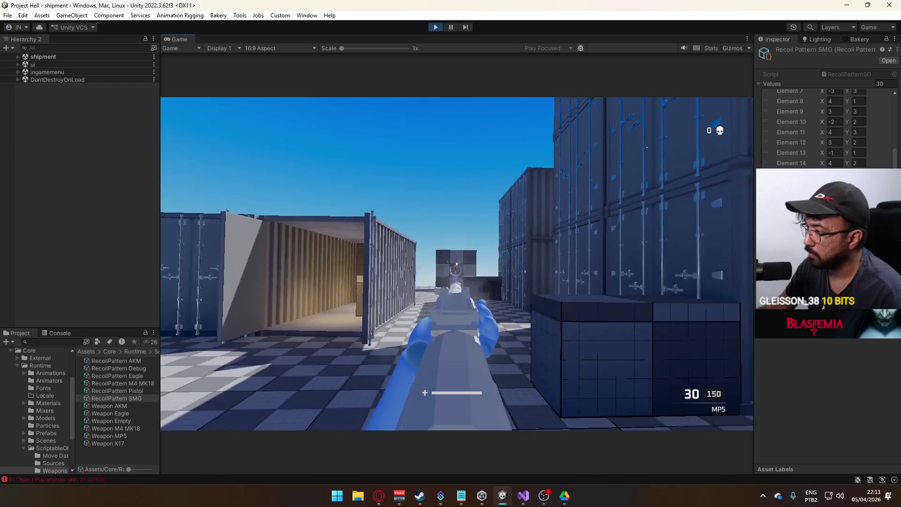
key("super")
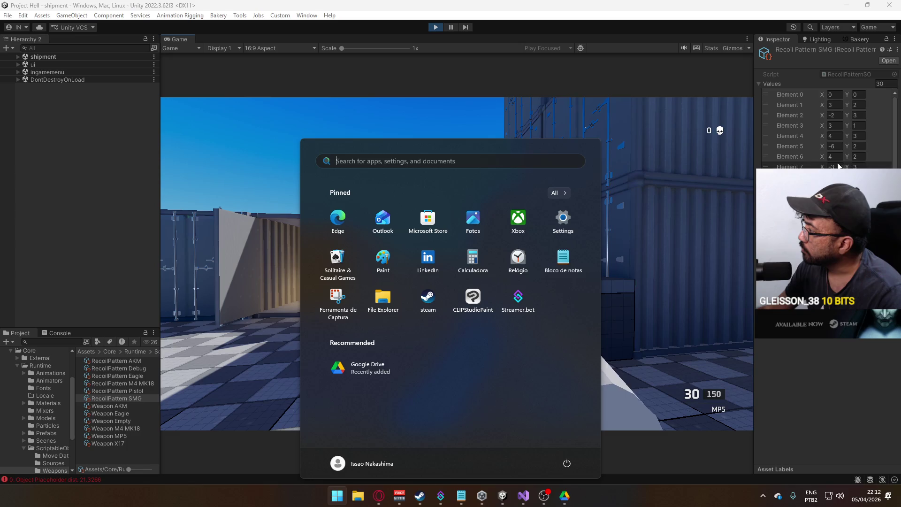
key("Escape")
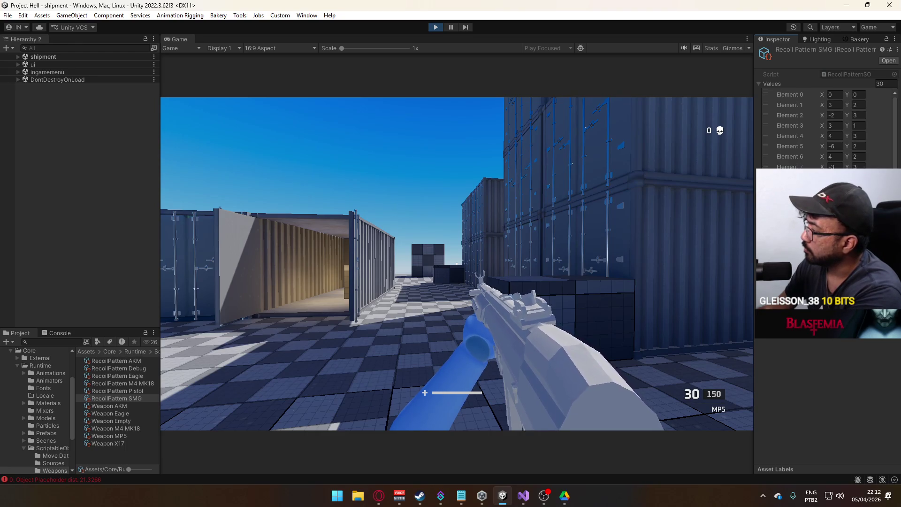
Step: Walk toward the containers and fire the MP5 while aiming down sights to check its kick
scroll(828, 130, "down", 1)
scroll(828, 129, "down", 3)
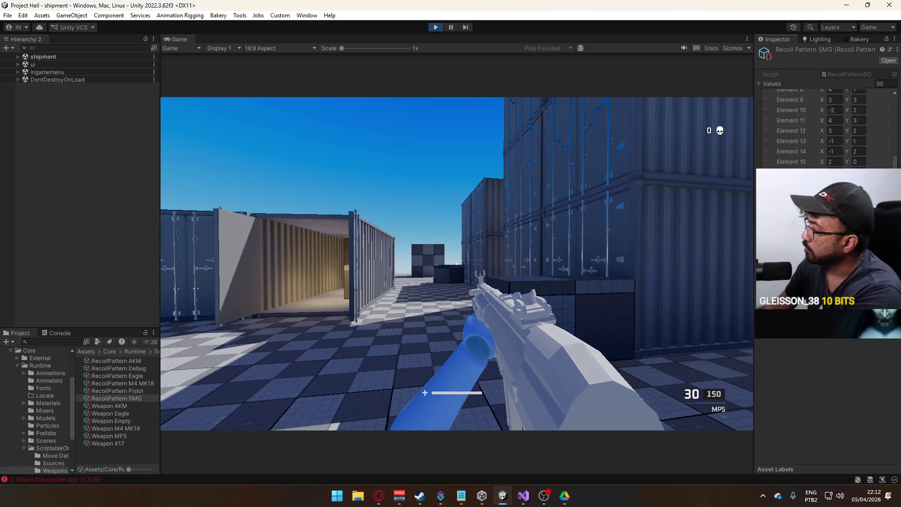
right_click(457, 264)
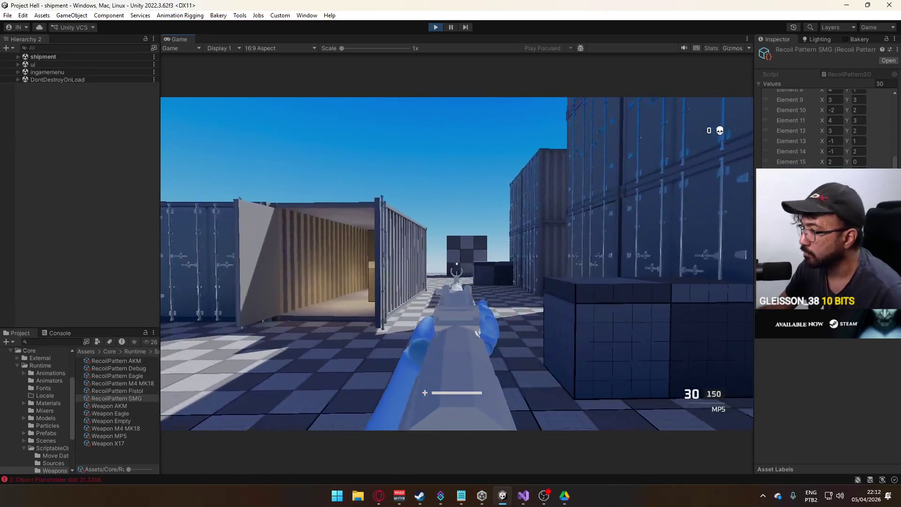
key("w")
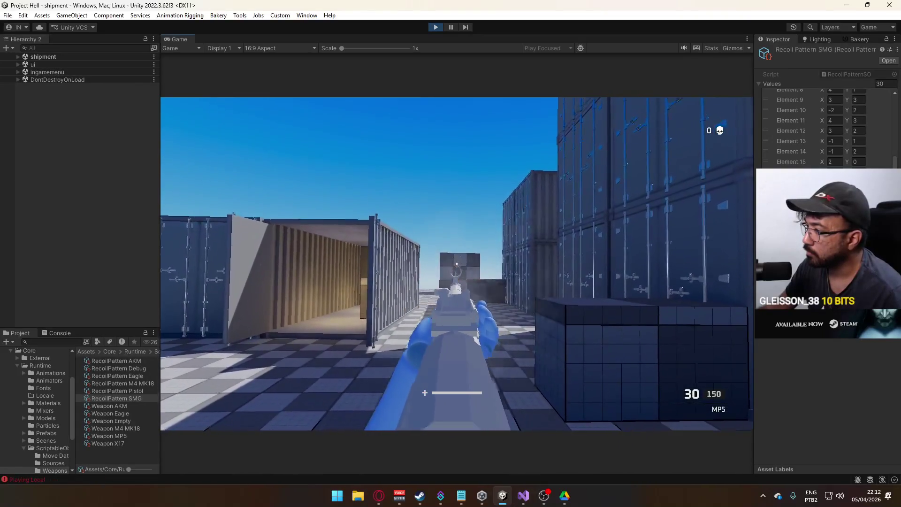
right_click(457, 264)
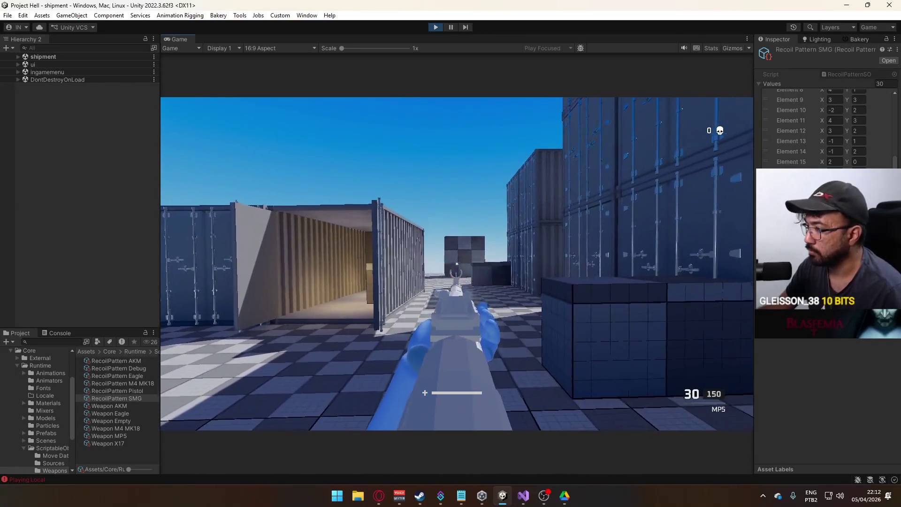
left_click(457, 263)
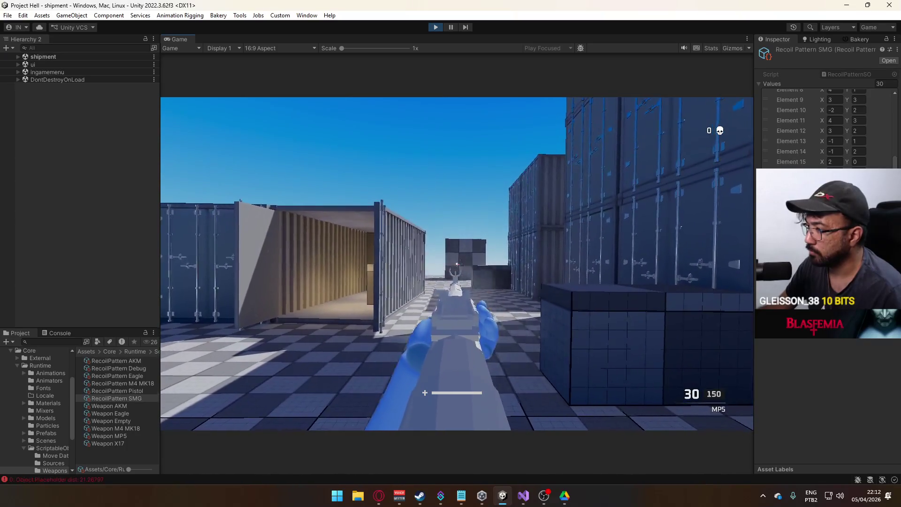
right_click(457, 263)
right_click(457, 263)
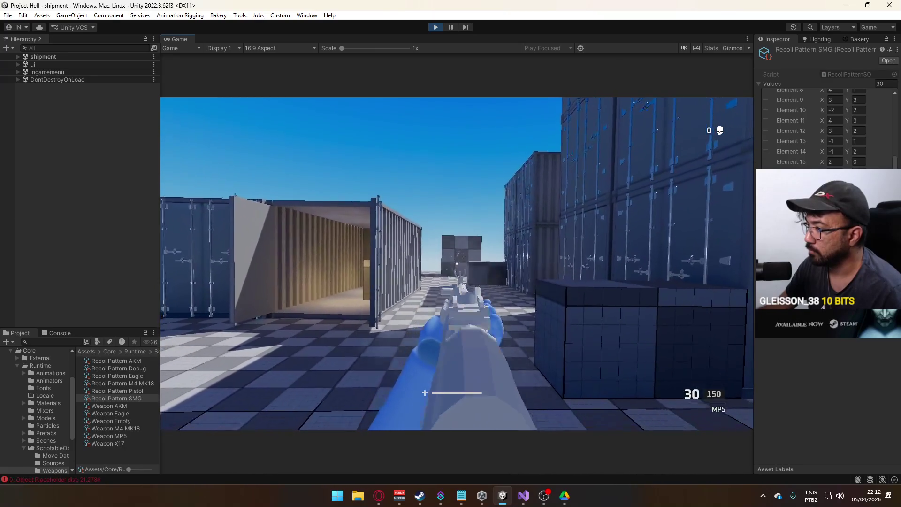
right_click(457, 264)
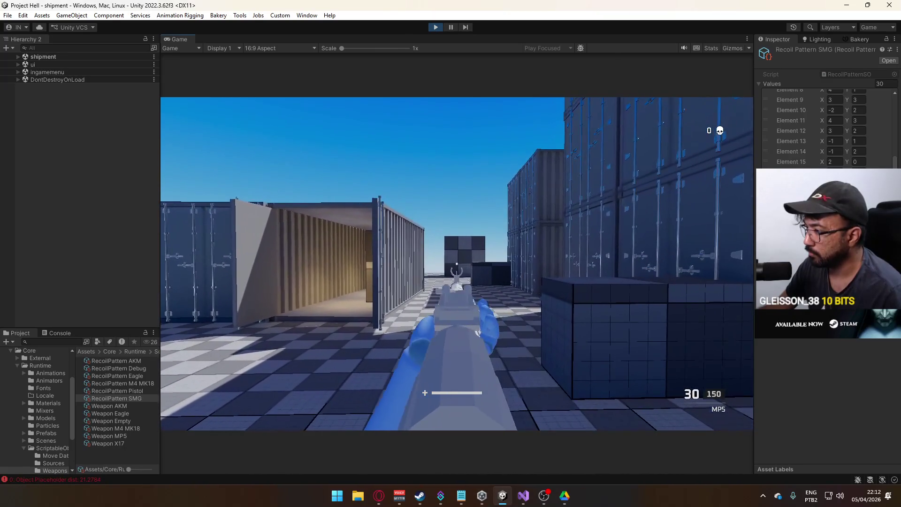
right_click(457, 264)
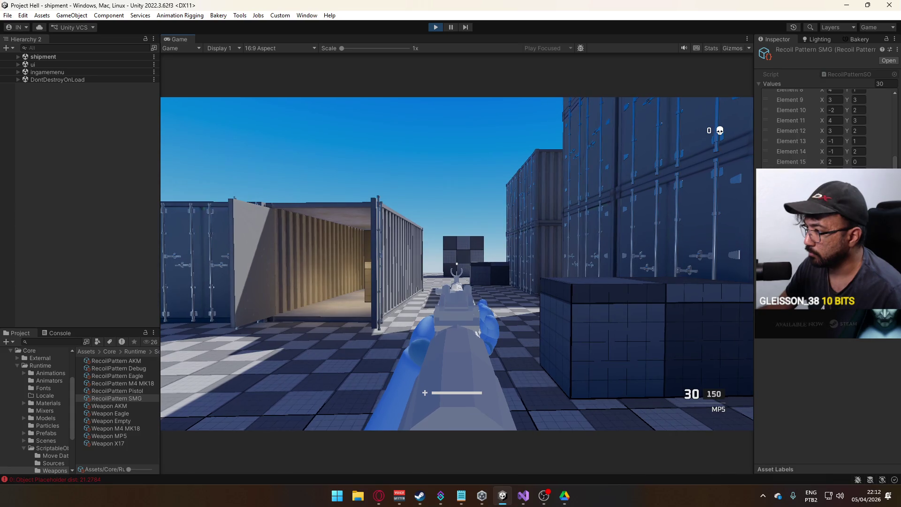
left_click(457, 264)
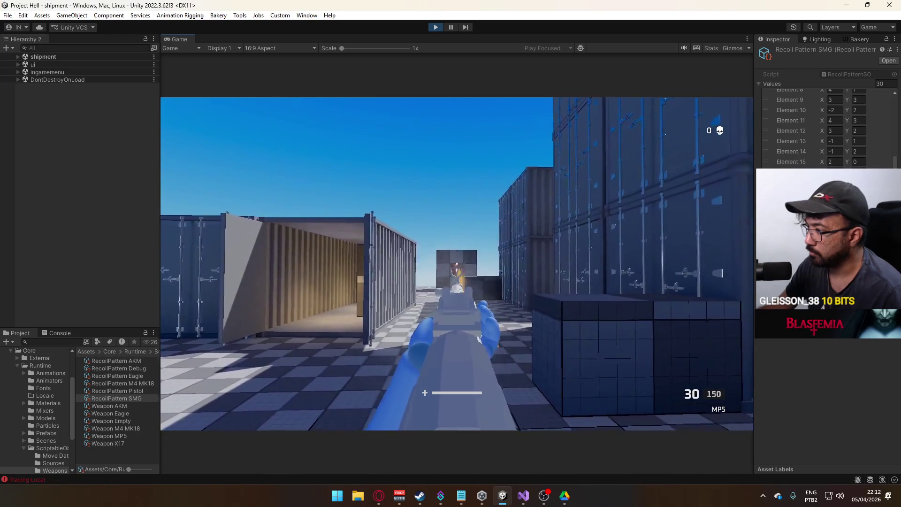
Step: Toggle the MP5 repeatedly between aiming down sights and hip fire, then release the game
right_click(456, 264)
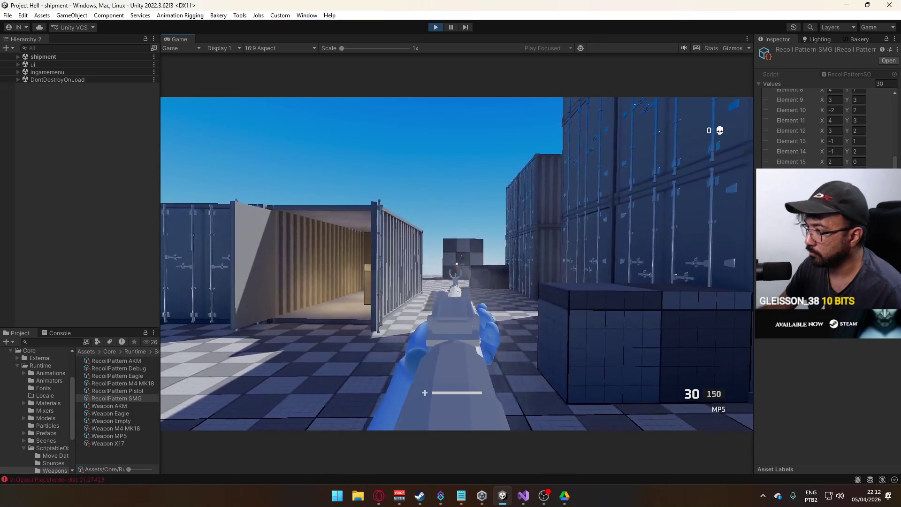
right_click(456, 264)
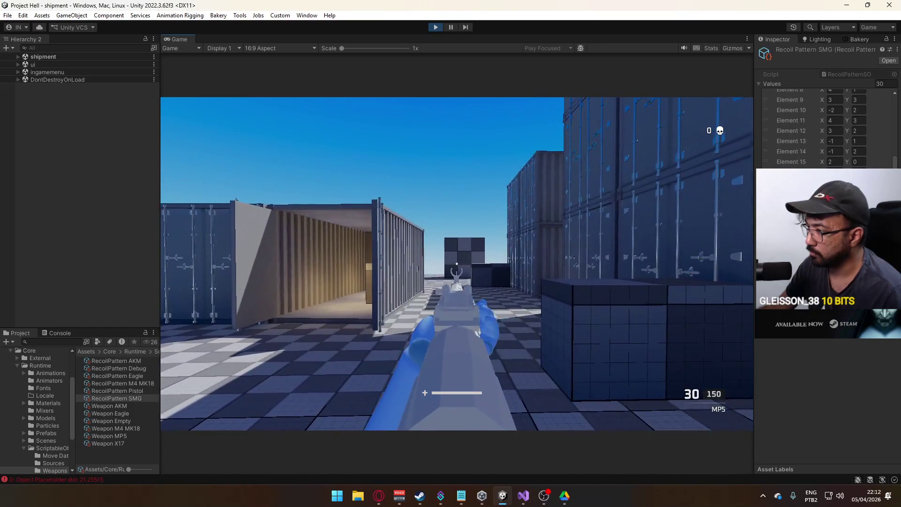
right_click(457, 264)
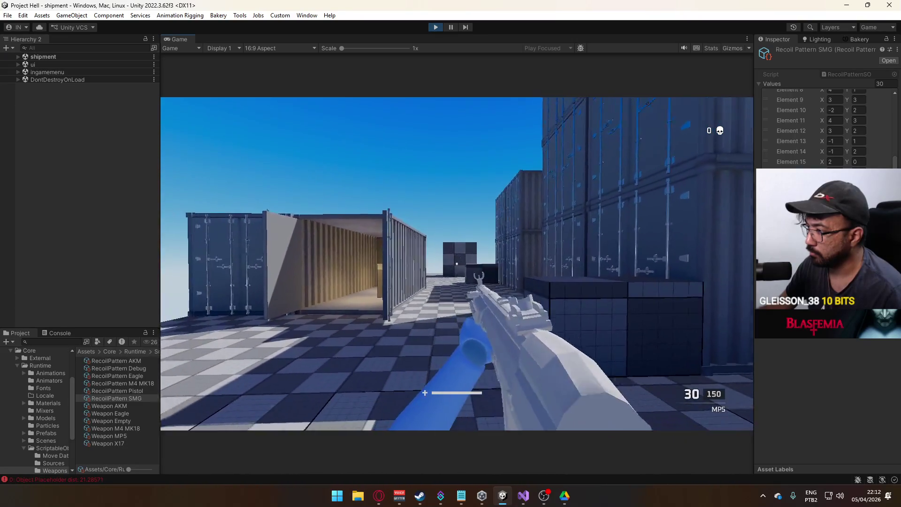
right_click(457, 263)
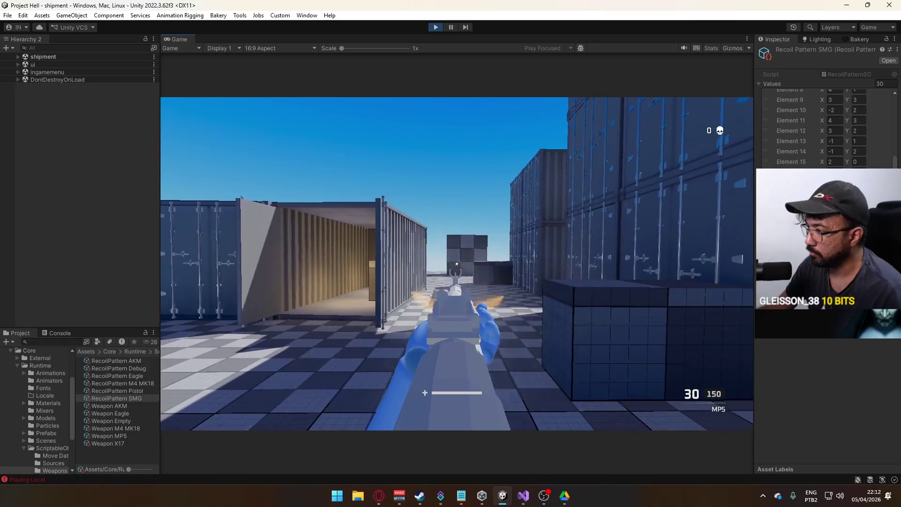
right_click(457, 264)
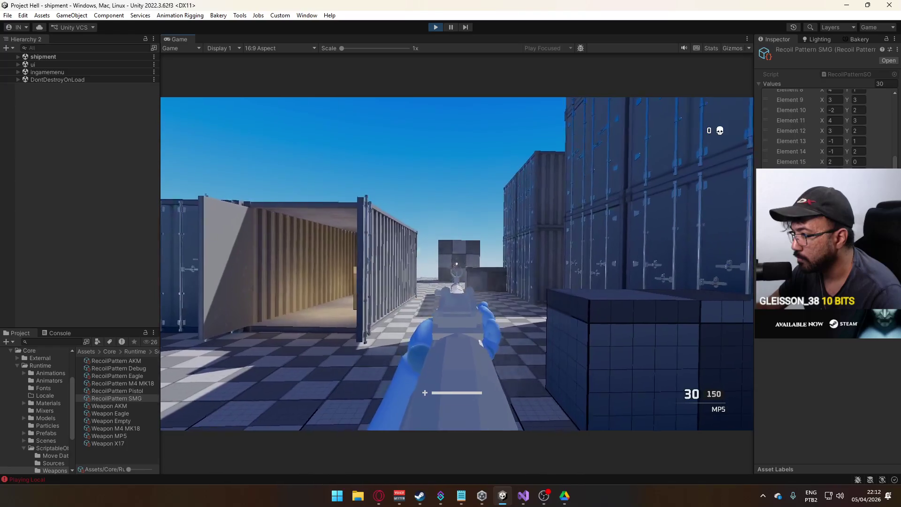
right_click(457, 264)
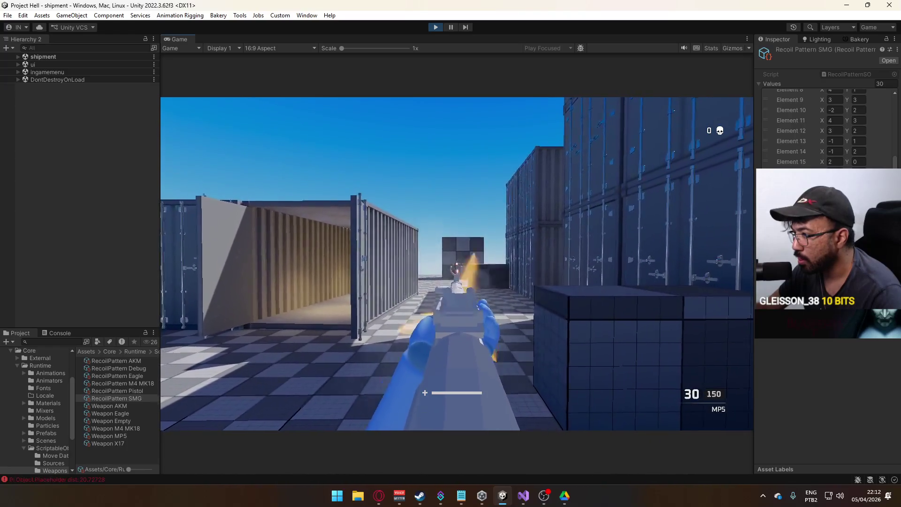
right_click(457, 264)
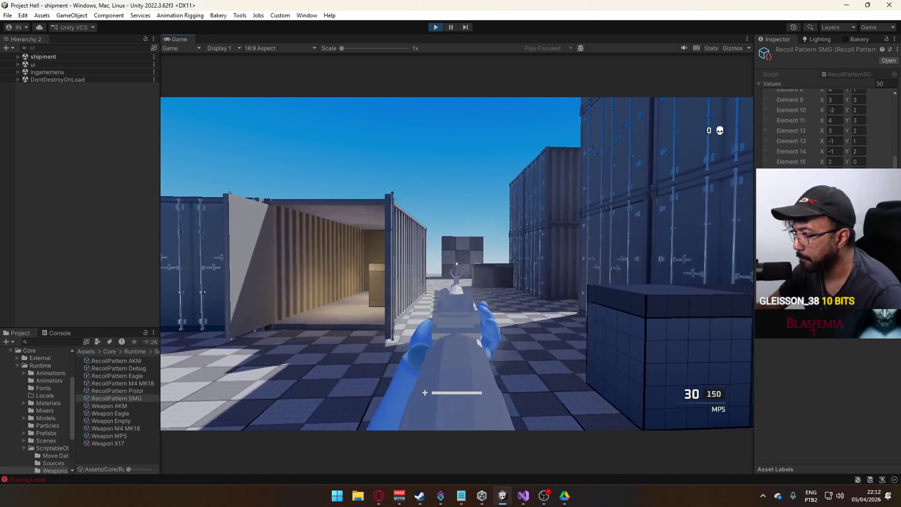
right_click(456, 263)
right_click(457, 263)
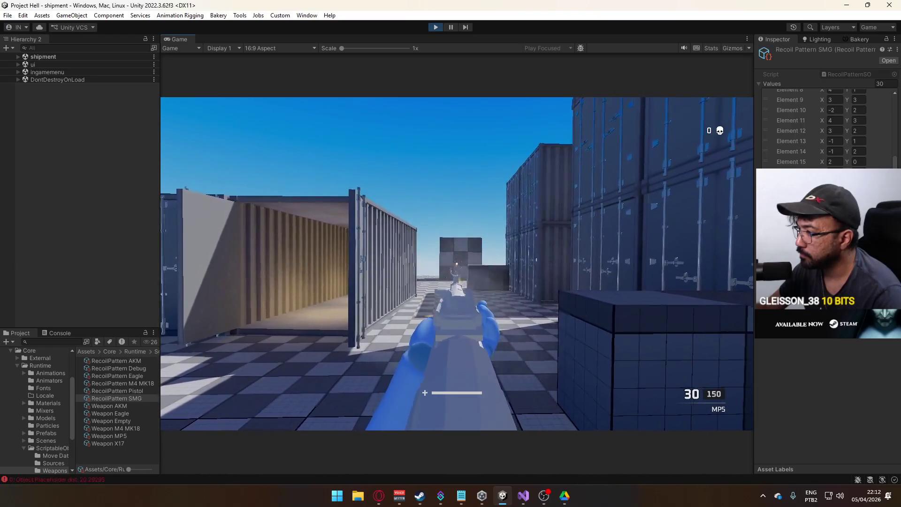
right_click(457, 264)
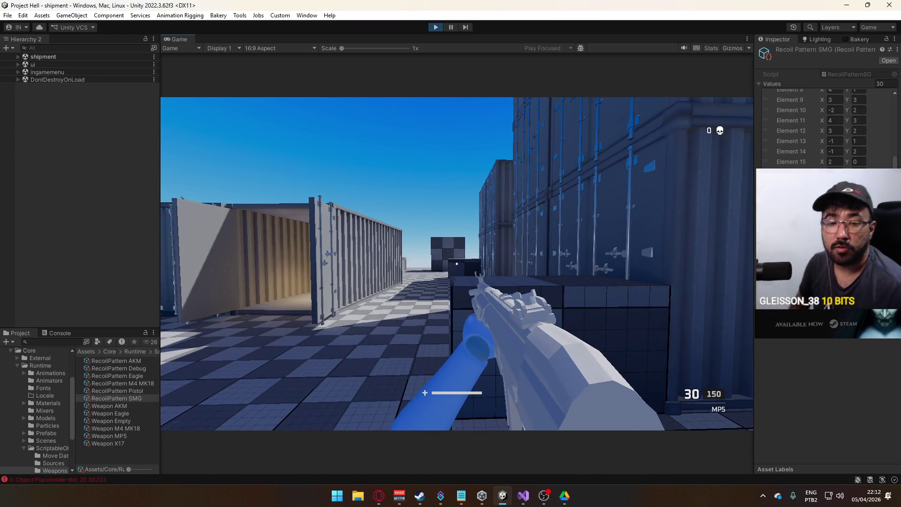
key("super")
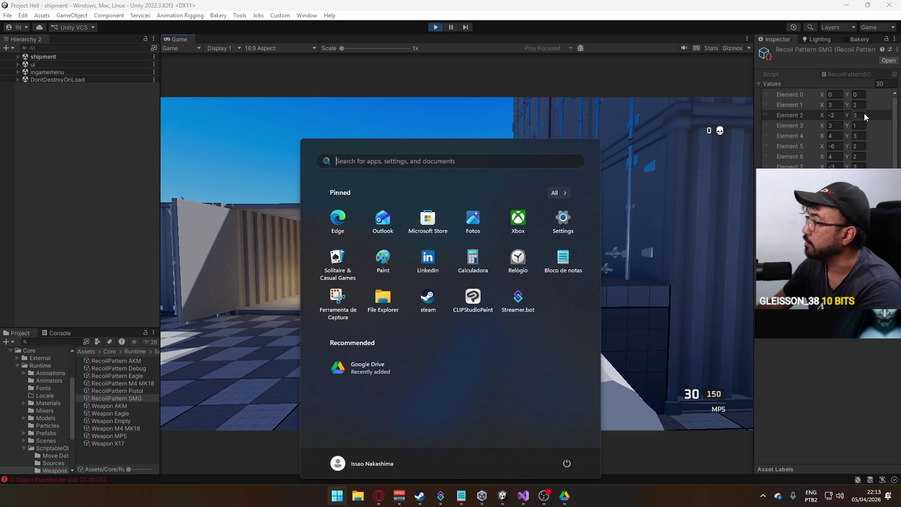
Step: Set SMG recoil Y values: Element 2 and Element 6 to 0, Element 4 to 2, Element 7 to 1
left_click(863, 115)
type("0")
left_click(859, 156)
type("0")
left_click(532, 215)
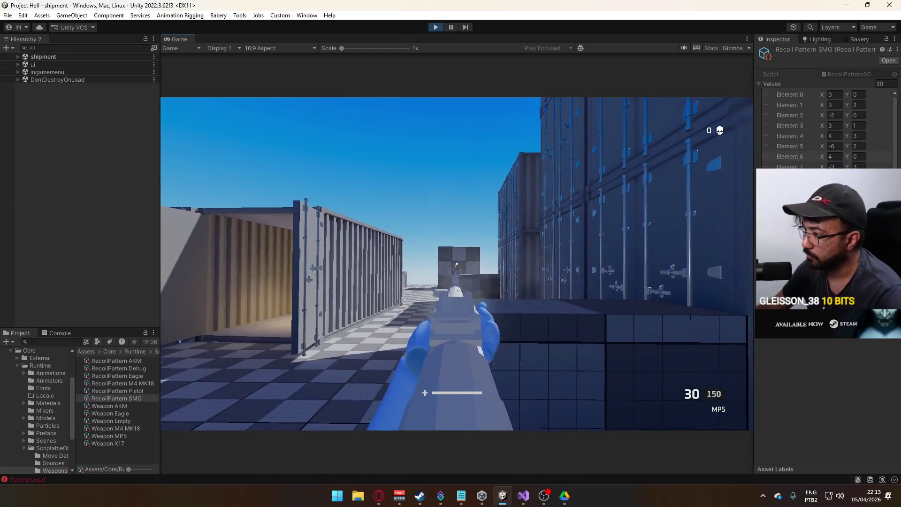
key("super")
left_click(863, 135)
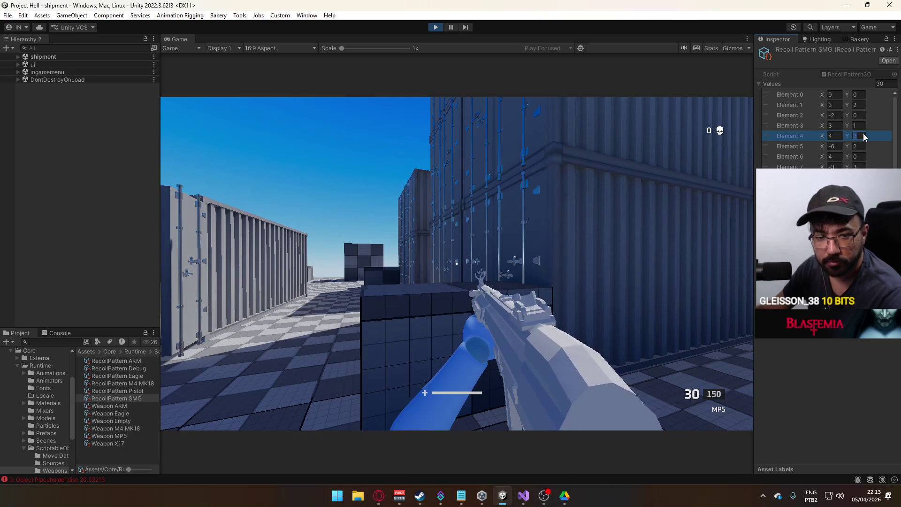
type("2")
left_click(863, 166)
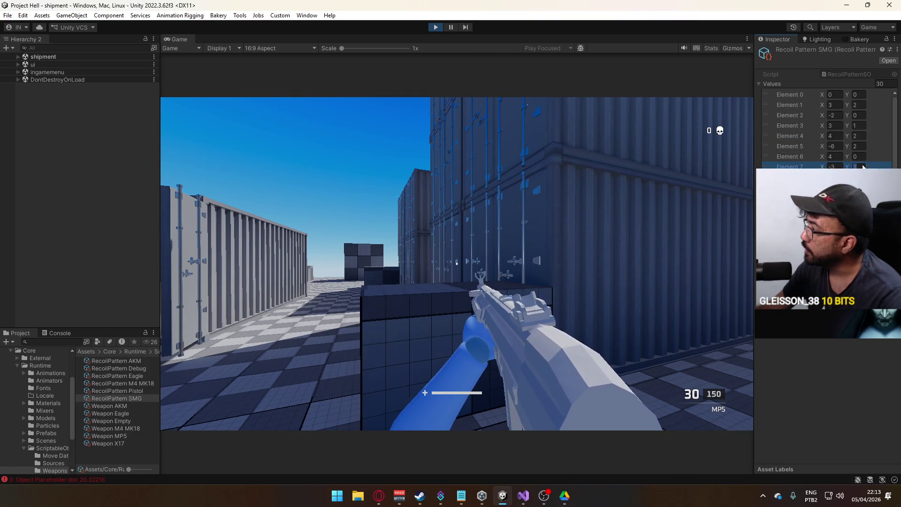
type("1")
key("Return")
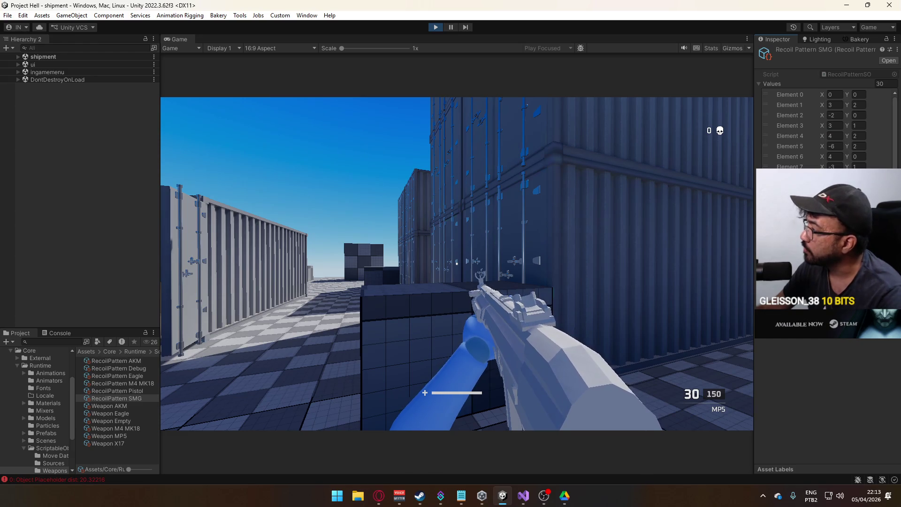
Step: Fire several MP5 bursts in the game to test the lowered vertical recoil
left_click(738, 229)
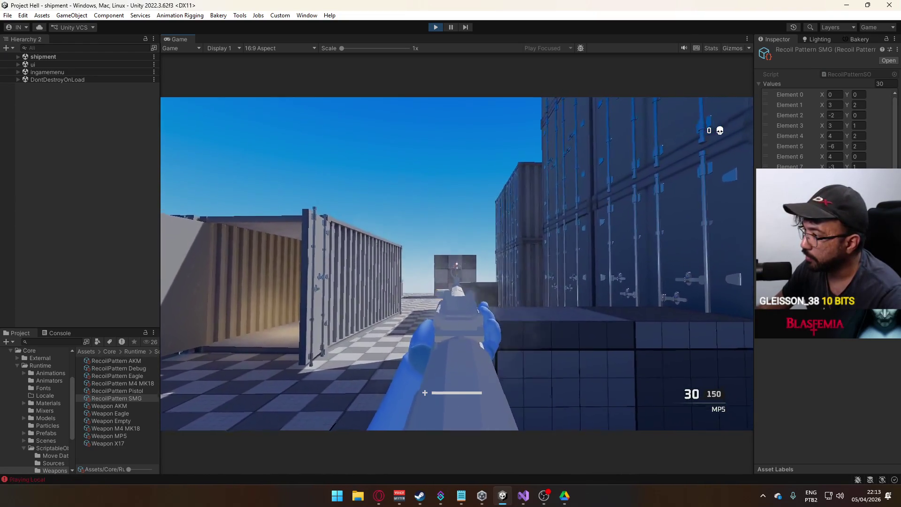
left_click(451, 253)
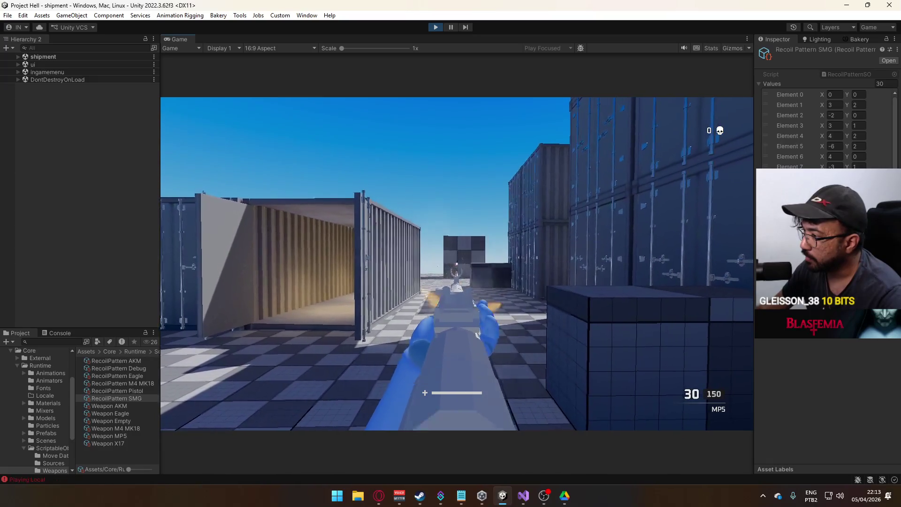
left_click(450, 254)
left_click(451, 253)
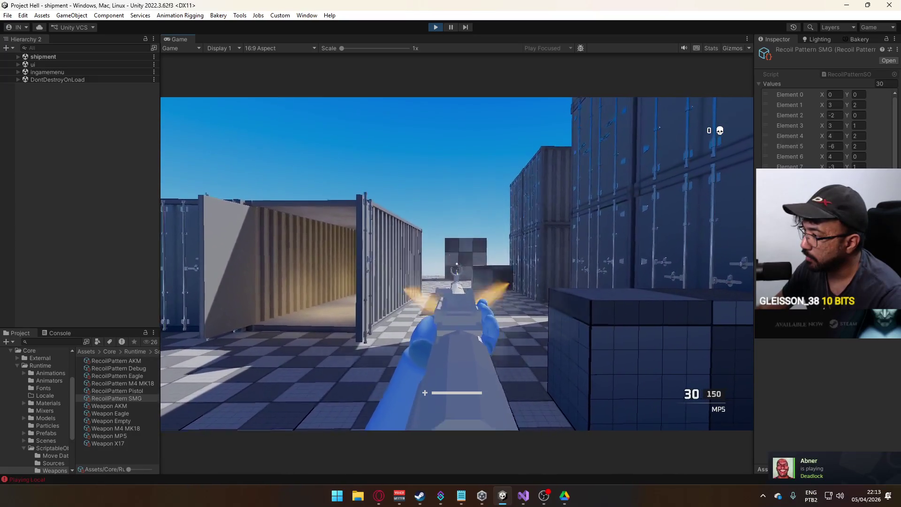
key("w")
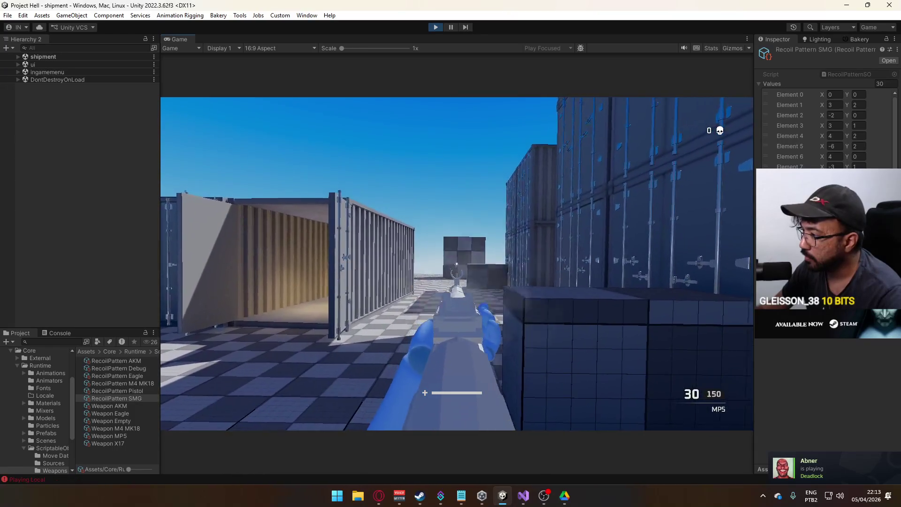
left_click(451, 253)
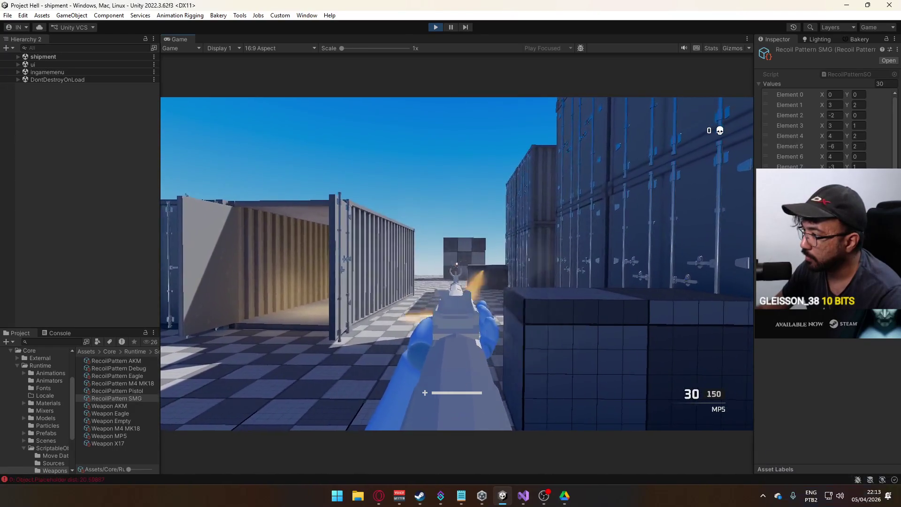
Step: Sprint into the container alley, fire from the hip and aimed, then stop Play mode
key("shift+w")
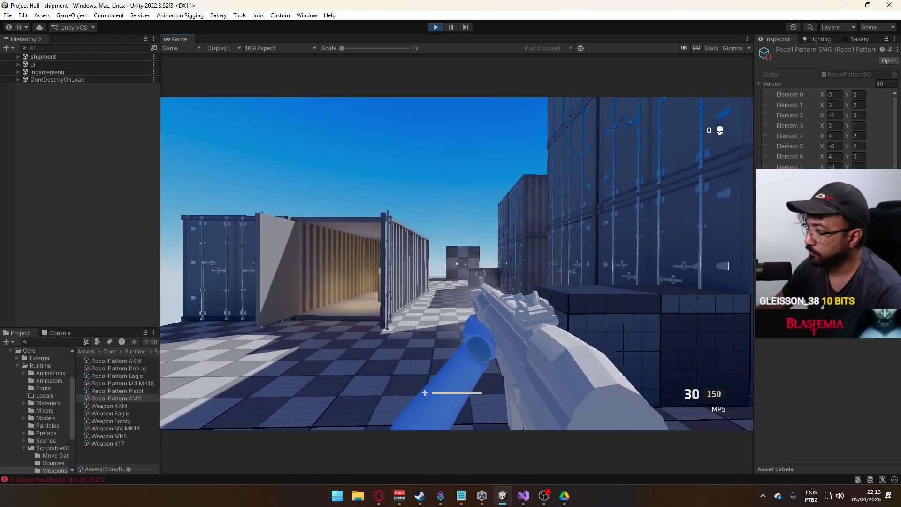
left_click(457, 263)
left_click(457, 263)
right_click(457, 263)
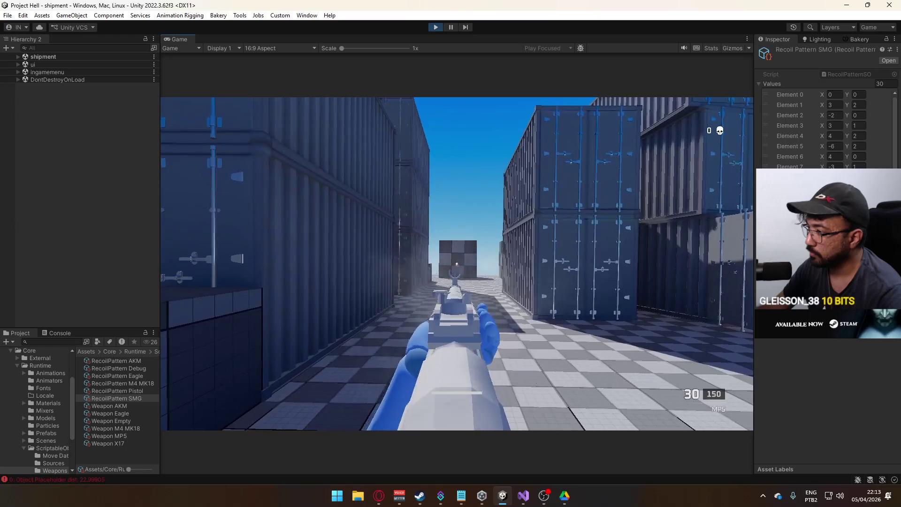
right_click(457, 264)
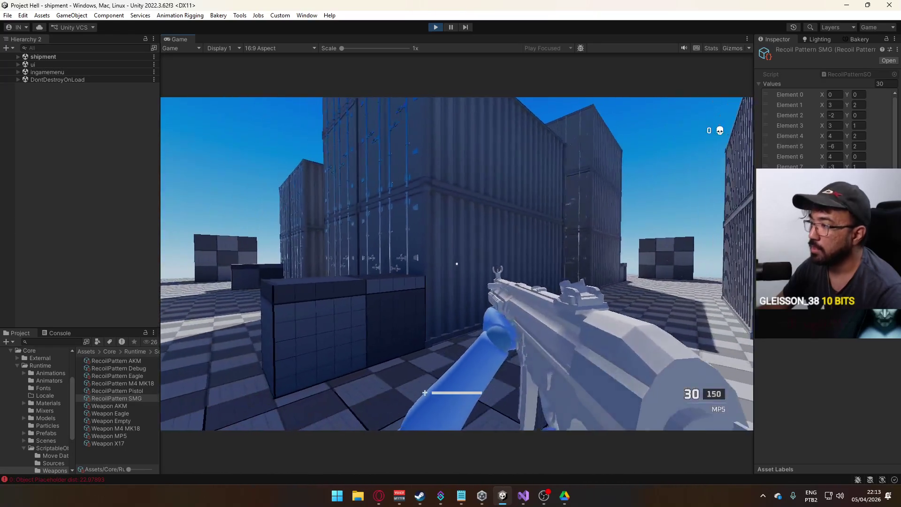
key("super")
key("super")
left_click(435, 27)
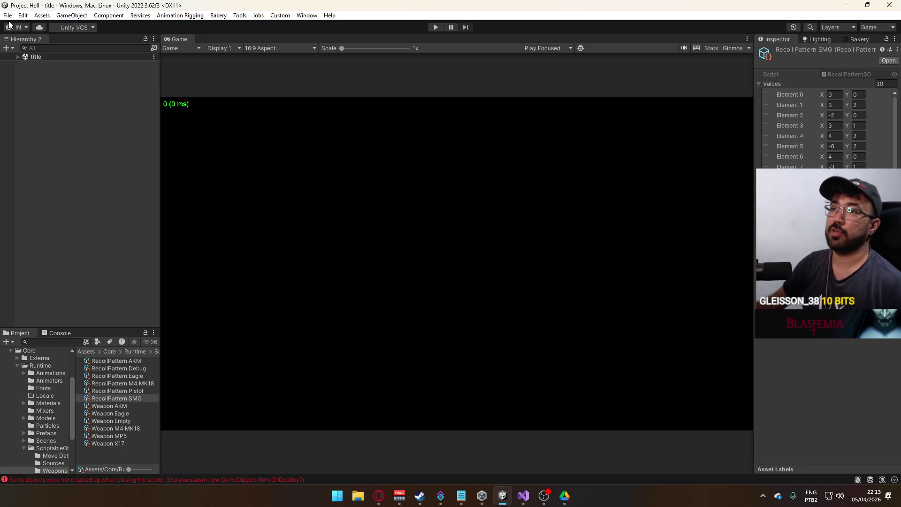
Step: In SFX/Bullet Impact, review the import settings of the five Flesh clips and a Generic concrete clip
scroll(37, 433, "down", 3)
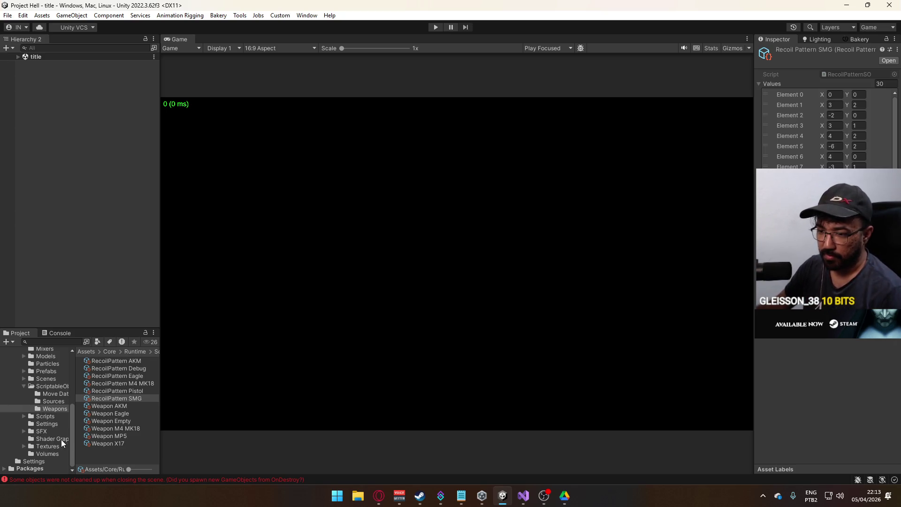
left_click(42, 431)
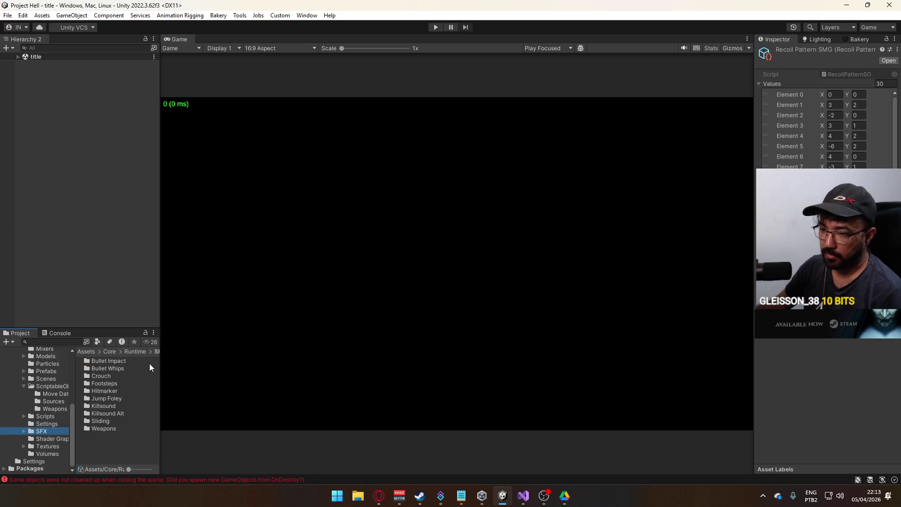
left_click_drag(159, 363, 199, 365)
double_click(117, 362)
left_click(118, 361)
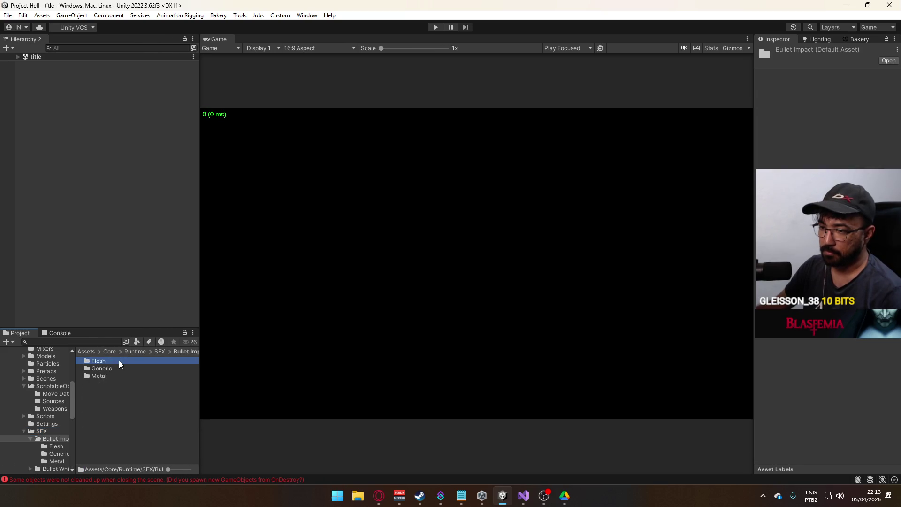
double_click(108, 361)
left_click(118, 361)
left_click(148, 389, "shift")
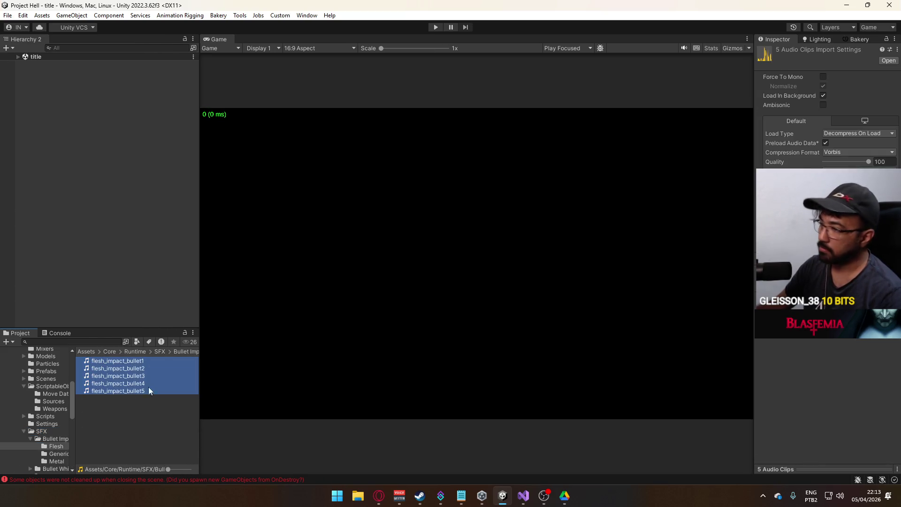
left_click(57, 462)
left_click(118, 384)
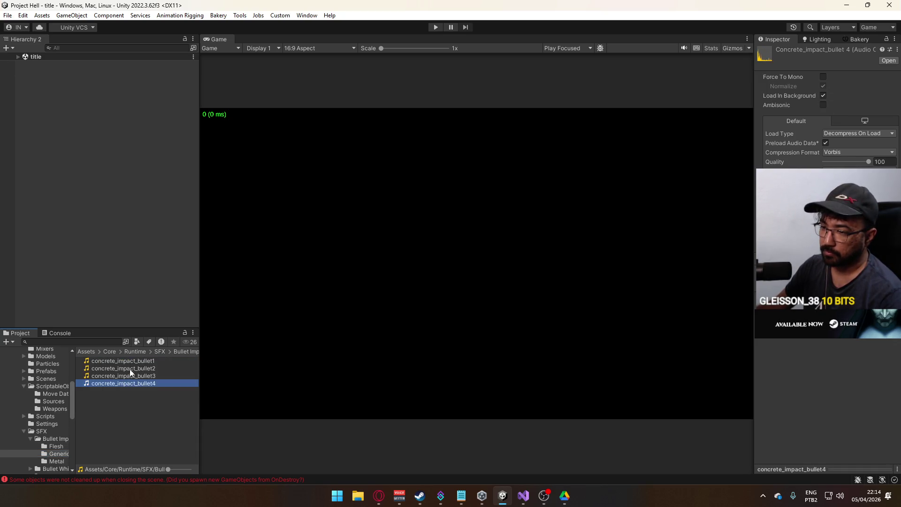
Step: Select the four Concrete footstep clips to review their import settings
left_click(136, 351)
scroll(43, 441, "down", 10)
scroll(54, 426, "up", 3)
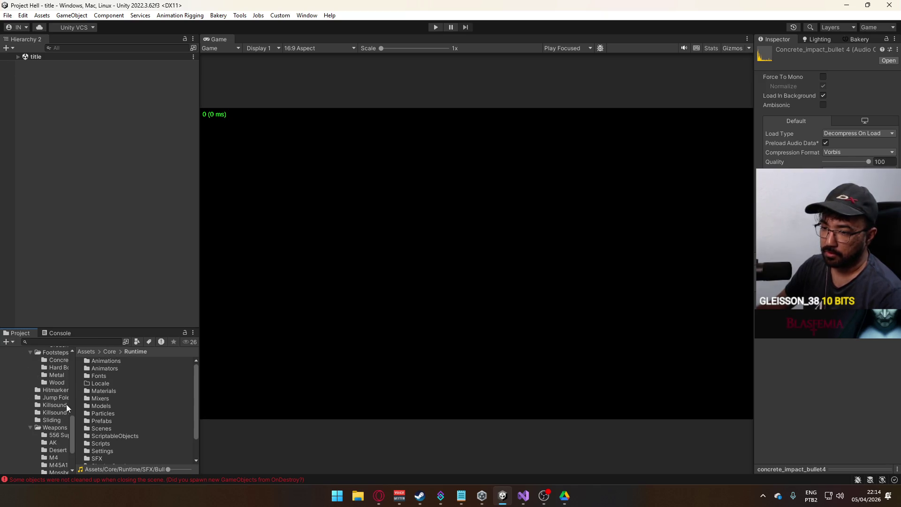
left_click(57, 360)
left_click(117, 383)
left_click(125, 361, "shift")
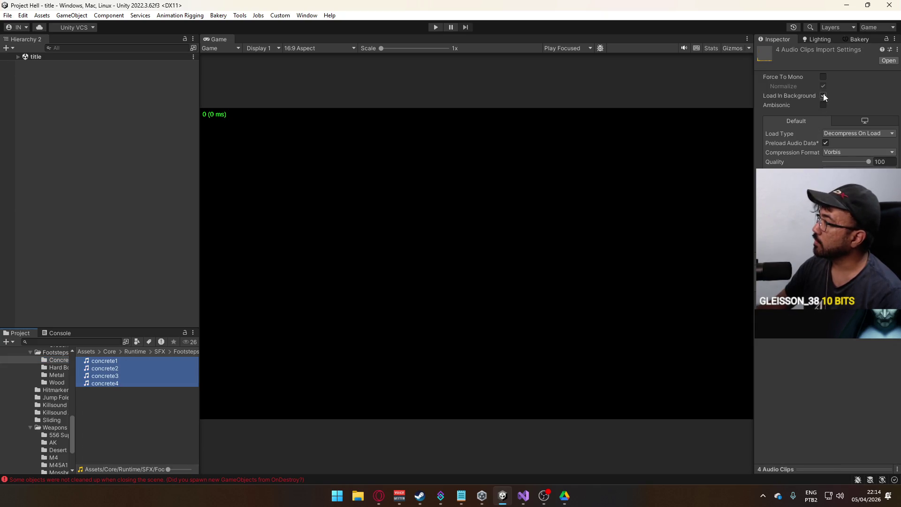
scroll(47, 412, "down", 2)
scroll(46, 413, "up", 3)
Step: Select the four Metal footstep clips, then the hitmarker clip, to view their settings
left_click(63, 405)
left_click(109, 382)
left_click(115, 361, "shift")
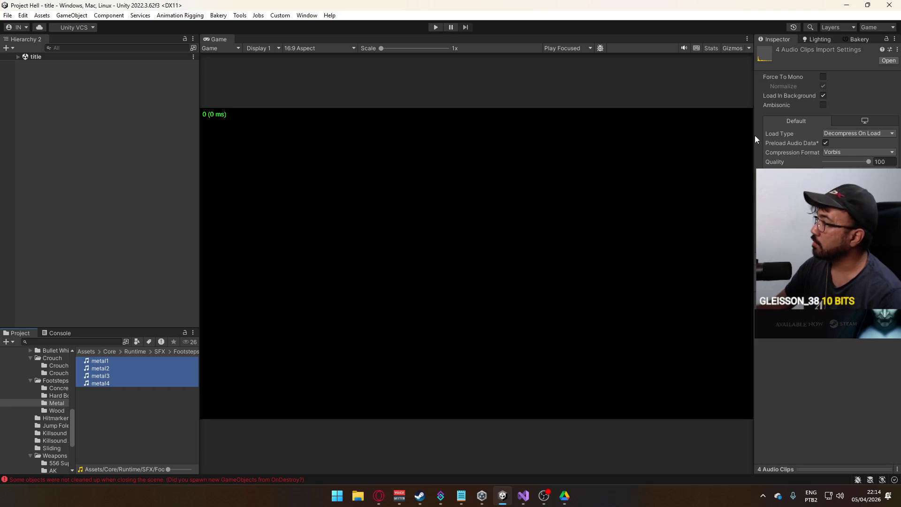
left_click(53, 420)
left_click(115, 359)
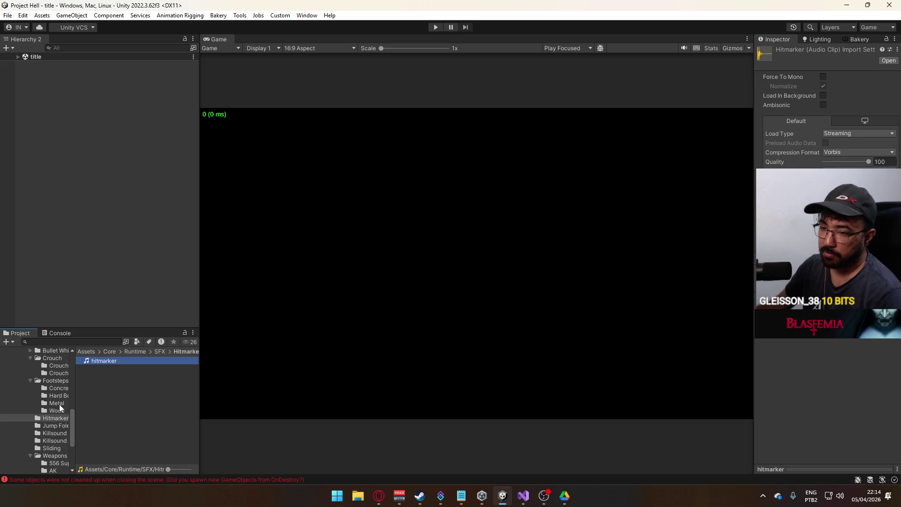
Step: Adjust the hitmarker clip's Load In Background and Load Type settings
left_click(822, 95)
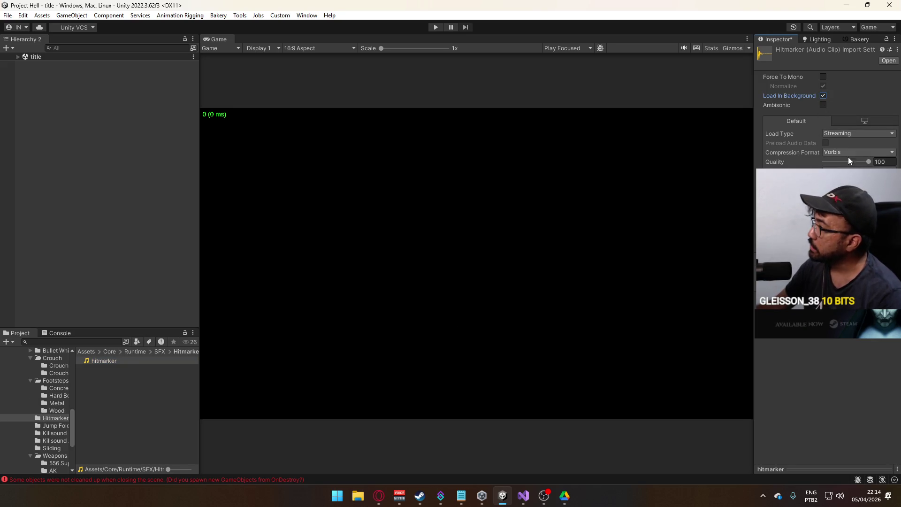
left_click(860, 134)
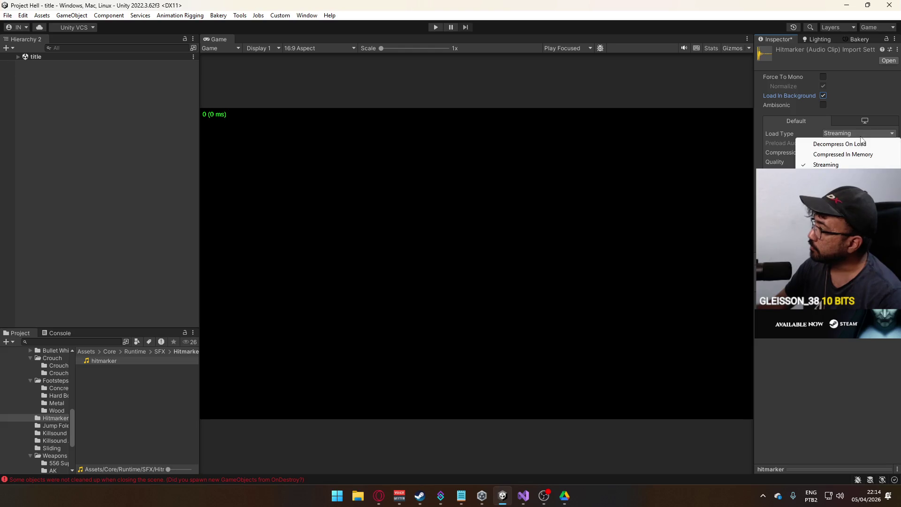
left_click(850, 155)
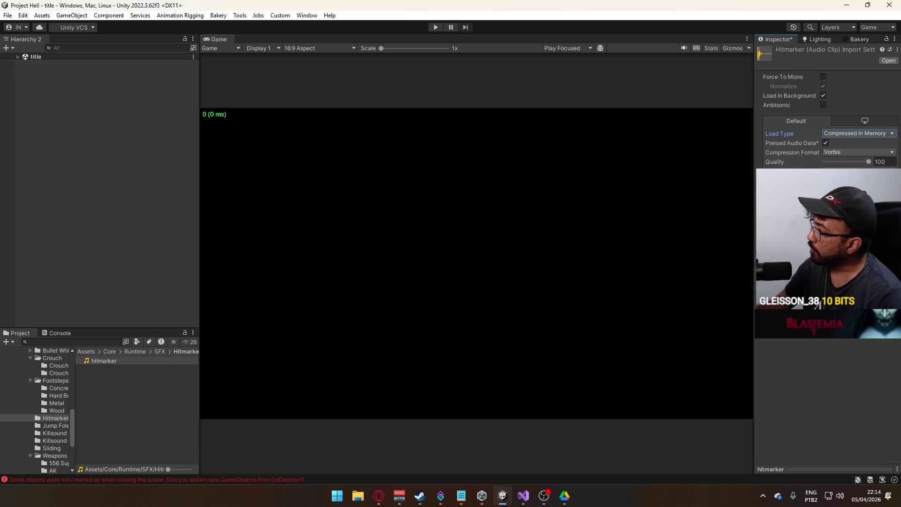
Step: Select the three Jump_Foley clips and check their Load Type, leaving it unchanged
left_click(55, 427)
left_click(99, 376)
left_click(114, 361, "shift")
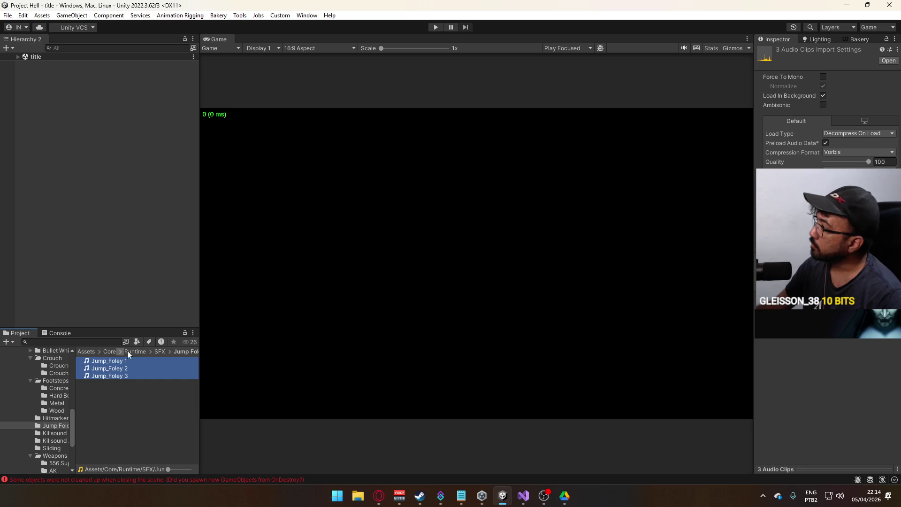
left_click(852, 136)
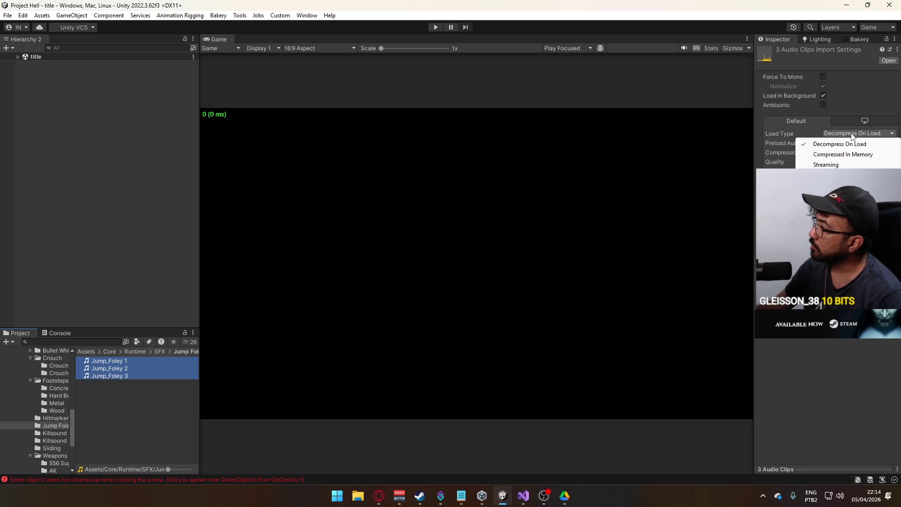
left_click(793, 149)
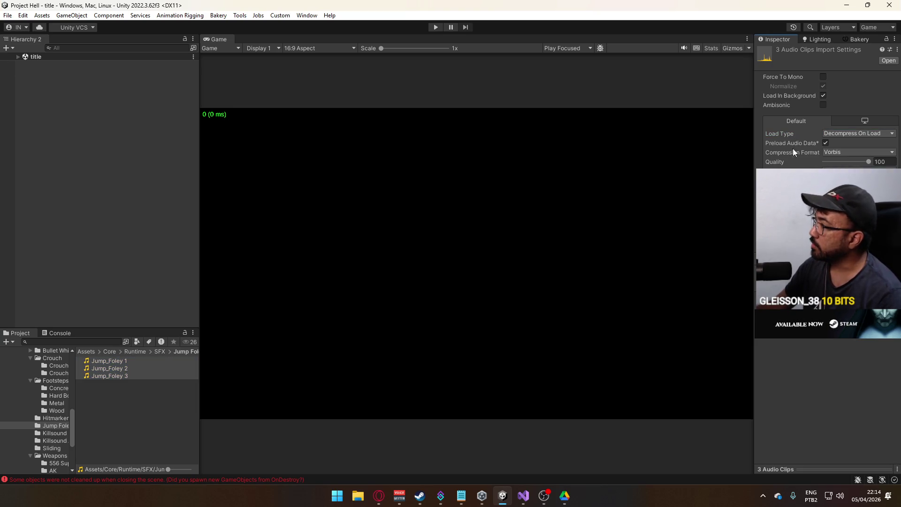
Step: Recheck the hitmarker clip's Load Type in its import settings
left_click(54, 417)
left_click(105, 363)
left_click(858, 133)
left_click(840, 144)
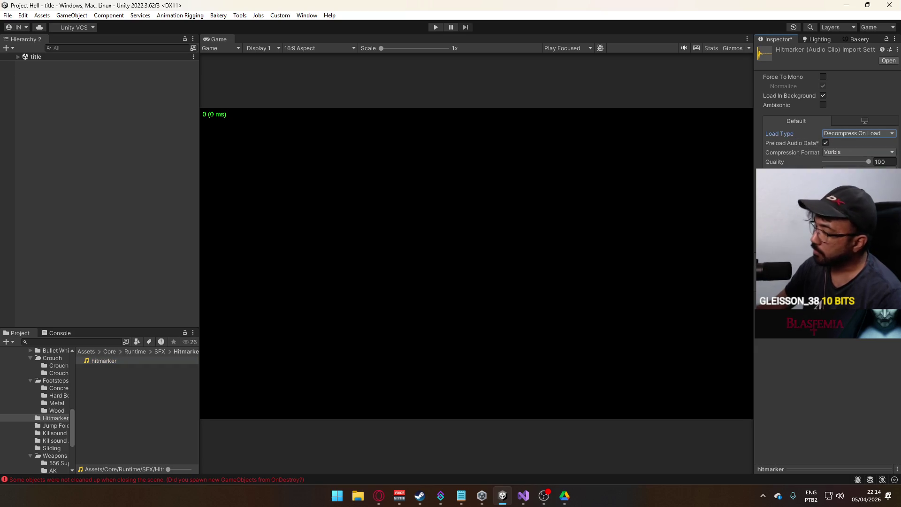
Step: Check the four woodpanel clips' Load Type unchanged, then select a Metal footstep clip
left_click(57, 410)
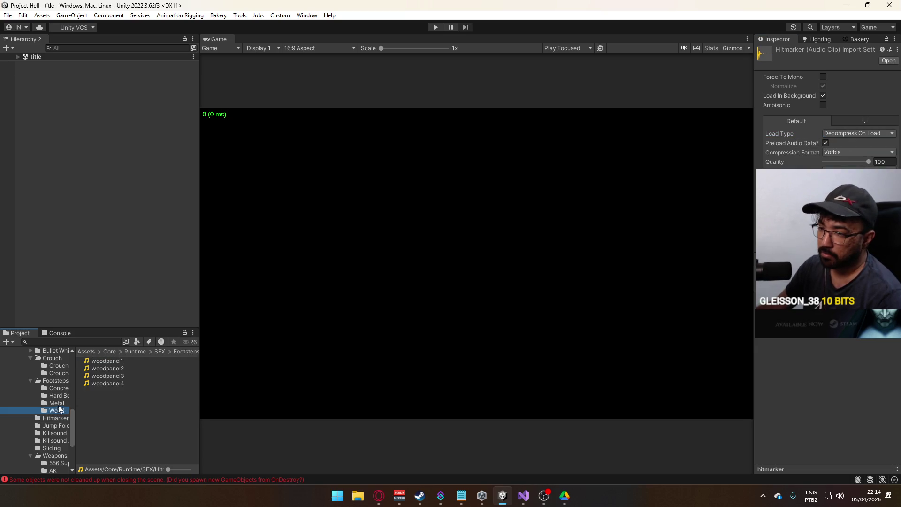
left_click(94, 383)
key("ctrl+a")
left_click(860, 134)
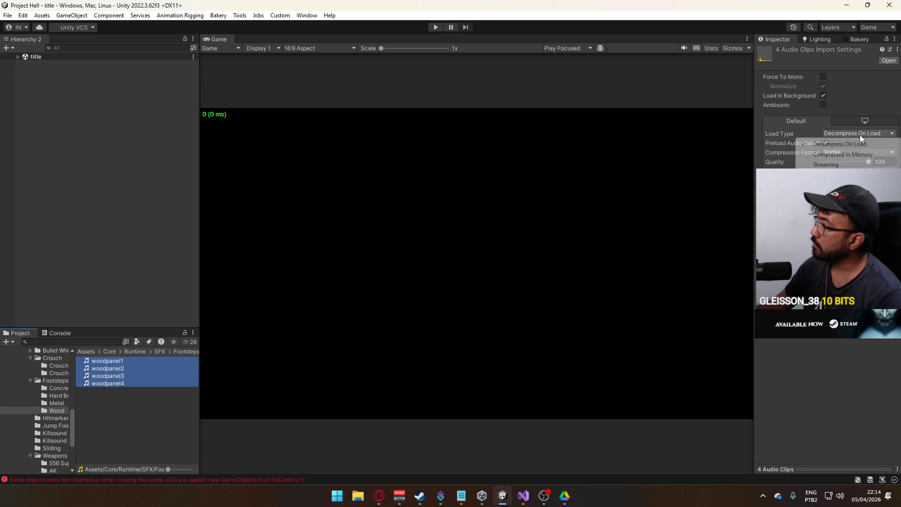
left_click(824, 96)
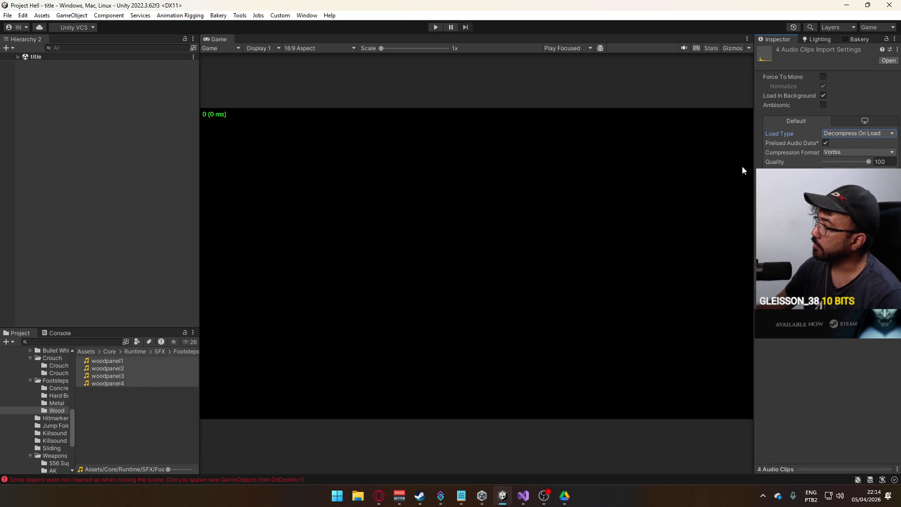
left_click(56, 402)
left_click(100, 383)
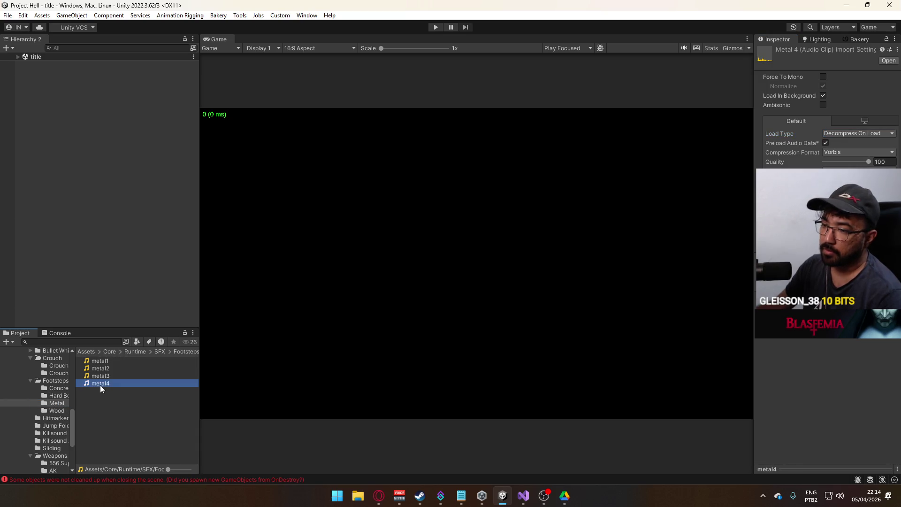
Step: Review the load settings of the metal, Hard Boot and concrete footstep clips
key("ctrl+a")
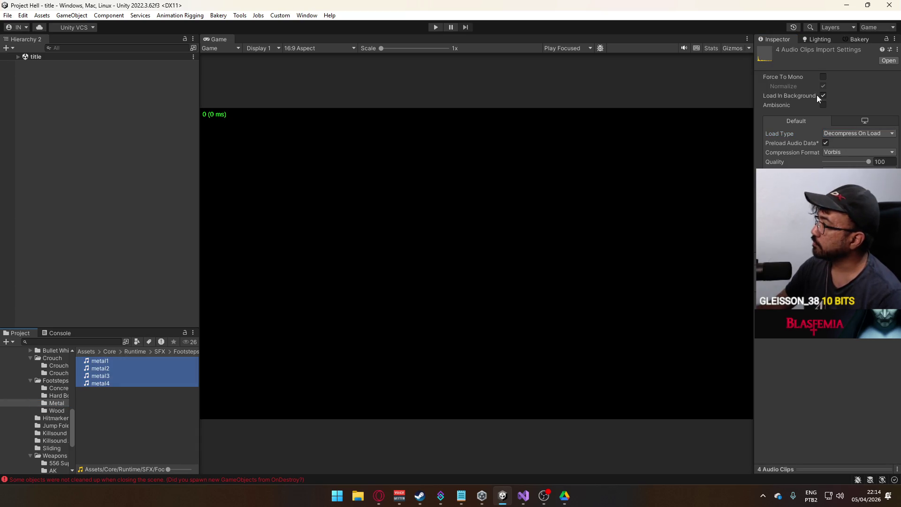
left_click(56, 395)
left_click(108, 406)
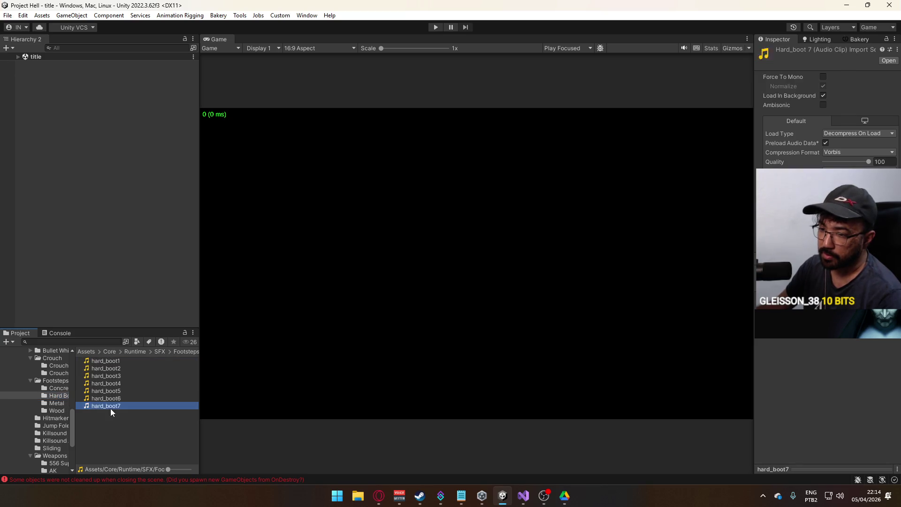
left_click(105, 361, "shift")
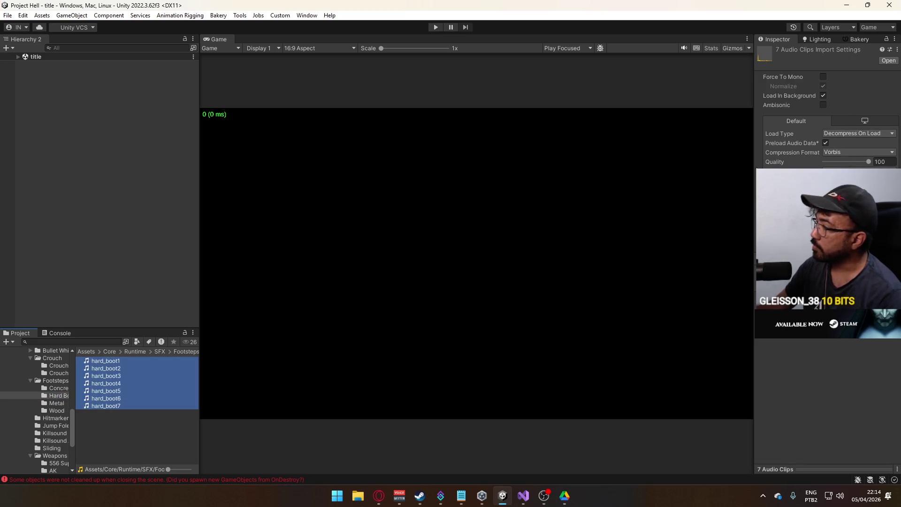
left_click(56, 388)
left_click(109, 383)
left_click(104, 361, "shift")
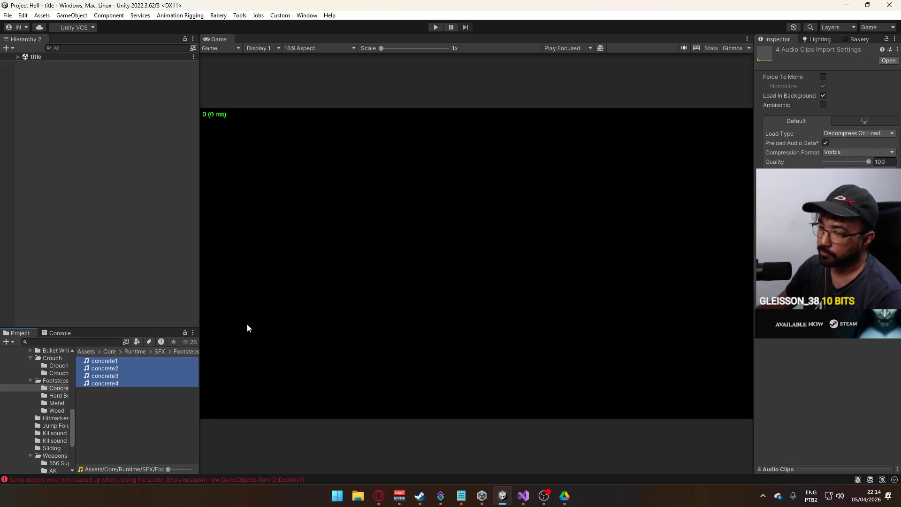
Step: Review the load settings of the three Crouch Start and three Crouch End clips
scroll(50, 402, "up", 3)
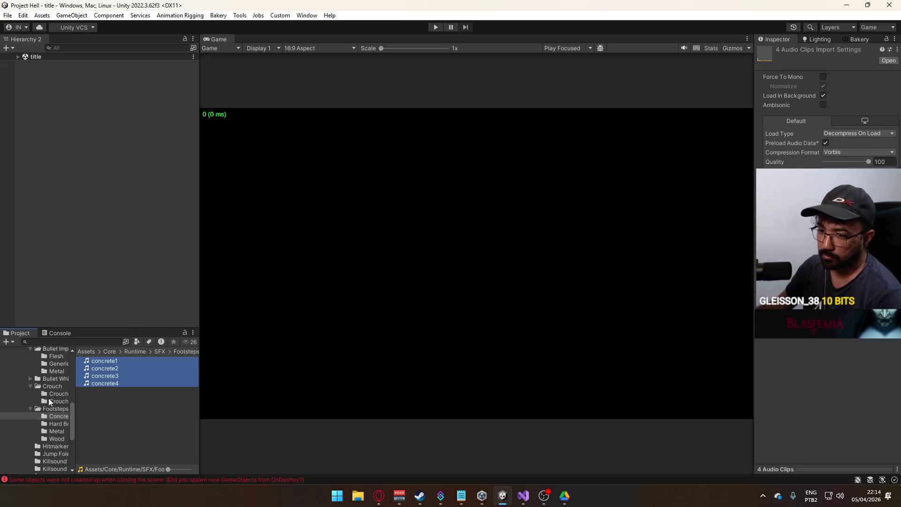
left_click(52, 402)
left_click(103, 375)
left_click(120, 363, "shift")
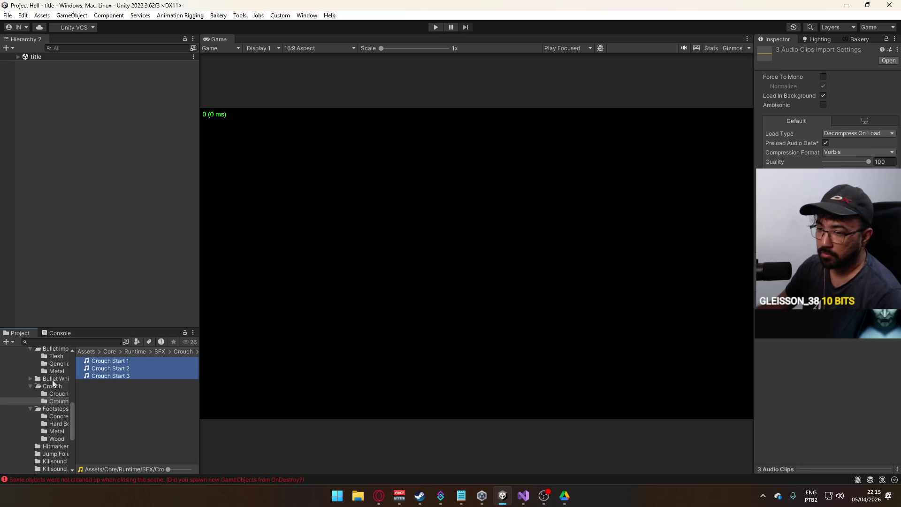
left_click(45, 393)
left_click(102, 376)
left_click(125, 361, "shift")
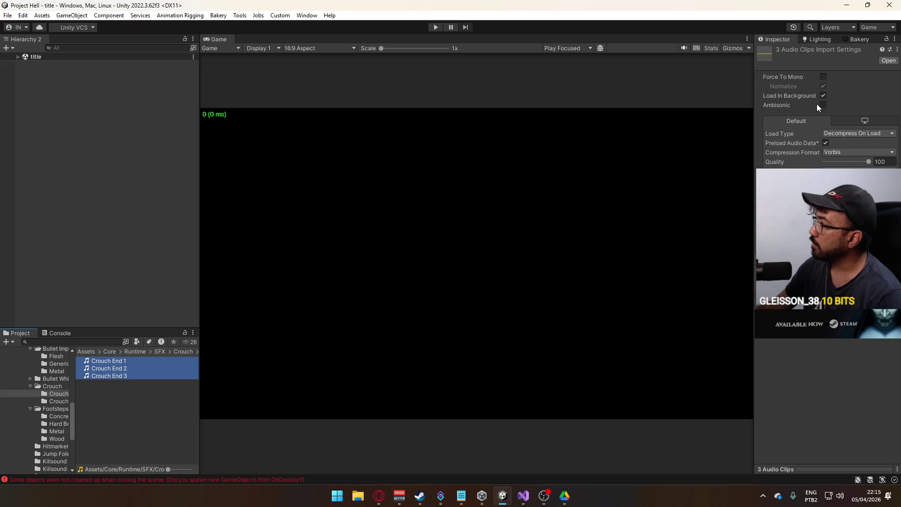
Step: Review the load settings of the flesh, concrete and metal bullet impact clips
scroll(49, 408, "up", 2)
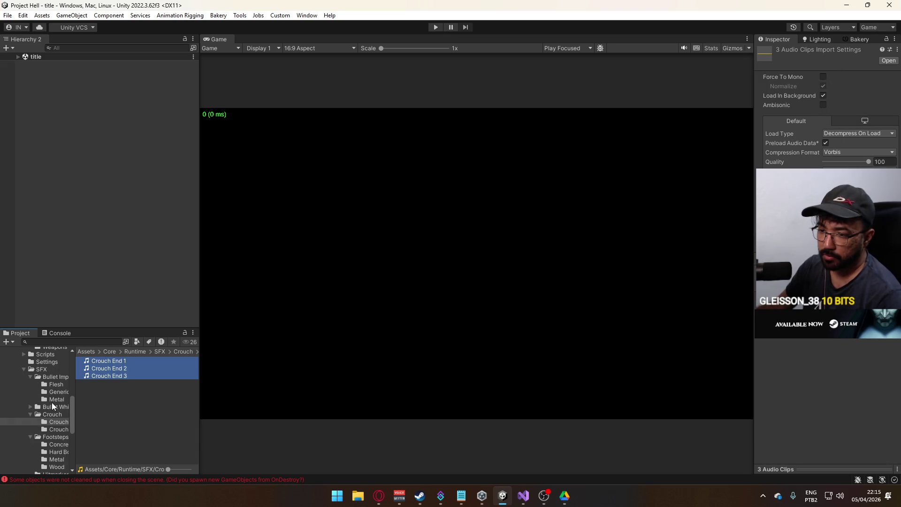
left_click(56, 384)
left_click(118, 391)
left_click(118, 361, "shift")
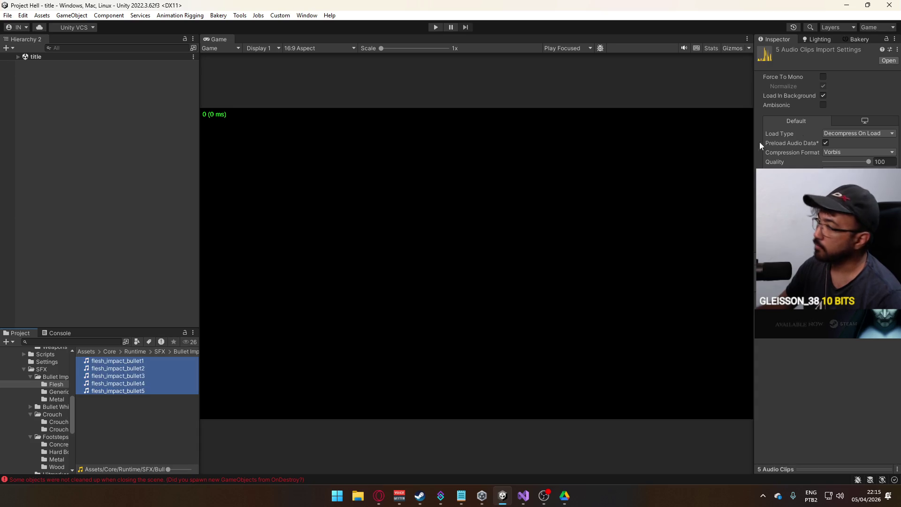
left_click(59, 391)
left_click(123, 383)
left_click(127, 363, "shift")
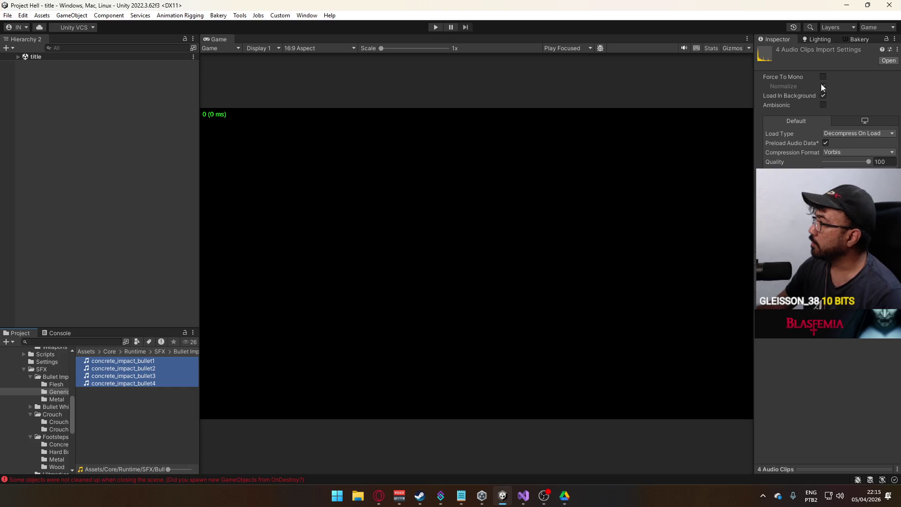
left_click(57, 399)
left_click(126, 383)
left_click(125, 361, "shift")
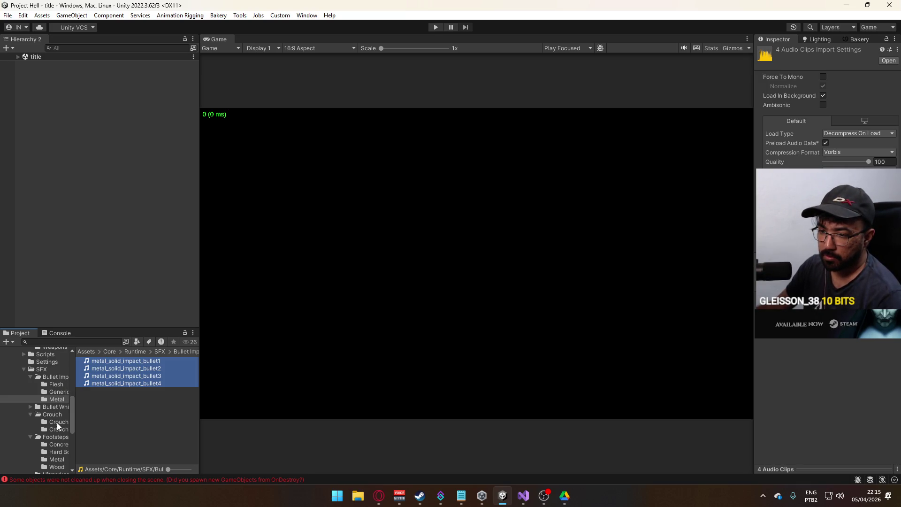
Step: Widen the folder tree and check the hitmarker and three Jump_Foley clips
scroll(58, 435, "down", 3)
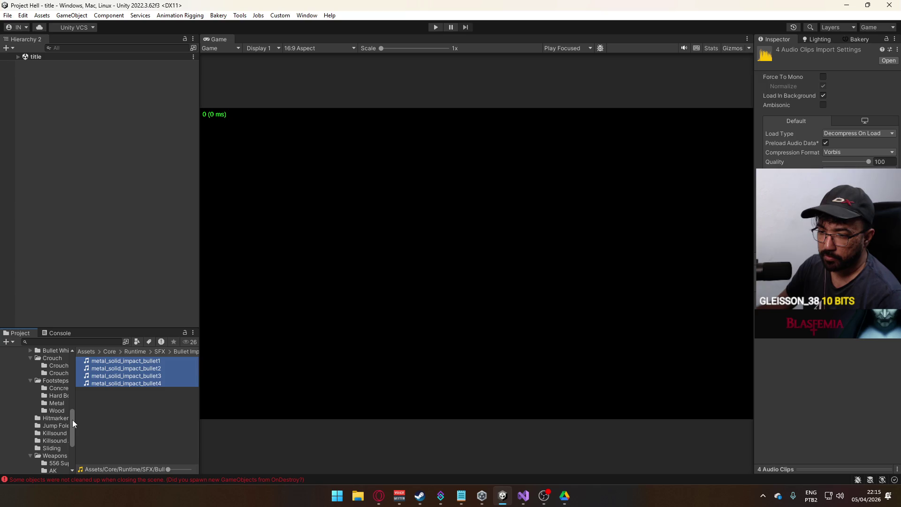
left_click_drag(73, 423, 127, 423)
left_click(94, 419)
left_click(167, 361)
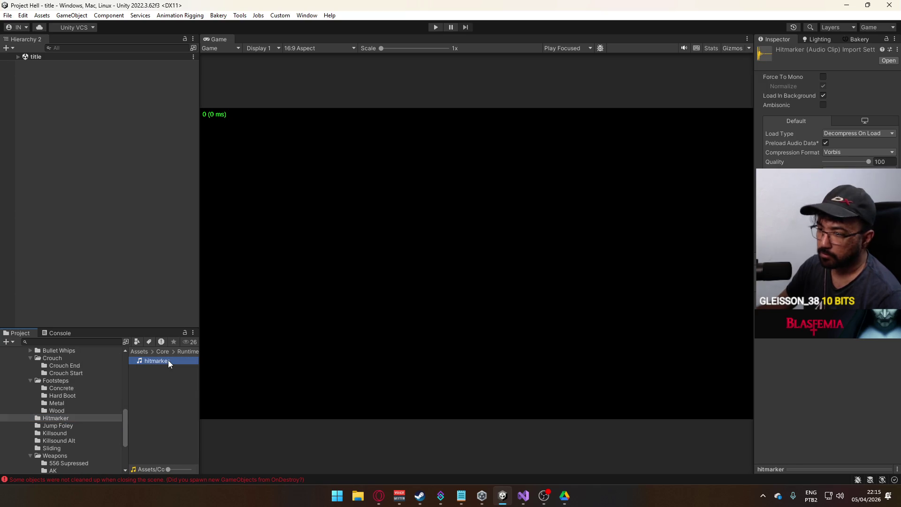
left_click(58, 426)
left_click(159, 377)
left_click(168, 362, "shift")
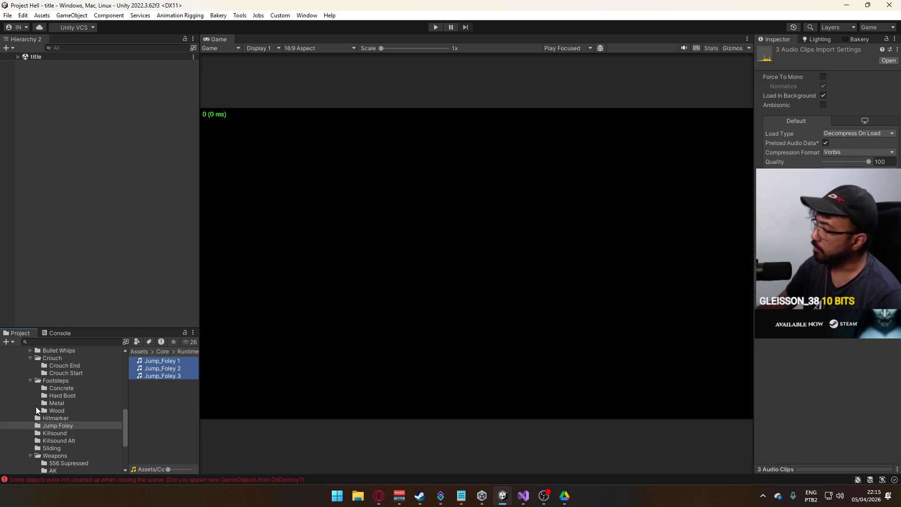
Step: Set killsound and killsound alt to Decompress On Load and apply the import settings
left_click(63, 433)
left_click(158, 360)
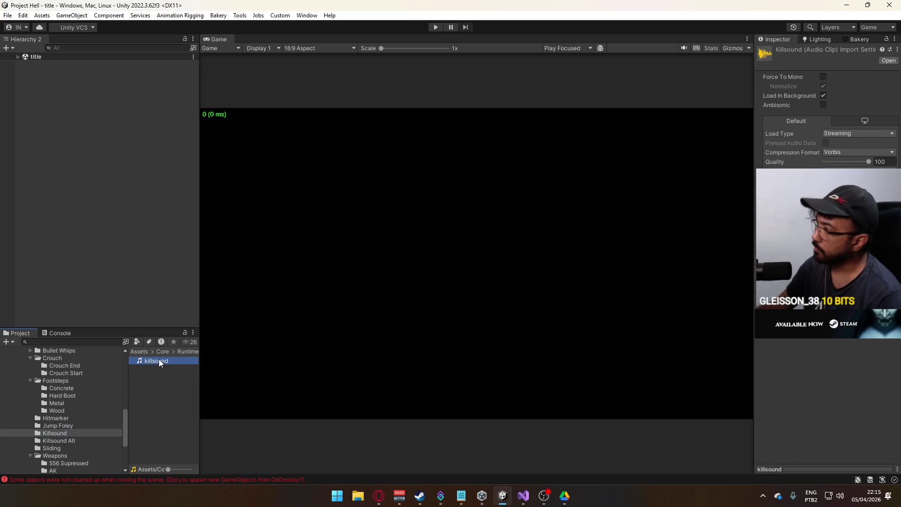
left_click(846, 133)
left_click(845, 142)
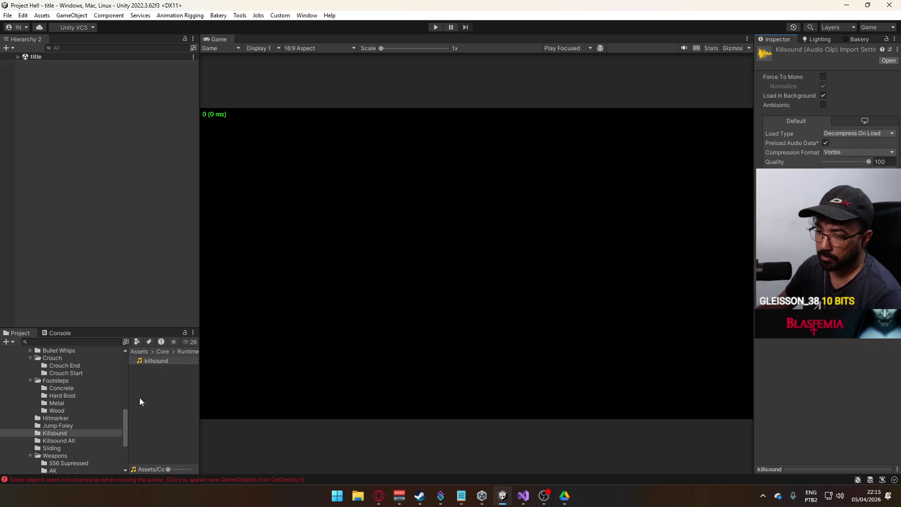
left_click(59, 440)
left_click(174, 362)
left_click(846, 134)
left_click(843, 144)
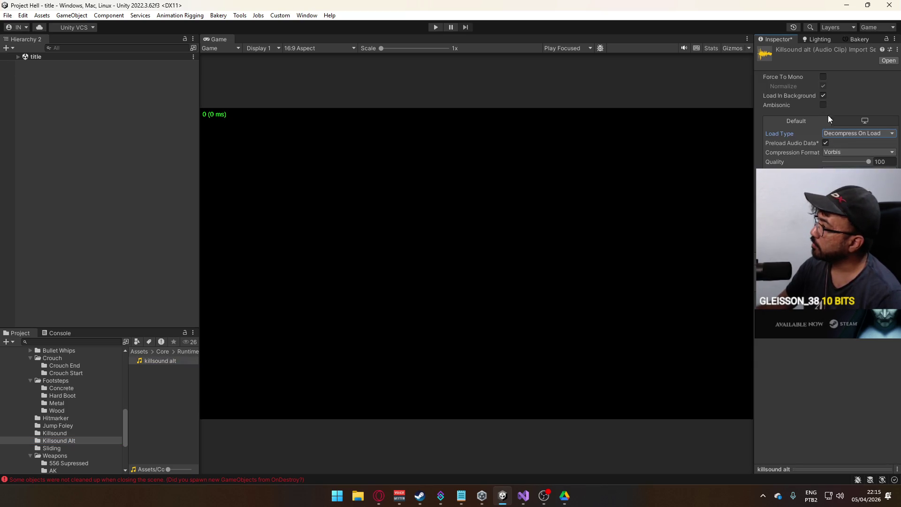
left_click(875, 187)
Step: Check the load settings of the six AK and three Desert Eagle clips
scroll(75, 416, "down", 2)
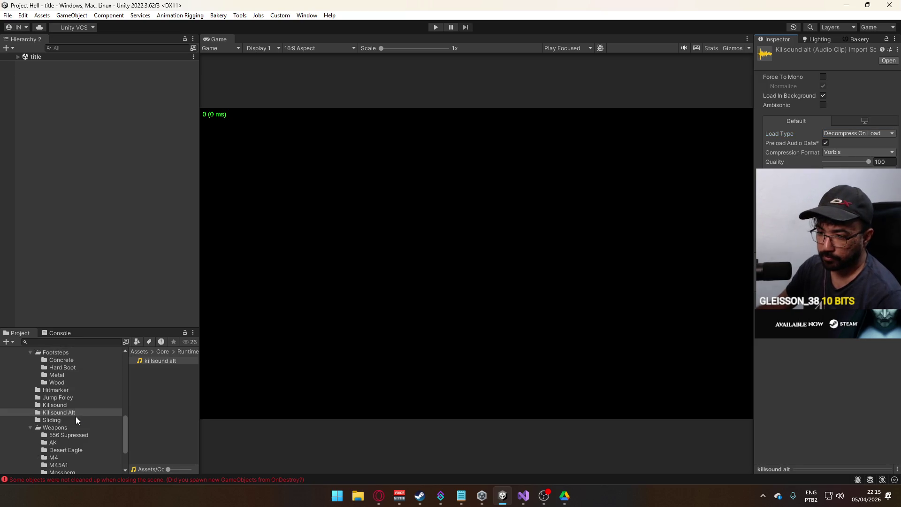
scroll(70, 432, "down", 2)
left_click(90, 414)
left_click(156, 399)
left_click(155, 361, "shift")
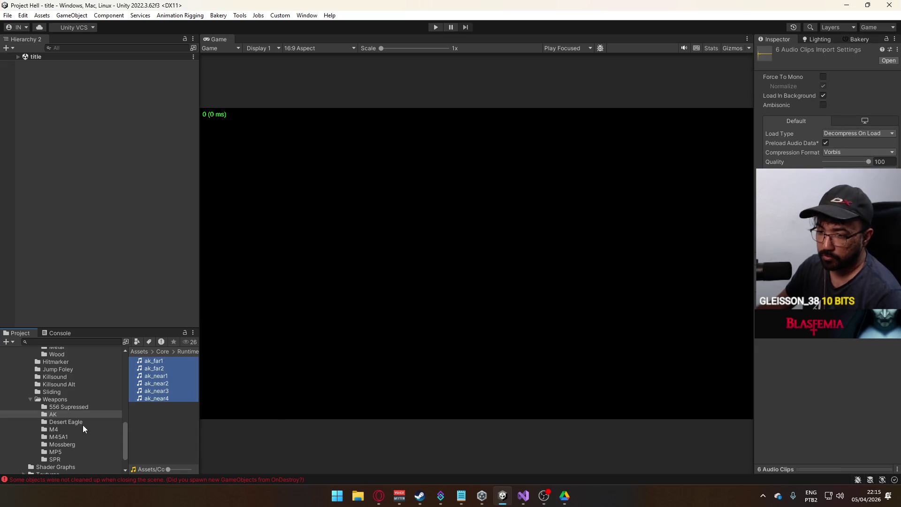
left_click(70, 422)
left_click(157, 376)
key("ctrl+a")
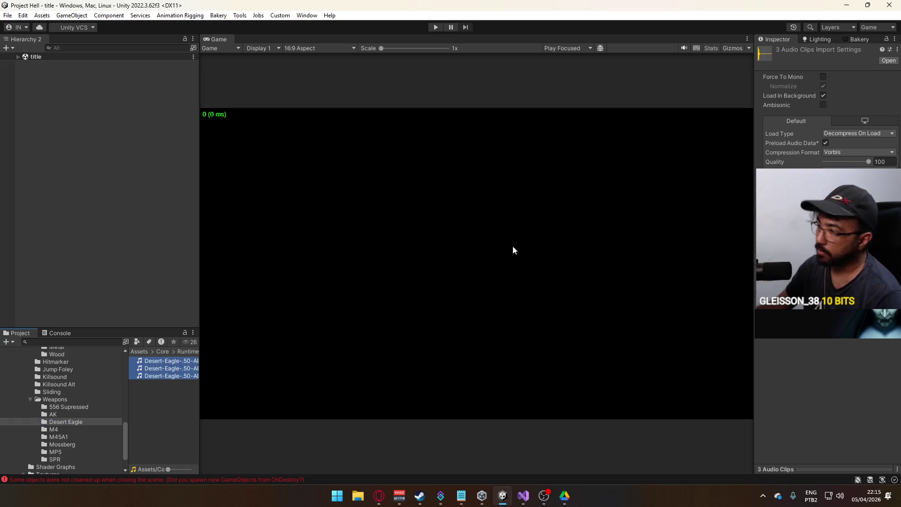
Step: Check the four M4 and three MP5 clips, then clear the selection
left_click(64, 428)
left_click(159, 384)
left_click(164, 363, "shift")
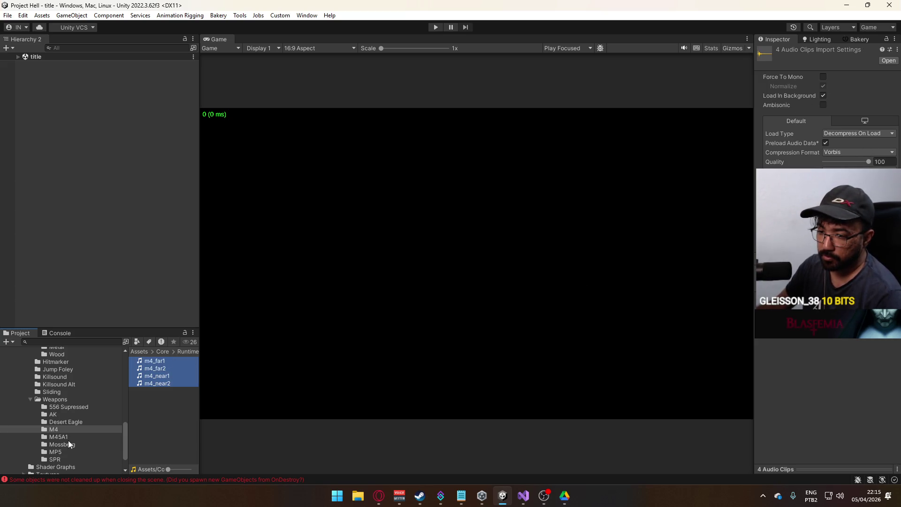
left_click(63, 453)
left_click(159, 376, "shift")
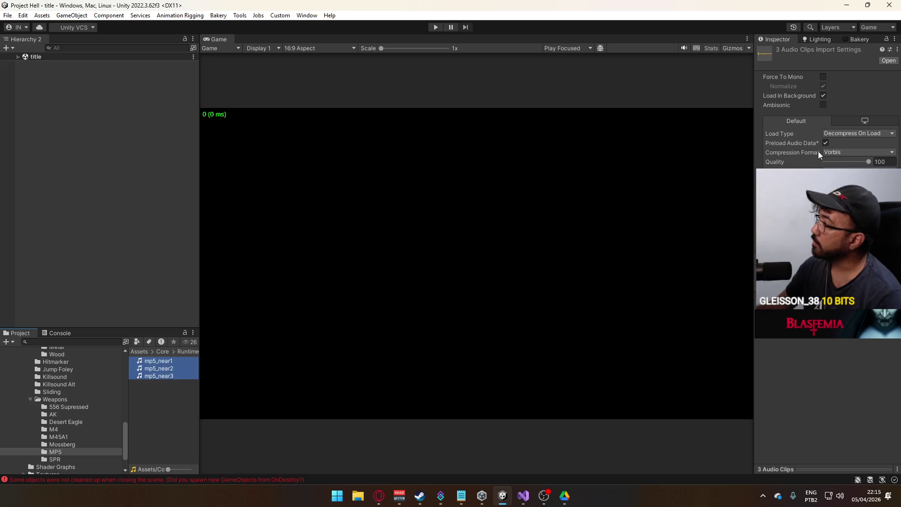
scroll(69, 431, "down", 3)
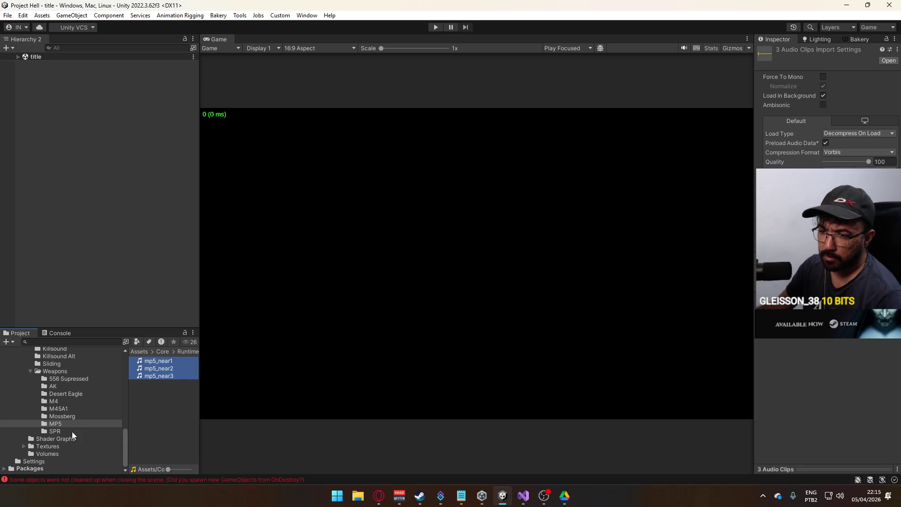
left_click(154, 425)
left_click(8, 15)
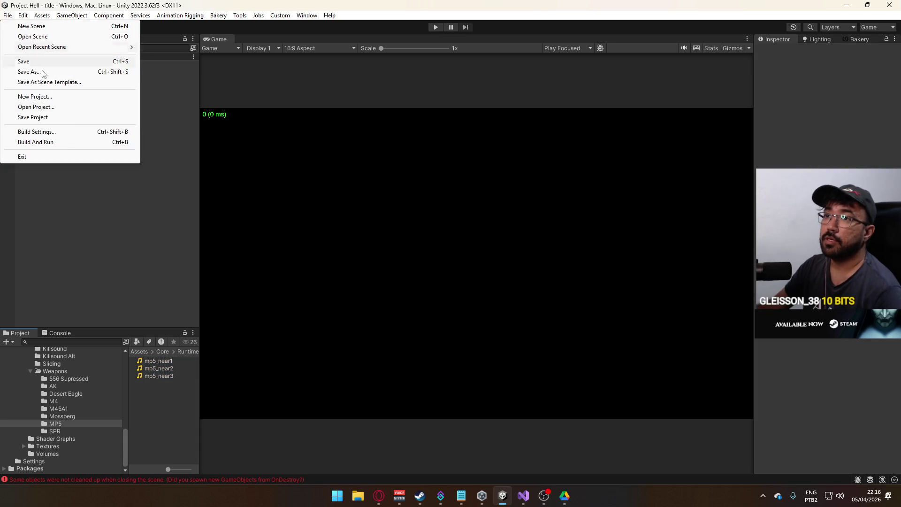
Step: Confirm the game version in Player Settings, then Build And Run the project
left_click(37, 131)
left_click(242, 297)
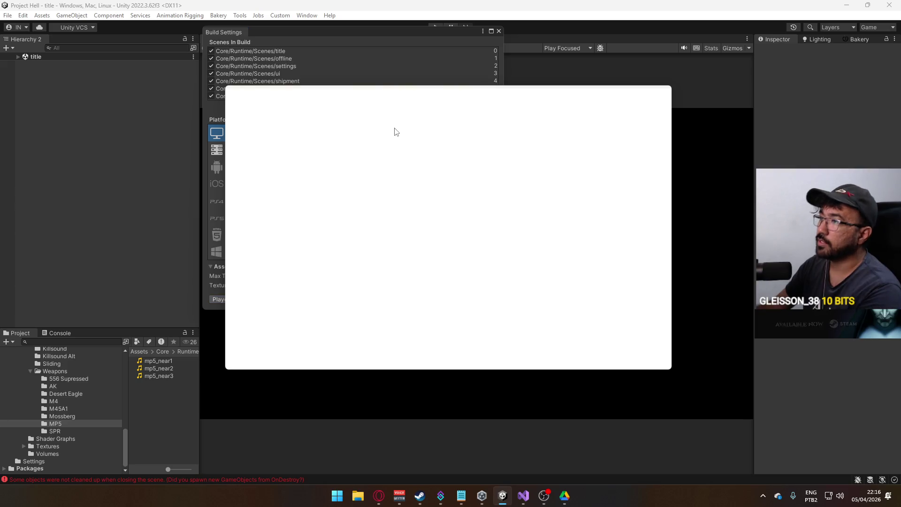
left_click(482, 144)
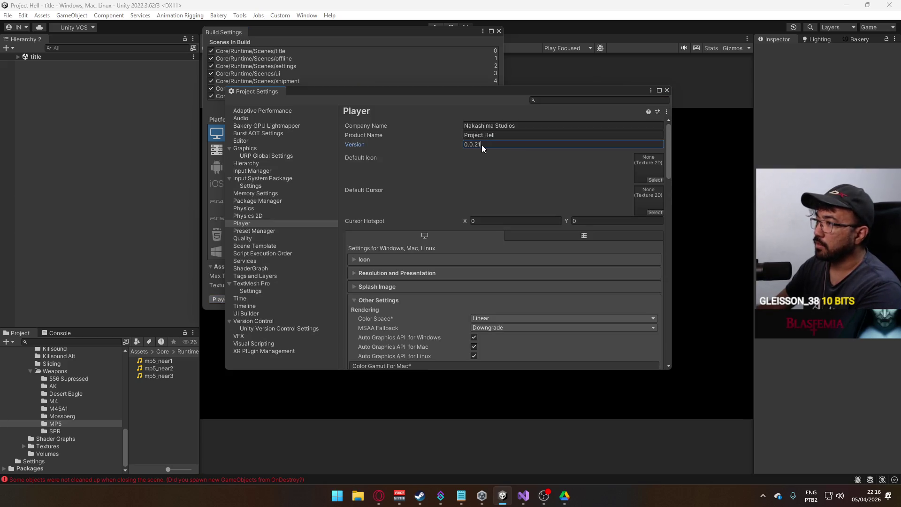
left_click(667, 90)
left_click(499, 31)
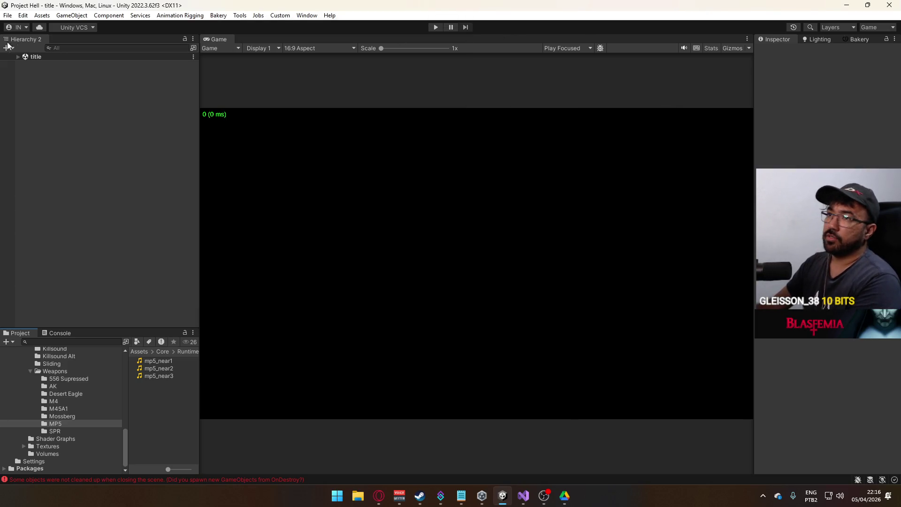
left_click(8, 15)
left_click(48, 141)
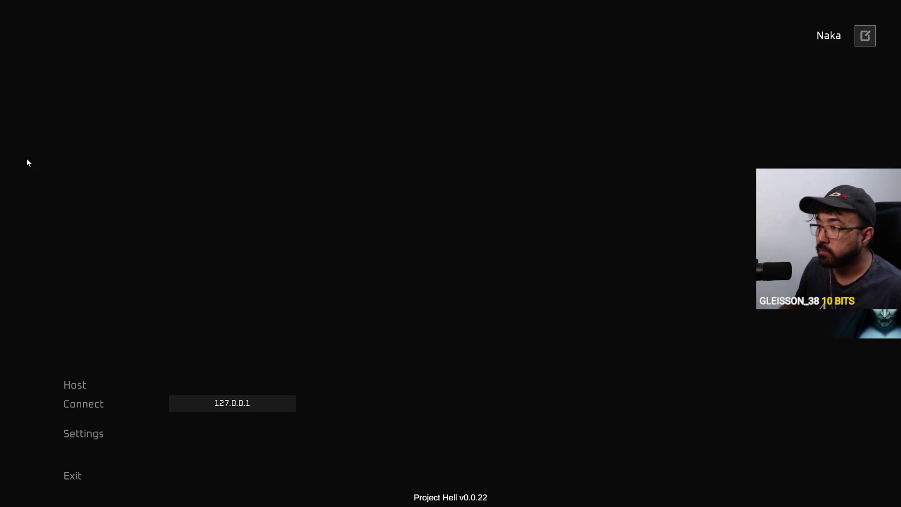
Step: Leave the fullscreen game and return to the Unity editor through the taskbar
key("super")
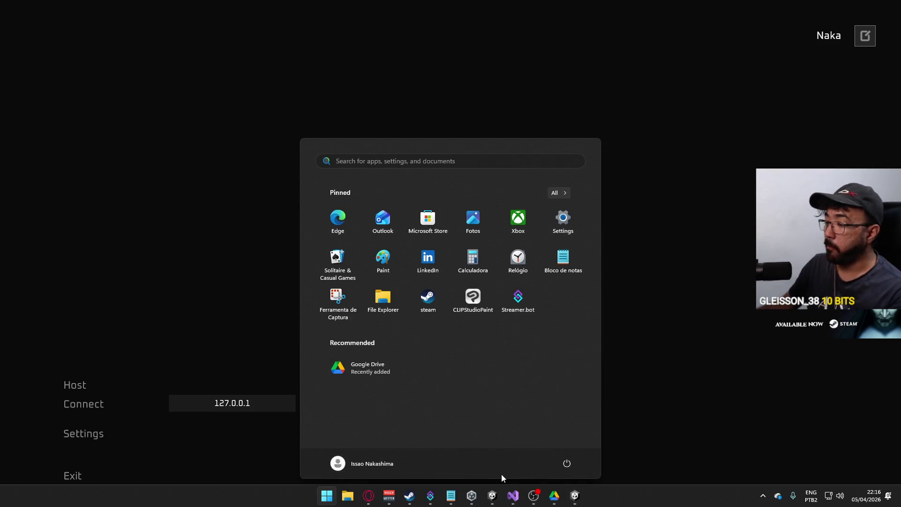
left_click(581, 504)
key("super")
mouse_move(493, 496)
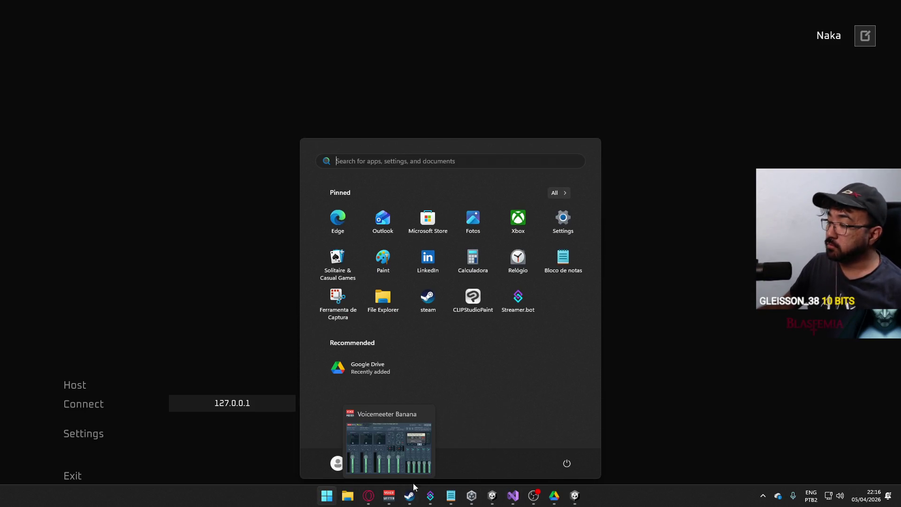
left_click(492, 498)
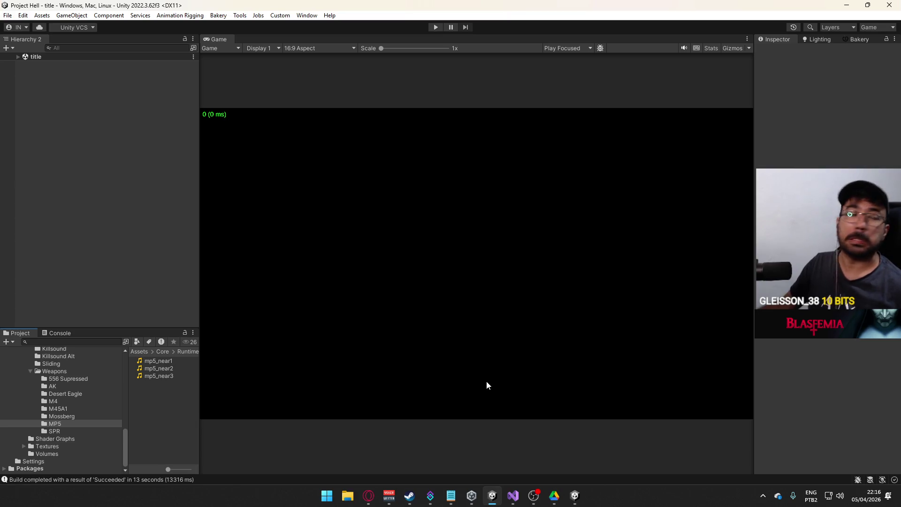
Step: Compress the Project Hell folder in New SSD (F:) > Builds into a RAR archive with WinRAR
left_click(348, 496)
double_click(376, 154)
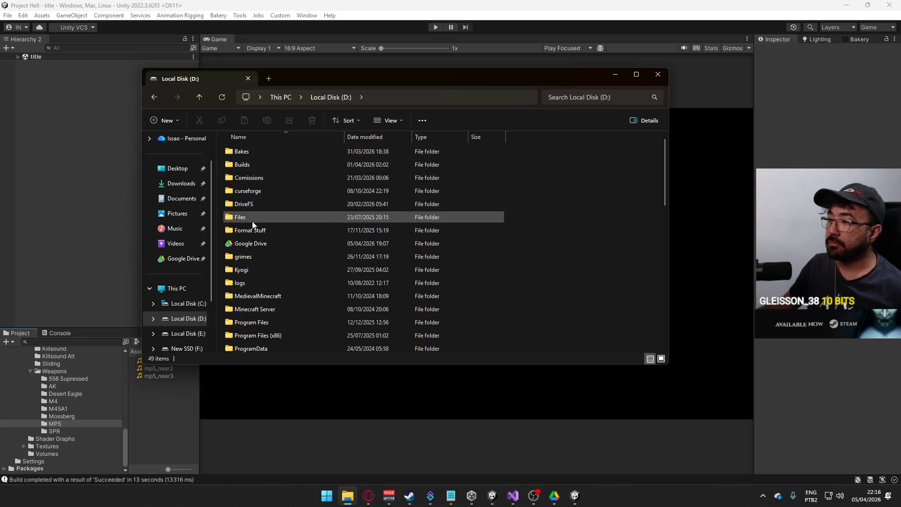
scroll(267, 237, "down", 5)
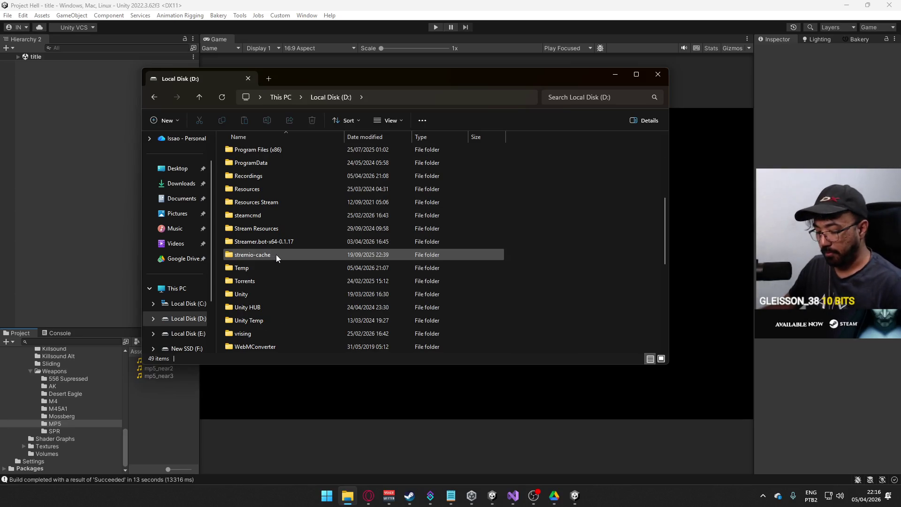
mouse_move(266, 272)
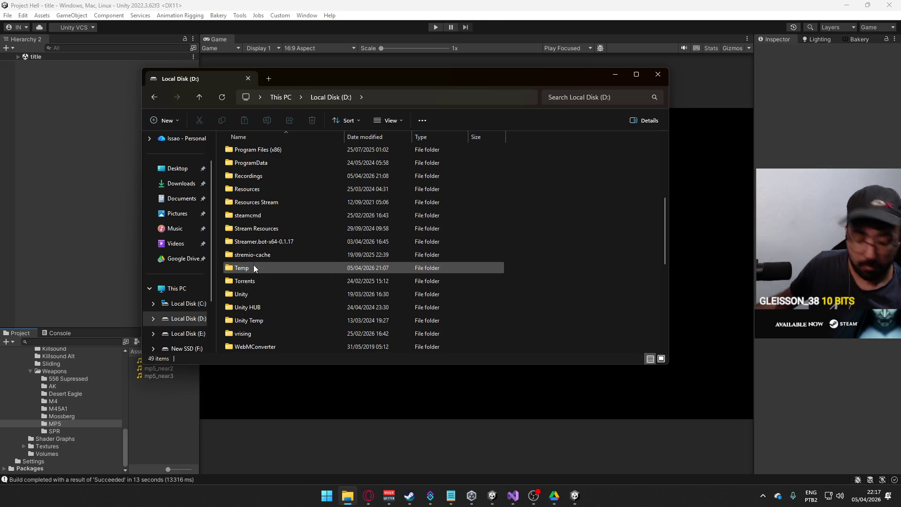
scroll(304, 249, "down", 5)
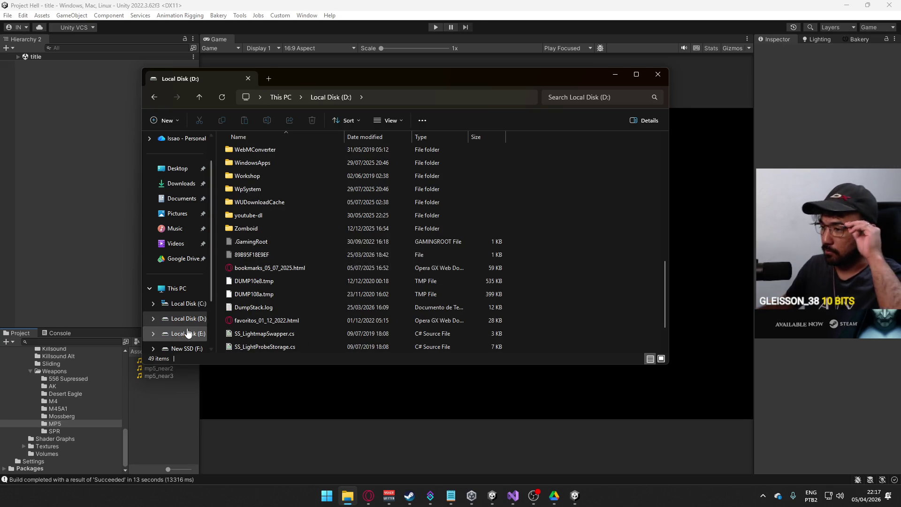
left_click(182, 348)
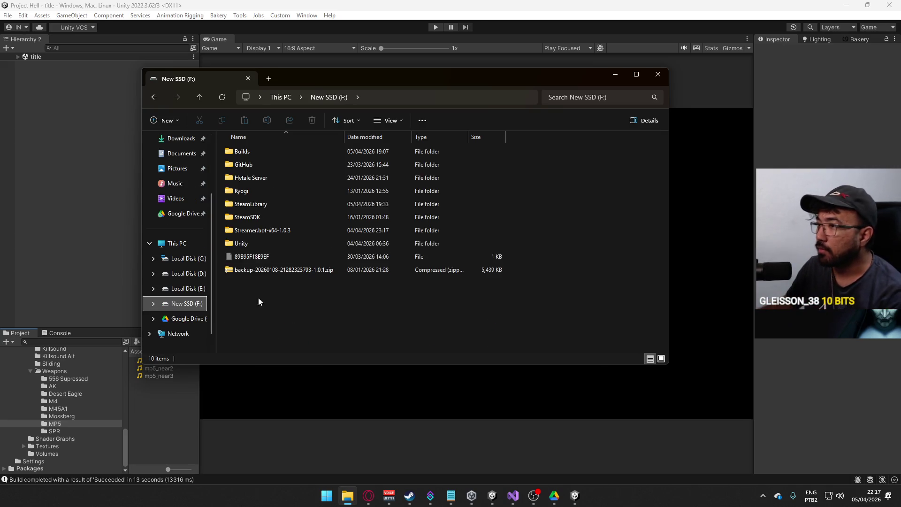
double_click(287, 155)
right_click(280, 167)
mouse_move(351, 341)
left_click(448, 355)
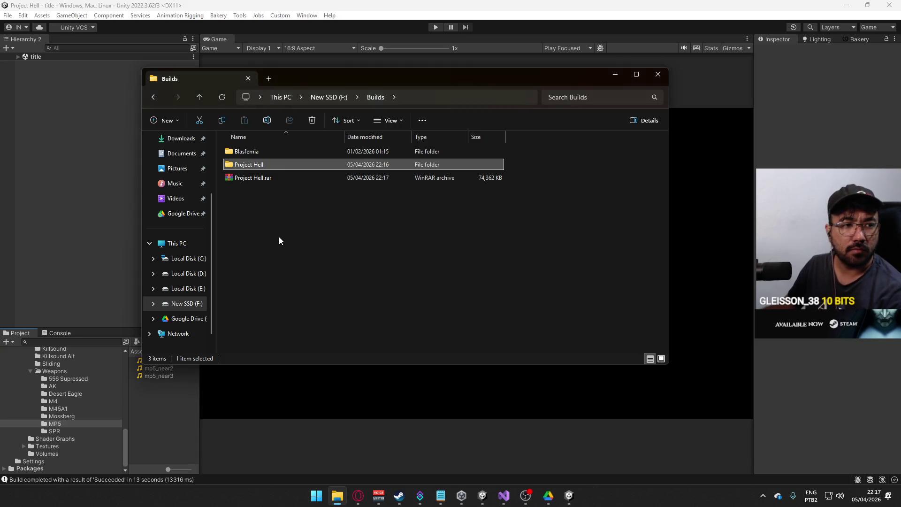
Step: Check Google Drive's sync status, then return to the Project Hell build folder
left_click(763, 495)
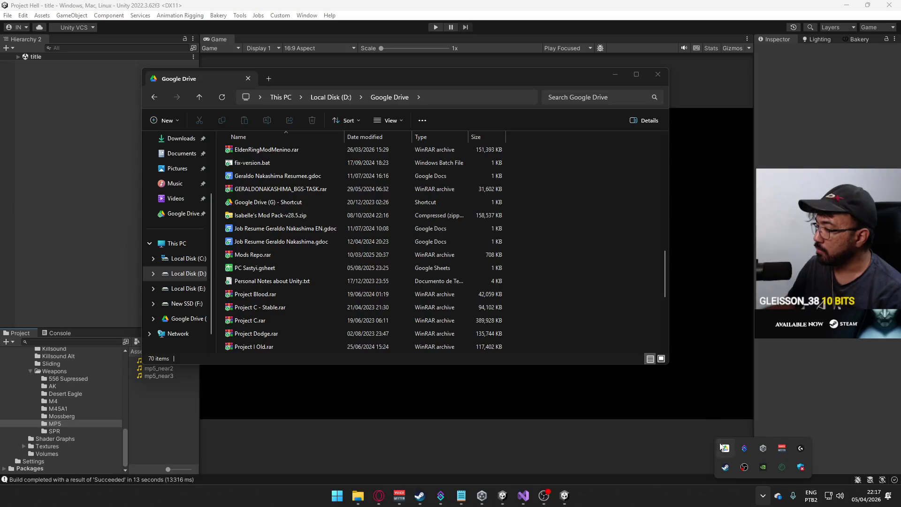
left_click(727, 448)
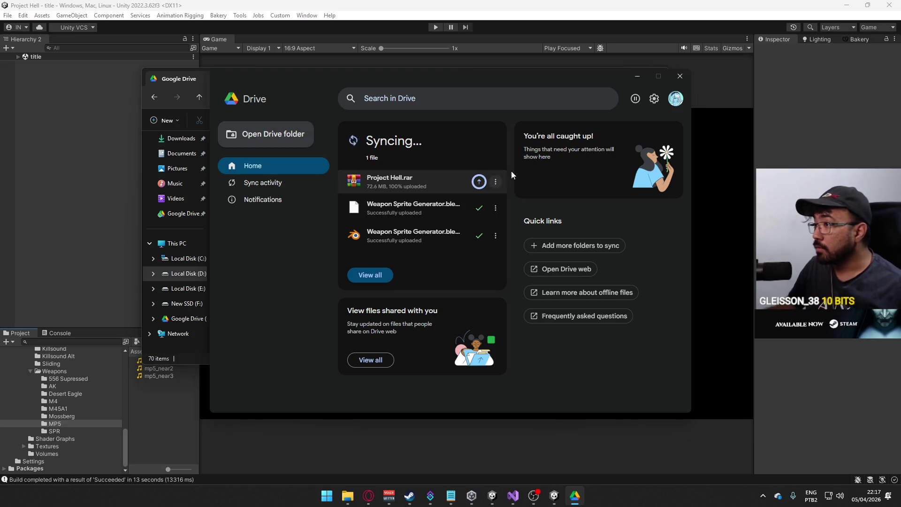
left_click(681, 77)
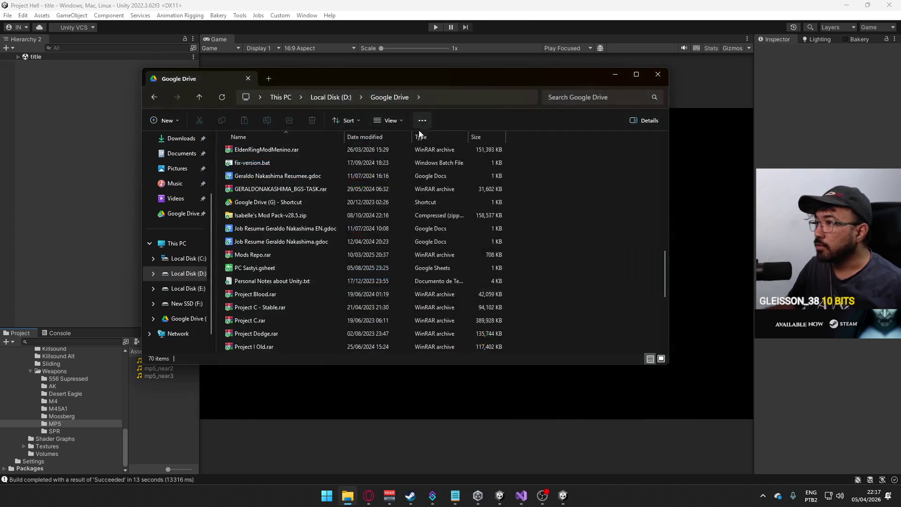
left_click(190, 304)
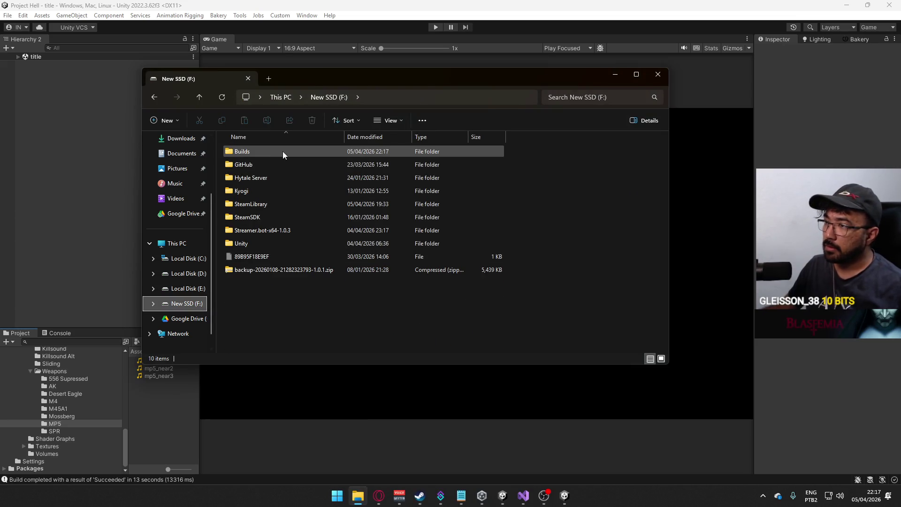
double_click(283, 151)
left_click(272, 168)
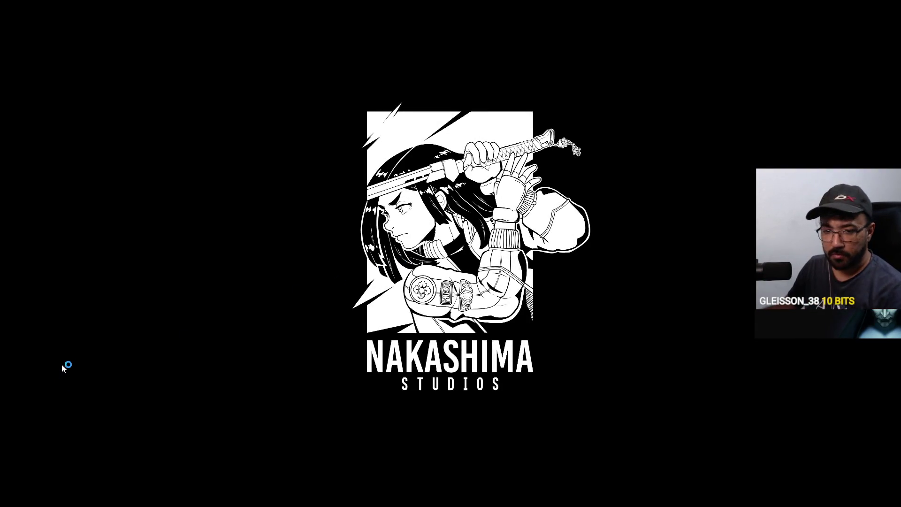
Step: Bring the Opera browser forward over the game's splash screen
key("super")
left_click(379, 497)
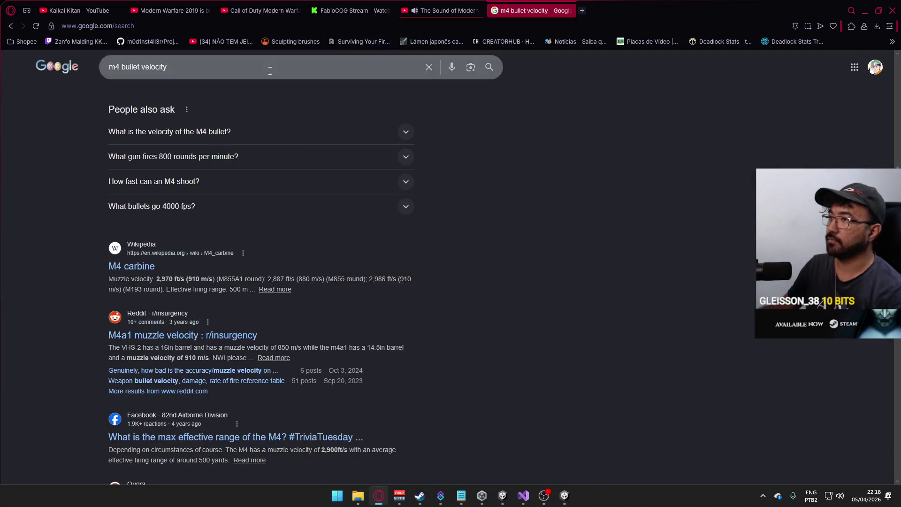
Step: Search YouTube for 'rangers theme' on The Sound of Modern Warfare tab, then minimize Opera
left_click(163, 12)
left_click(69, 5)
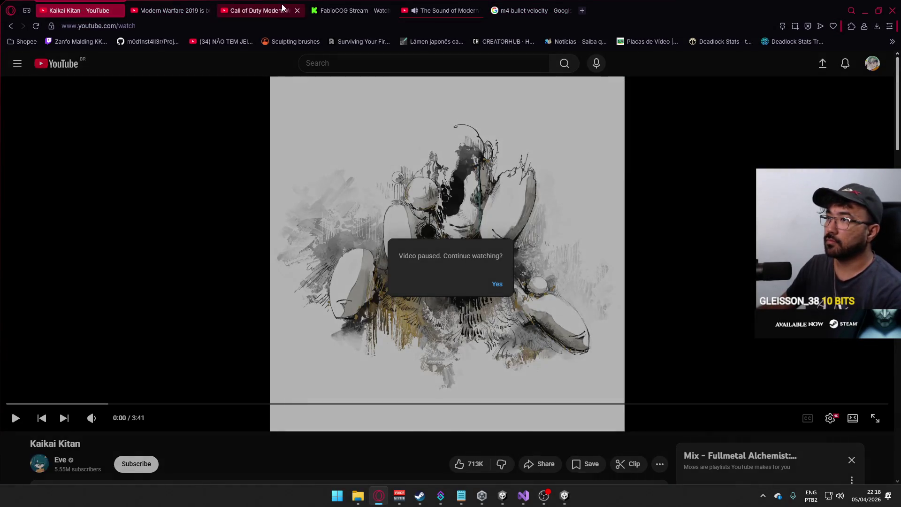
left_click(261, 11)
left_click(442, 10)
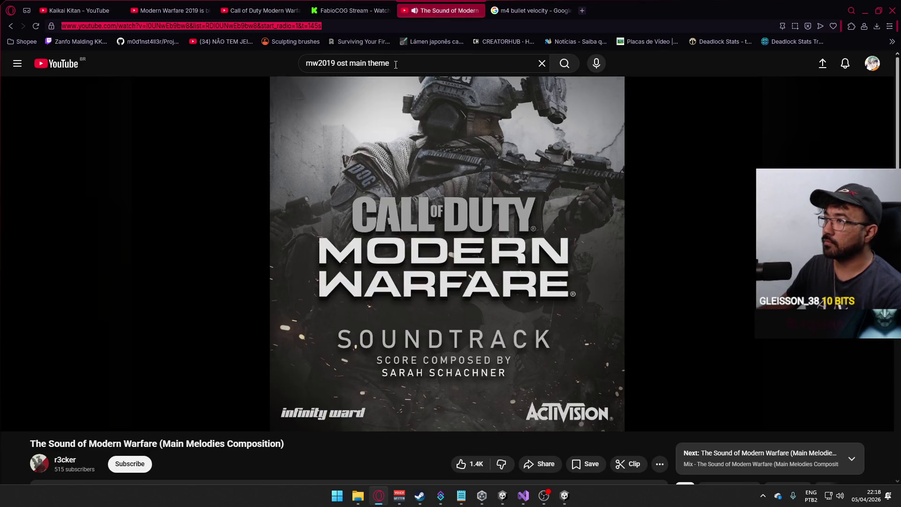
triple_click(396, 64)
type("rangers t")
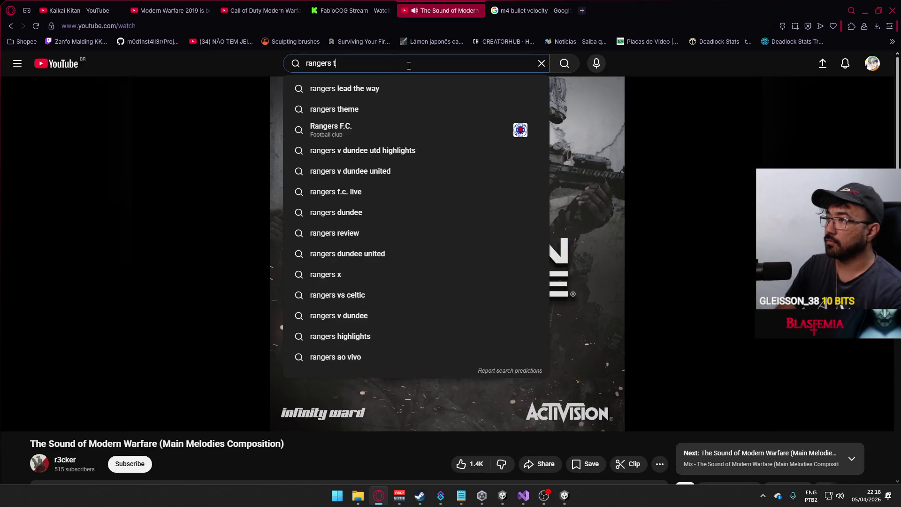
type("heme")
key("Return")
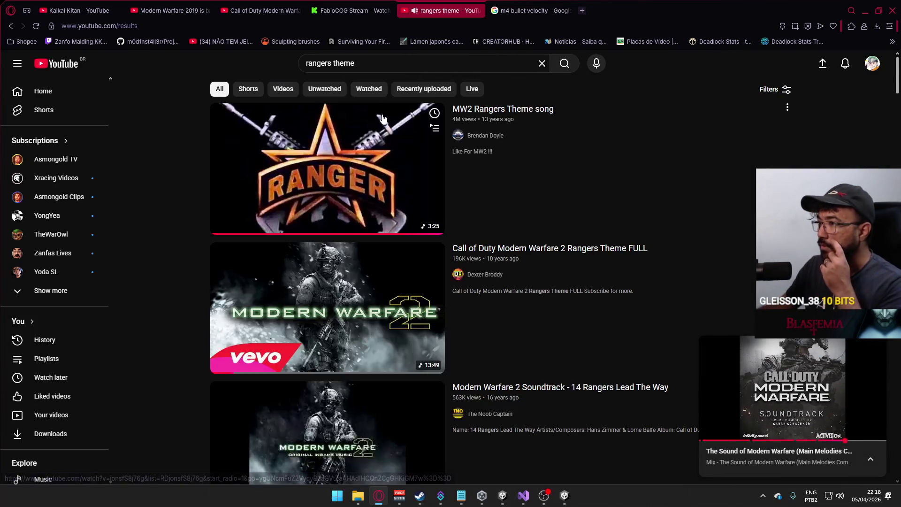
key("alt+Left")
left_click(874, 8)
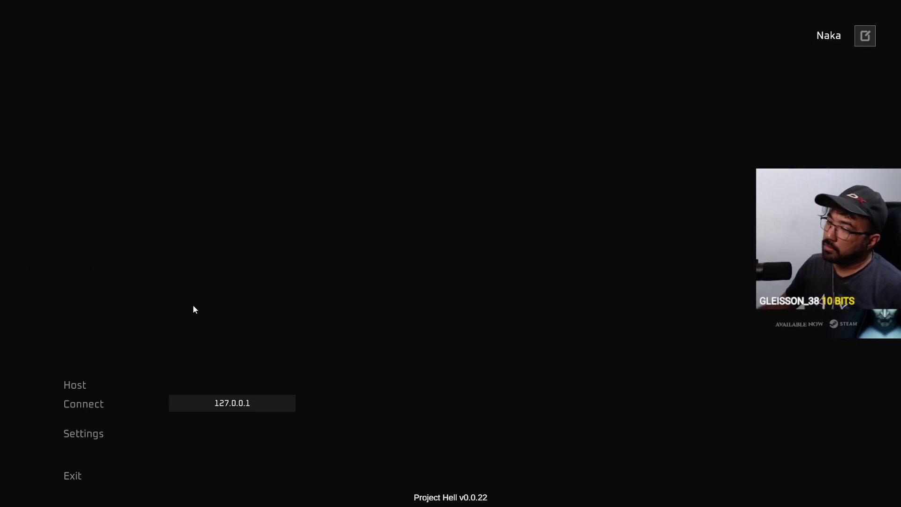
Step: Host a match and test-fire the MP5 around the containers, then check the scoreboard
left_click(113, 383)
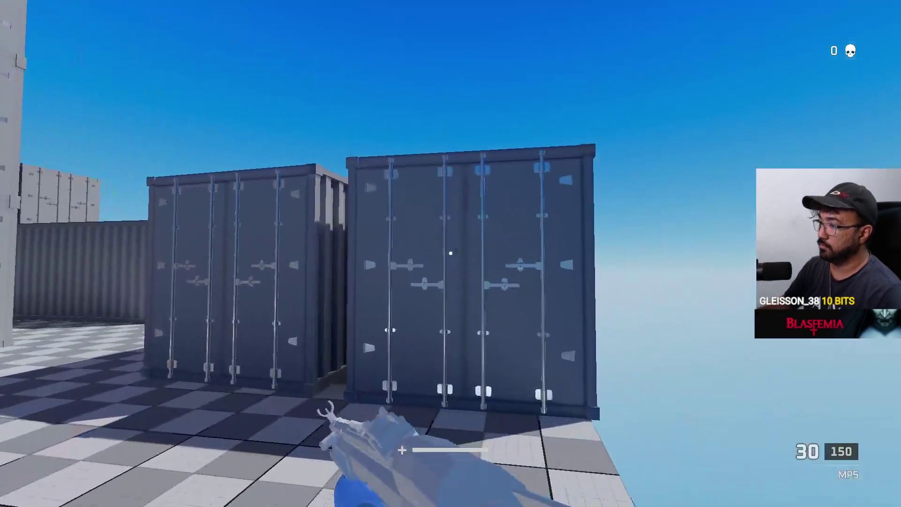
left_click(450, 253)
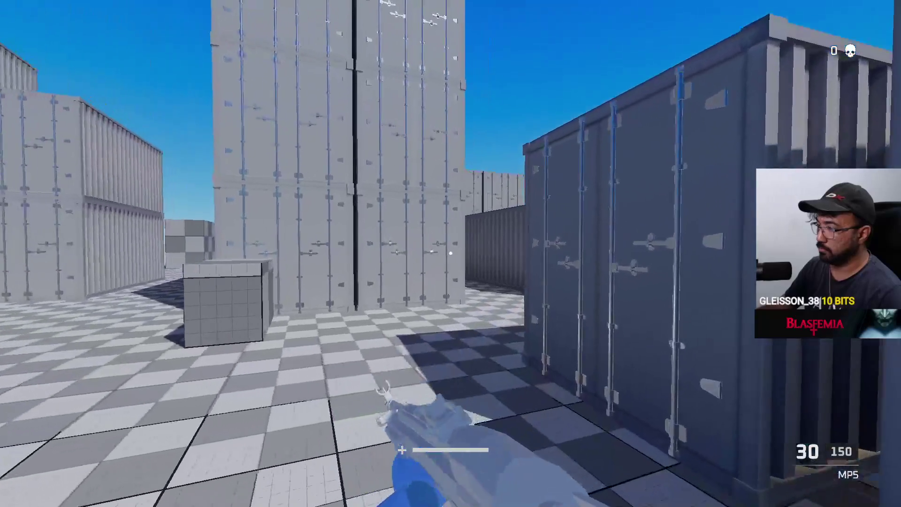
left_click(451, 254)
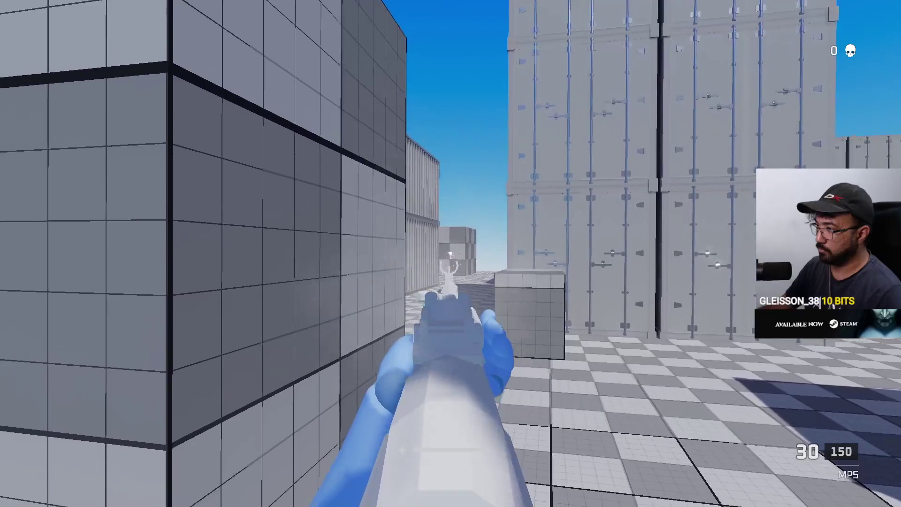
key("shift")
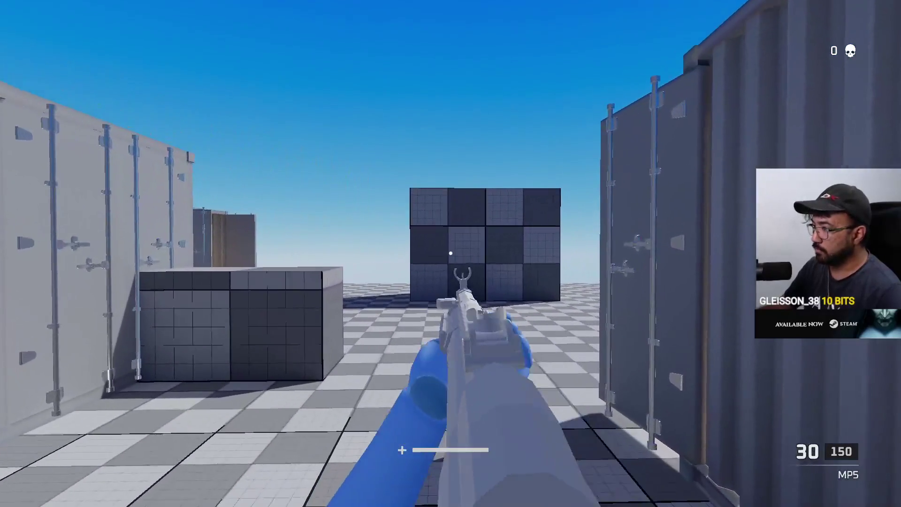
left_click(451, 254)
key("shift")
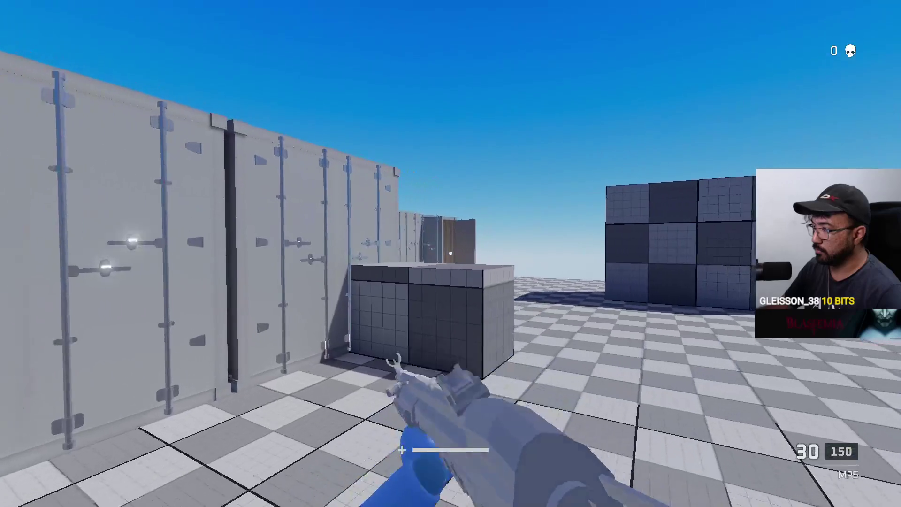
left_click(451, 254)
key("shift")
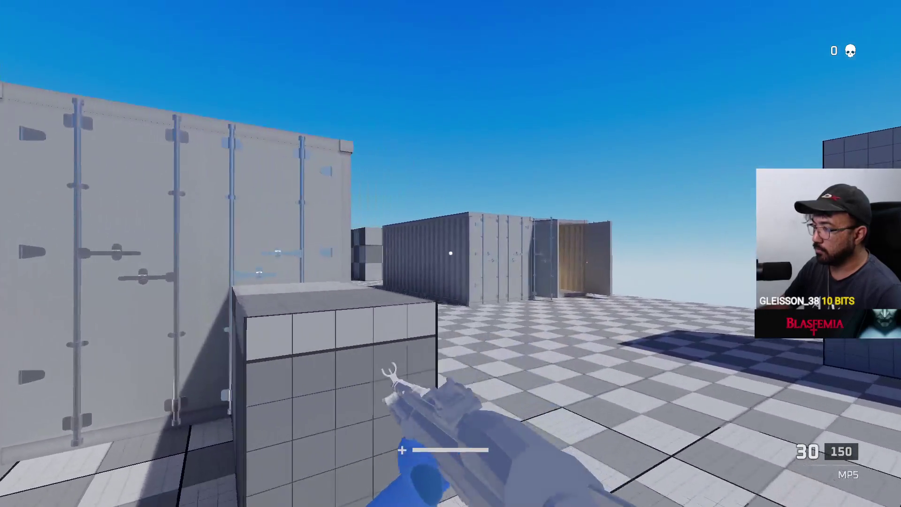
key("shift")
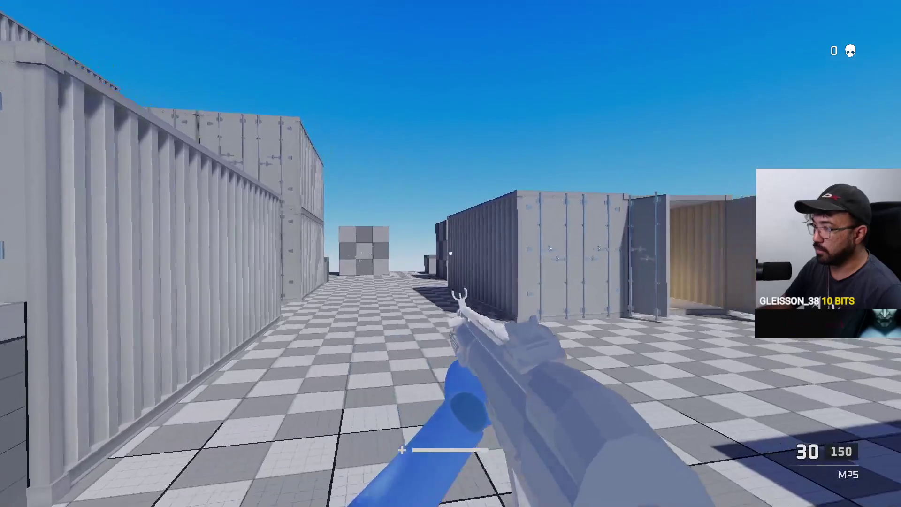
key("Tab")
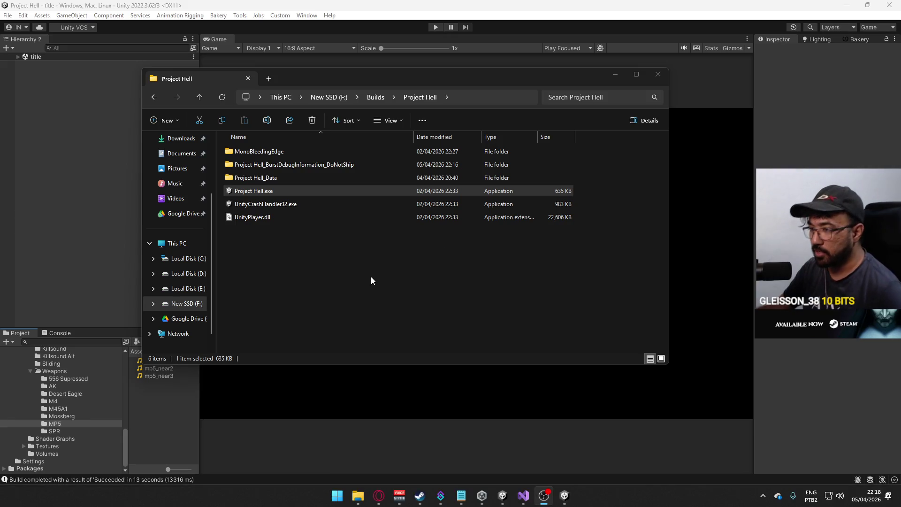
Step: Close the build folder window and start uncommenting the ammo decrement in PlayerScript.cs
left_click(658, 74)
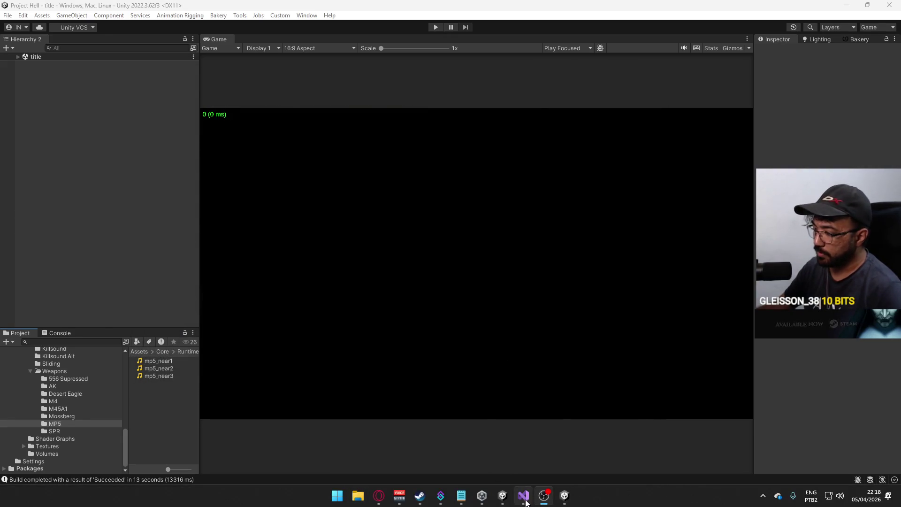
left_click(526, 503)
key("BackSpace")
key("BackSpace")
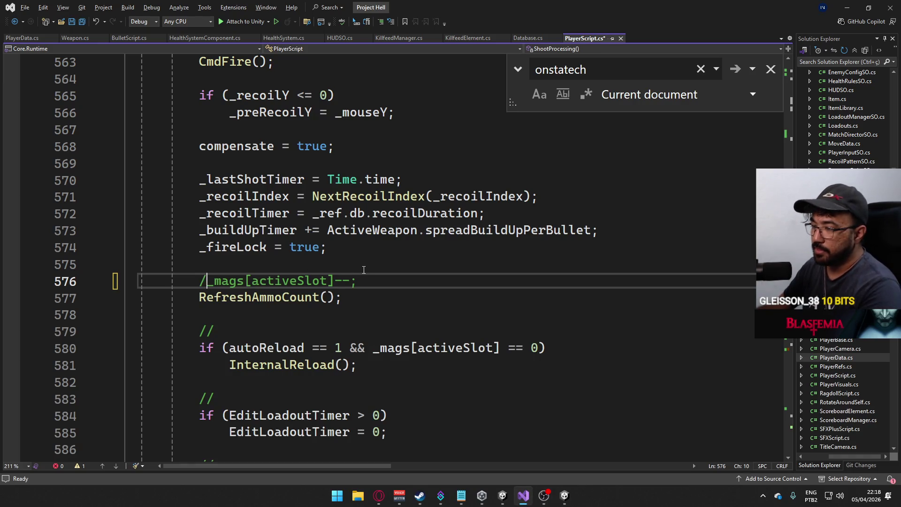
Step: Save PlayerScript.cs with the restored ammo decrement and rebuild with Build And Run (Ctrl+B)
key("ctrl+s")
key("alt+Tab")
key("ctrl+b")
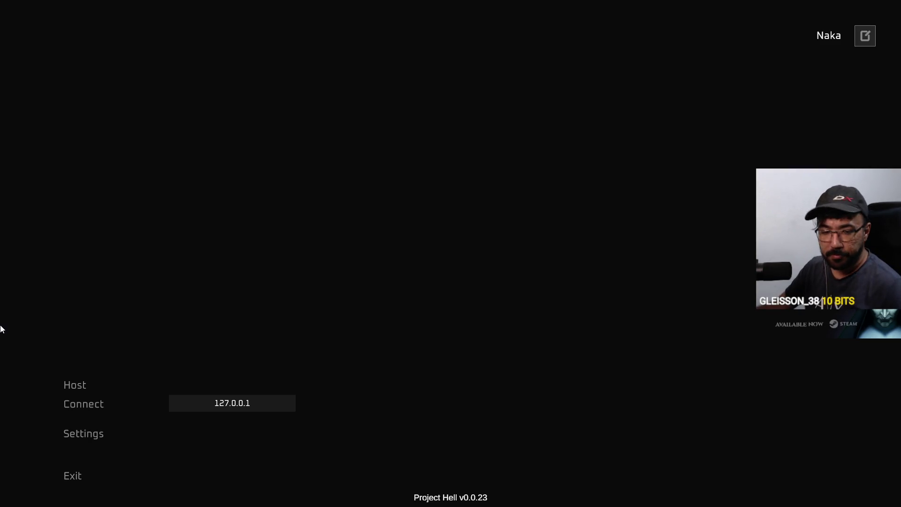
Step: Quit the v0.0.23 game and open the New SSD (F:) drive in File Explorer
key("super")
key("super")
key("super")
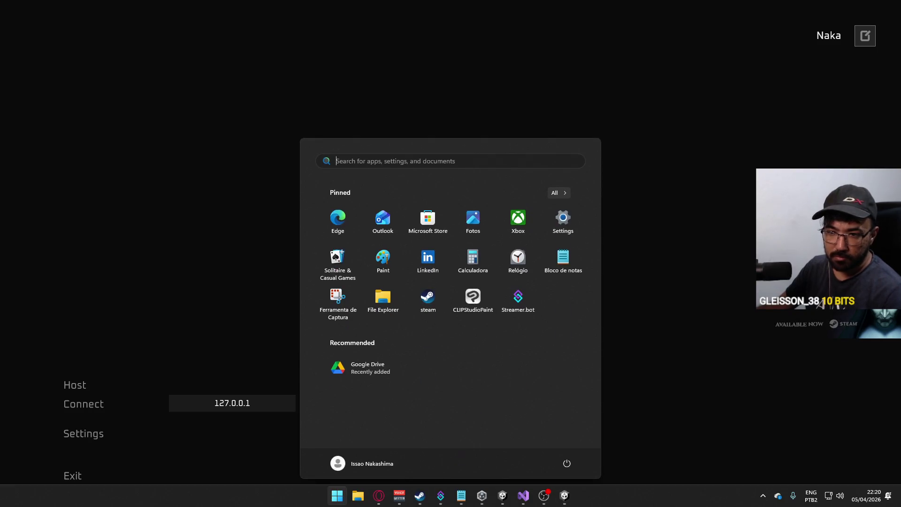
key("super")
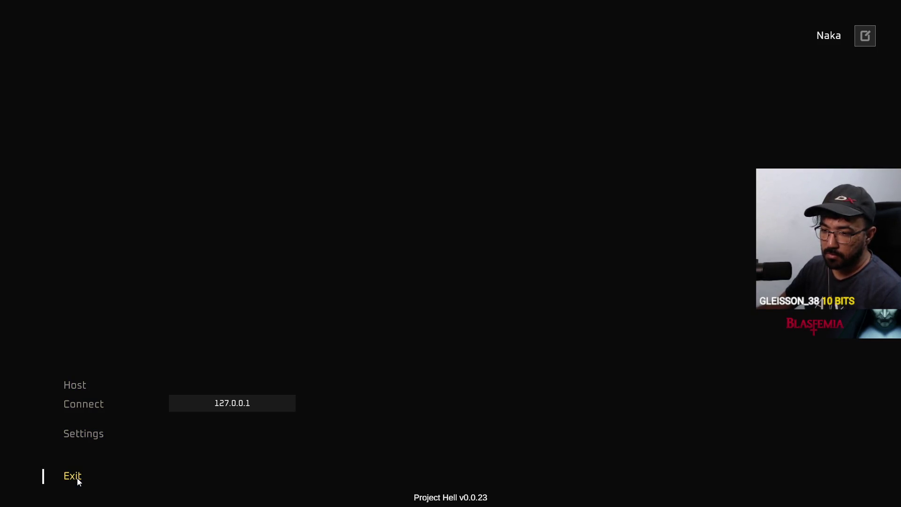
left_click(77, 478)
left_click(479, 305)
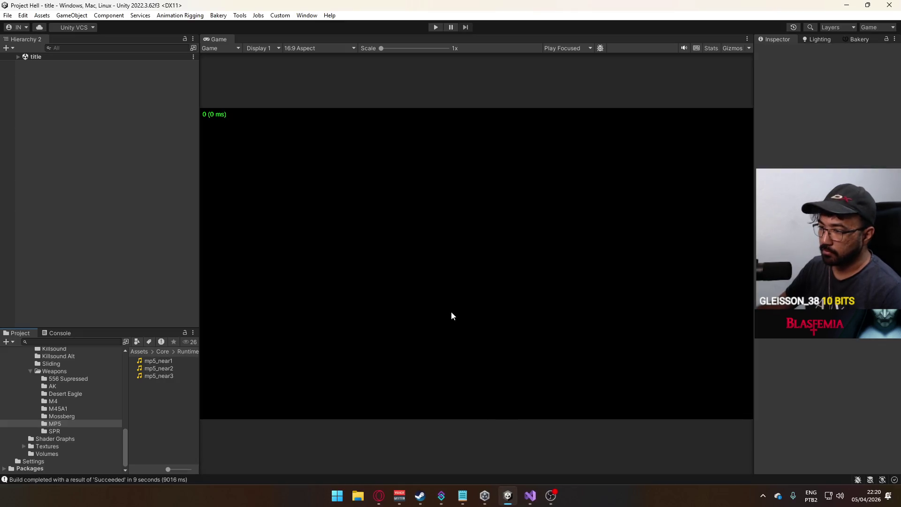
key("super+e")
double_click(289, 194)
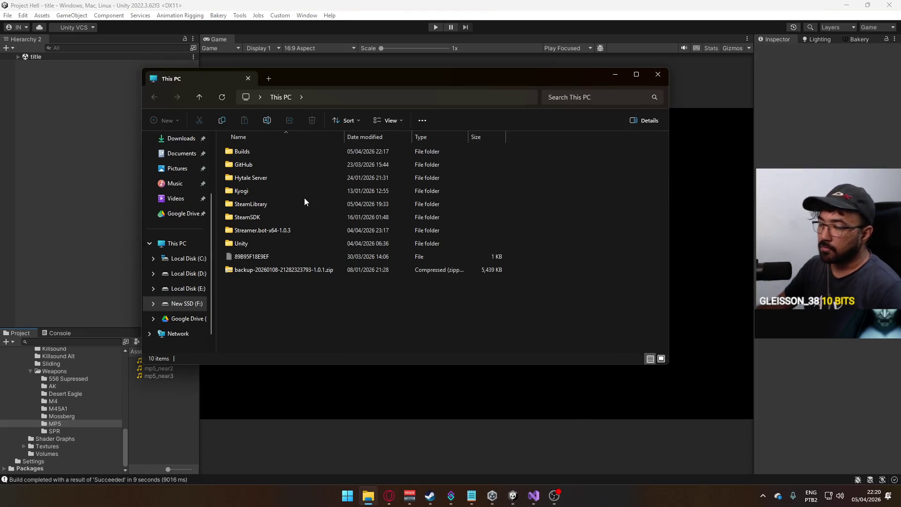
Step: Permanently delete the BurstDebugInformation folder from Builds\Project Hell
double_click(285, 154)
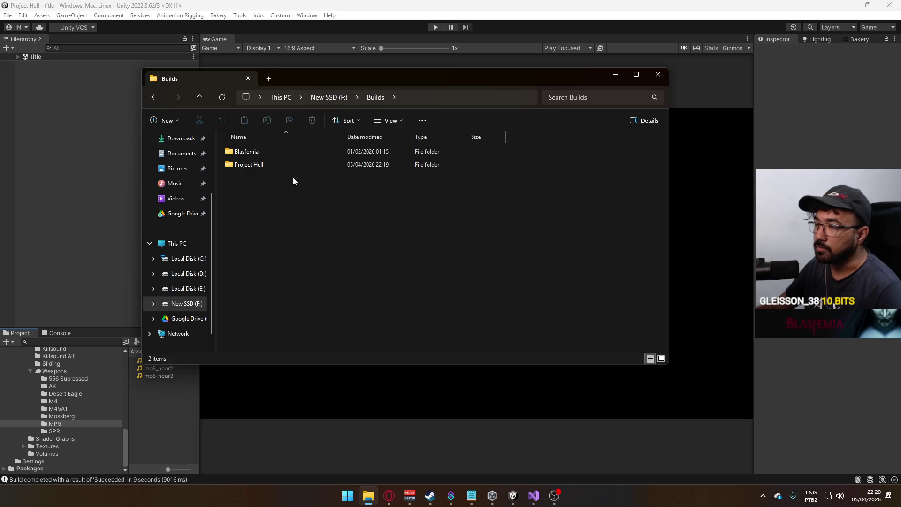
double_click(281, 164)
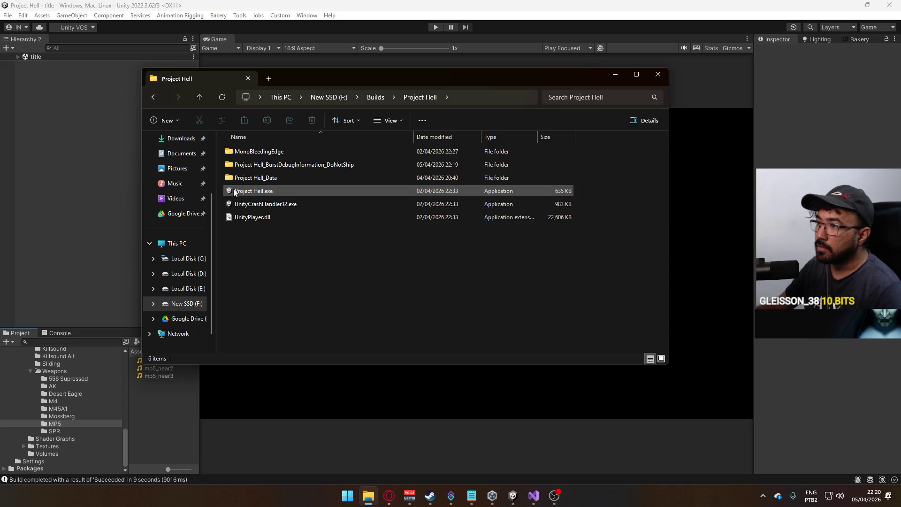
left_click(259, 165)
key("shift+Delete")
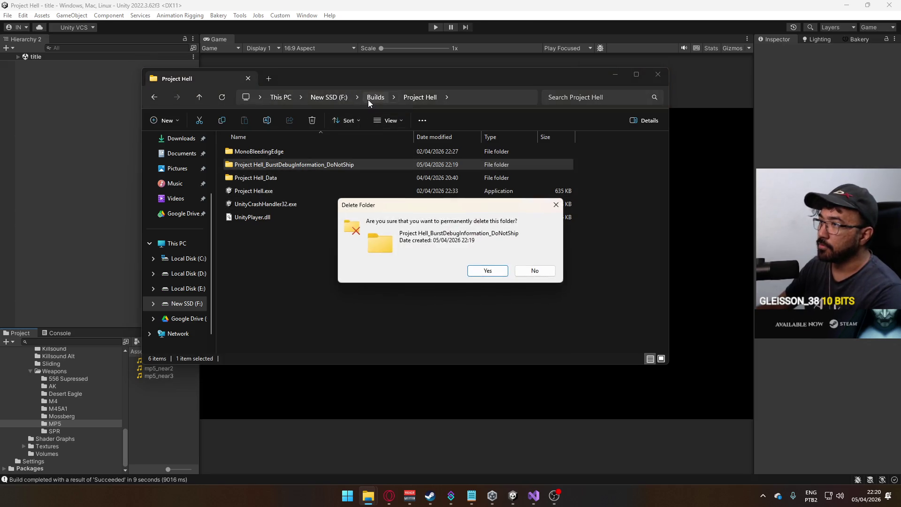
key("Return")
Step: Compress the Project Hell build folder into Project Hell.rar with WinRAR
left_click(368, 100)
right_click(250, 165)
mouse_move(327, 339)
left_click(468, 355)
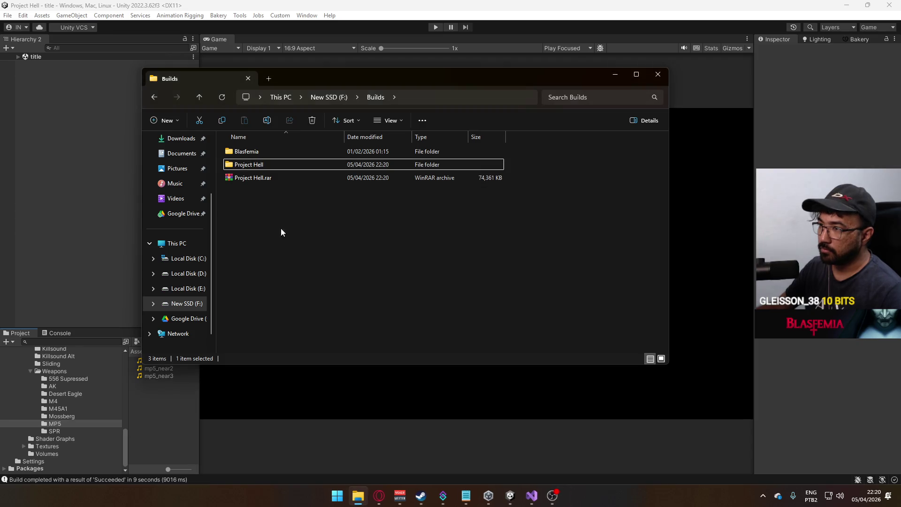
Step: Select Project Hell.rar and browse to the Builds folder on Local Disk (D:)
left_click(277, 181)
left_click(193, 304)
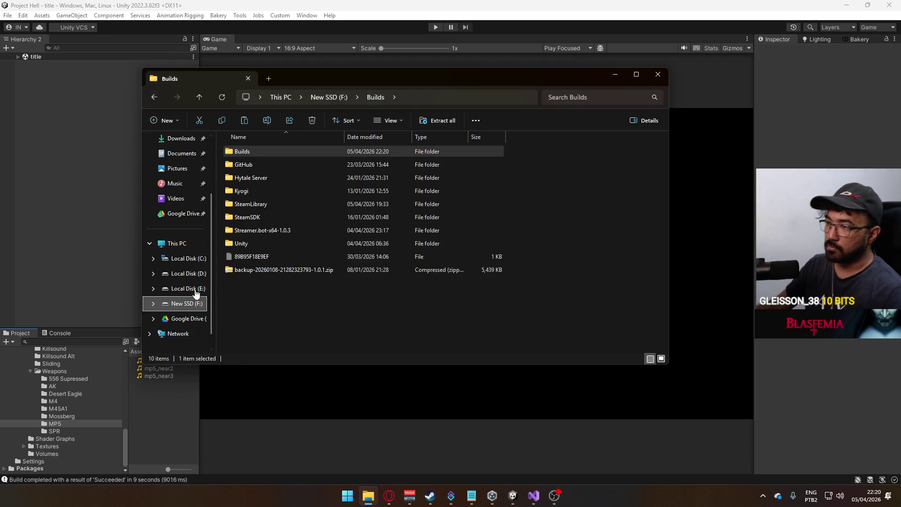
left_click(187, 273)
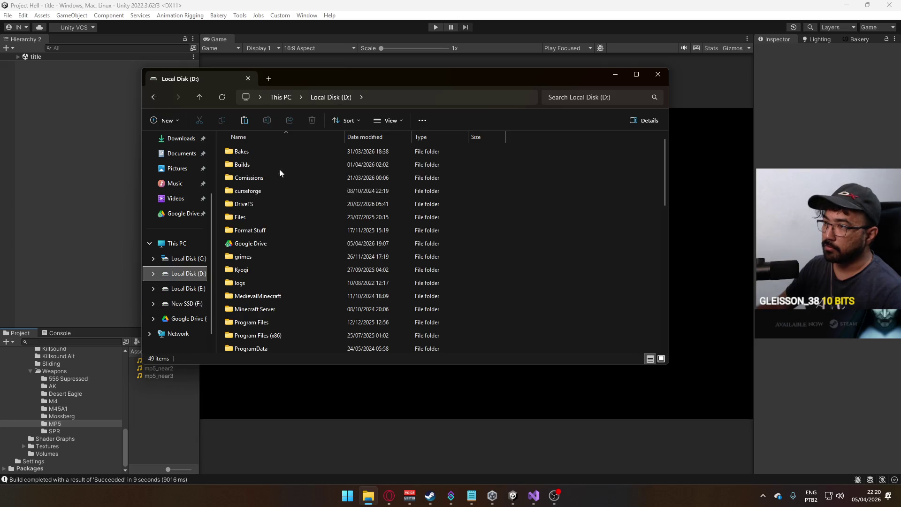
double_click(272, 162)
scroll(323, 232, "down", 4)
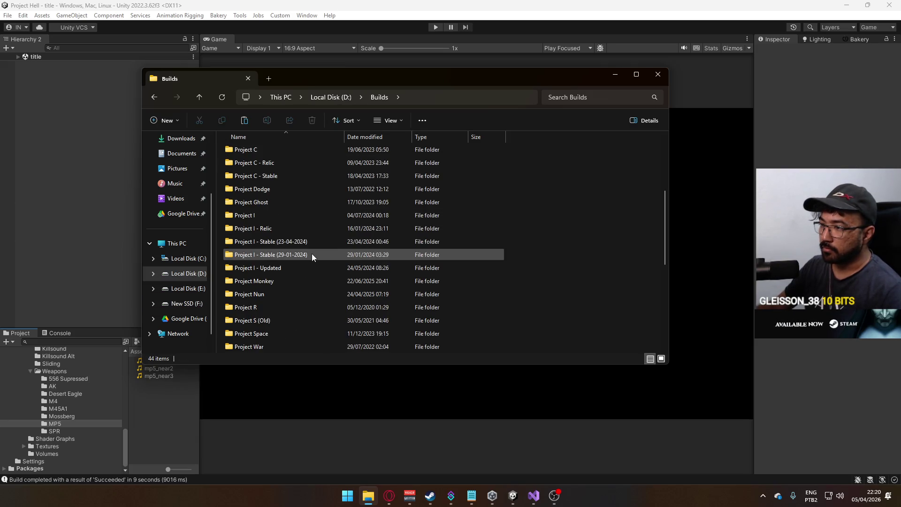
scroll(311, 280, "up", 4)
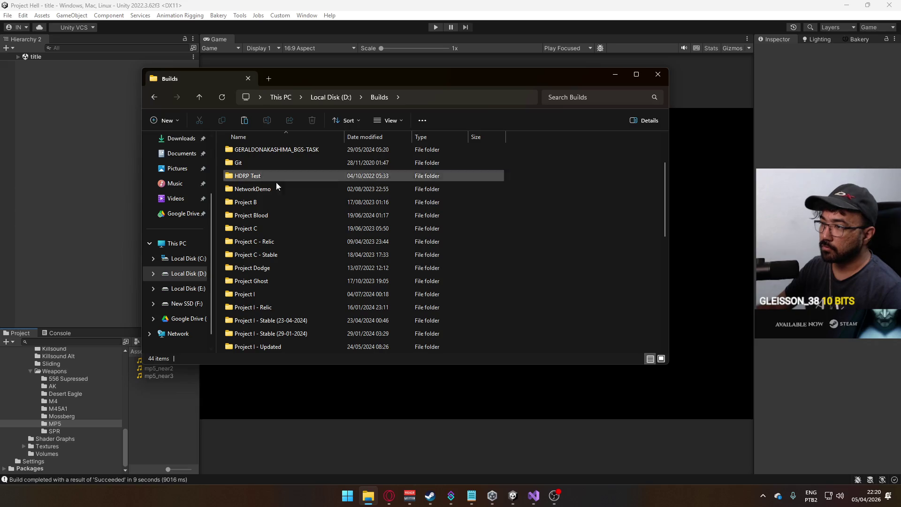
scroll(277, 184, "down", 5)
scroll(294, 213, "down", 3)
scroll(298, 218, "up", 4)
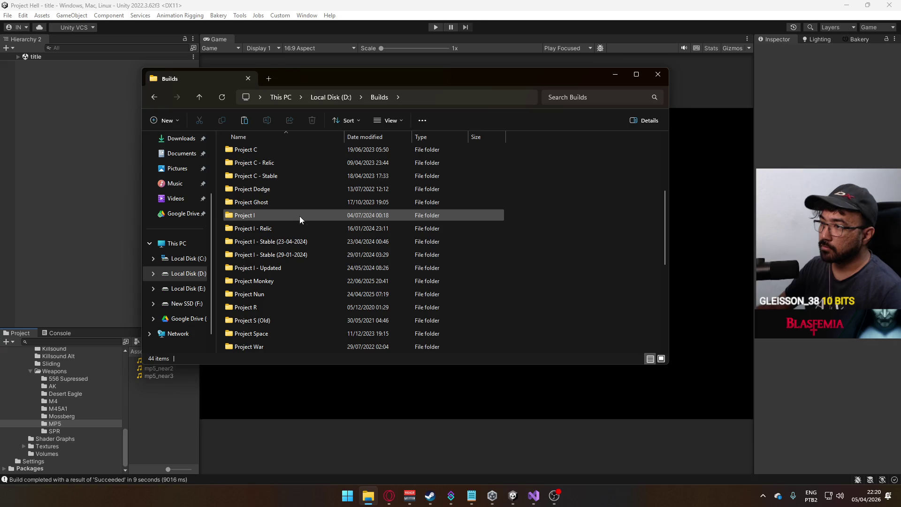
scroll(295, 242, "down", 1)
scroll(293, 255, "up", 2)
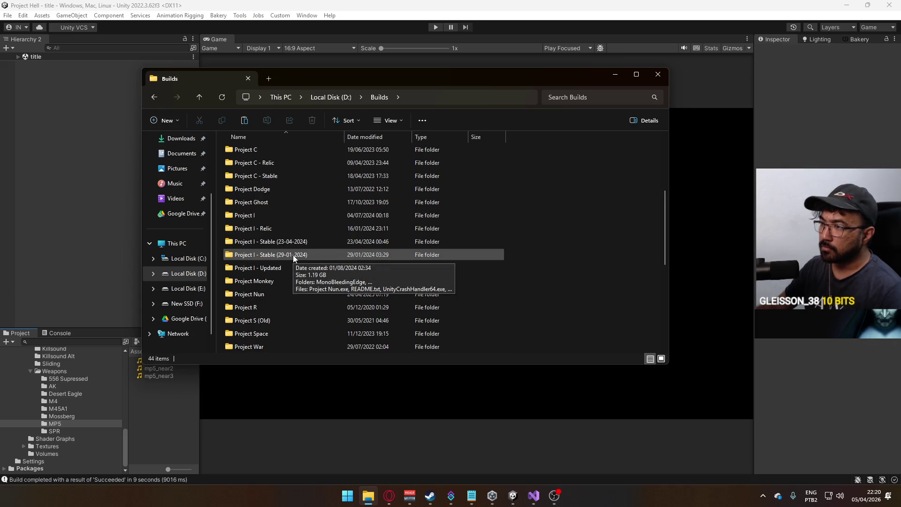
Step: Paste the archive into D:\Google Drive, replacing the older copy, and close Explorer
left_click(330, 97)
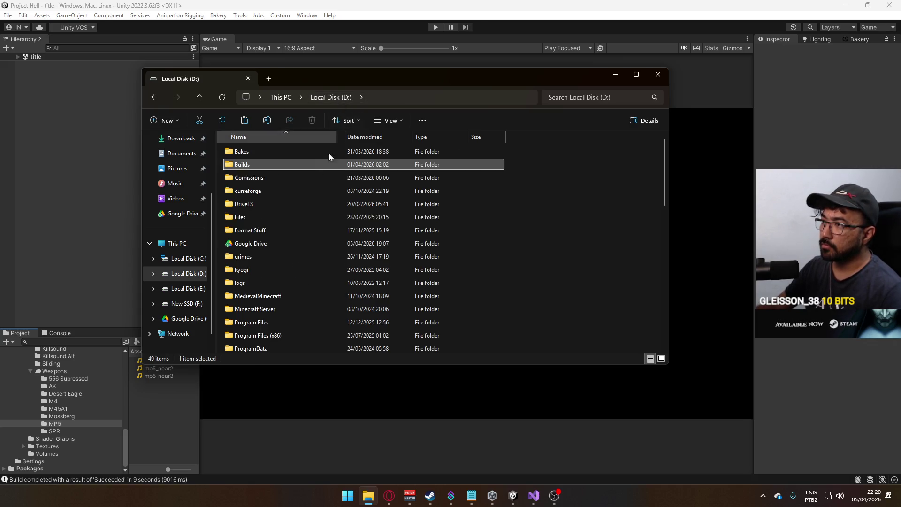
double_click(269, 228)
scroll(488, 246, "down", 10)
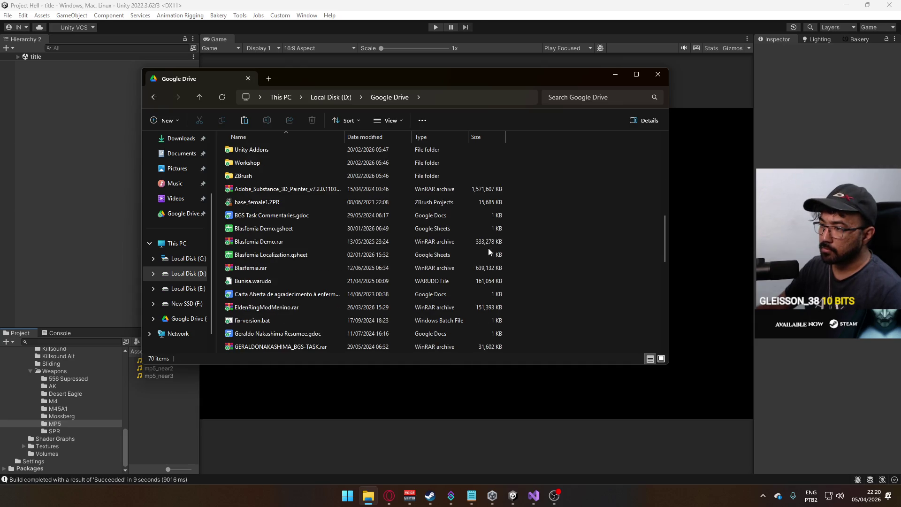
key("ctrl+v")
left_click(470, 186)
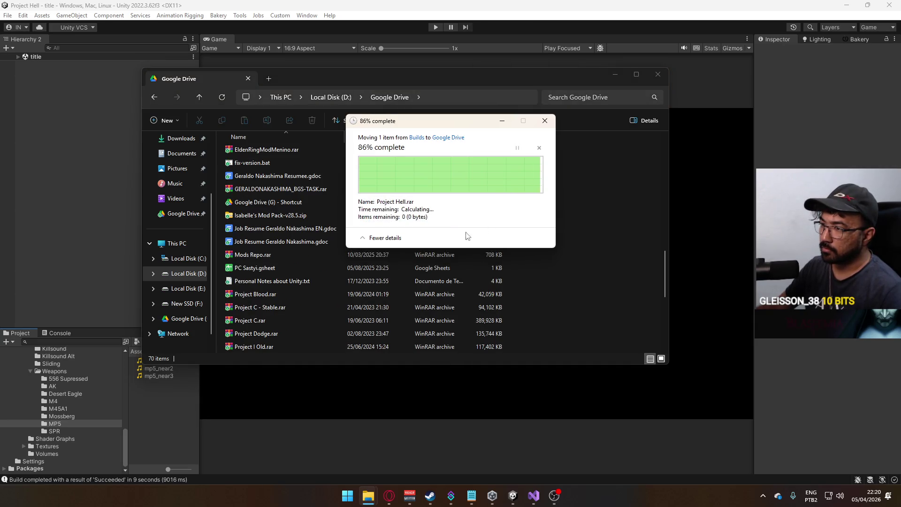
left_click(658, 74)
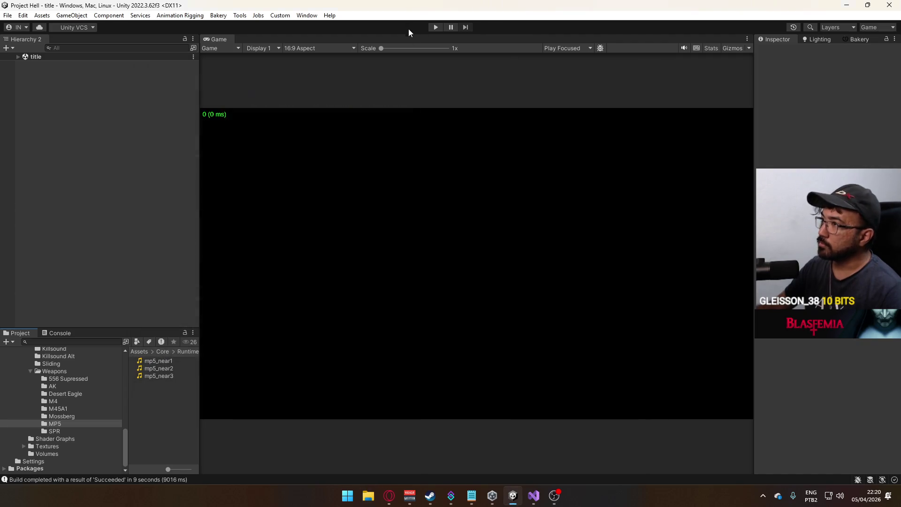
left_click(435, 27)
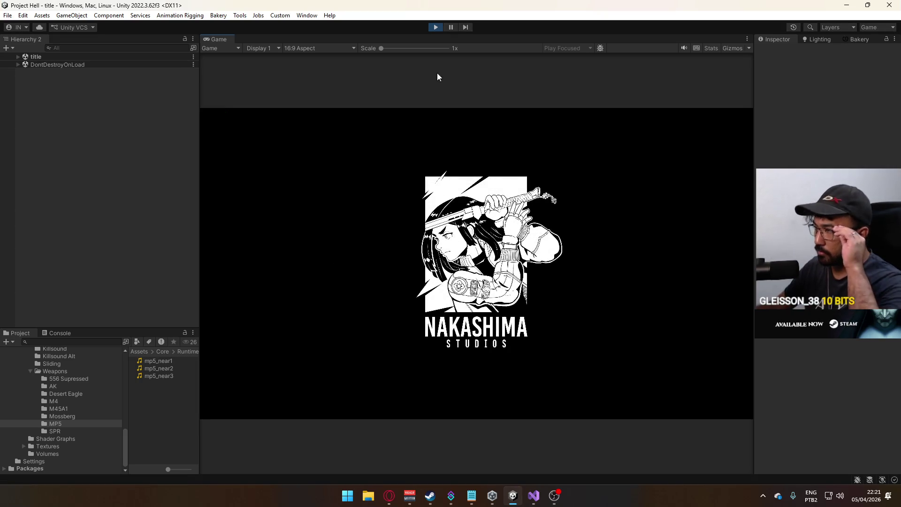
left_click(436, 29)
left_click(763, 495)
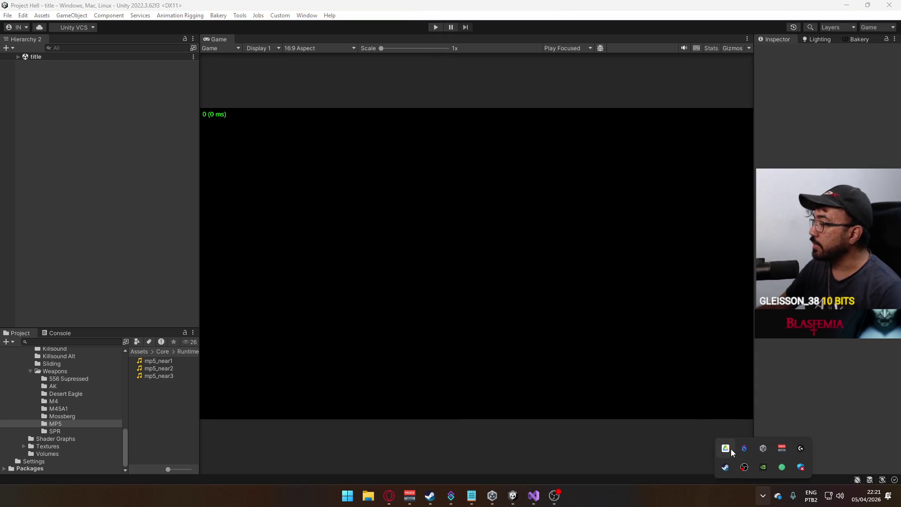
left_click(729, 449)
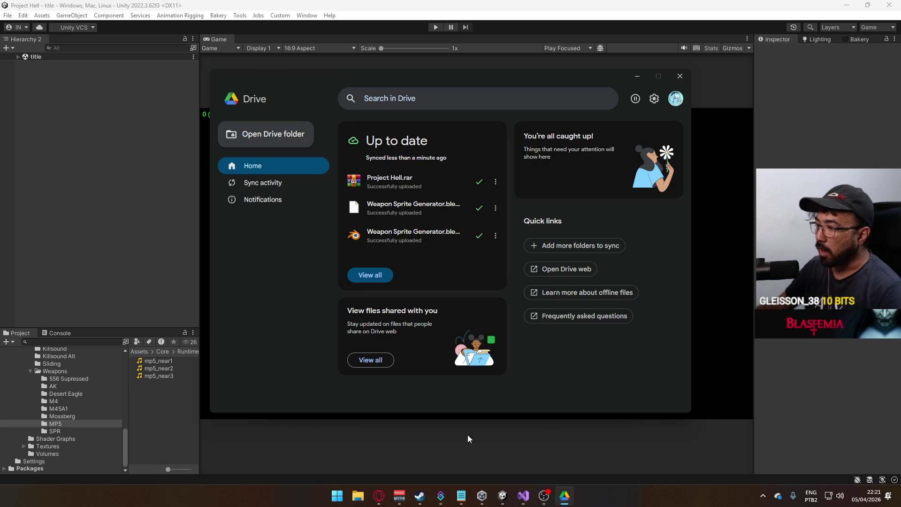
left_click(507, 497)
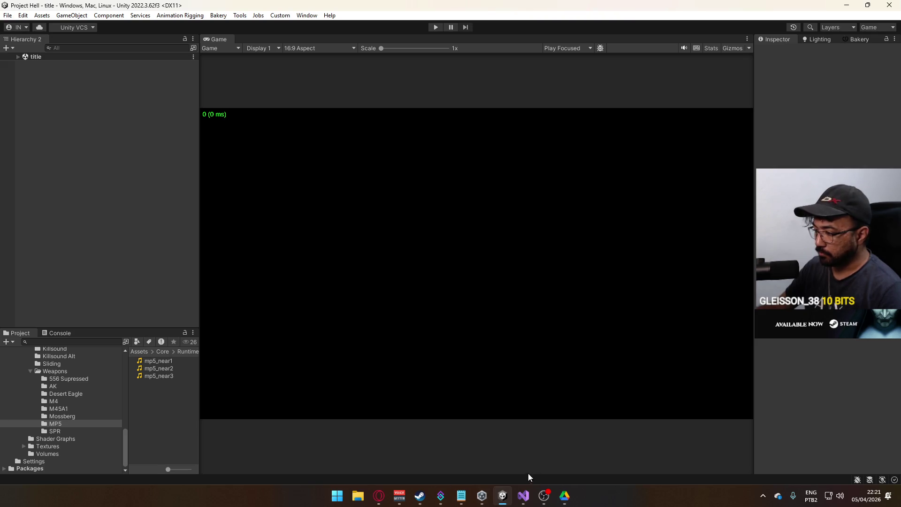
left_click(358, 496)
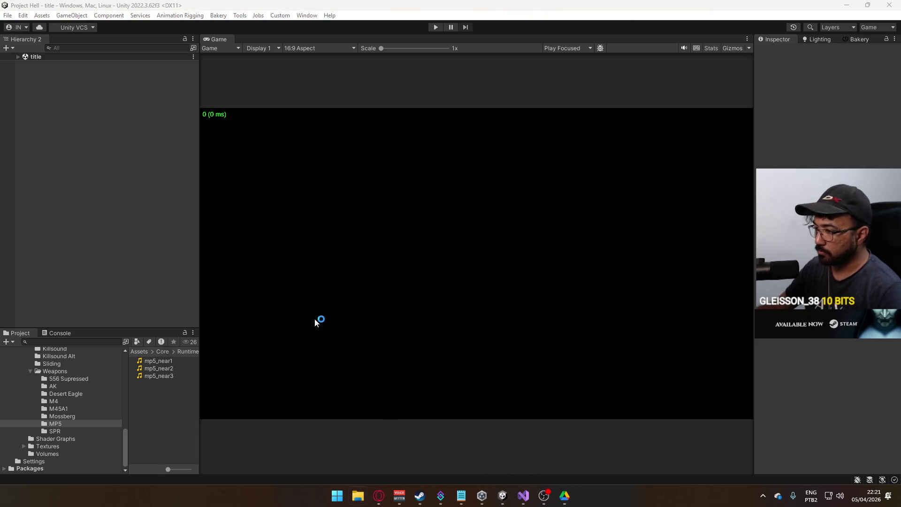
Step: Browse the Builds folder on Local Disk (D:)
double_click(402, 160)
double_click(266, 162)
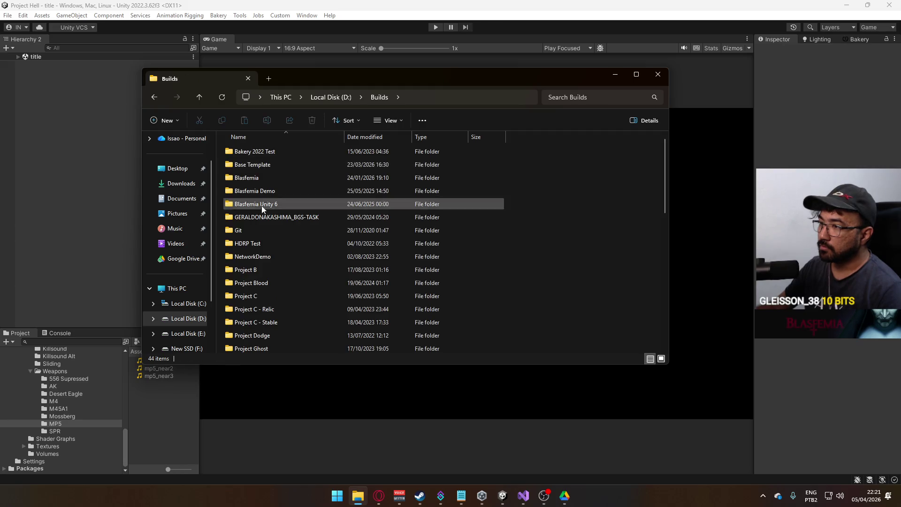
scroll(314, 277, "down", 5)
scroll(301, 284, "up", 4)
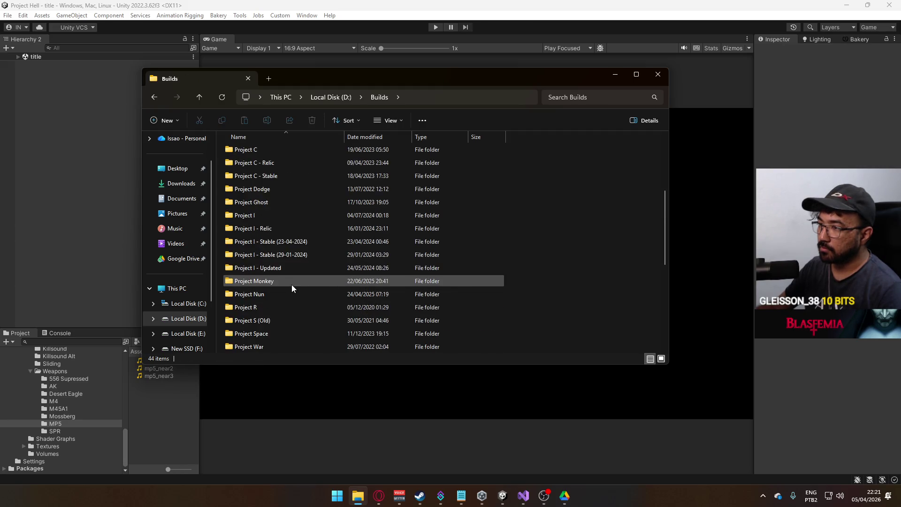
scroll(307, 291, "up", 1)
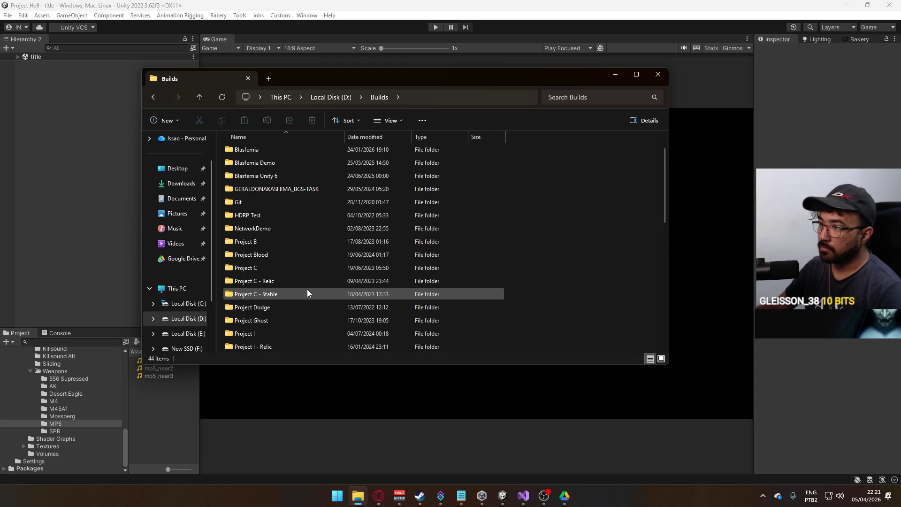
scroll(312, 284, "down", 3)
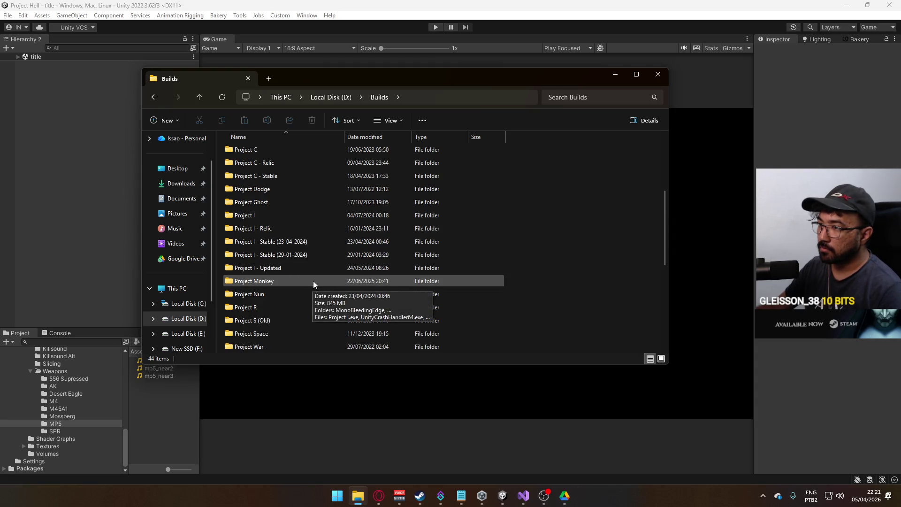
scroll(314, 277, "up", 1)
scroll(315, 272, "down", 3)
scroll(316, 276, "up", 3)
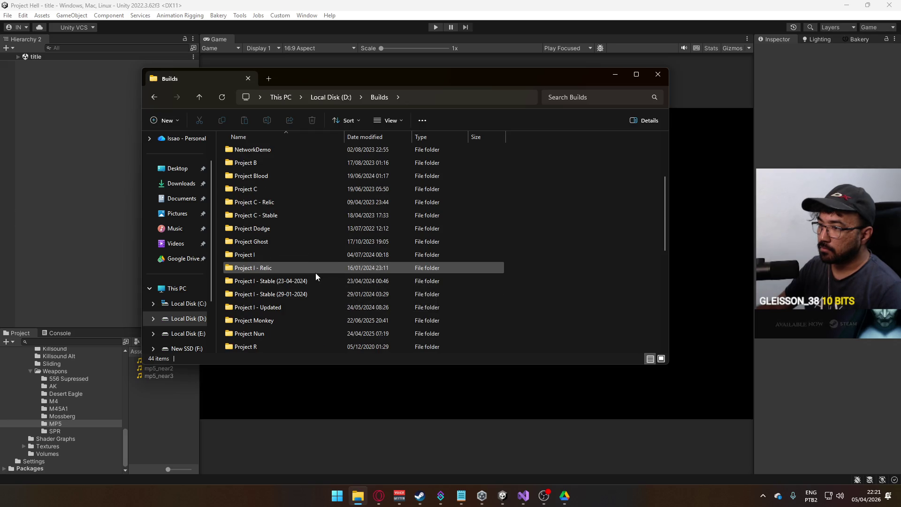
scroll(316, 273, "down", 2)
scroll(316, 276, "up", 2)
scroll(315, 274, "up", 3)
scroll(316, 274, "down", 3)
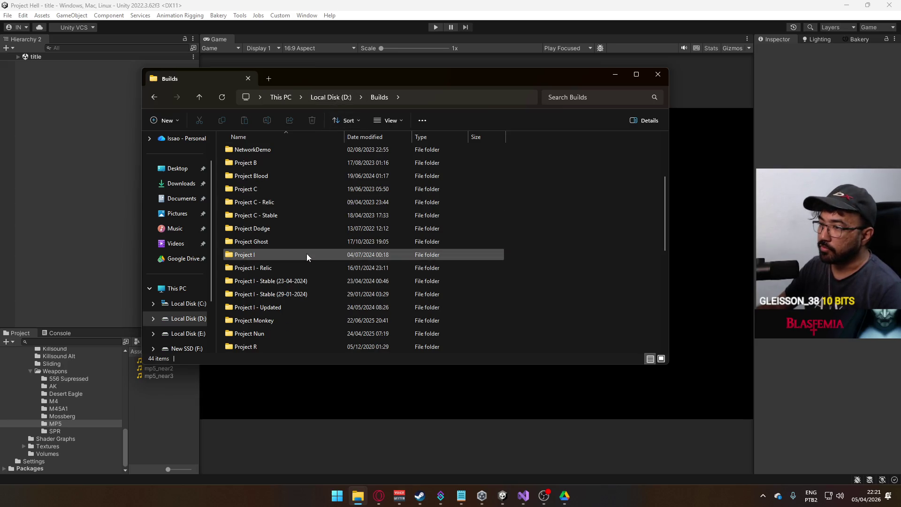
scroll(303, 255, "down", 1)
Step: Launch Project Hell.exe from the Builds\Project Hell folder on New SSD (F:)
left_click(184, 334)
scroll(184, 329, "down", 1)
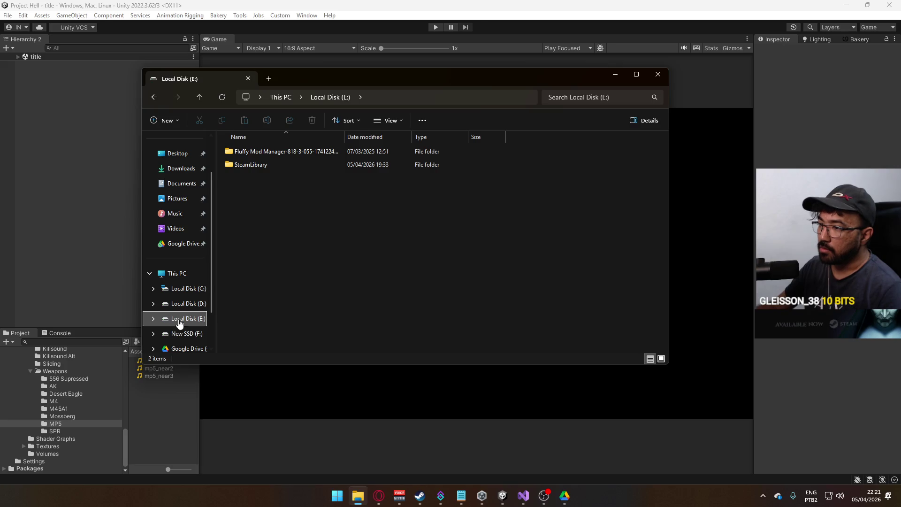
left_click(204, 303)
double_click(258, 153)
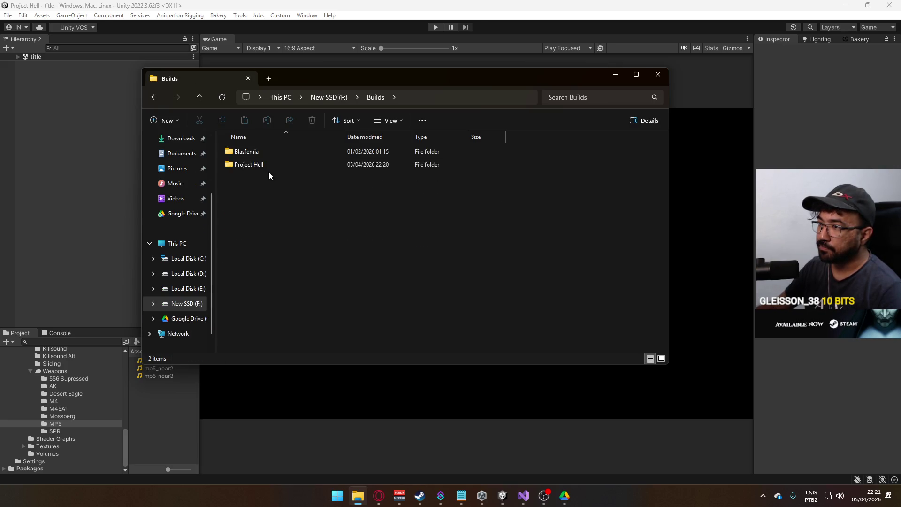
double_click(265, 165)
double_click(269, 178)
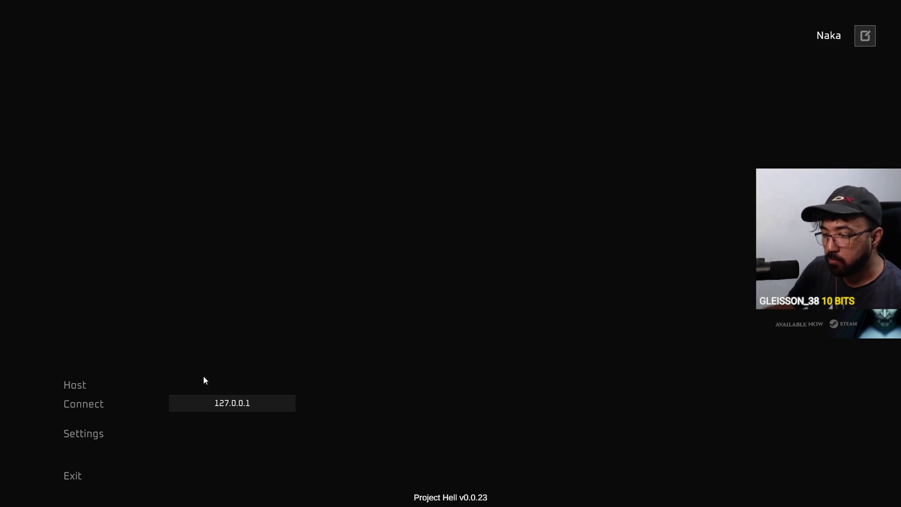
Step: Host a match, fire most of an MP5 magazine at the dark container, and reload
left_click(96, 382)
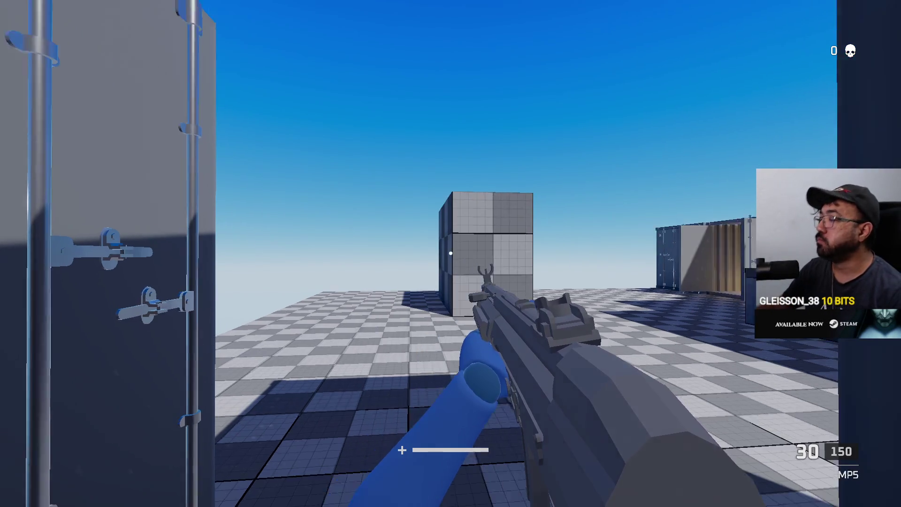
left_click(450, 253)
left_click(451, 253)
left_click(451, 253)
left_click(450, 253)
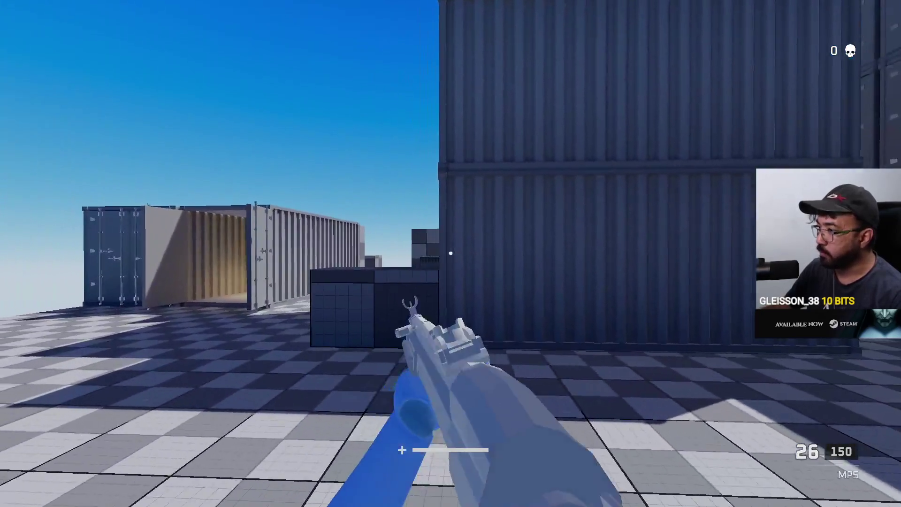
left_click(451, 253)
left_click(450, 253)
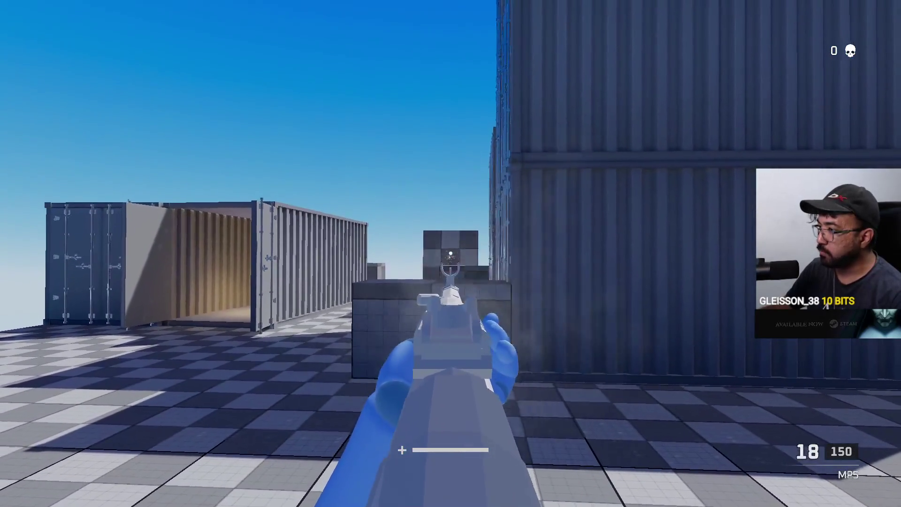
left_click(451, 253)
left_click(450, 253)
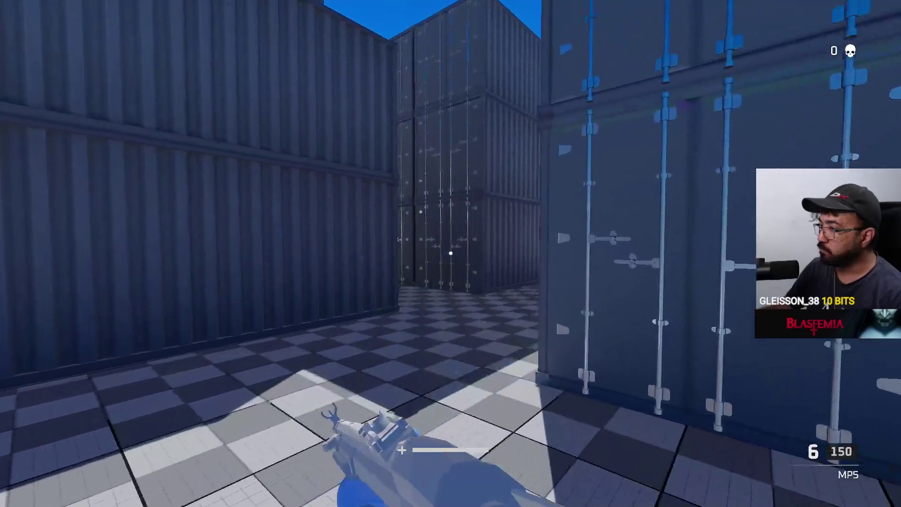
key("r")
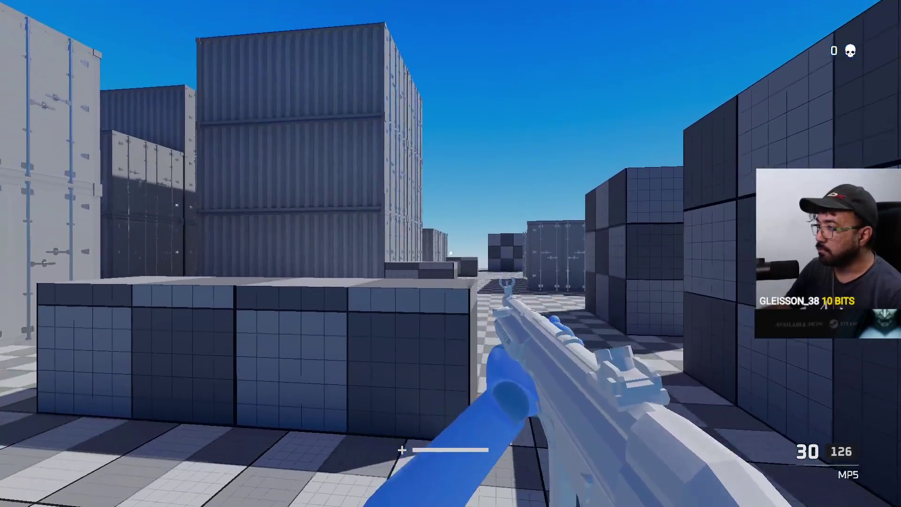
Step: Check the scoreboard and walk past the grid wall into the shipping container
key("Tab")
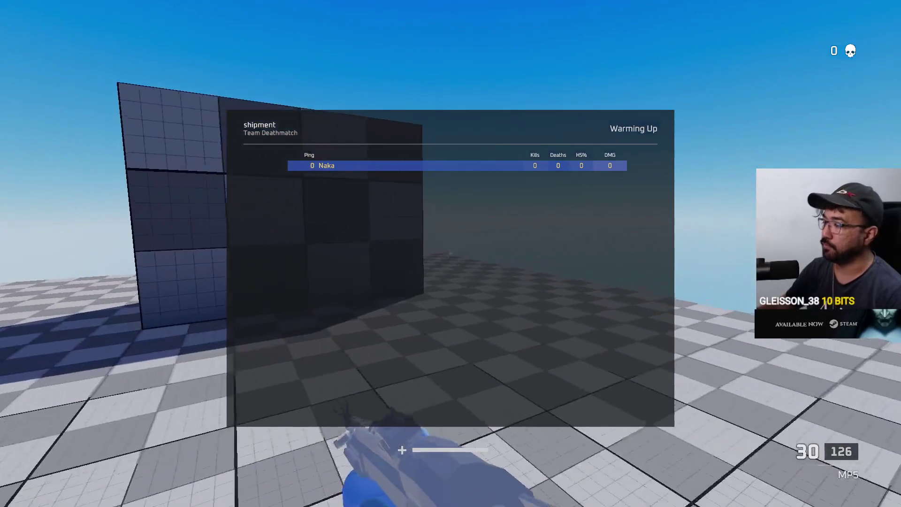
key("Tab")
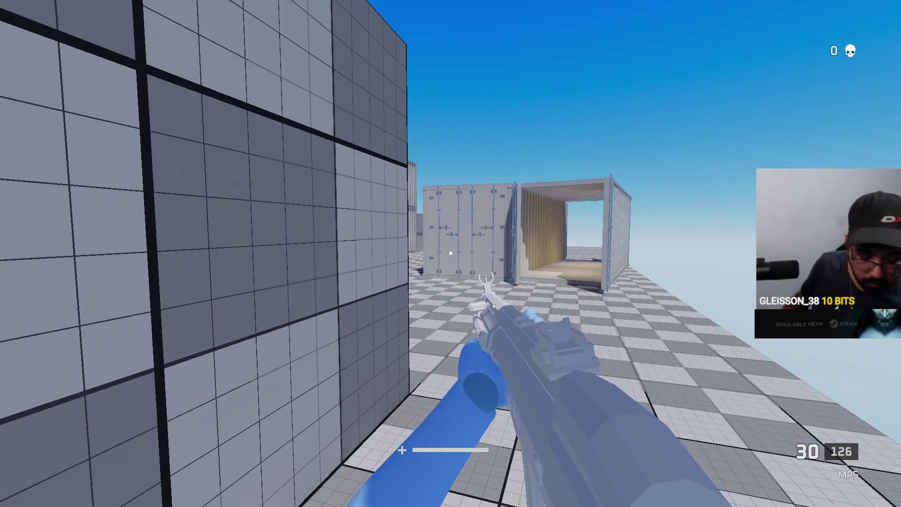
key("w")
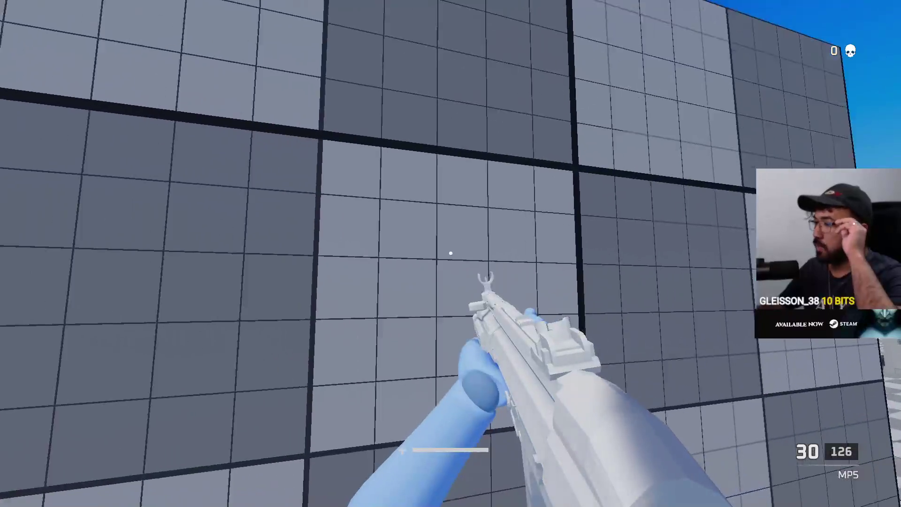
key("w")
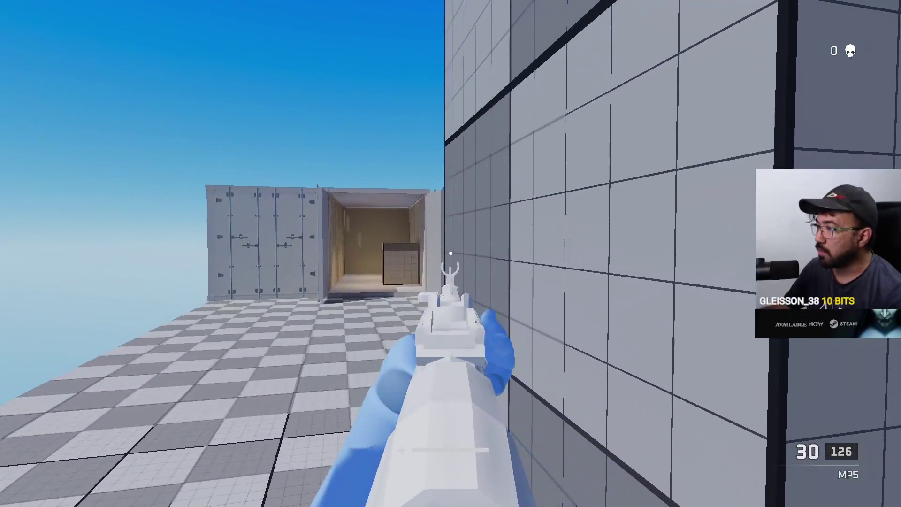
key("w")
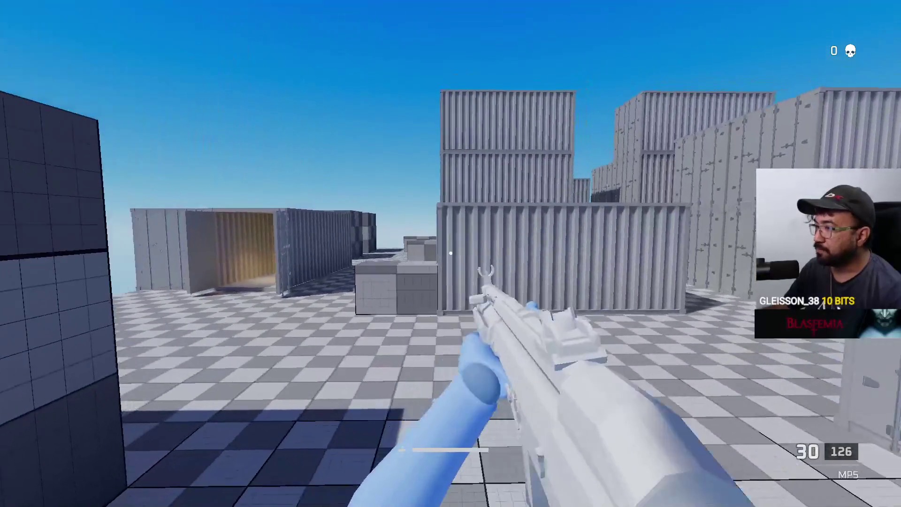
key("Tab")
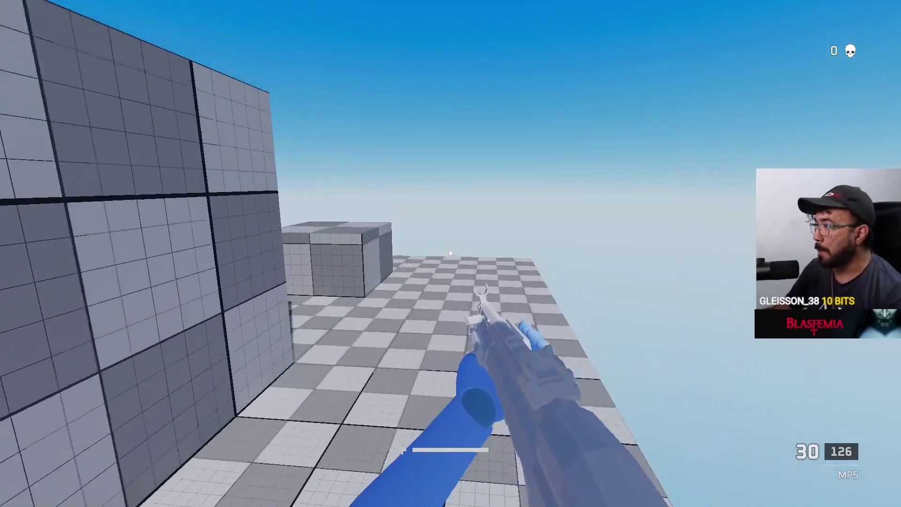
Step: Fire MP5 shots at the containers, reload, and walk out onto open floor
left_click(451, 254)
key("w")
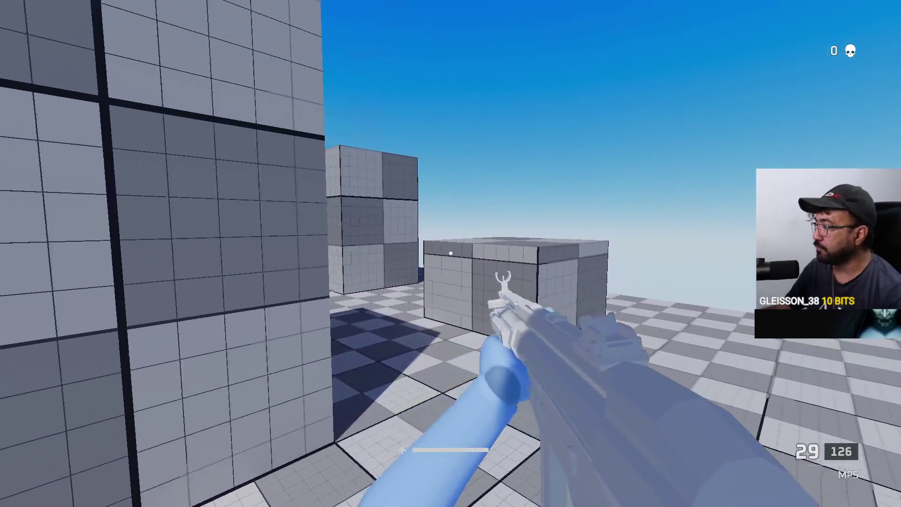
left_click(451, 254)
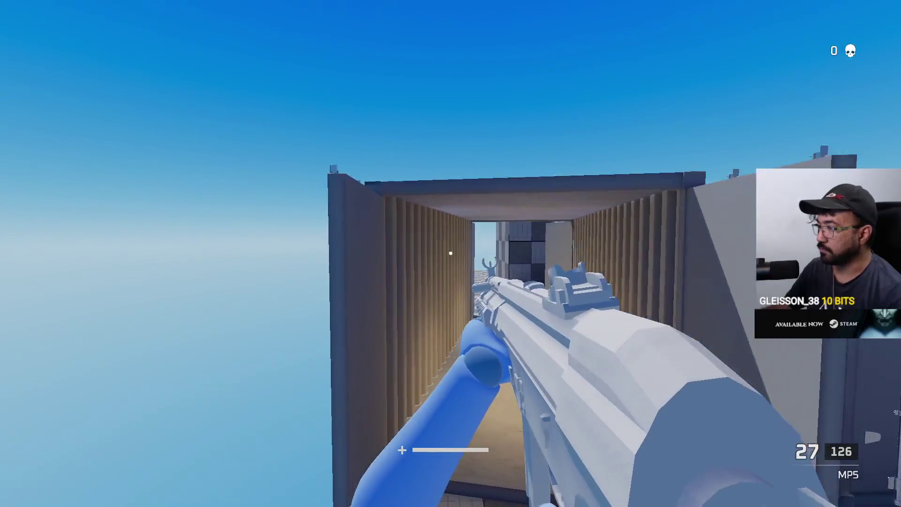
key("w")
key("r")
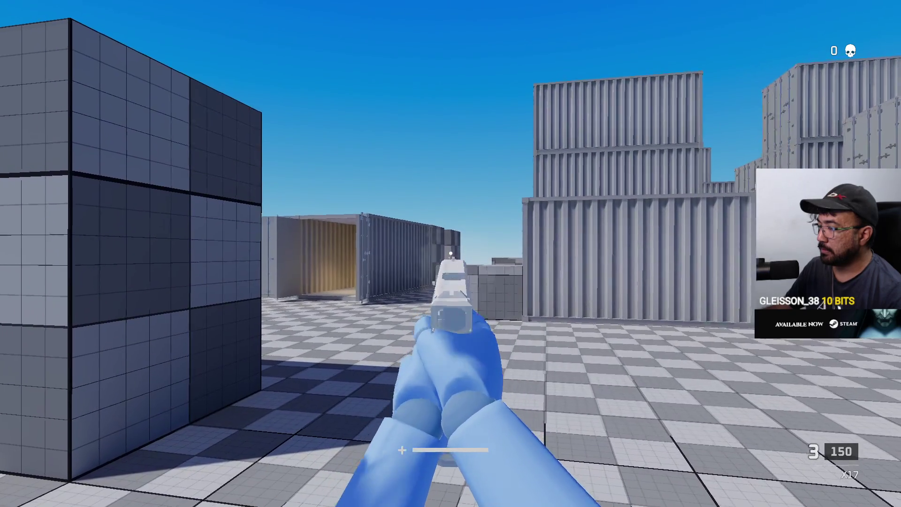
key("Tab")
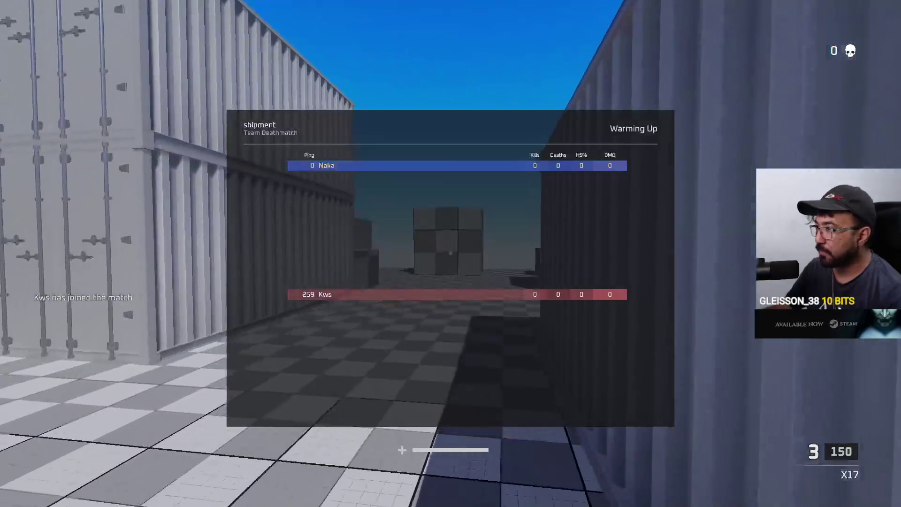
Step: Switch back to the MP5, fire at the opponent behind the crate, and reload
key("1")
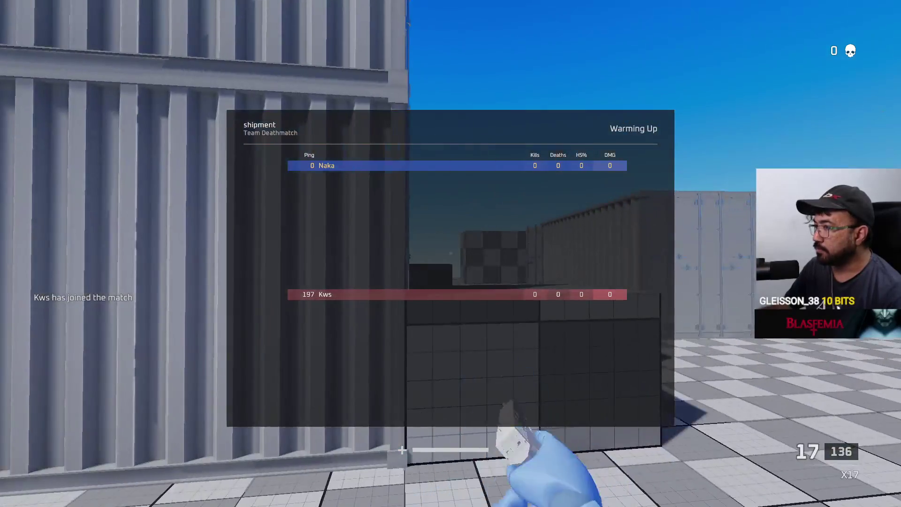
key("w")
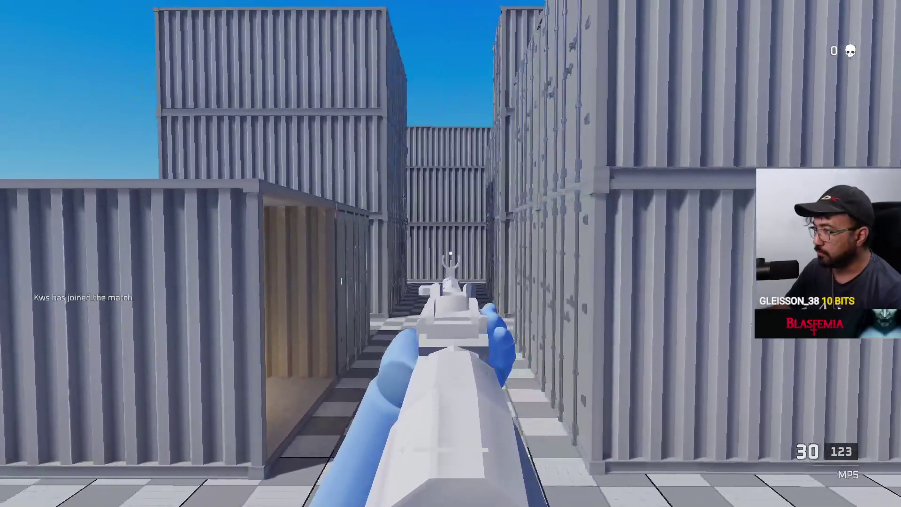
key("w")
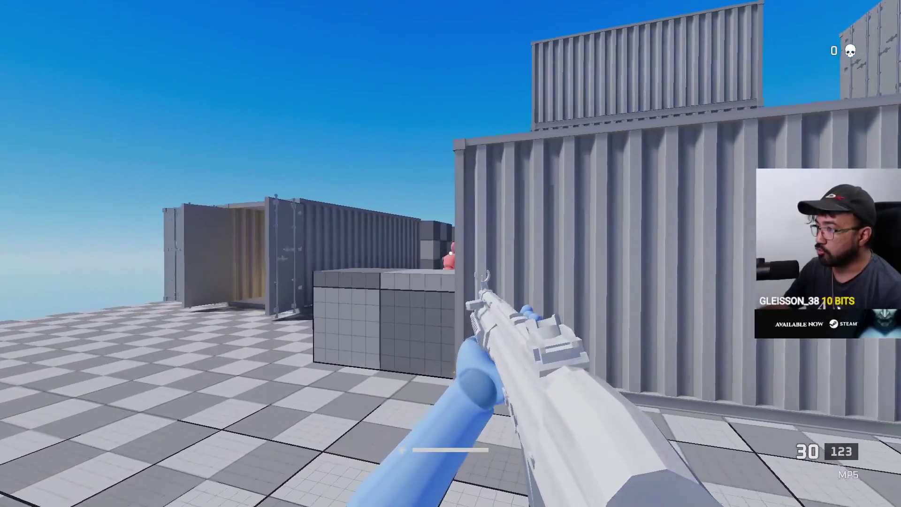
left_click(450, 254)
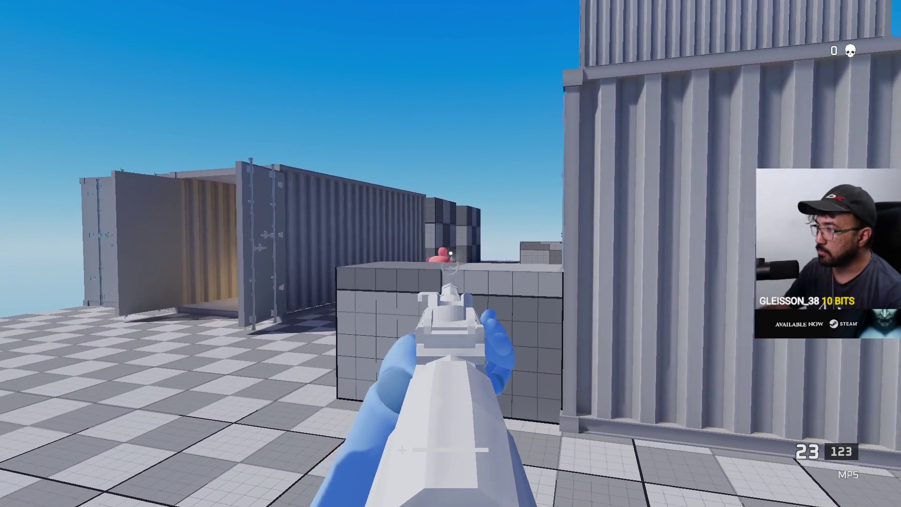
key("r")
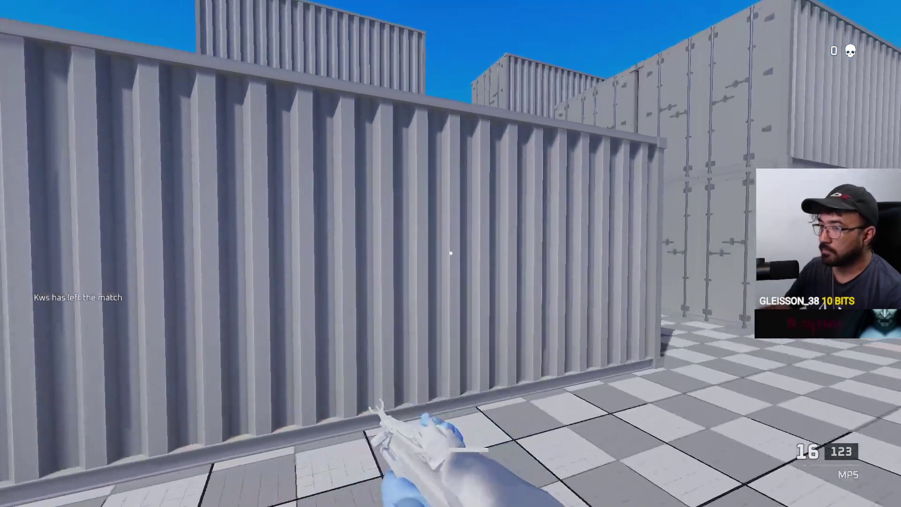
key("Tab")
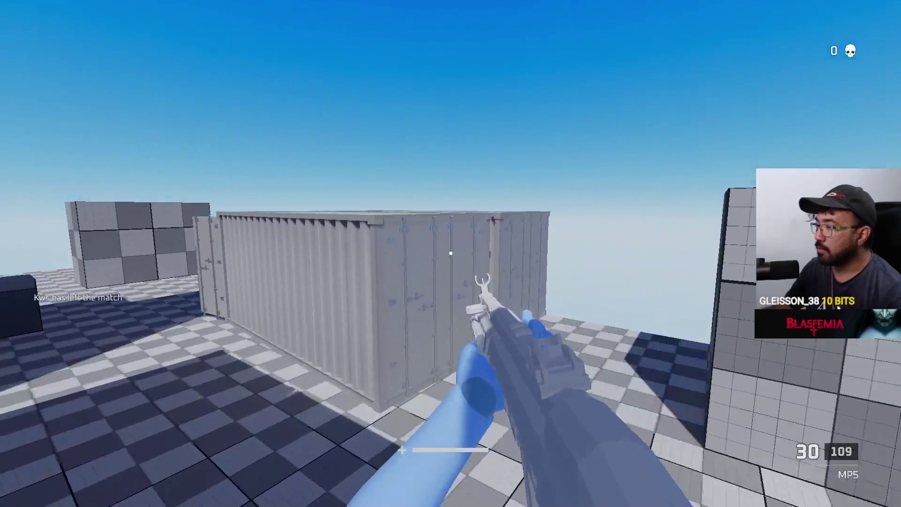
Step: Fire single MP5 shots through the container corridor, reload, and jump onto the grid cube
left_click(450, 253)
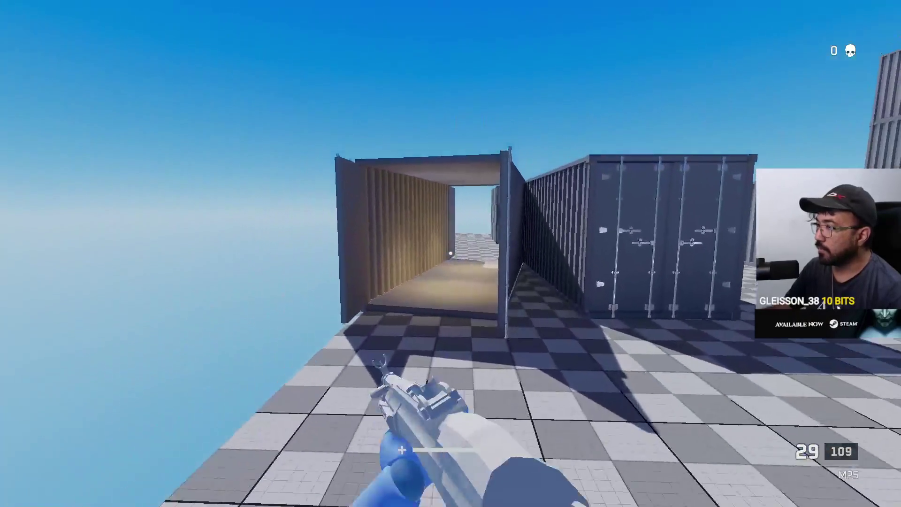
left_click(451, 253)
key("w")
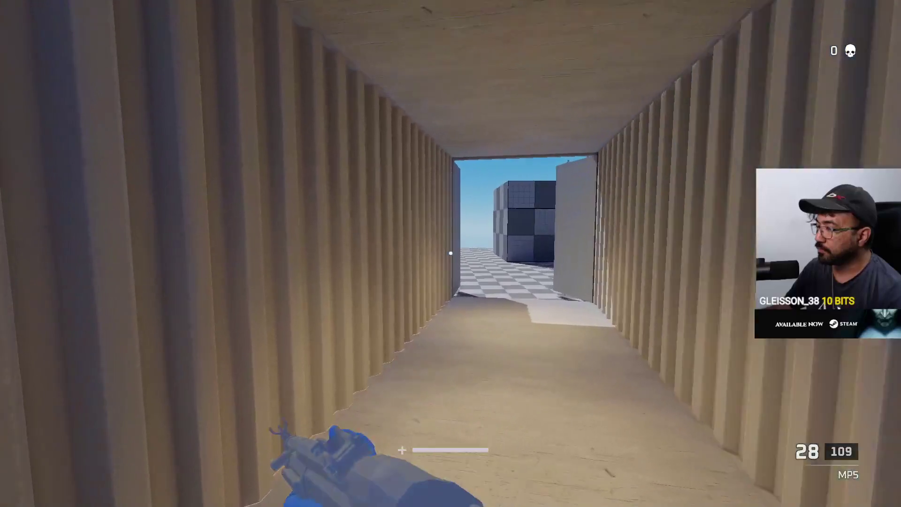
left_click(451, 253)
key("w")
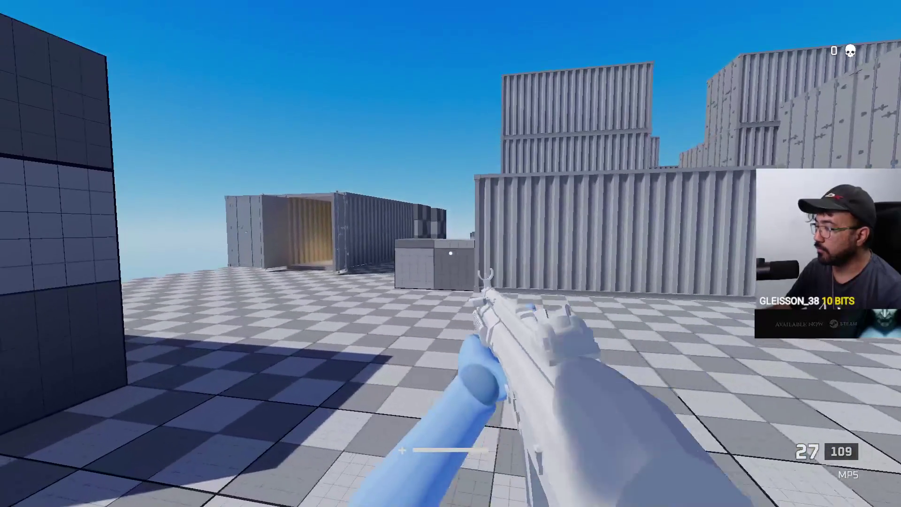
key("r")
key("space")
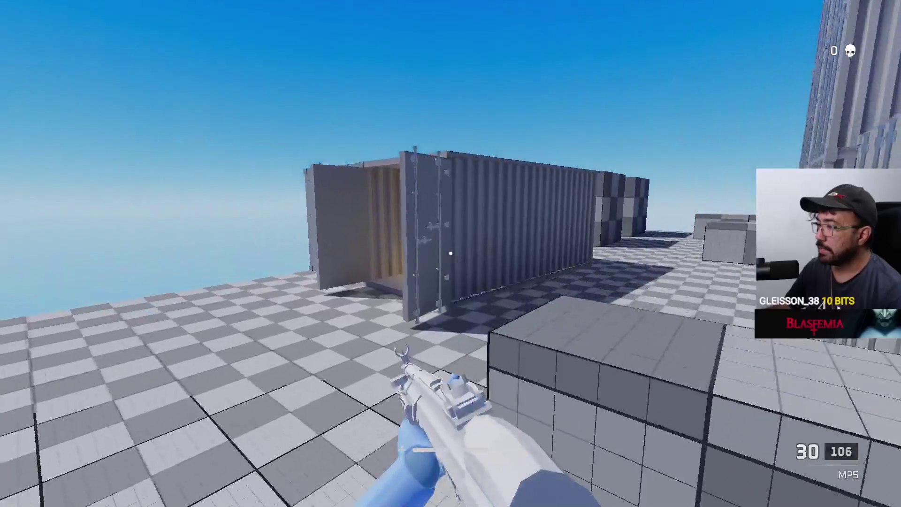
Step: Roam the container yard, reload the MP5 to 30 rounds, and shoot the red dummy
key("w")
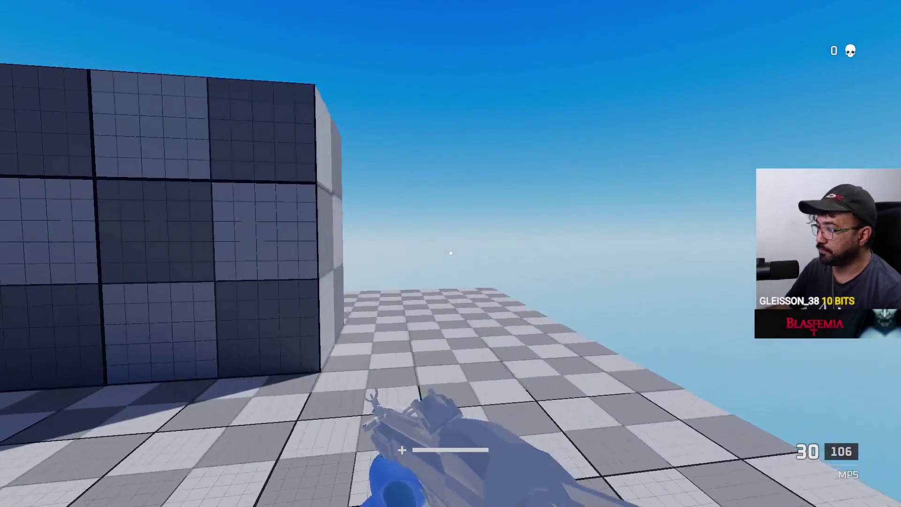
key("w")
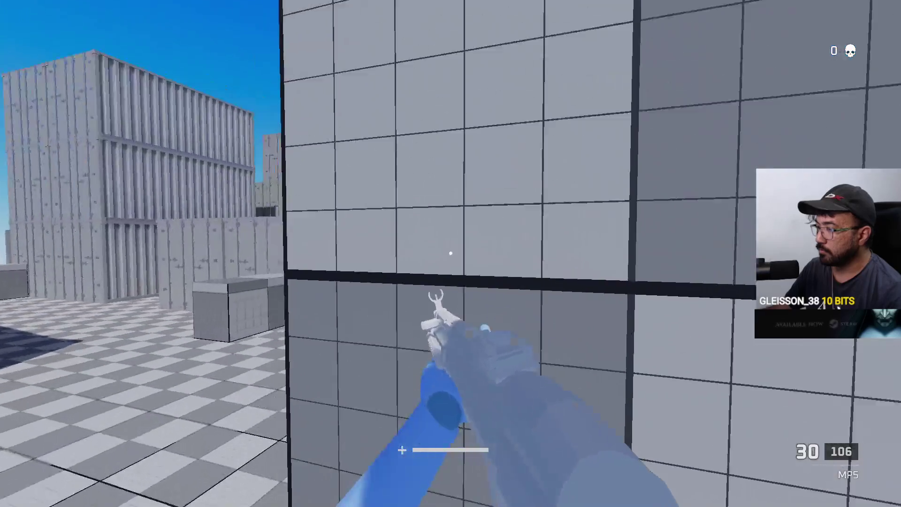
key("w")
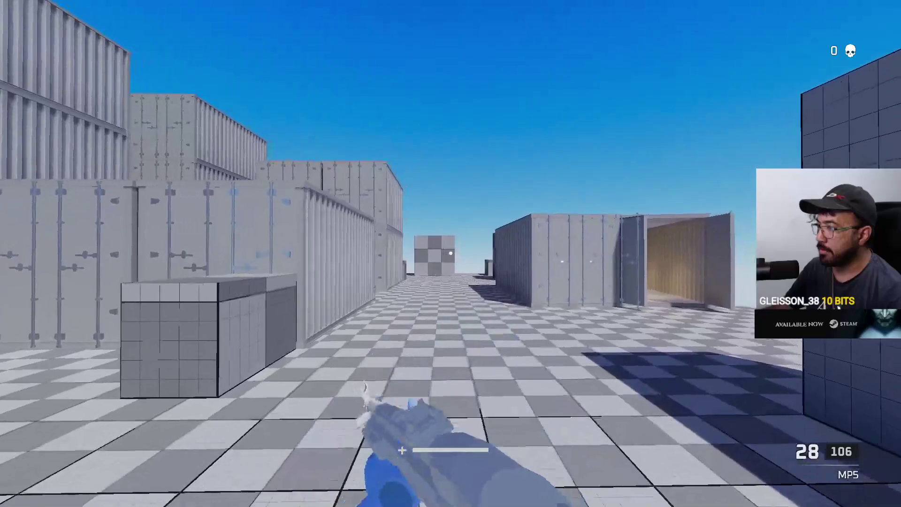
key("w")
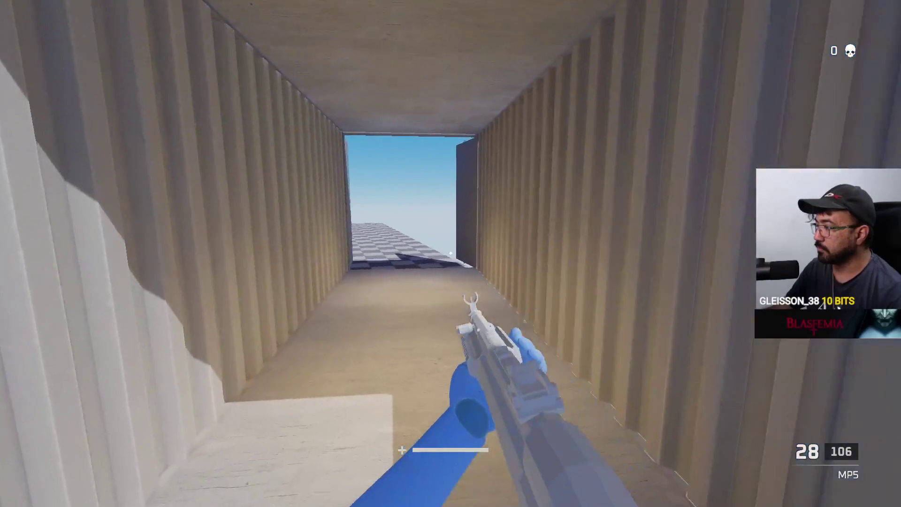
key("w")
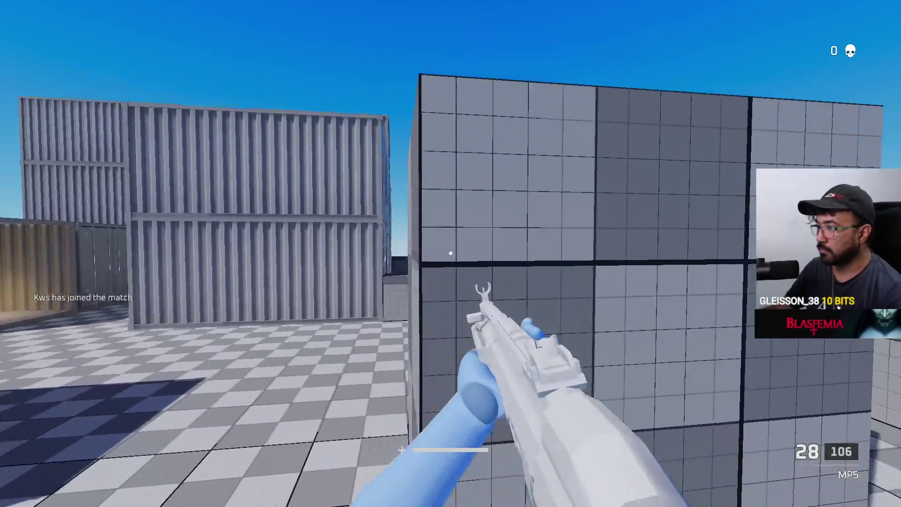
key("w")
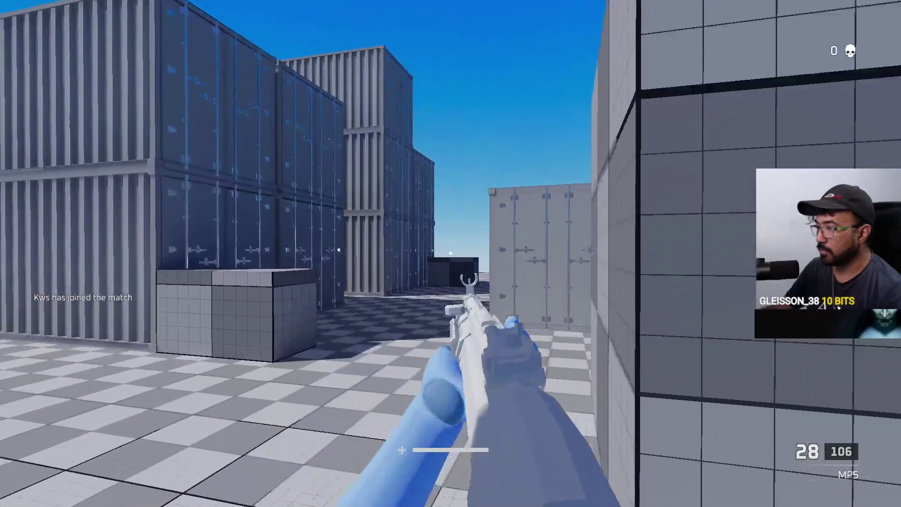
key("w")
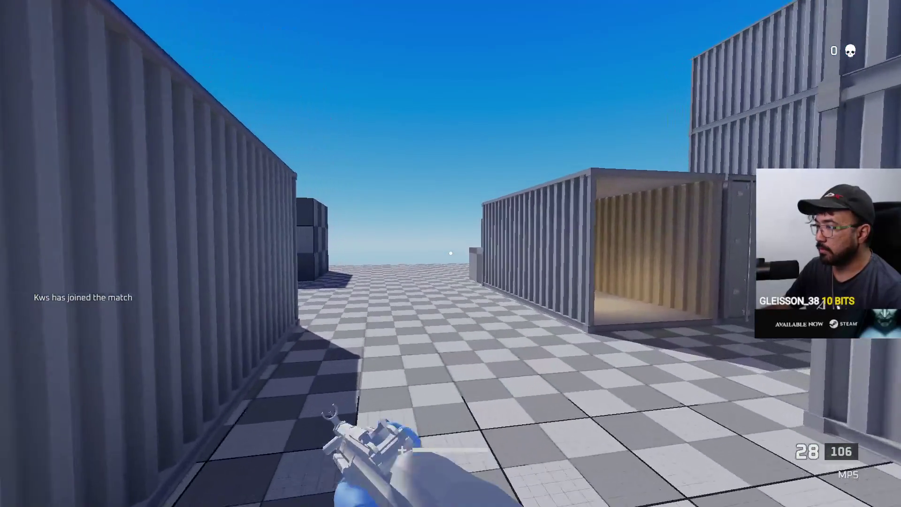
key("w")
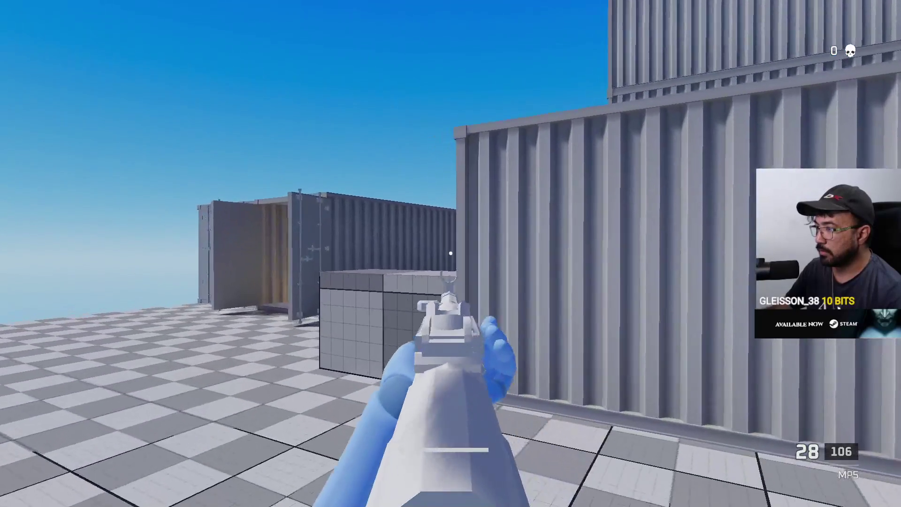
key("w")
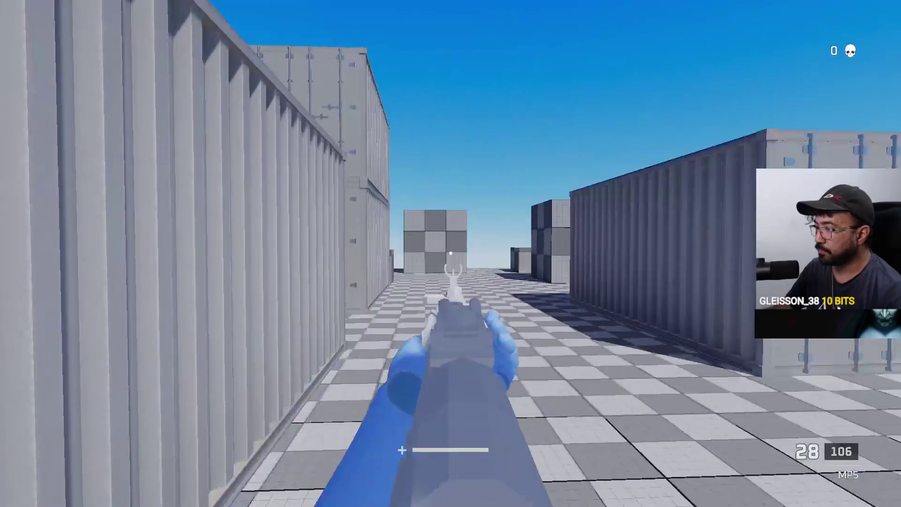
key("r")
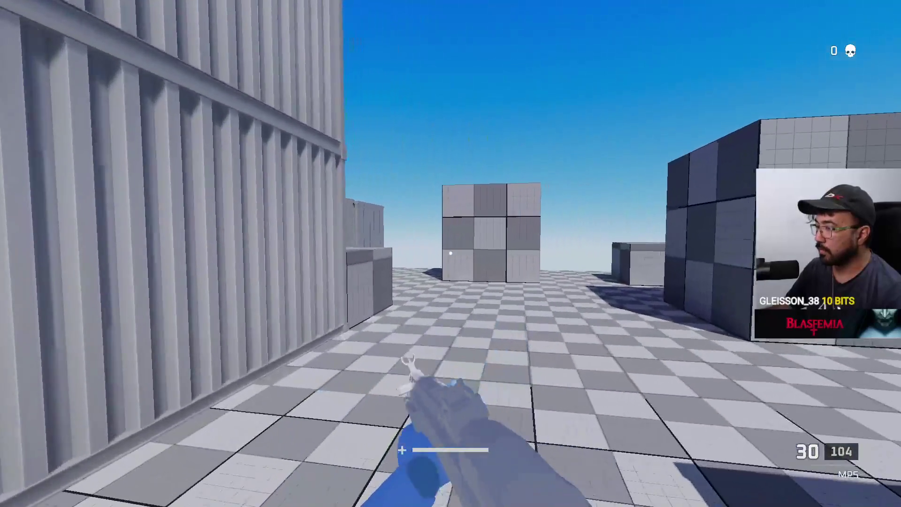
left_click(451, 254)
Step: Finish off the red dummy with the MP5 for the first kill and reload
left_click(450, 253)
left_click(450, 254)
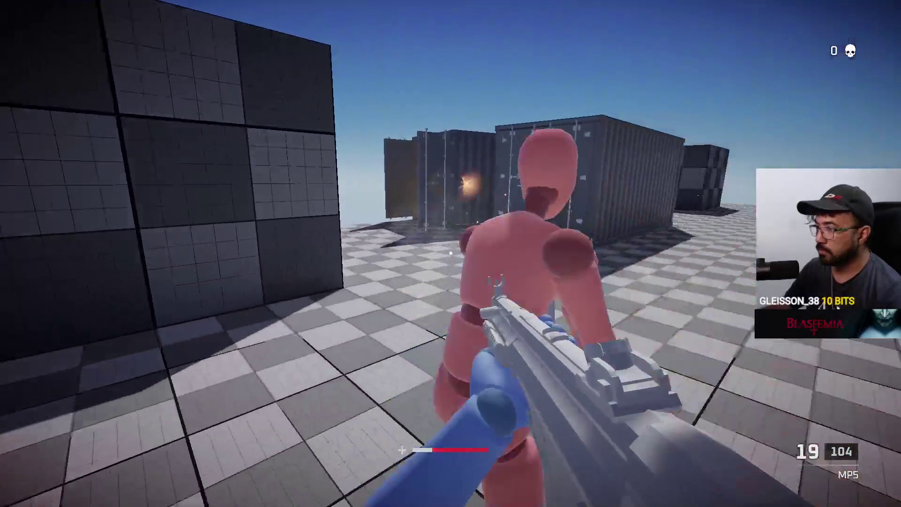
left_click(451, 253)
left_click(451, 254)
key("w")
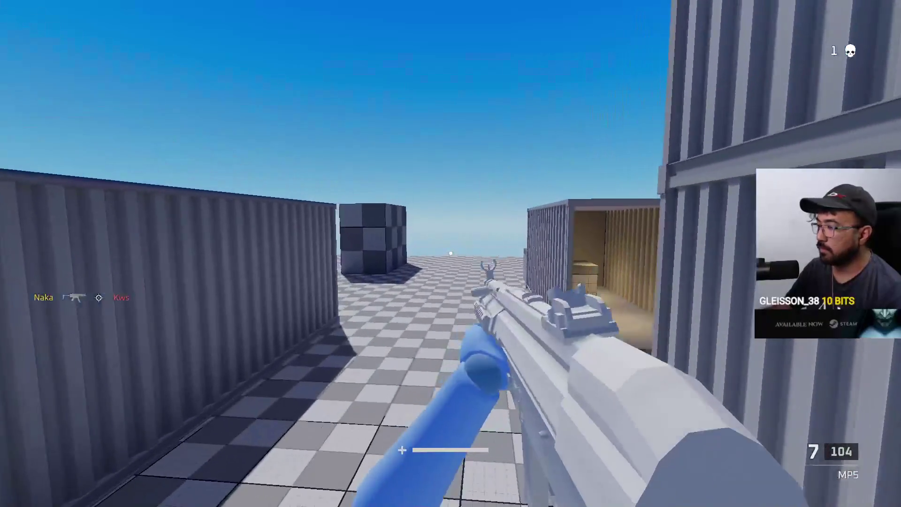
key("r")
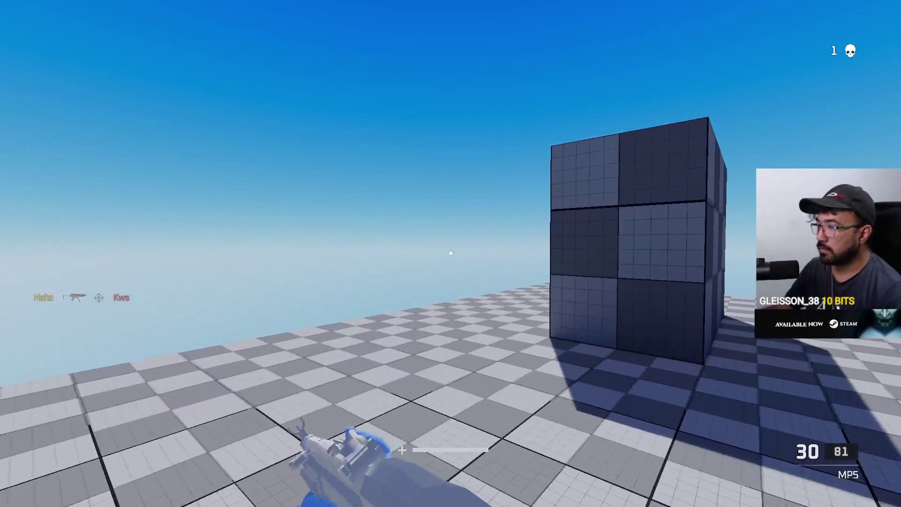
Step: Advance down the container alley firing at the stacked containers, then reload the MP5
key("w")
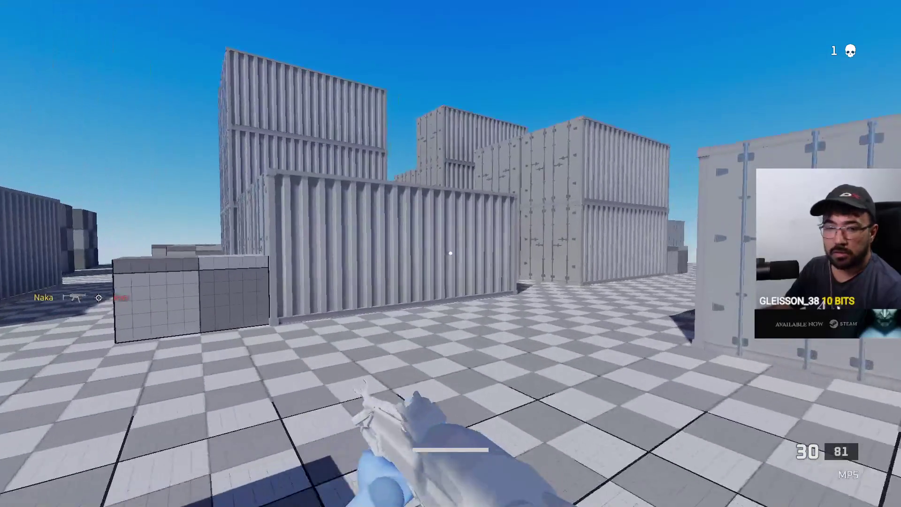
key("w")
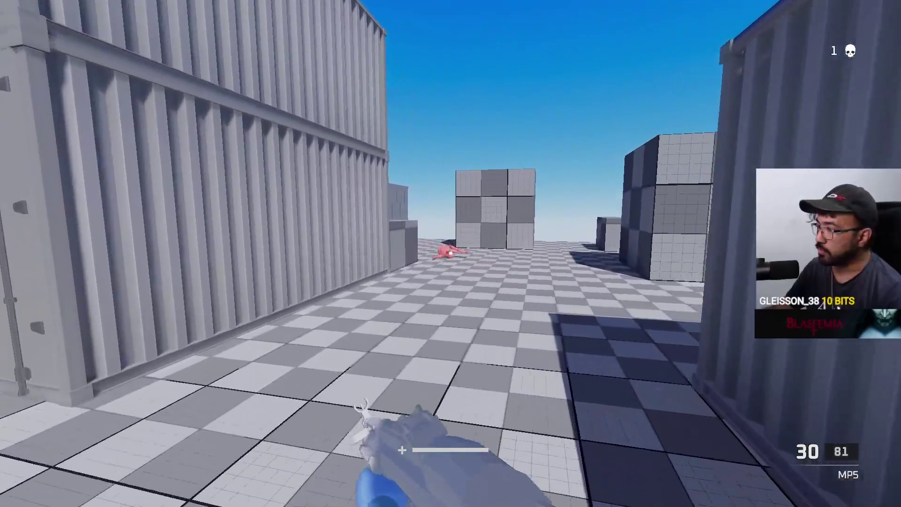
left_click(451, 254)
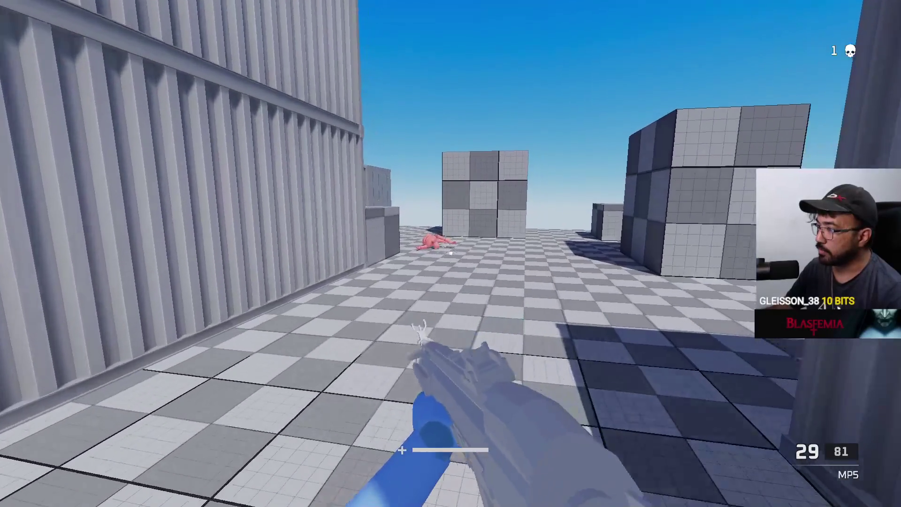
key("w")
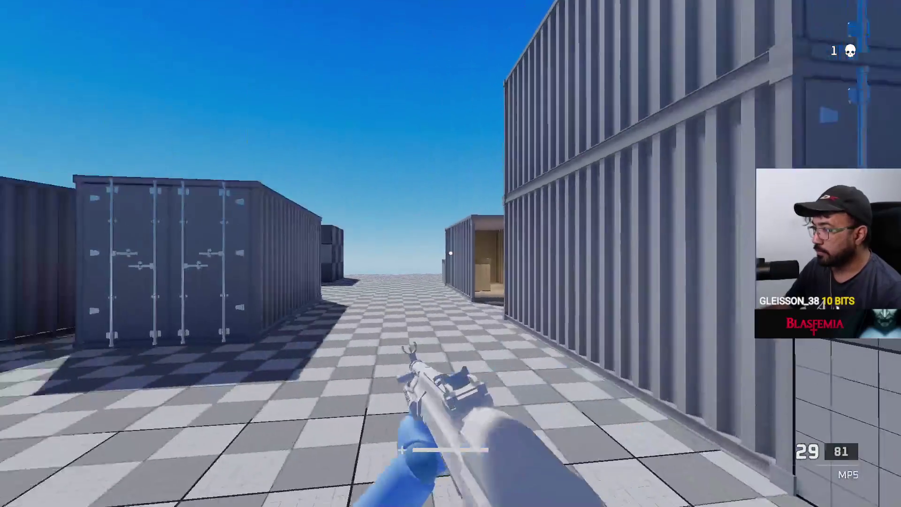
key("w")
left_click_drag(451, 254, 450, 254)
key("r")
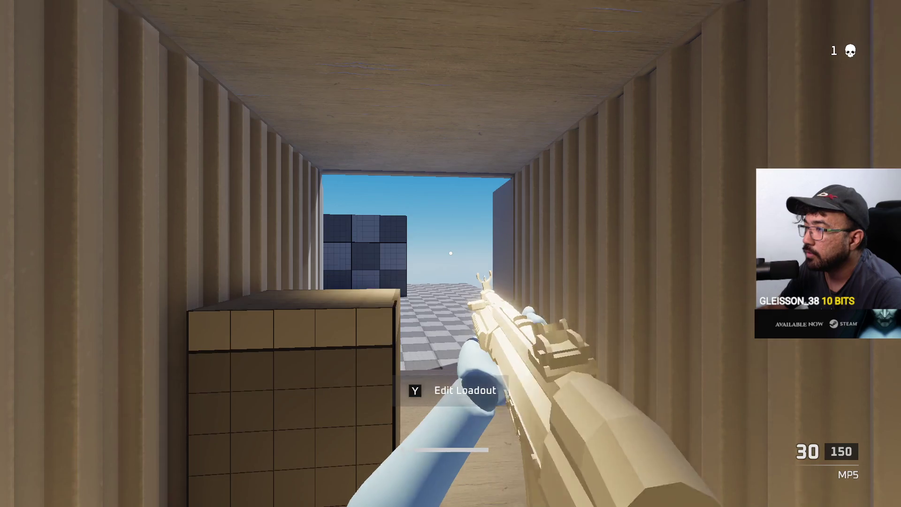
Step: Cross the yard from spawn and shoot the red enemy for the second kill, then reload
key("w")
key("w")
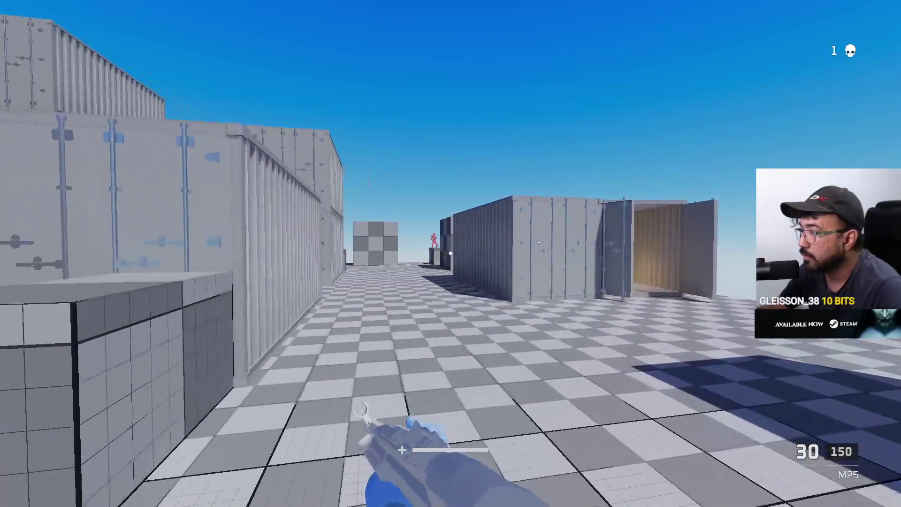
key("w")
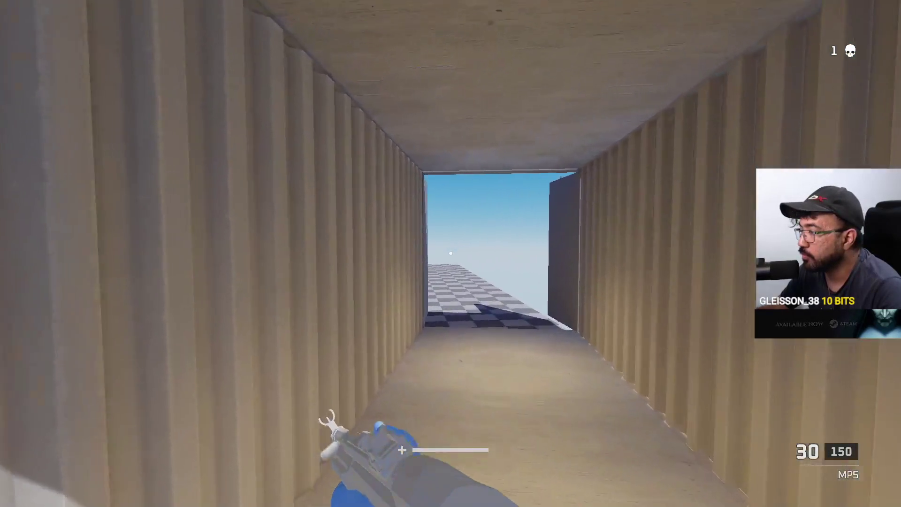
key("w")
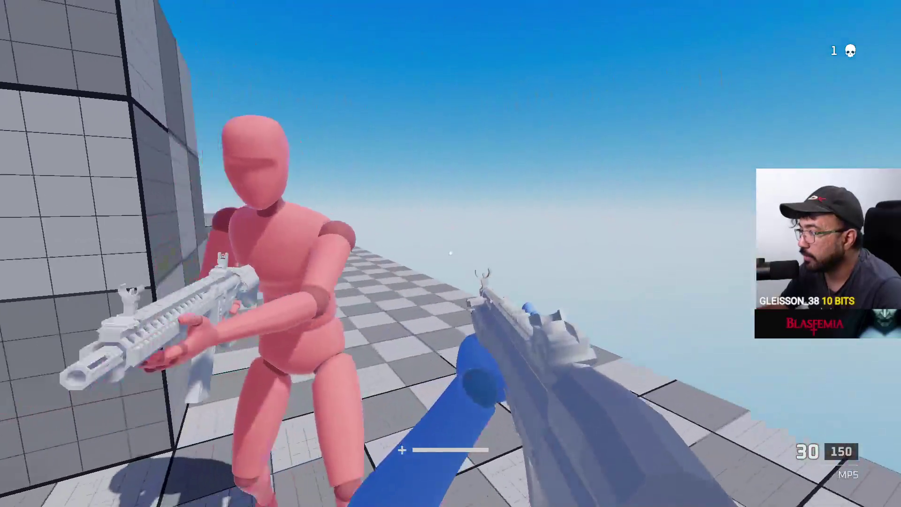
key("s")
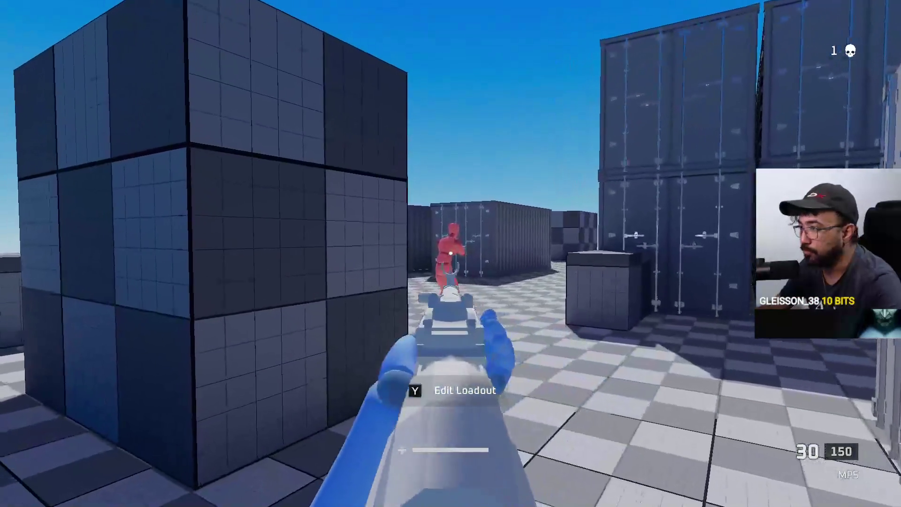
left_click(451, 254)
left_click(450, 254)
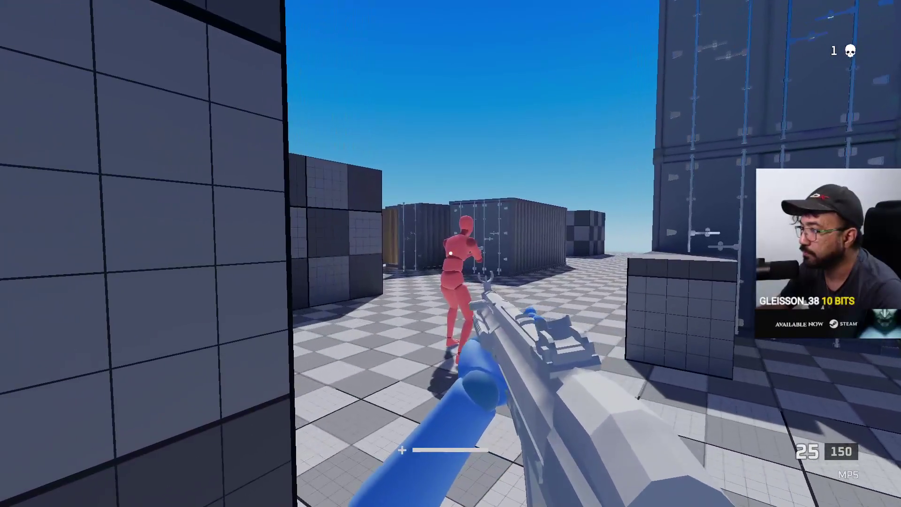
left_click(450, 253)
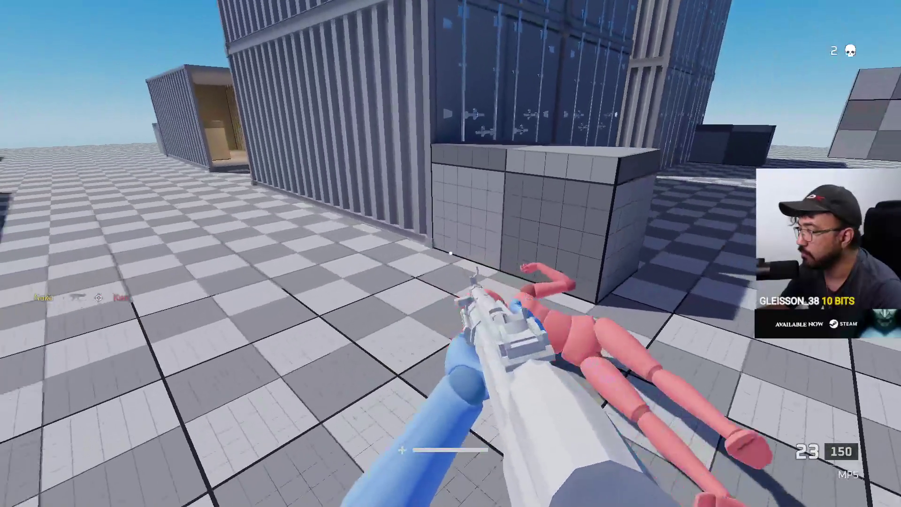
key("r")
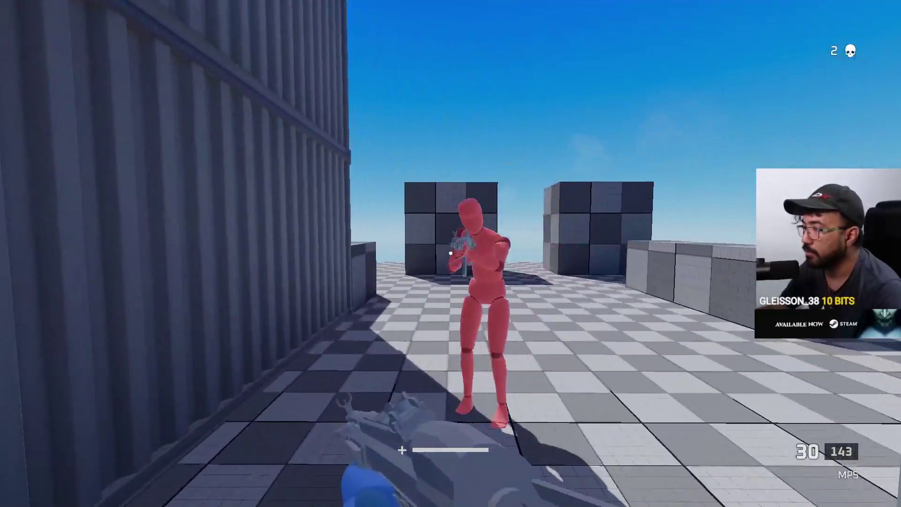
Step: Fire at the red enemy, then swap the loadout's primary weapon from MP5 to AKM
left_click(451, 253)
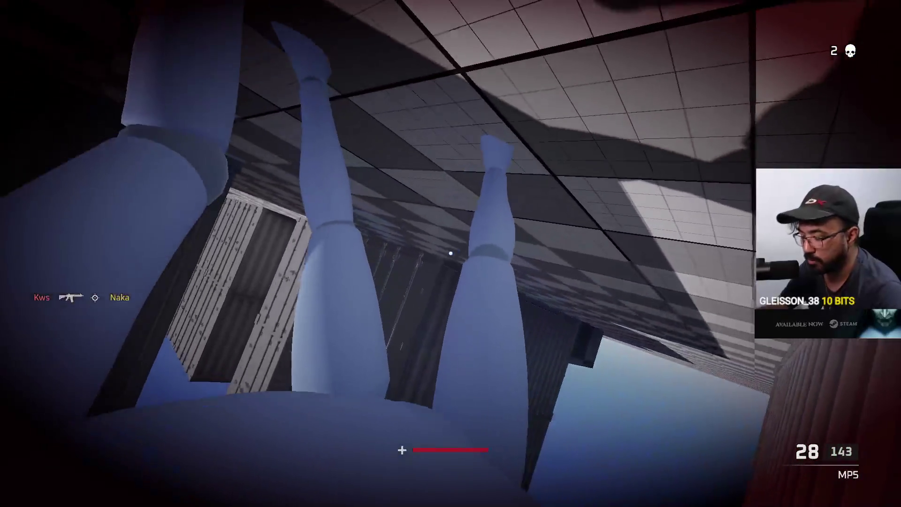
left_click(281, 422)
left_click(150, 353)
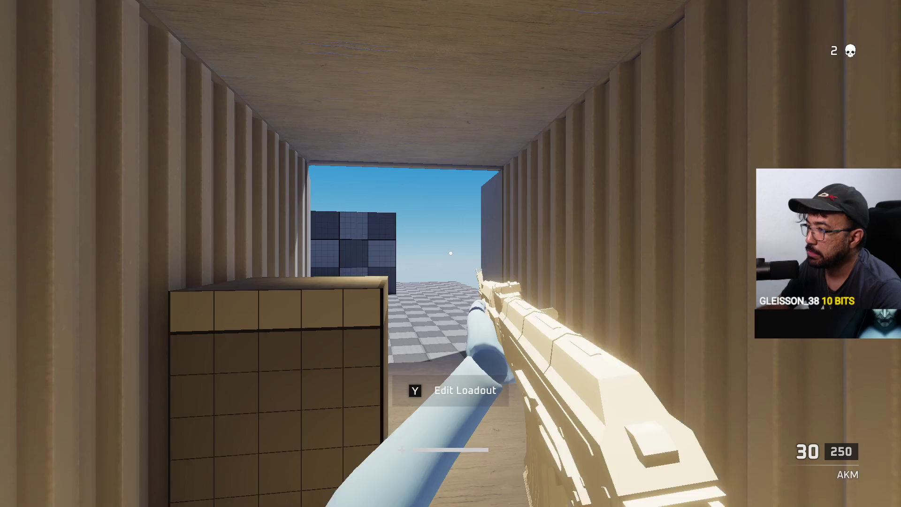
Step: Walk out of the spawn container and fire the AKM to take the third kill
key("w")
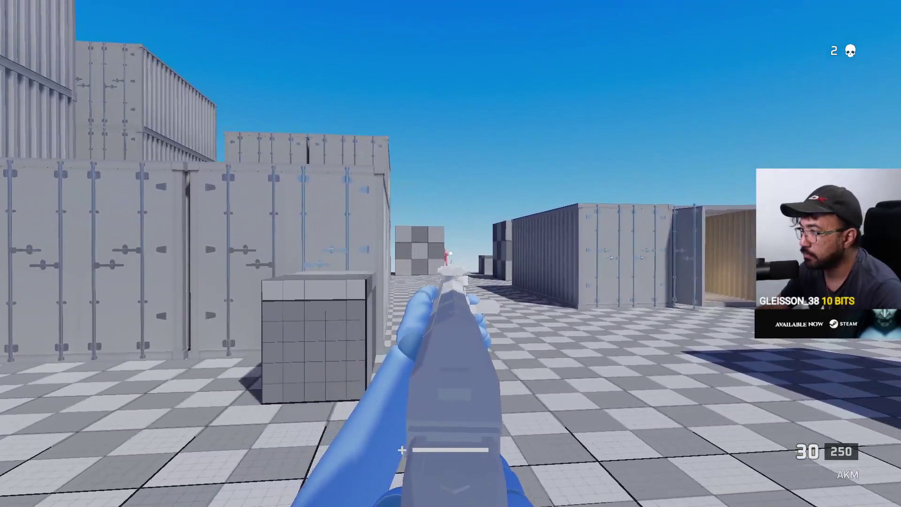
left_click(451, 253)
left_click(451, 254)
left_click(450, 254)
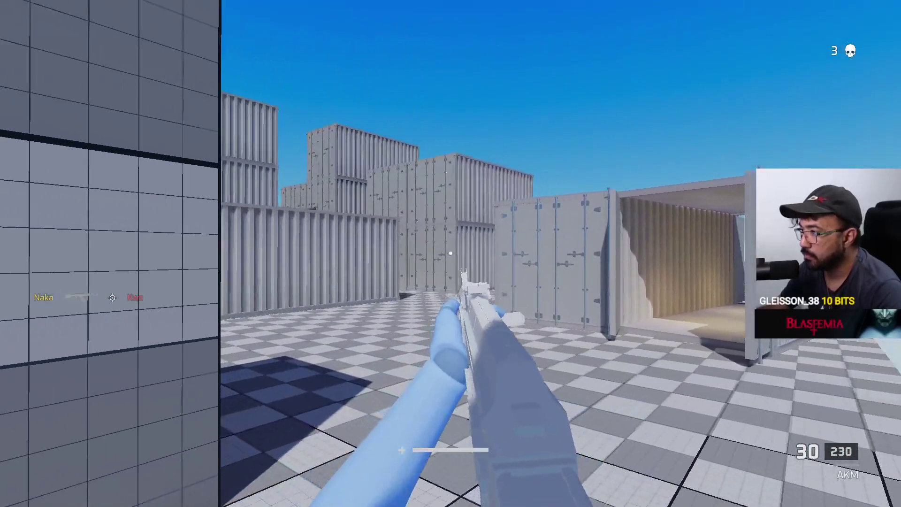
Step: Fire the reloaded AKM down the container corridor until the magazine empties
left_click(450, 253)
left_click(450, 253)
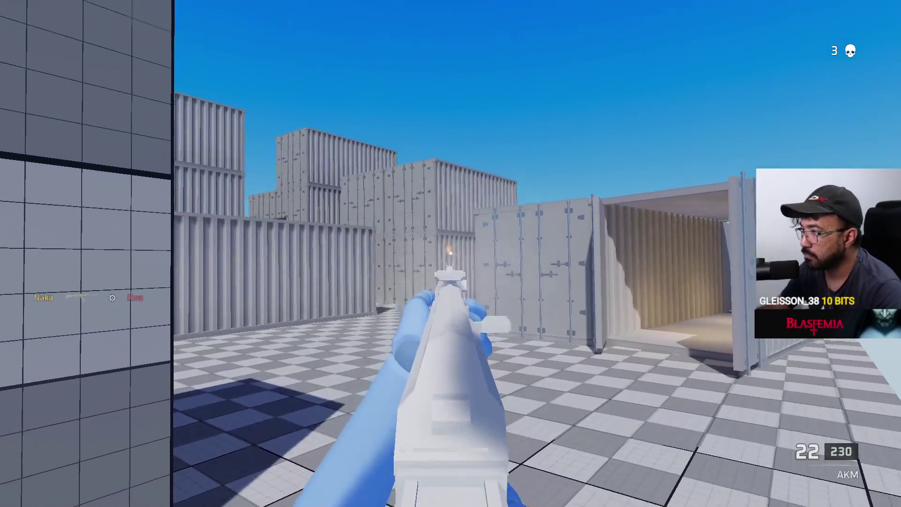
left_click(450, 253)
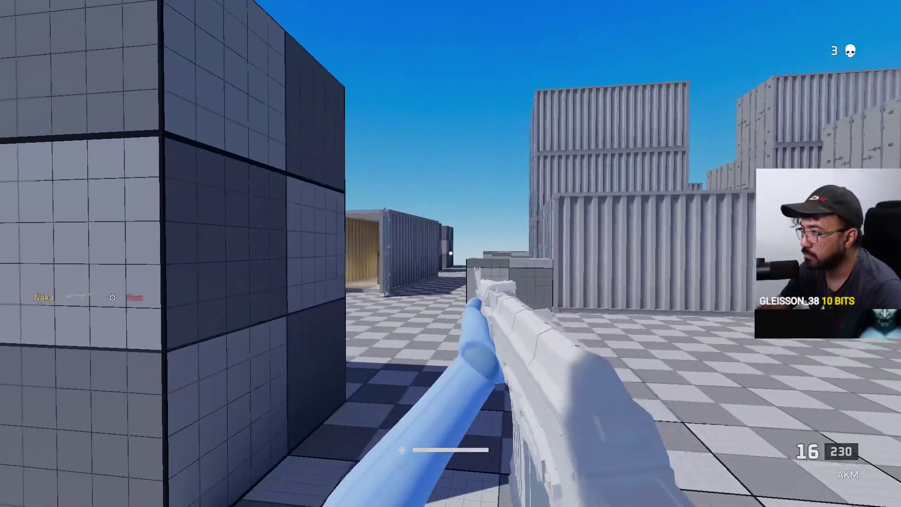
left_click(450, 253)
left_click(451, 253)
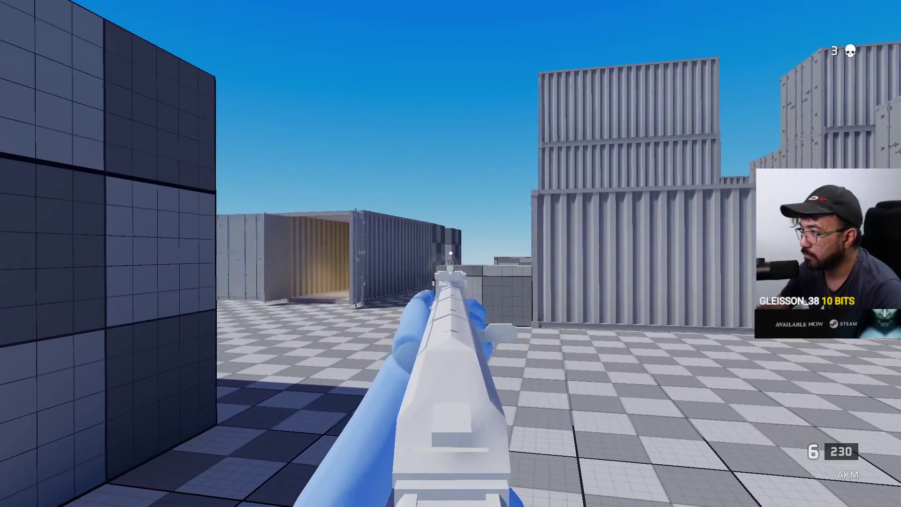
left_click(450, 253)
left_click(450, 254)
Step: Advance into the container corridor, aim down the AKM sights and shoot the enemy for another kill
key("w")
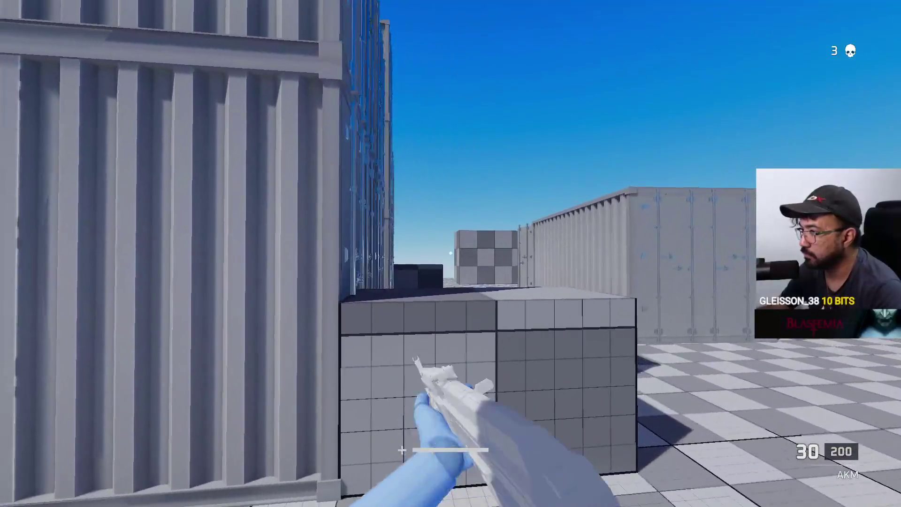
right_click(451, 253)
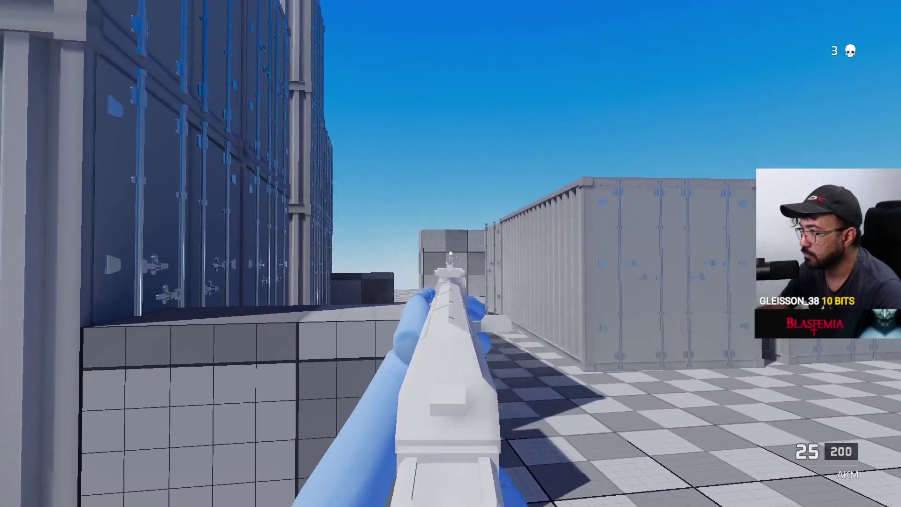
left_click(451, 253)
key("w")
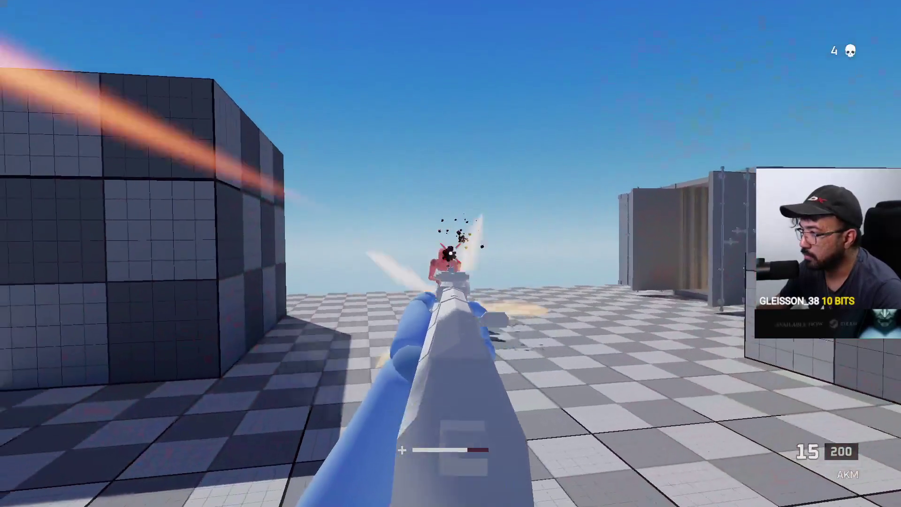
key("w")
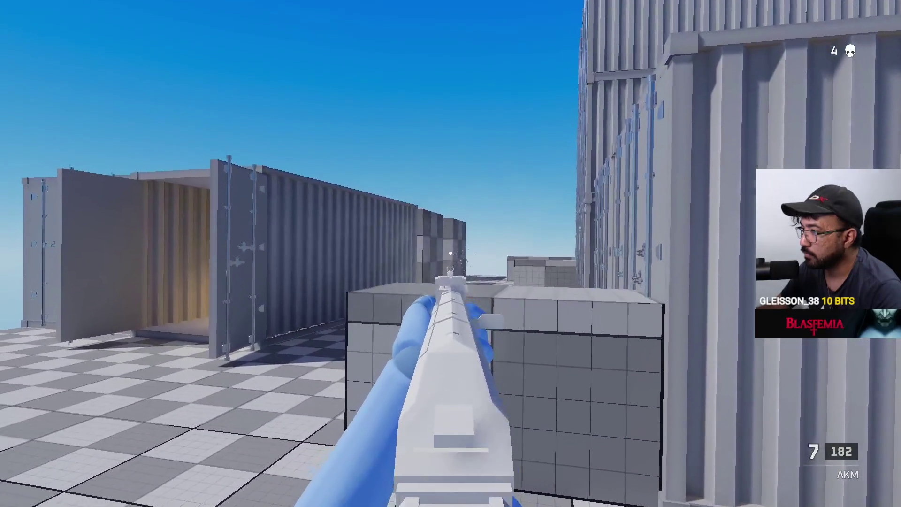
Step: Reload the AKM, fire a shot, then sprint around the containers to the downed enemy
key("r")
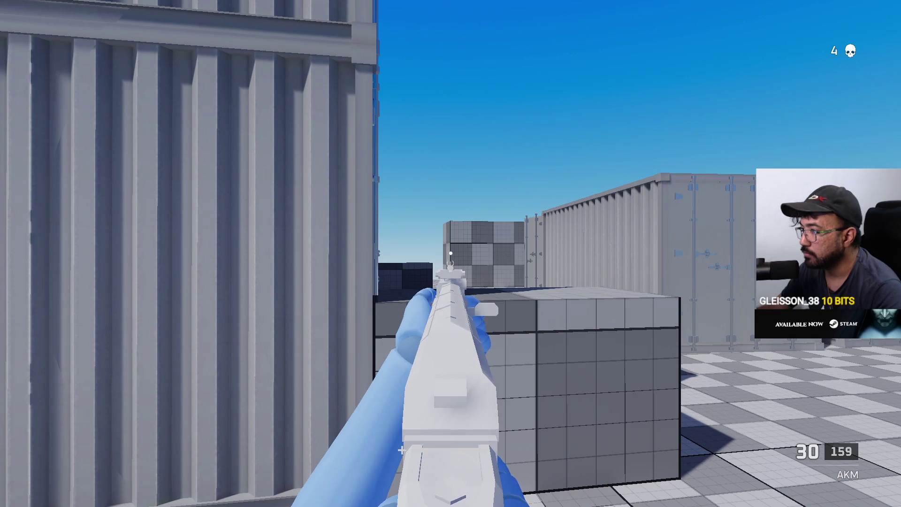
left_click(450, 253)
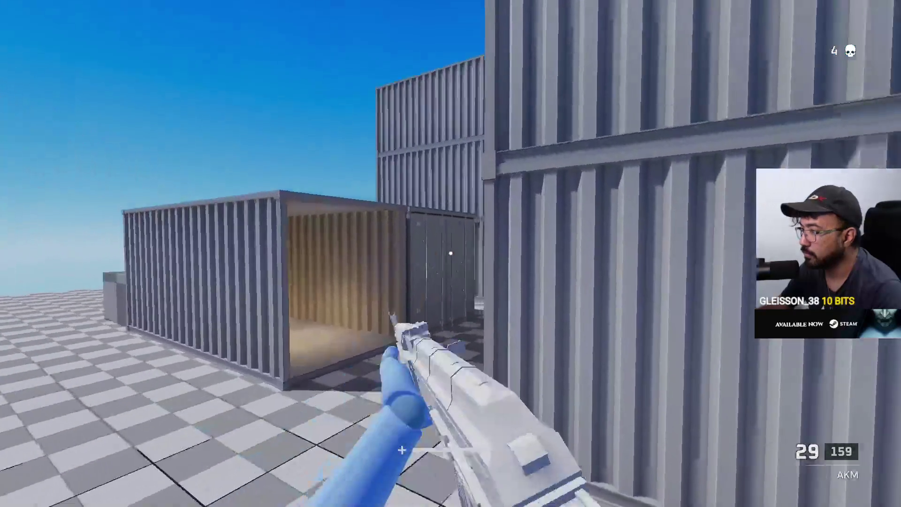
key("shift+w")
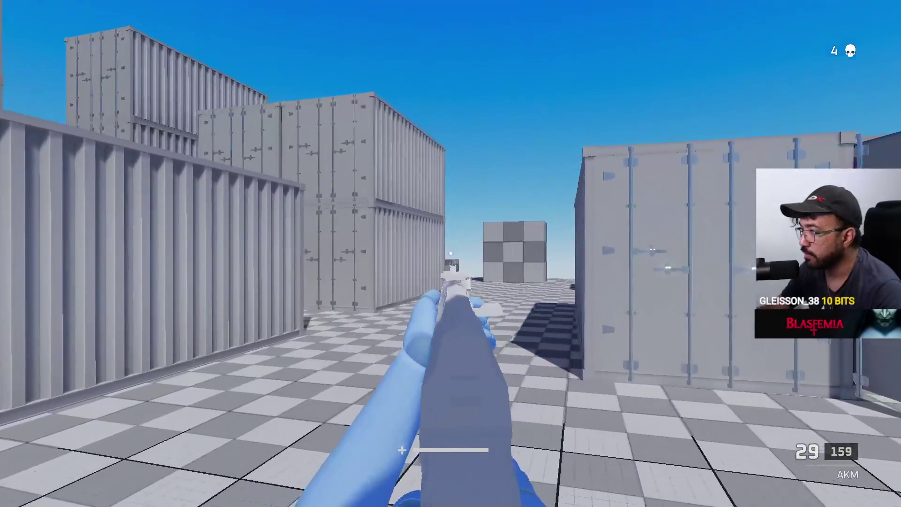
key("w")
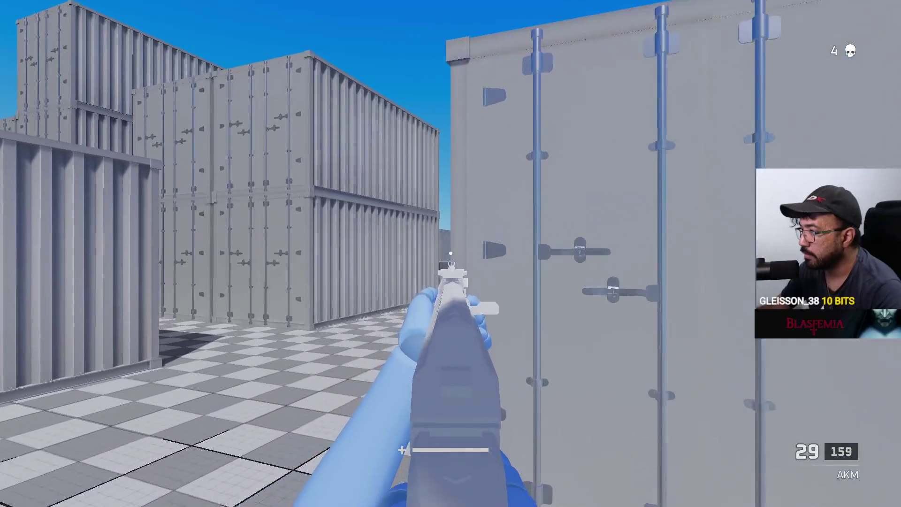
key("w")
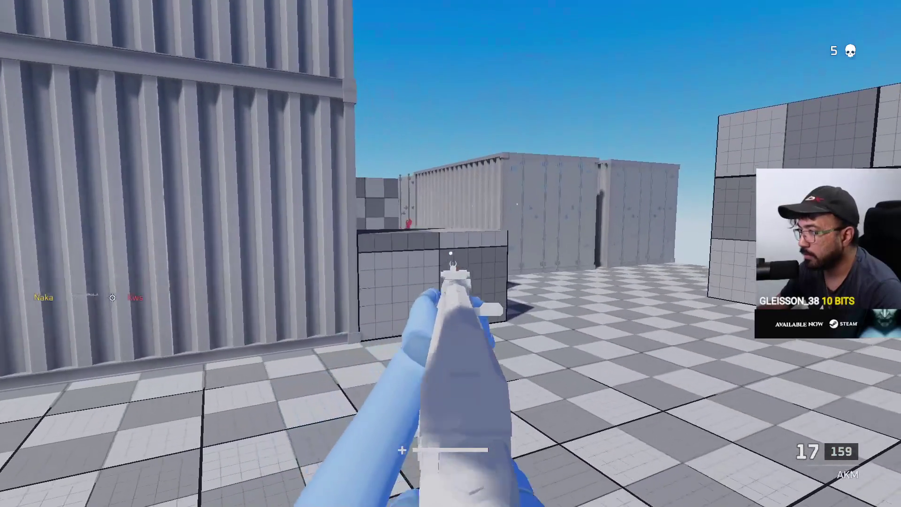
key("w")
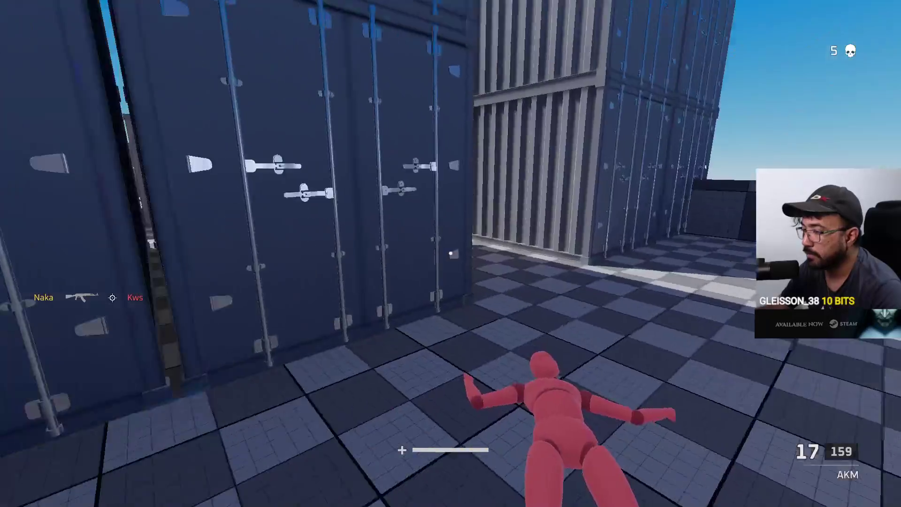
Step: From the new spawn, push past the checkered cube and fire AKM bursts at the enemy
key("w")
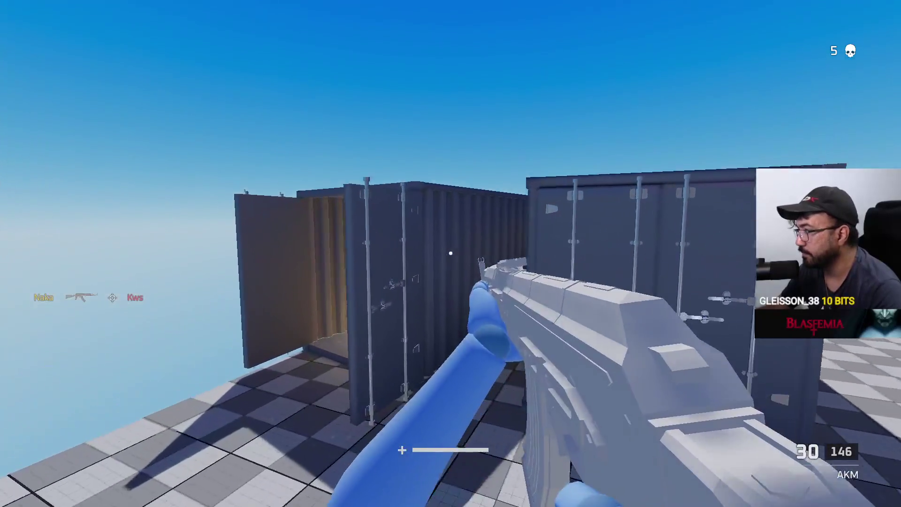
key("w")
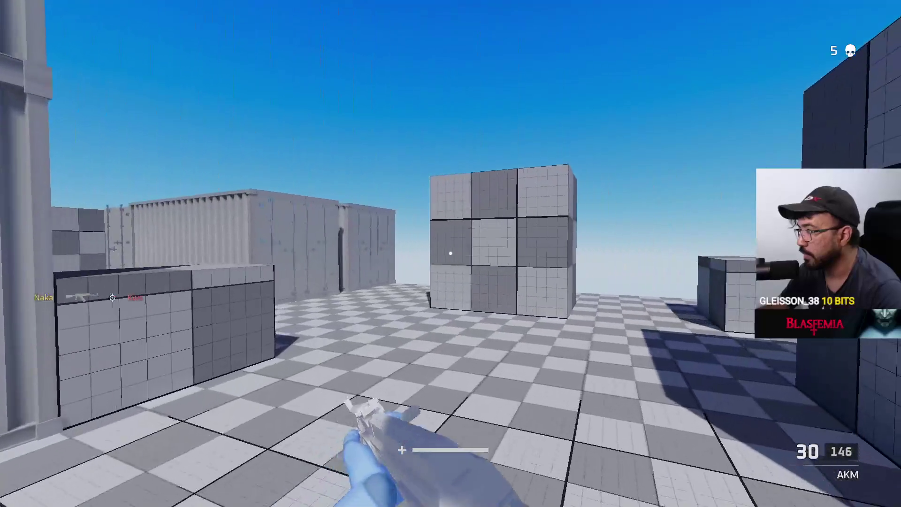
key("w")
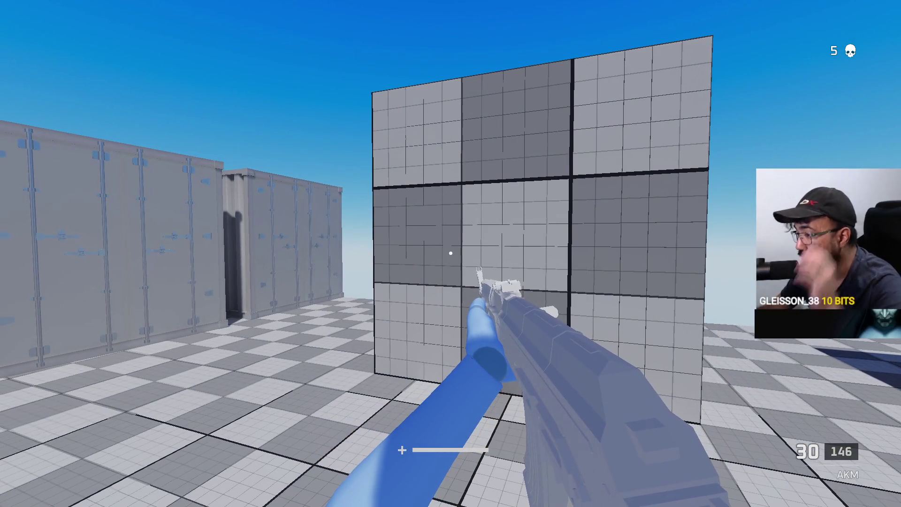
key("w")
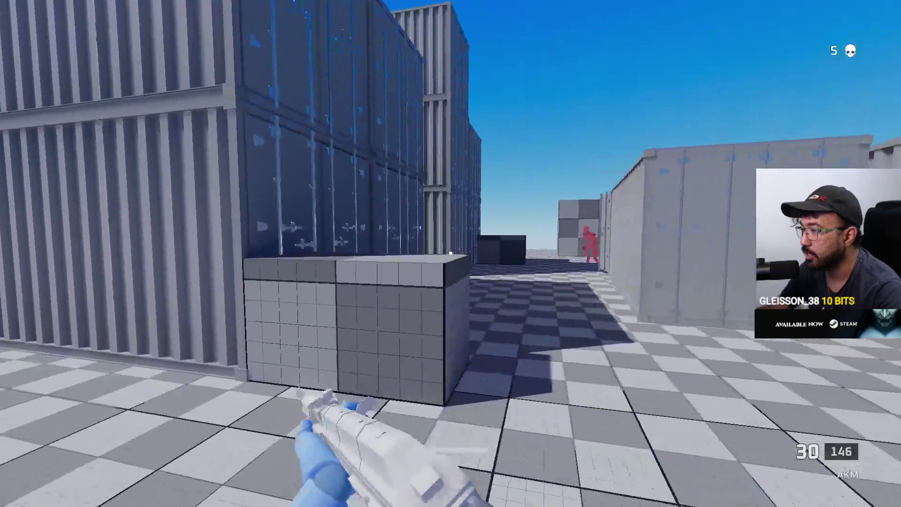
key("w")
key("a")
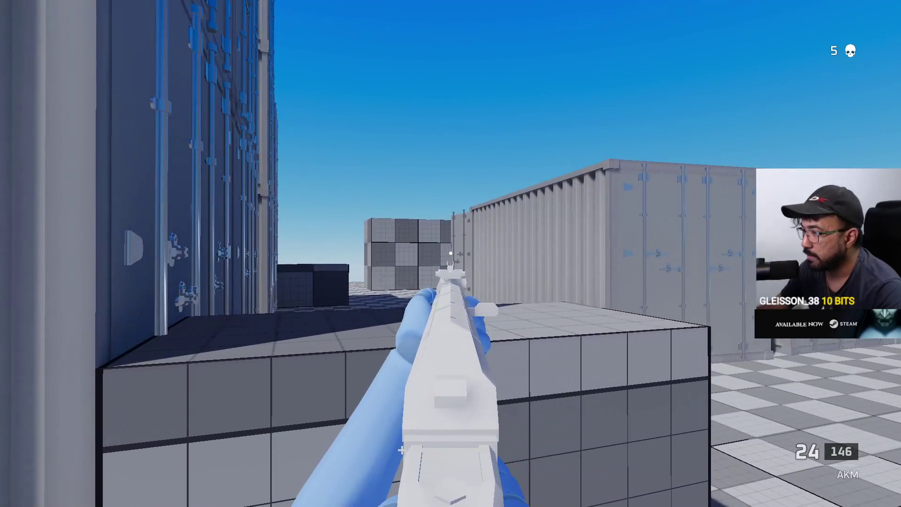
left_click(451, 254)
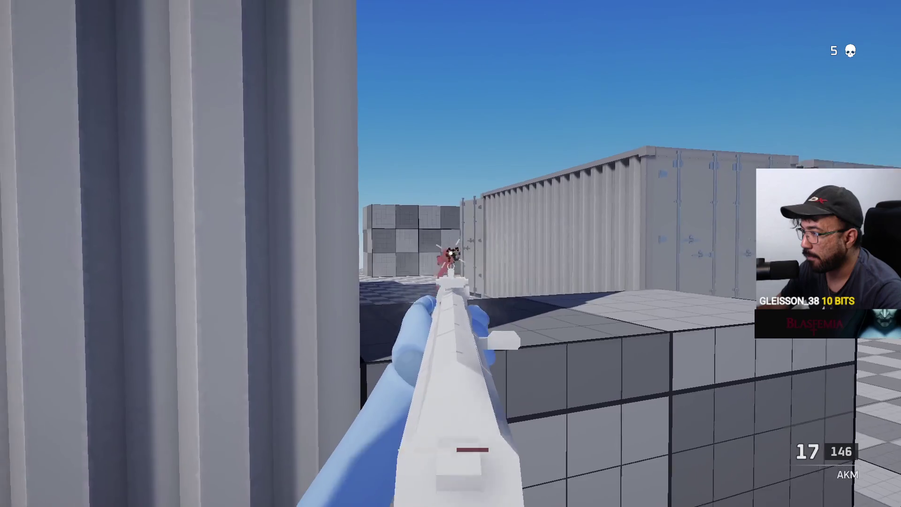
left_click(451, 253)
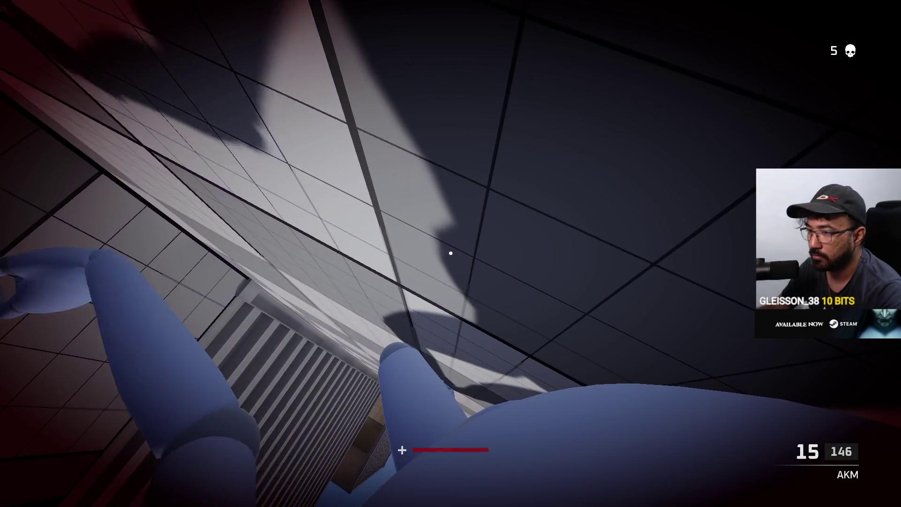
Step: Leave the container, fire toward the block walls and move into the open yard
key("w")
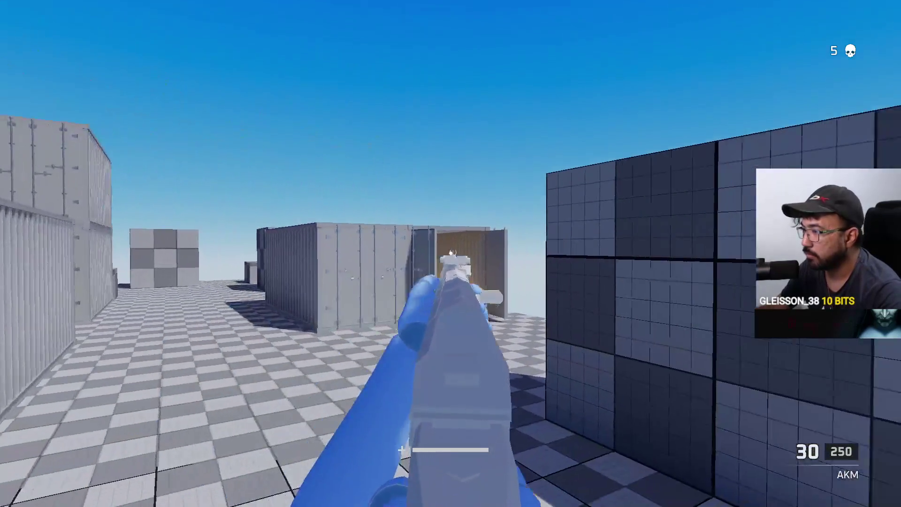
left_click(450, 254)
left_click(451, 254)
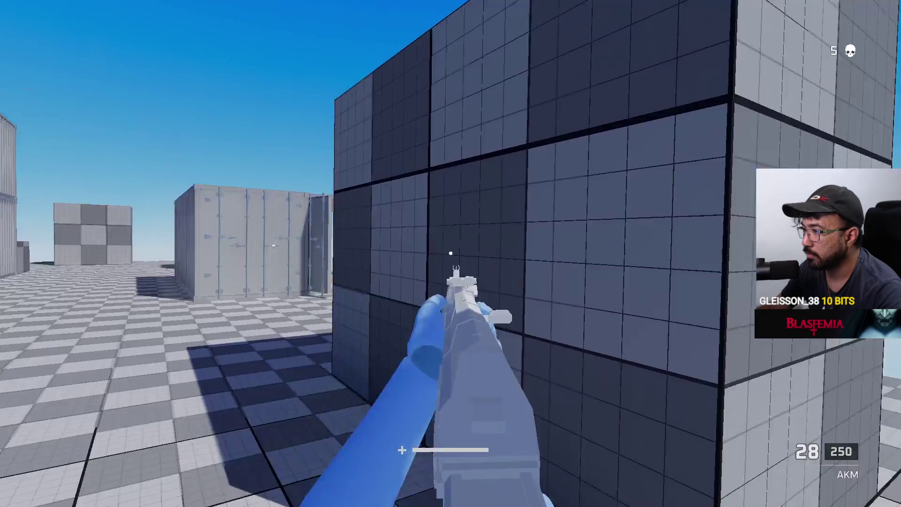
key("w")
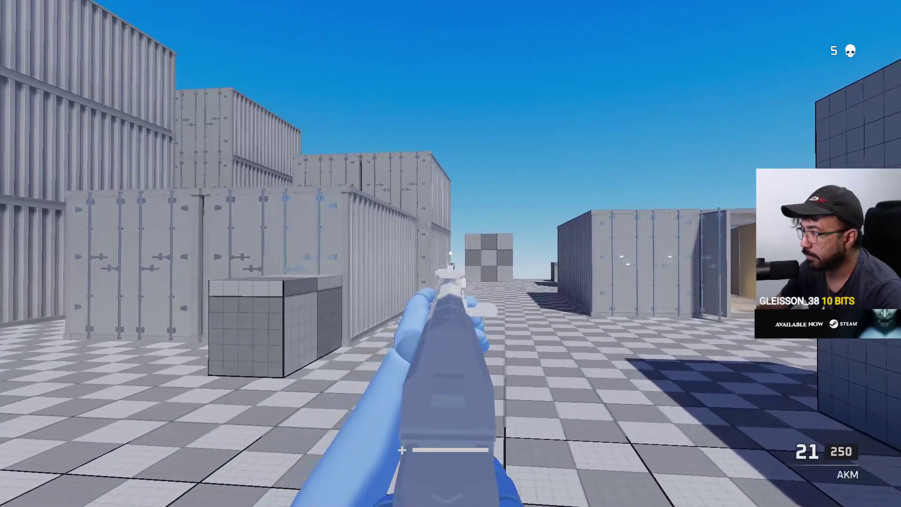
key("d")
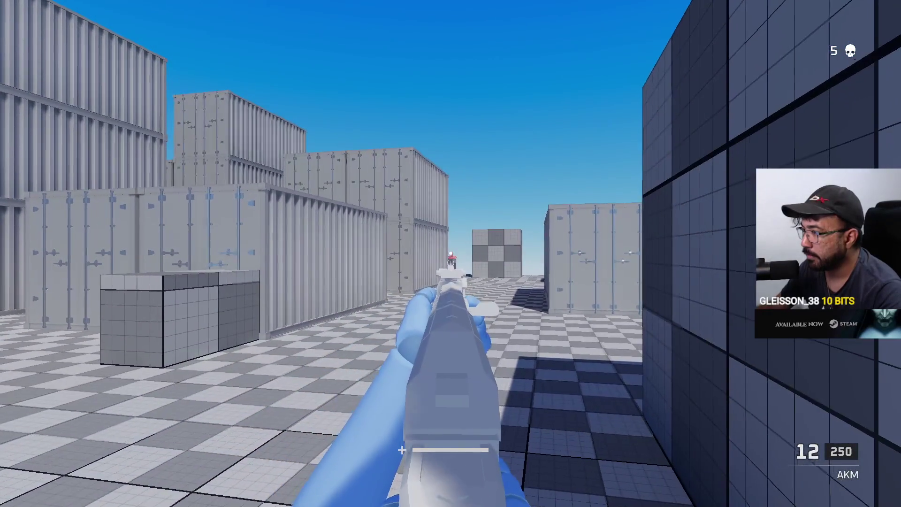
Step: Empty the AKM at the enemy, reload to 30/220, and keep shooting the pink enemy down to 14 rounds
left_click(450, 253)
left_click(450, 254)
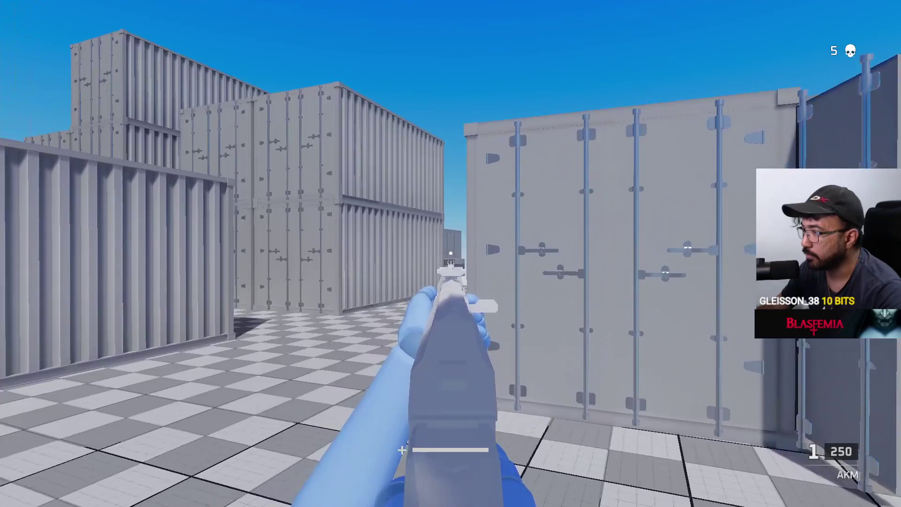
left_click(450, 253)
key("r")
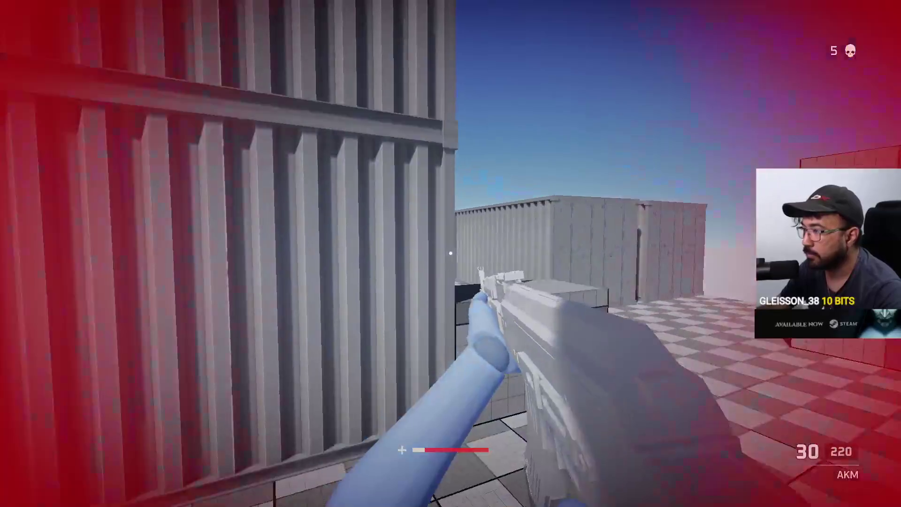
left_click(450, 253)
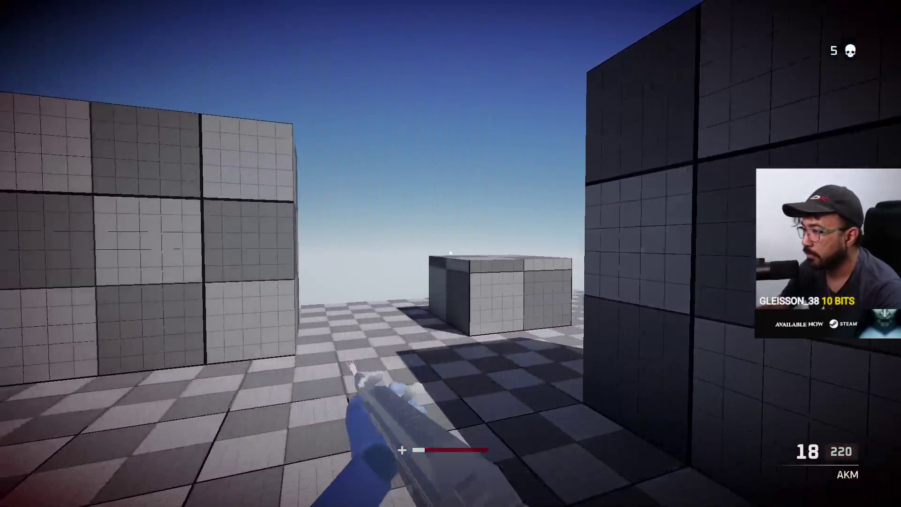
left_click(450, 254)
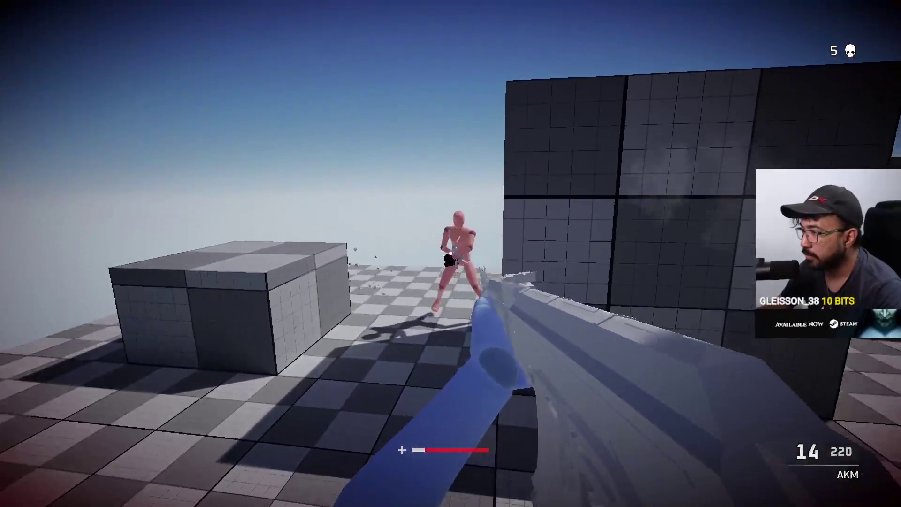
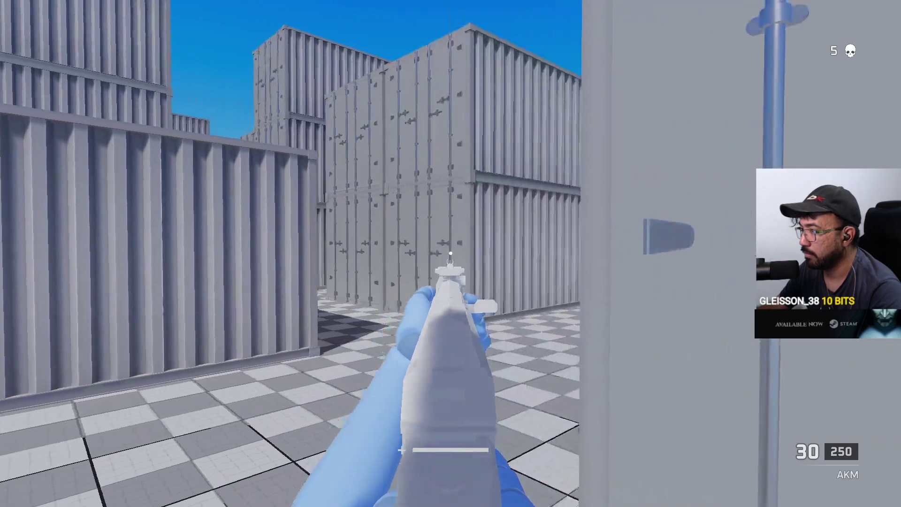
Step: Fire the AKM at the red dummies around the containers
left_click(451, 254)
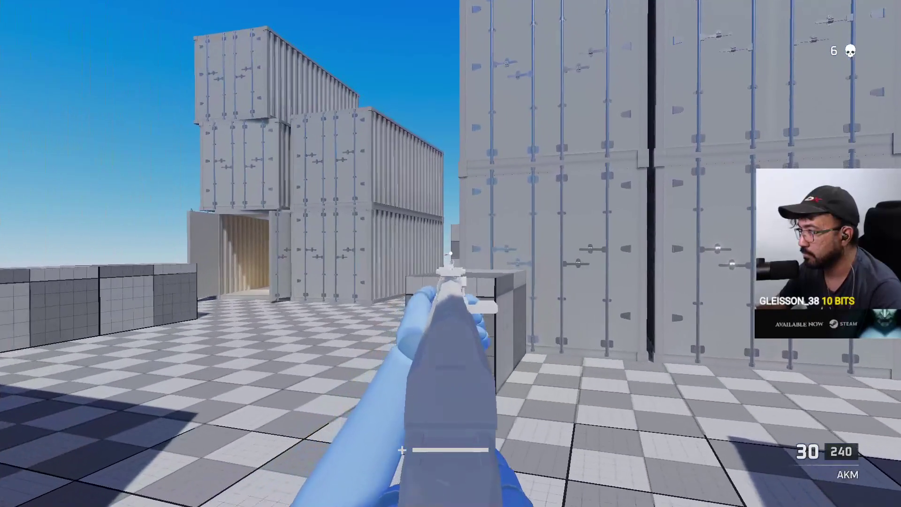
left_click(451, 254)
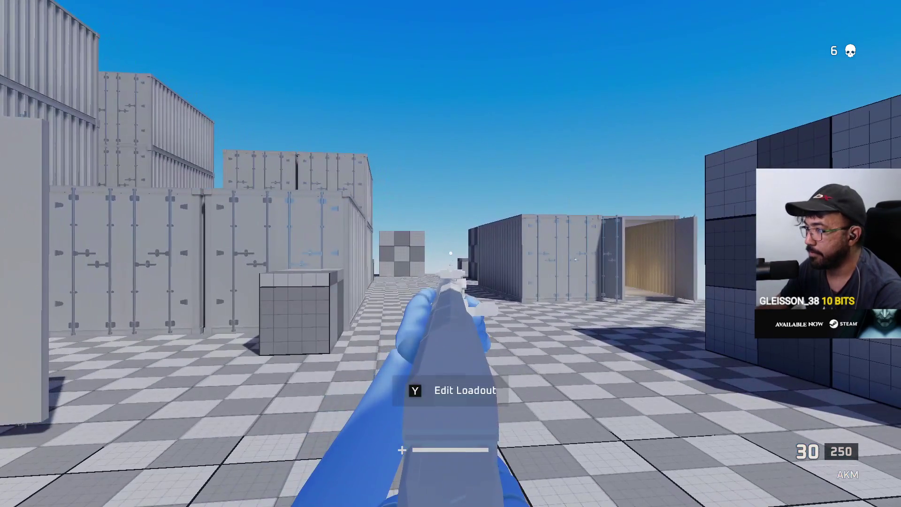
left_click(450, 253)
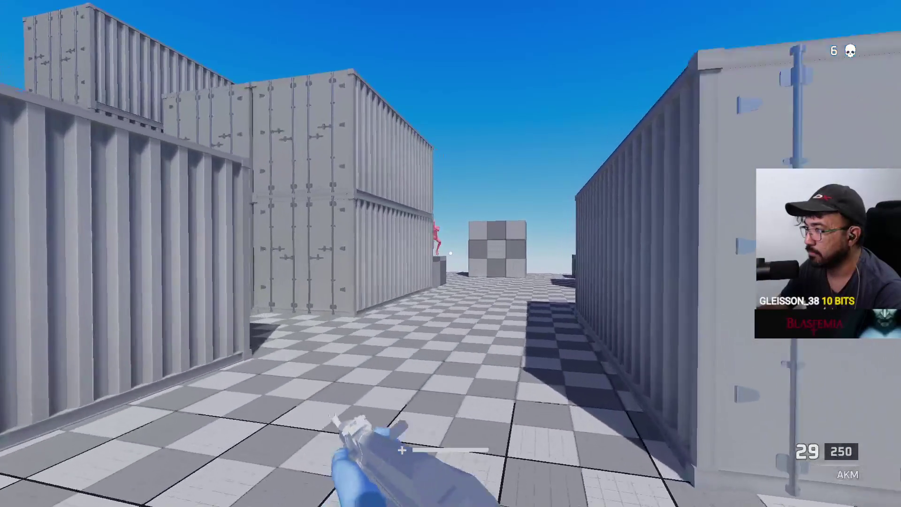
left_click(451, 253)
left_click(451, 254)
Step: Move along the container lane, kill the enemy there for a 7th kill, and reload
key("a")
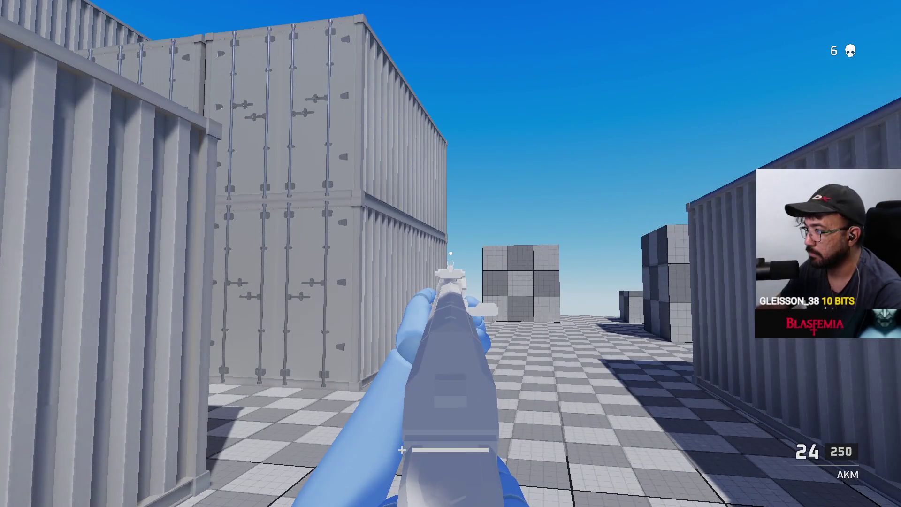
left_click(451, 253)
left_click(452, 254)
left_click(451, 254)
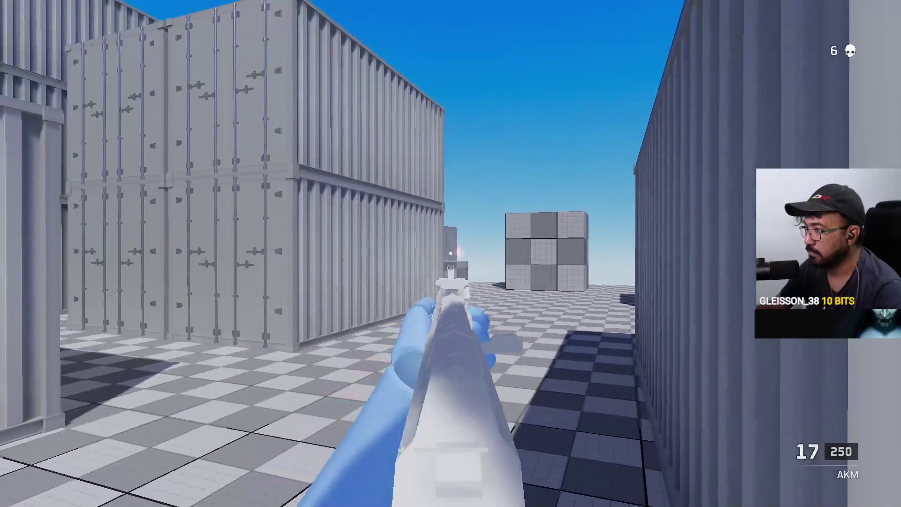
left_click(451, 254)
left_click(451, 254)
left_click(451, 254)
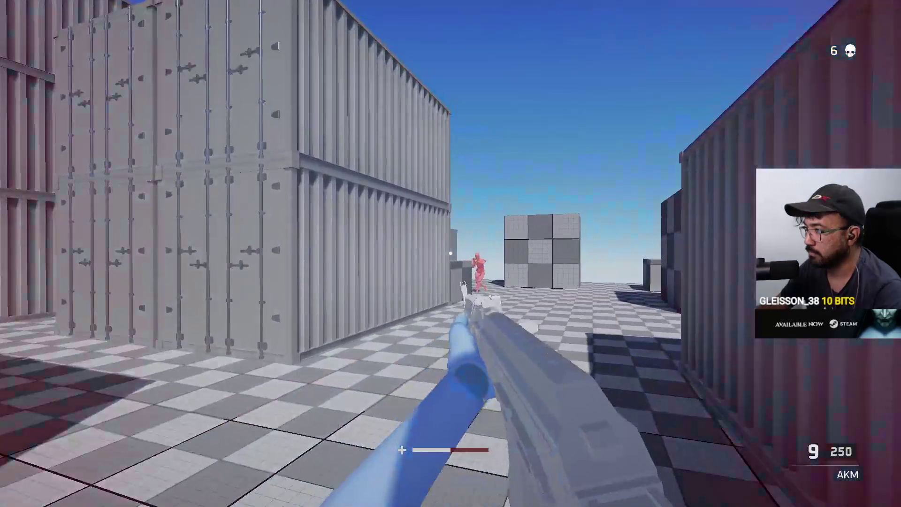
left_click(451, 253)
left_click(451, 254)
key("r")
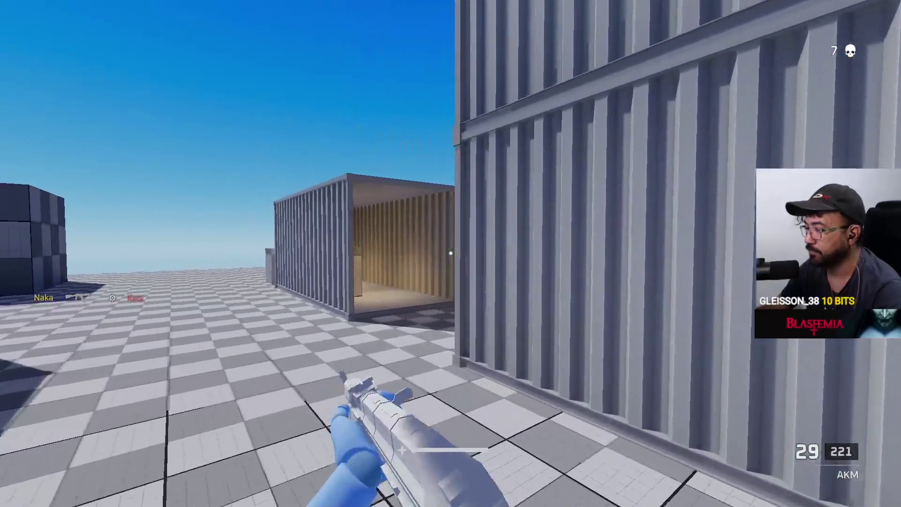
Step: Reload, then aim down sights and shoot two more enemies to reach 9 kills
key("r")
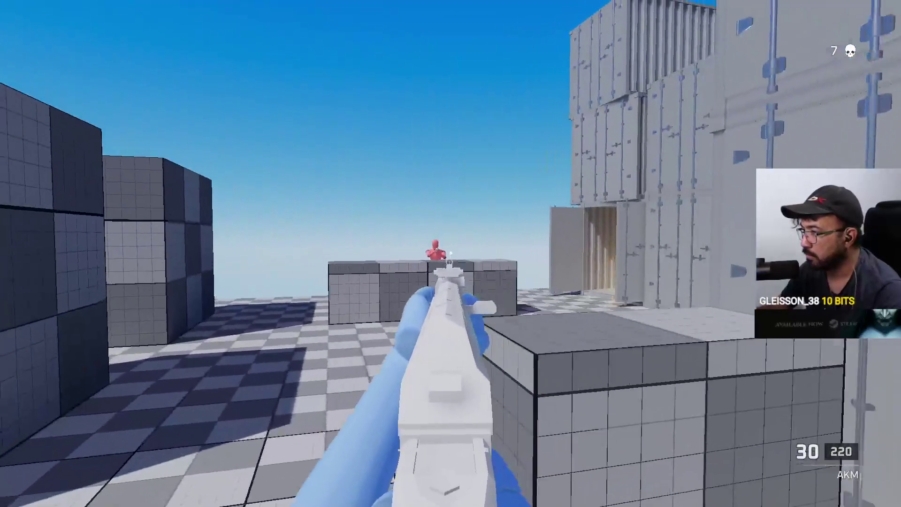
left_click(451, 253)
left_click(451, 254)
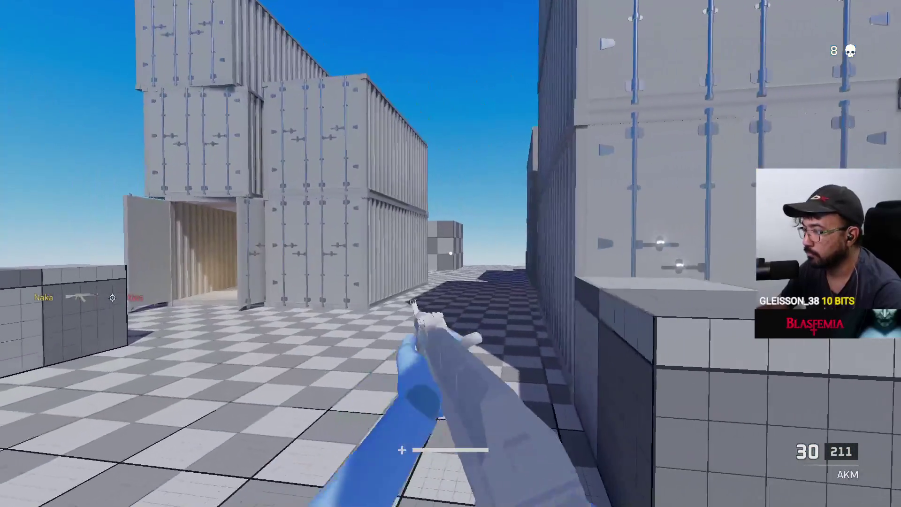
right_click(451, 253)
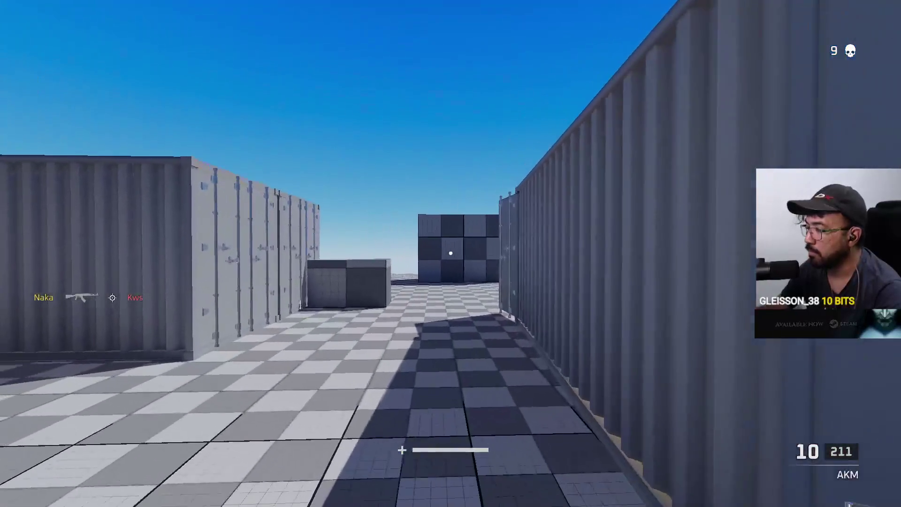
right_click(451, 254)
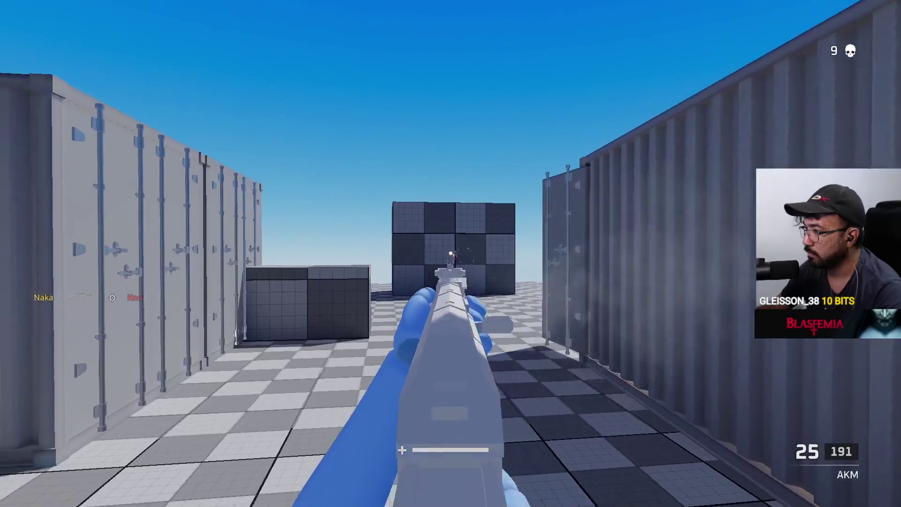
key("r")
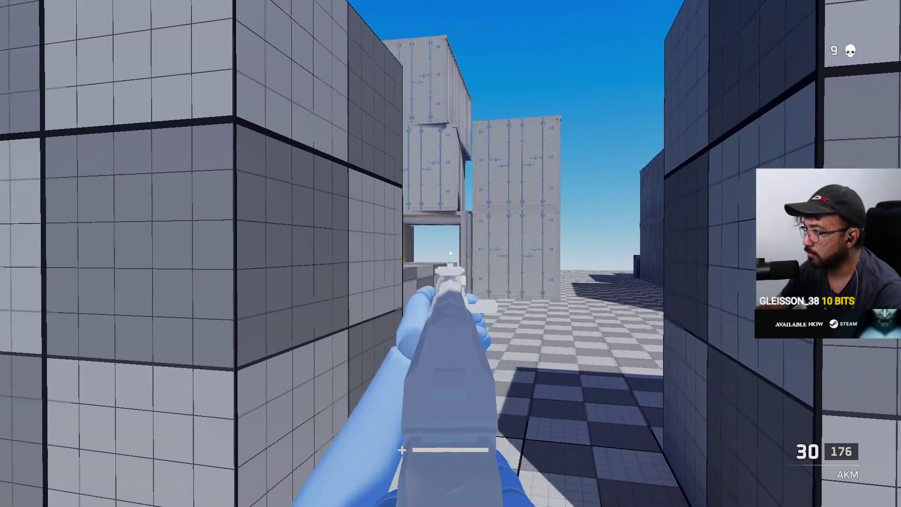
left_click(450, 254)
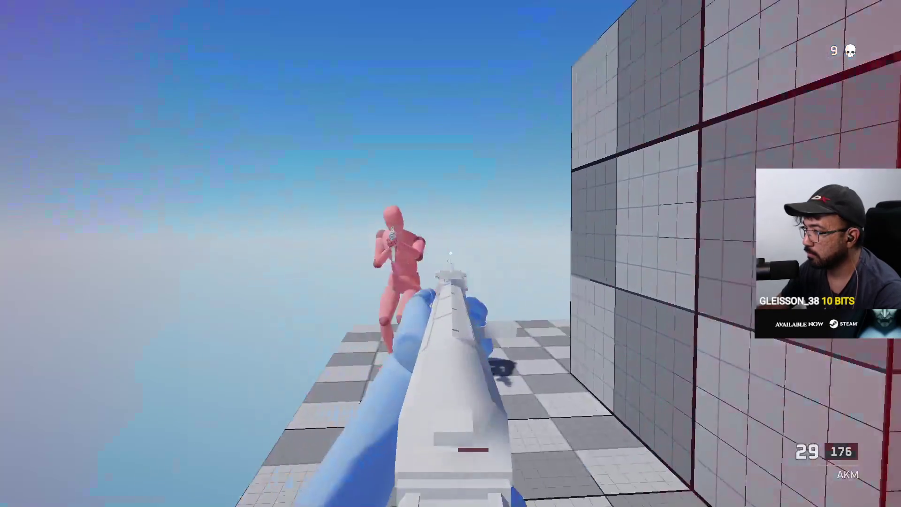
left_click(451, 254)
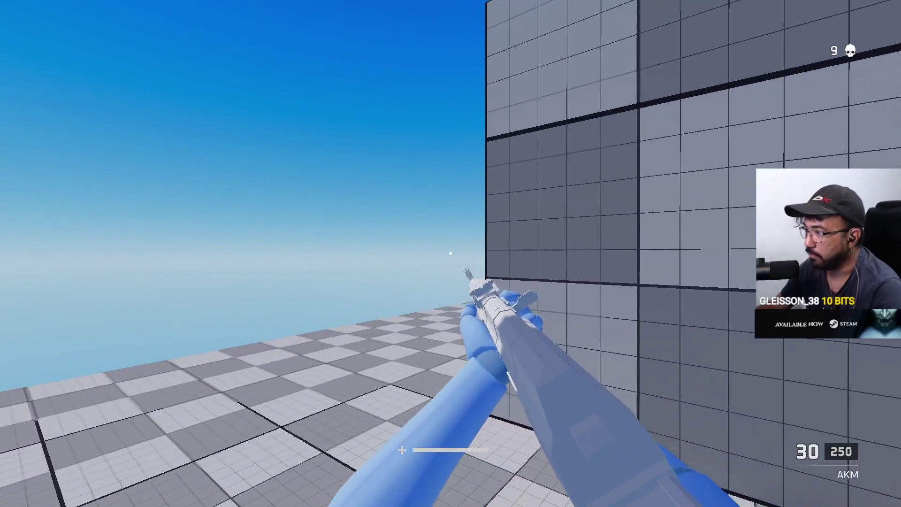
Step: Fight through the container alley with the AKM, reloading twice, to score another kill
left_click(451, 253)
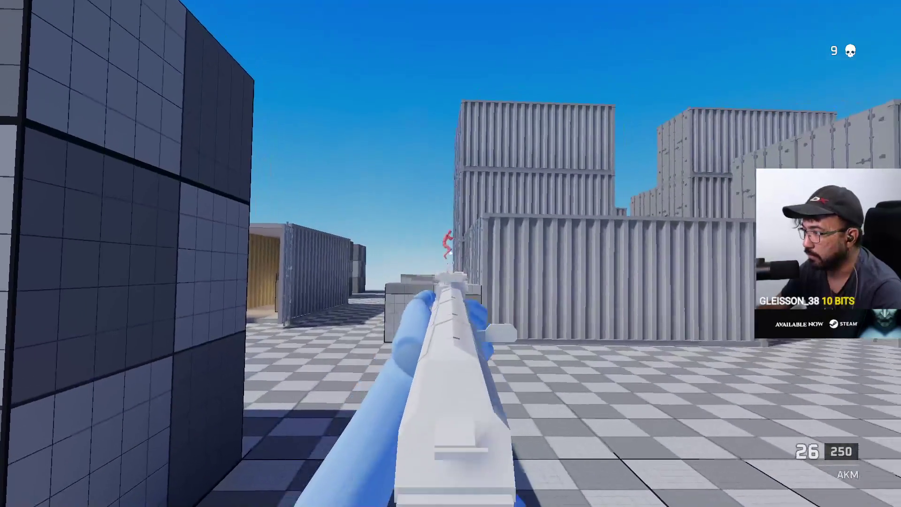
left_click(451, 254)
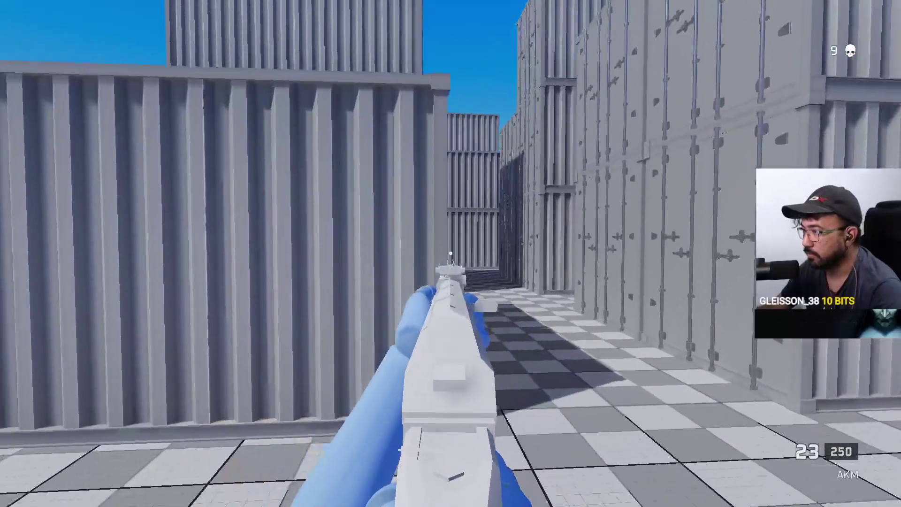
left_click(451, 254)
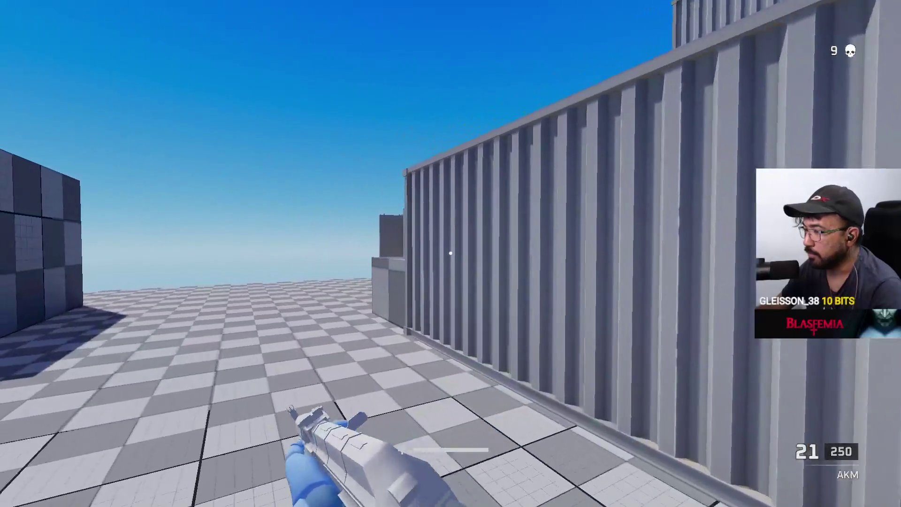
key("r")
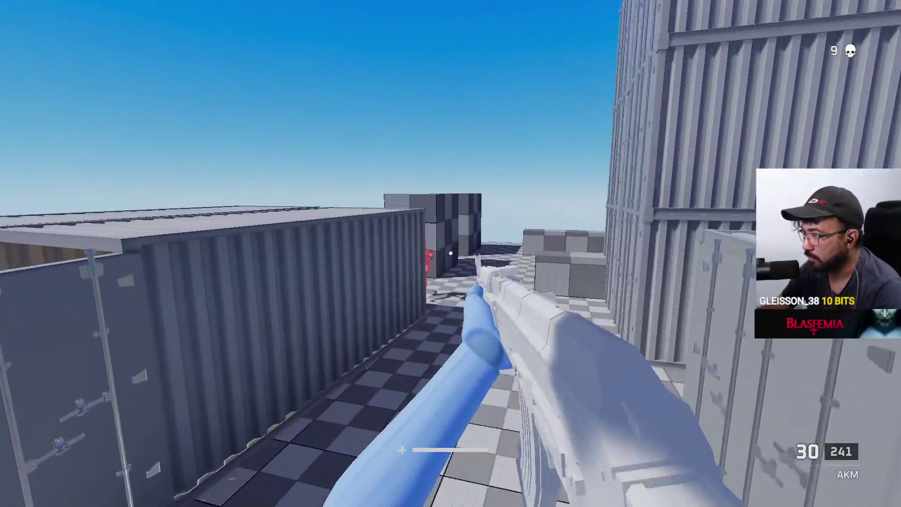
left_click(451, 254)
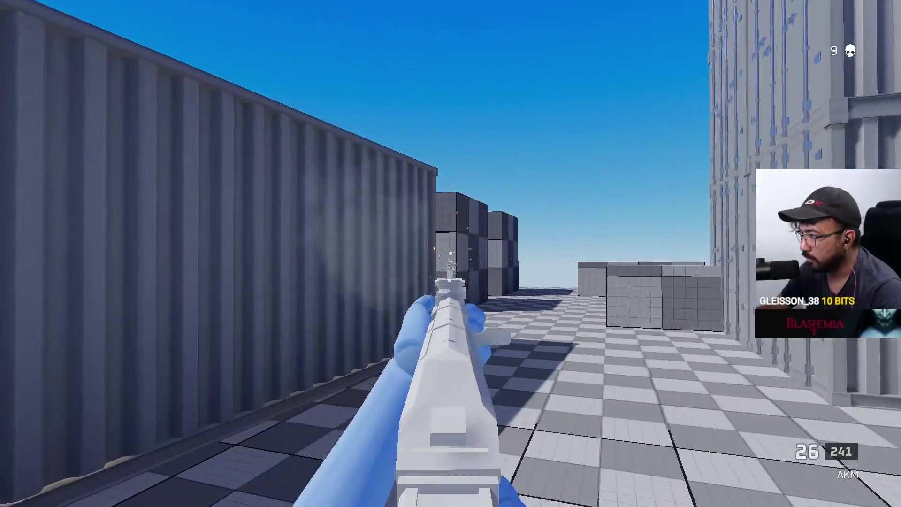
left_click(450, 254)
left_click(450, 254)
left_click(451, 254)
left_click(451, 254)
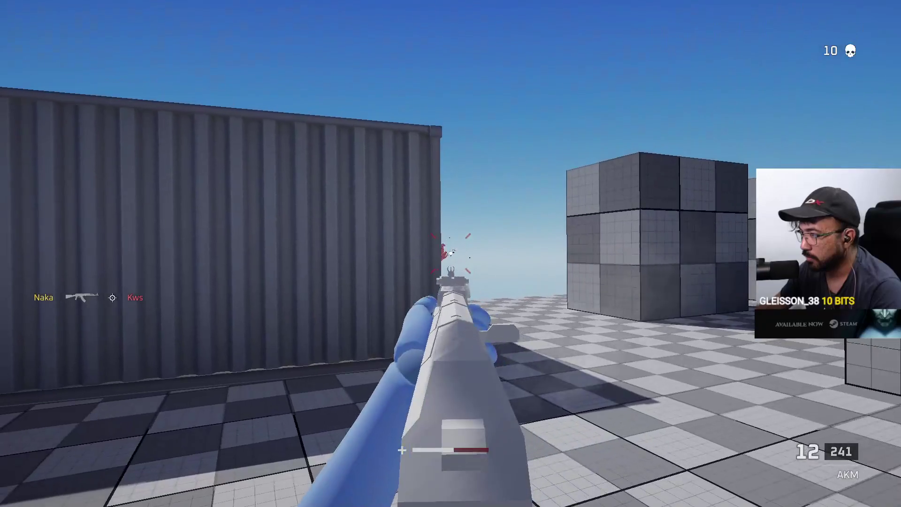
left_click(451, 254)
key("r")
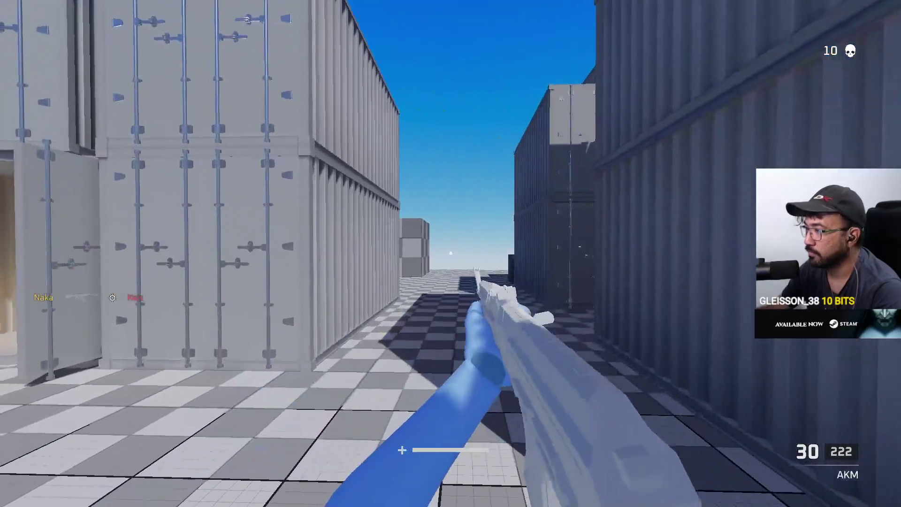
Step: Fire down the container corridor at the approaching enemy
left_click(450, 254)
left_click(450, 253)
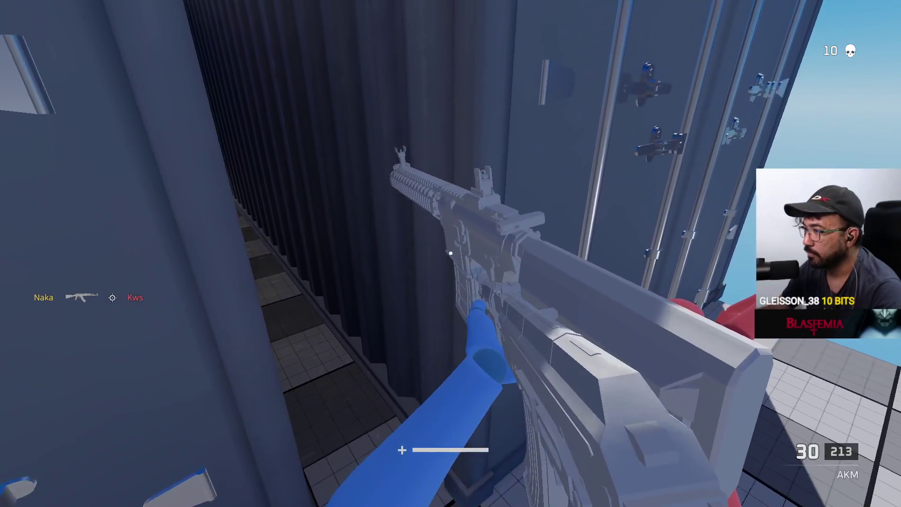
left_click(451, 253)
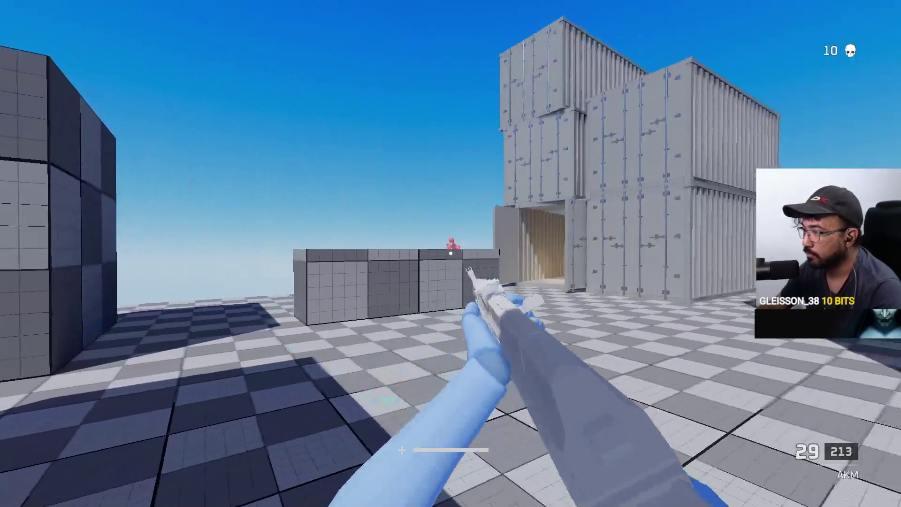
left_click(450, 254)
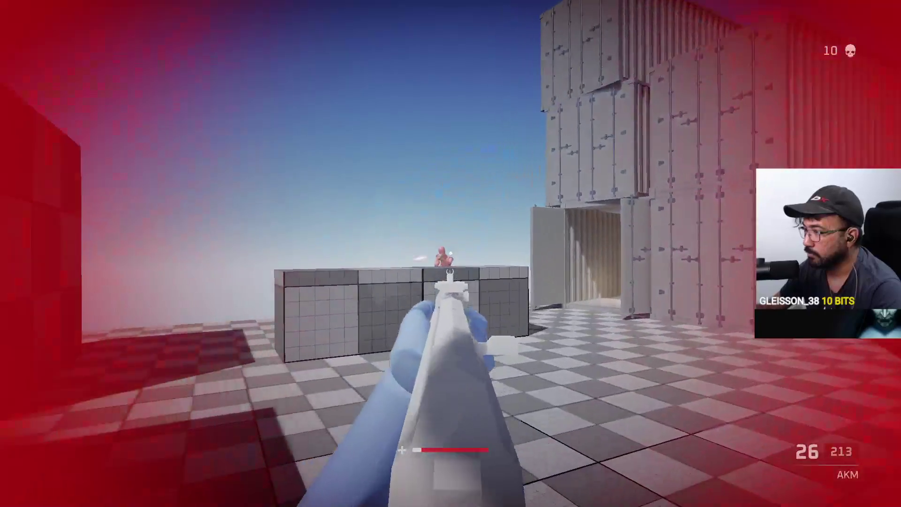
left_click(450, 253)
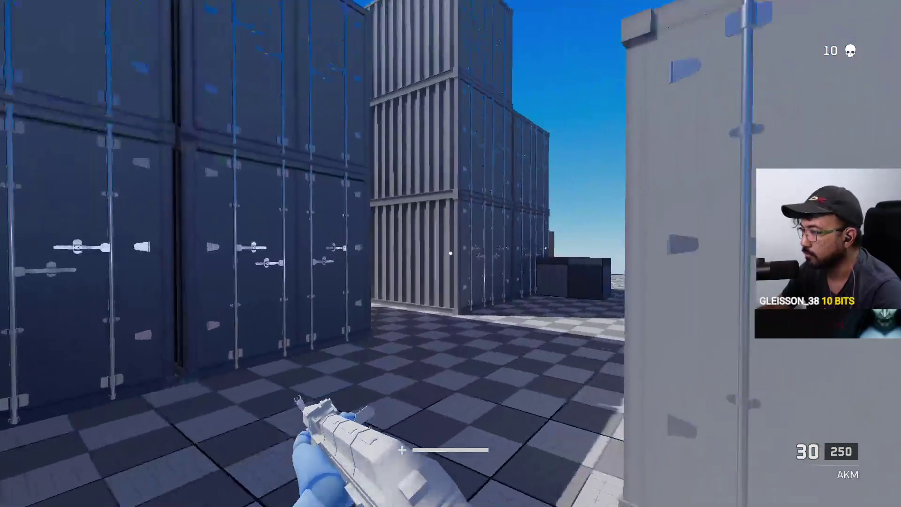
Step: Aim down sights, finish the red enemy for 11 kills, then return to the Unity editor
right_click(451, 254)
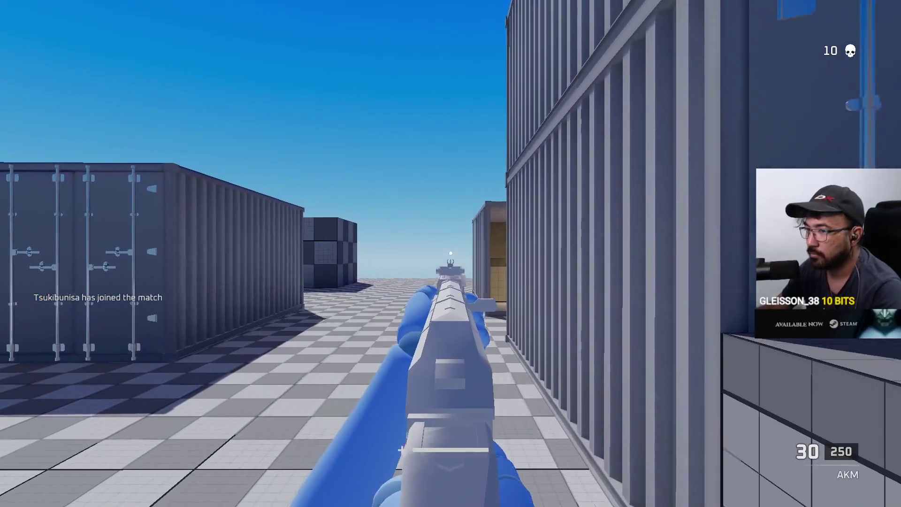
key("w")
key("w")
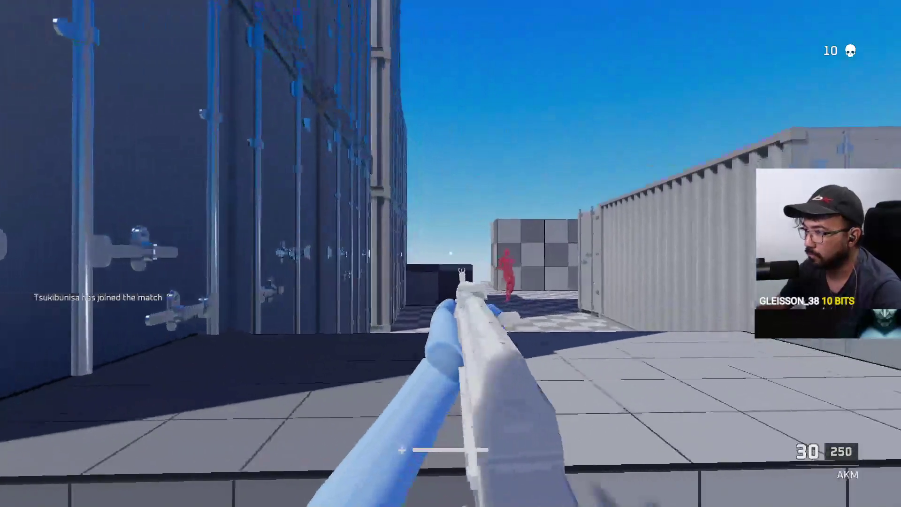
left_click(451, 253)
left_click(451, 254)
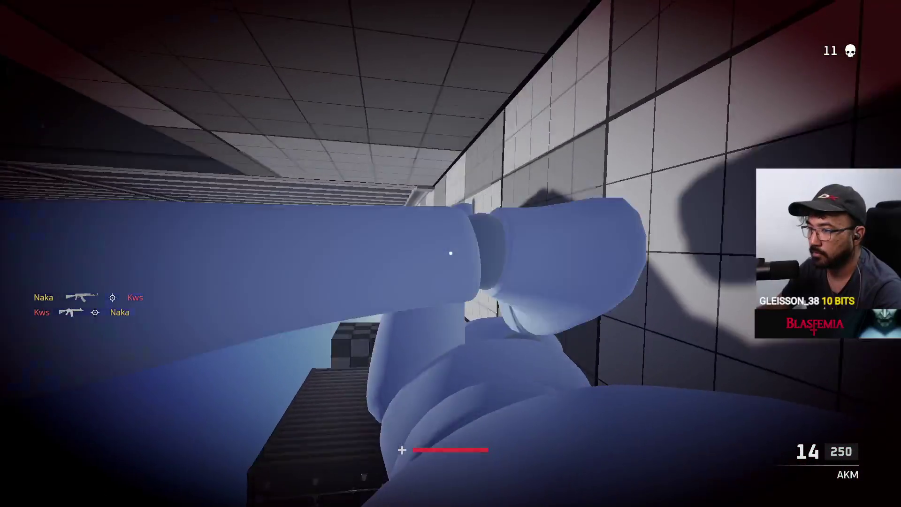
key("super")
left_click(493, 496)
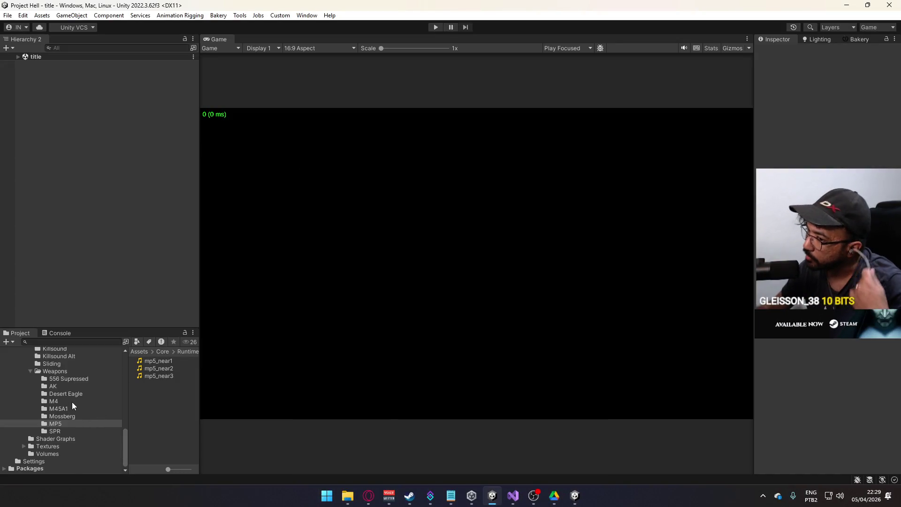
Step: Widen the panels and open the Killfeed Element prefab from the UI prefab folder
scroll(72, 402, "up", 10)
scroll(59, 400, "up", 2)
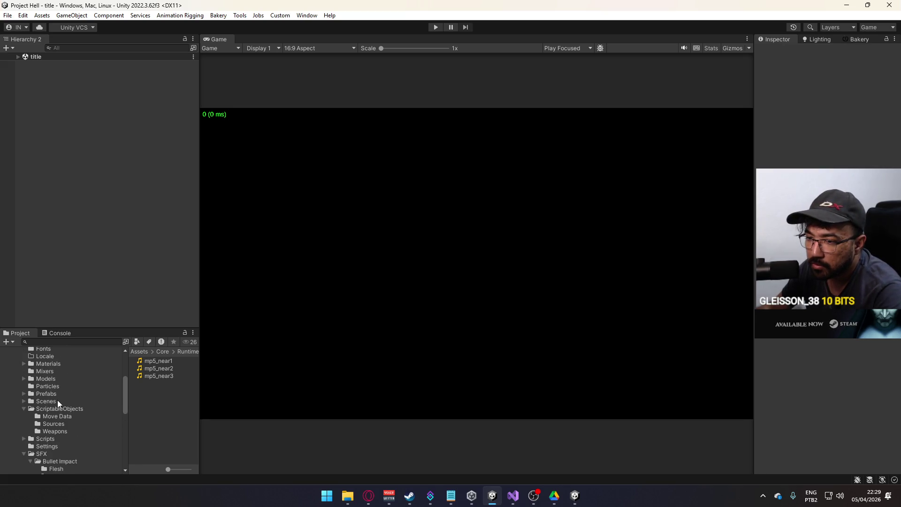
left_click_drag(198, 382, 275, 381)
double_click(152, 374)
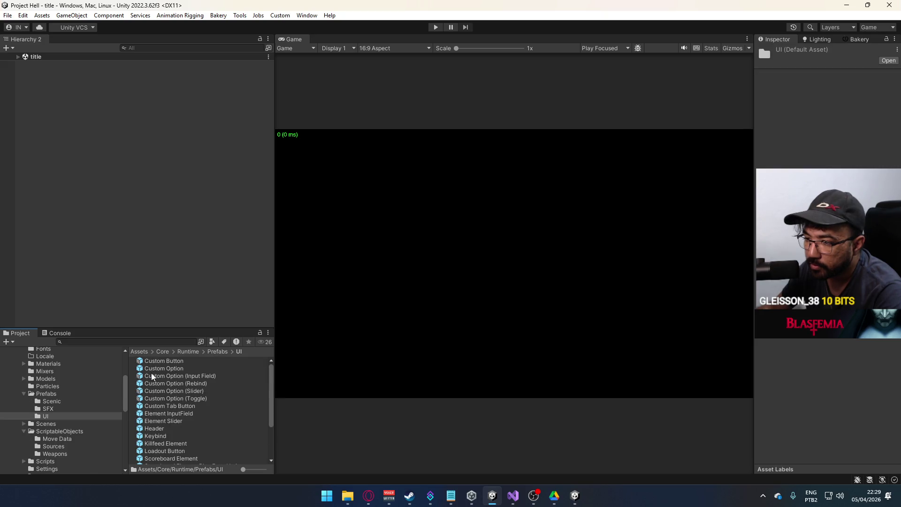
scroll(193, 432, "down", 3)
left_click(174, 415)
double_click(174, 415)
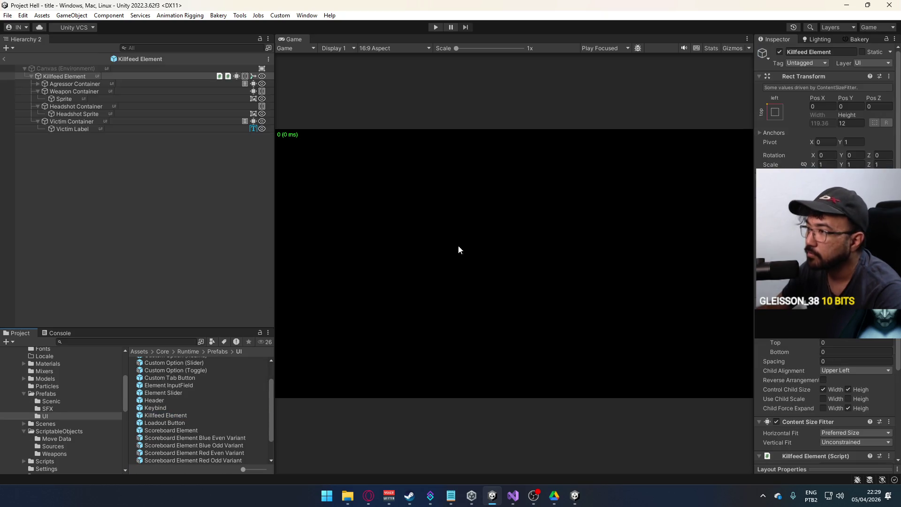
Step: Switch to the Custom layout and deactivate the prefab's Headshot Container
left_click(864, 26)
left_click(826, 36)
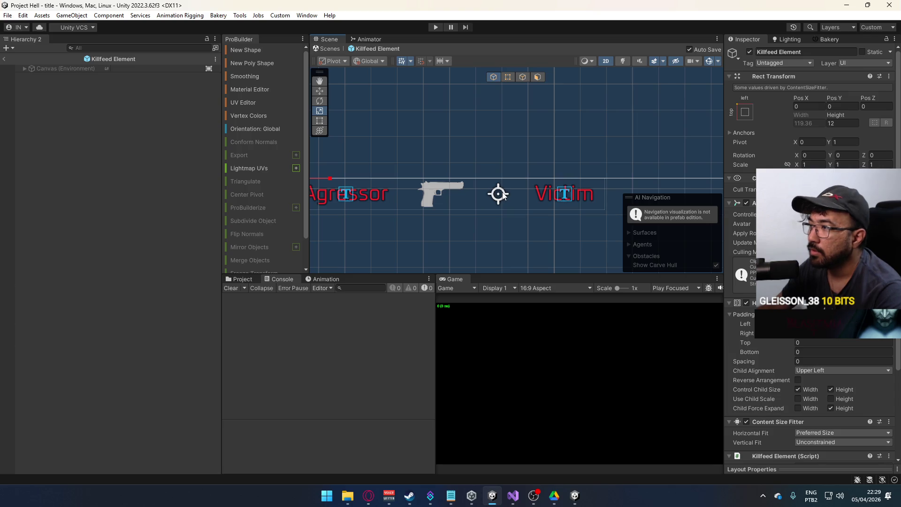
left_click(499, 194)
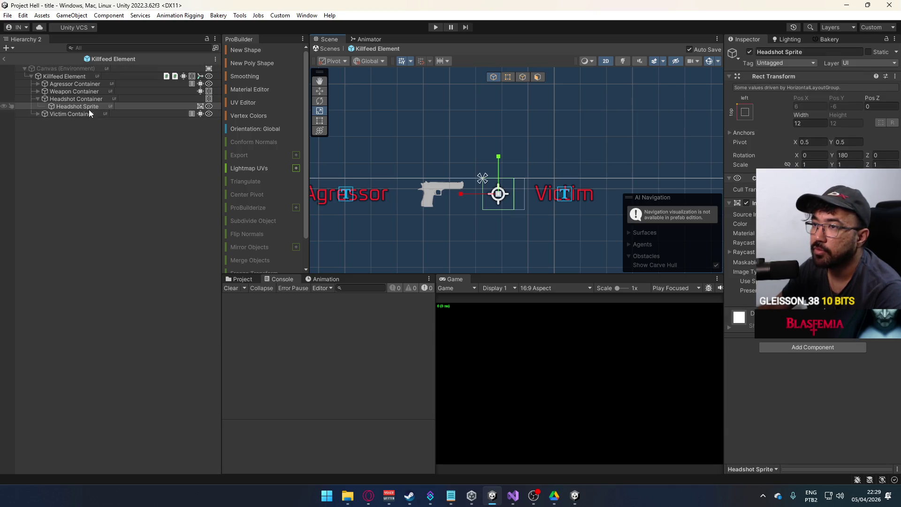
left_click(81, 99)
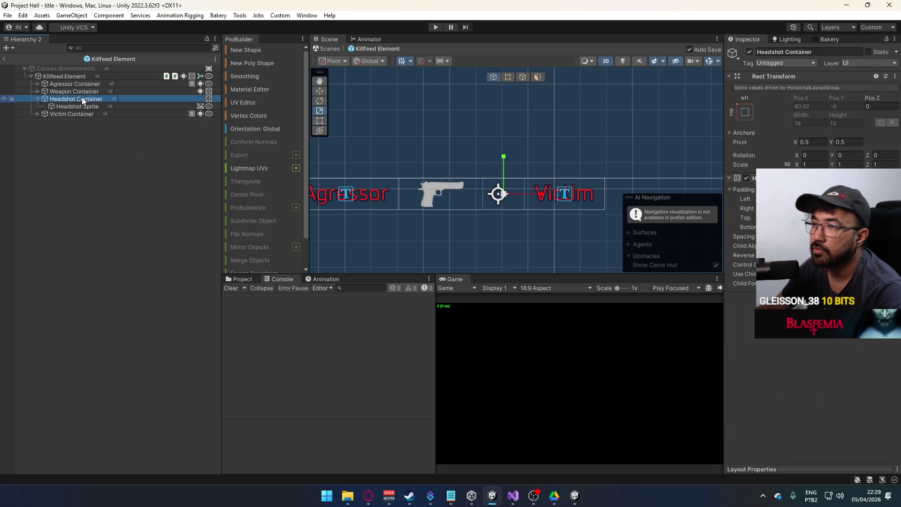
left_click(750, 52)
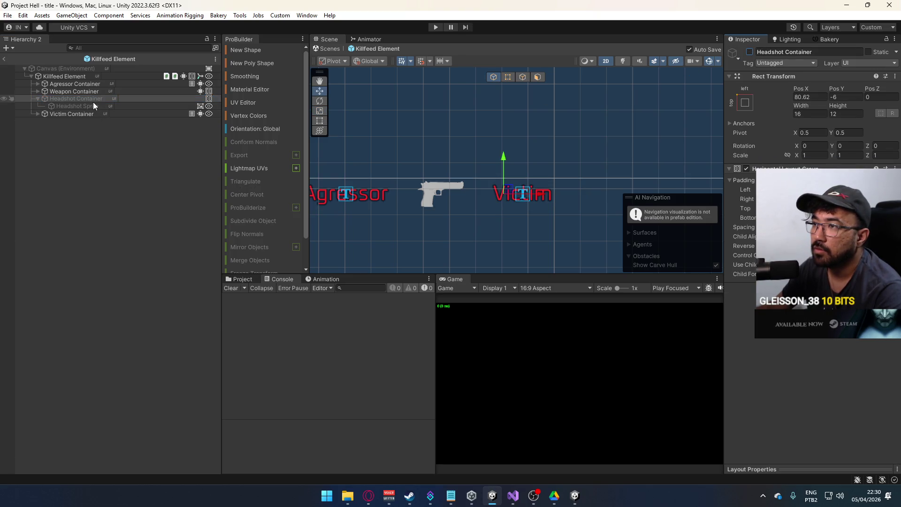
left_click(73, 77)
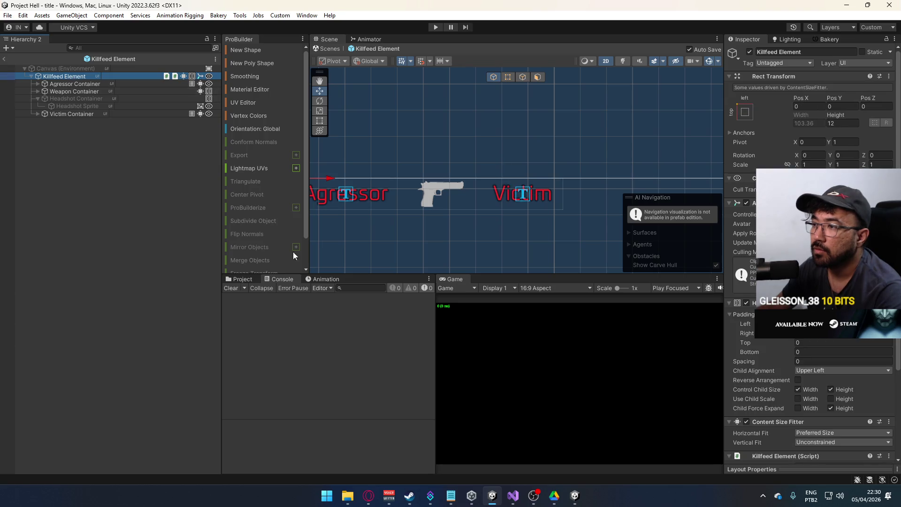
left_click(318, 280)
Step: Compare the Killfeed@Headshot On and Killfeed@Headshot Off clips, then return to the running game
left_click(253, 296)
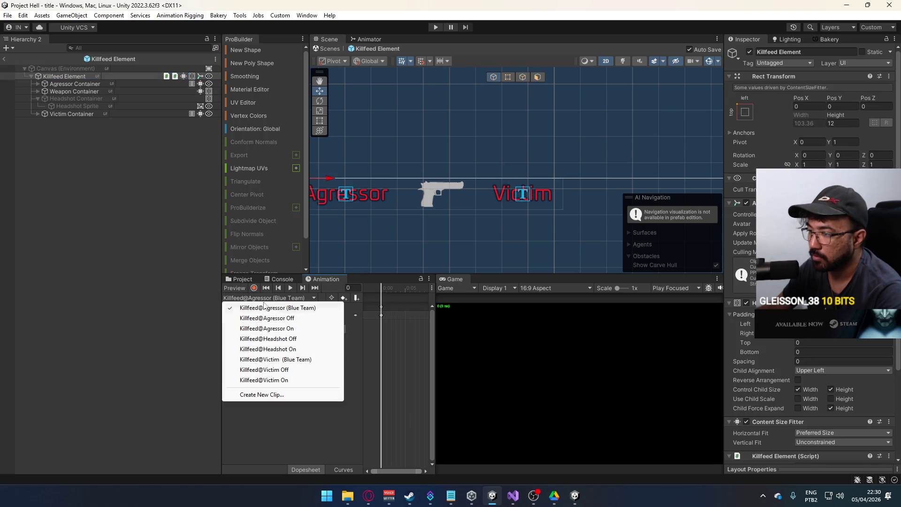
left_click(268, 349)
left_click(254, 298)
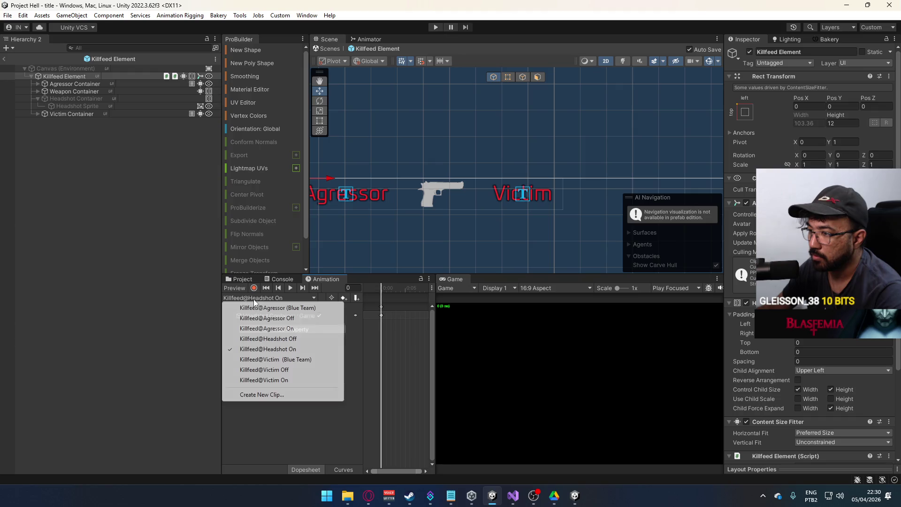
left_click(279, 341)
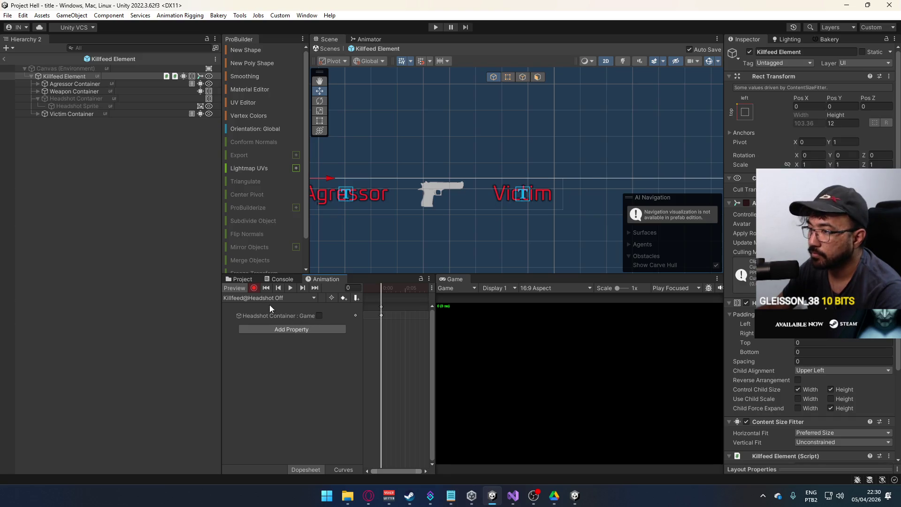
left_click(266, 299)
left_click(291, 350)
left_click(282, 298)
left_click(283, 339)
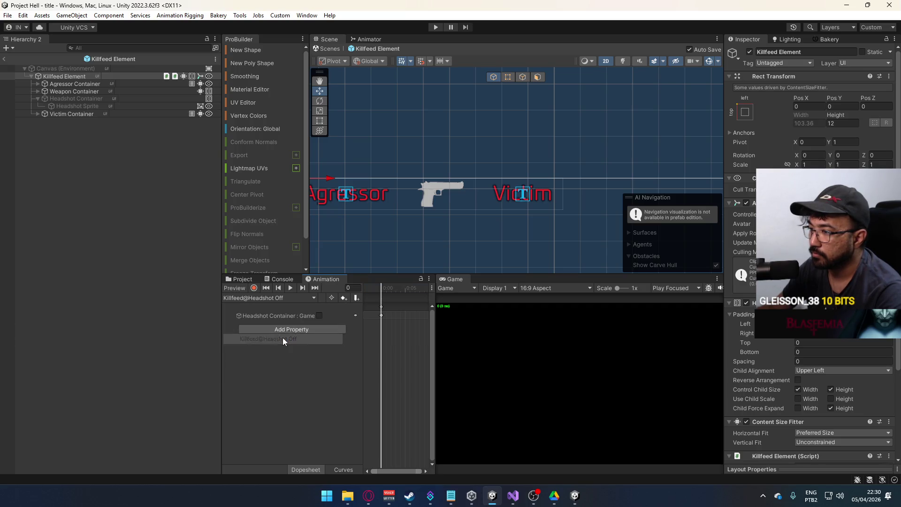
left_click(575, 496)
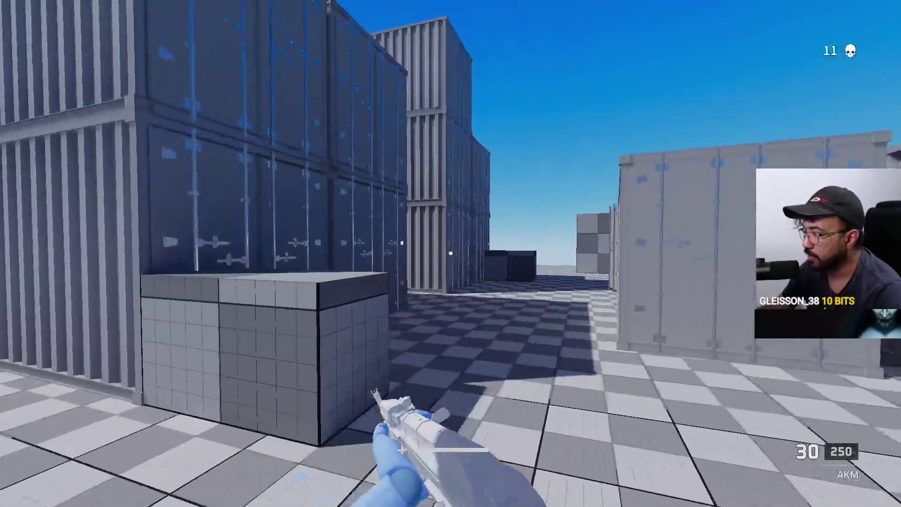
Step: Fire the AKM at the red dummies between the containers
key("Tab")
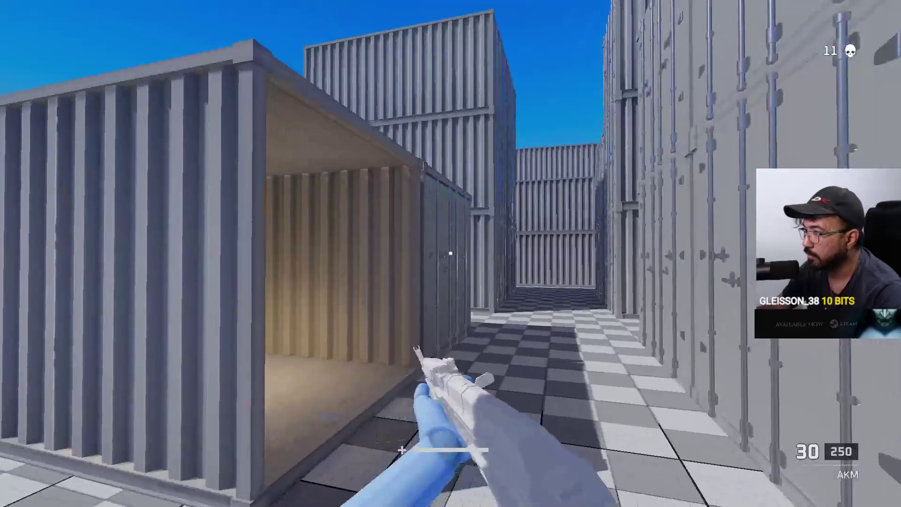
left_click(451, 253)
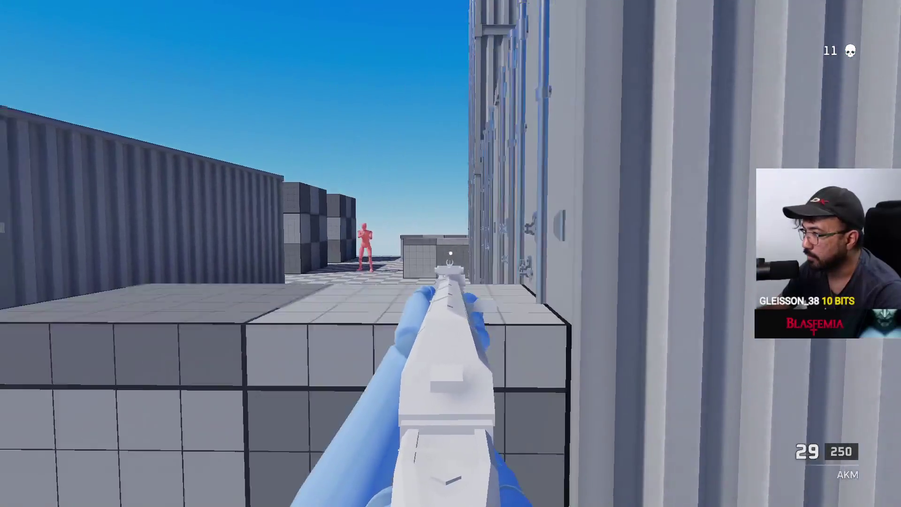
left_click(450, 253)
left_click(450, 254)
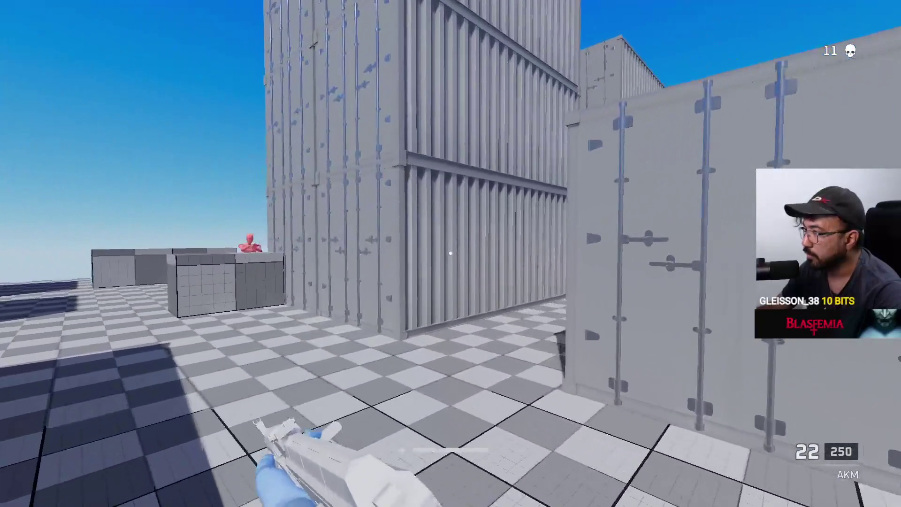
left_click(451, 254)
left_click(450, 254)
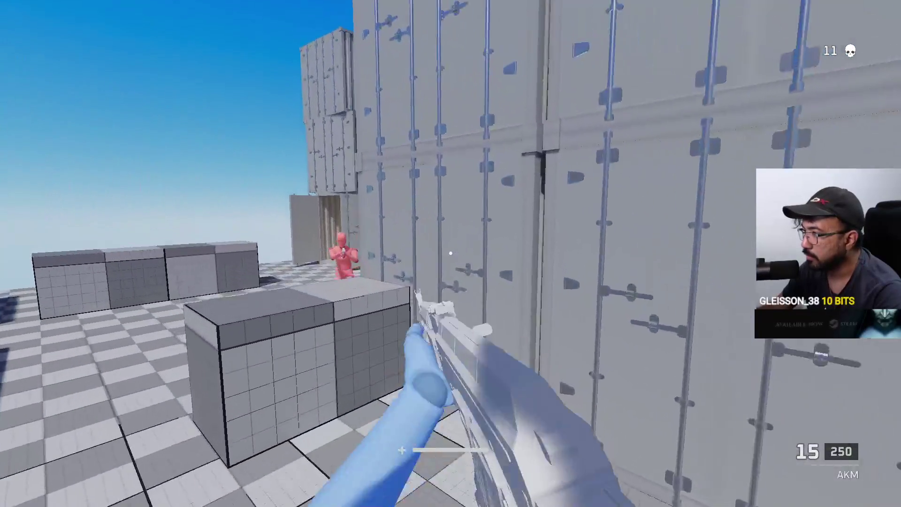
left_click(451, 253)
left_click(451, 254)
Step: Reload and keep fighting until killed, then open the primary weapon selection in the loadout
left_click(451, 254)
key("r")
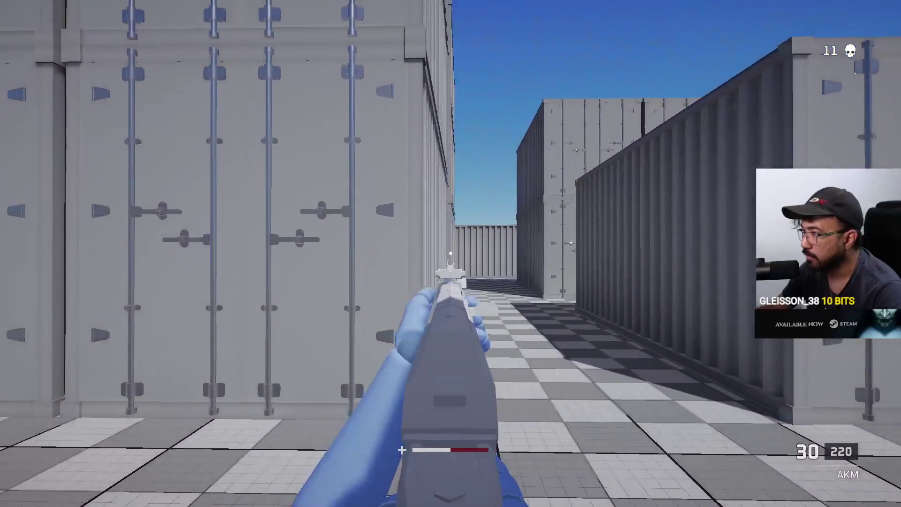
left_click(451, 254)
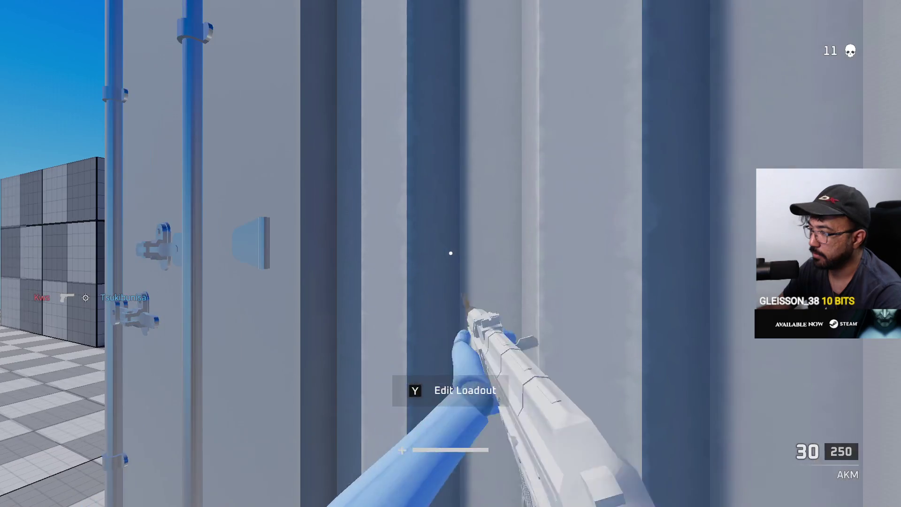
key("y")
left_click(339, 410)
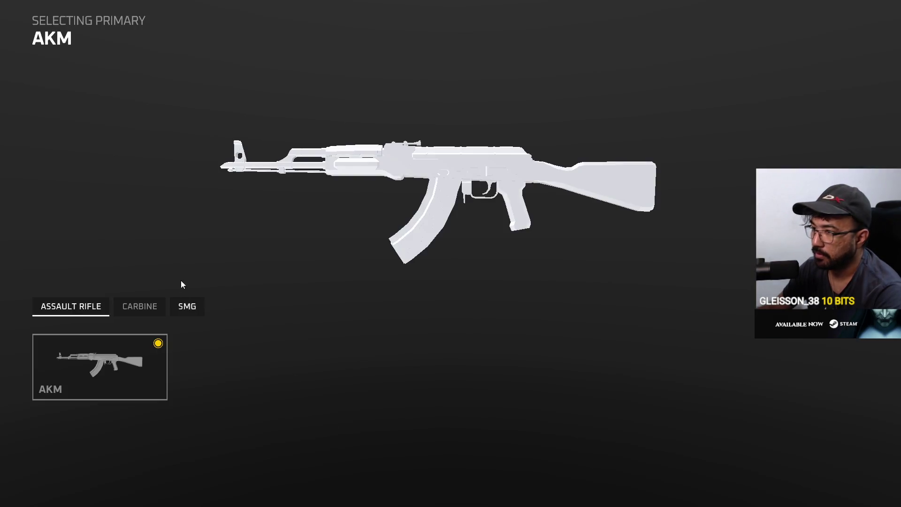
Step: Close the weapon selection, advance, and shoot the red enemy near the cubes
left_click(140, 371)
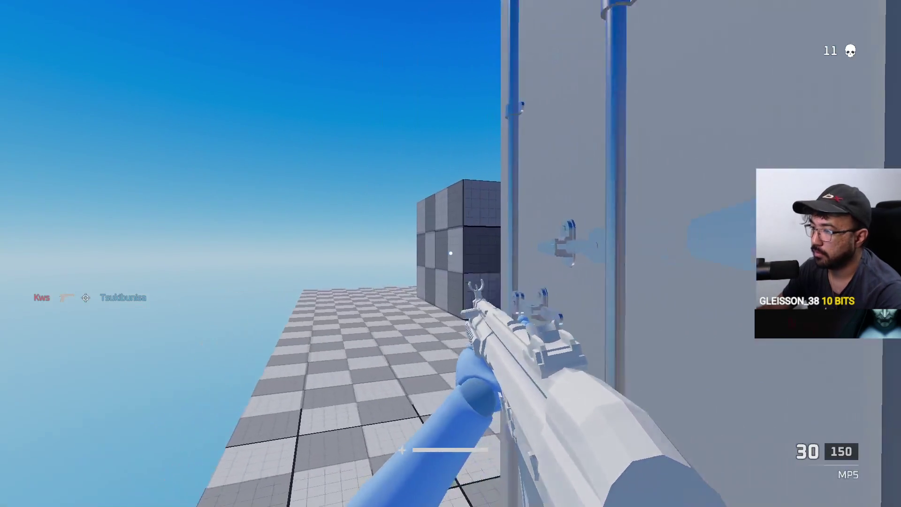
key("w")
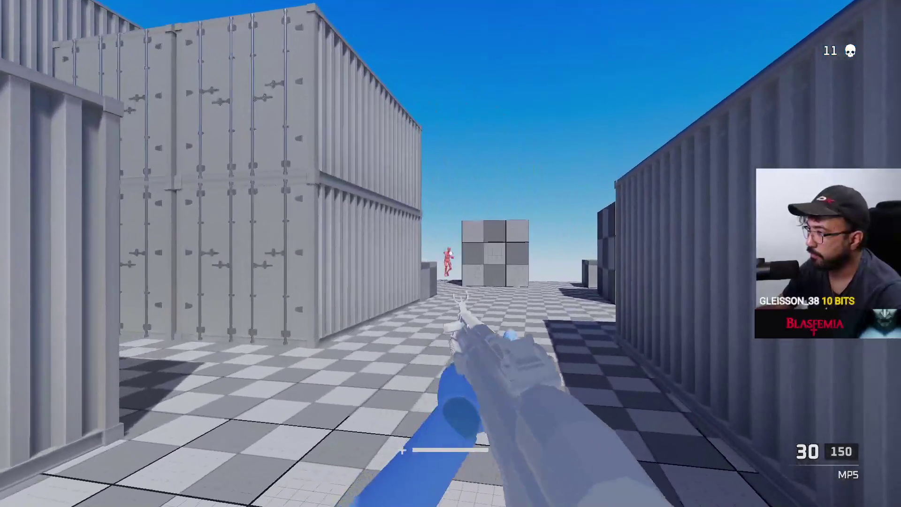
left_click(451, 253)
left_click(451, 254)
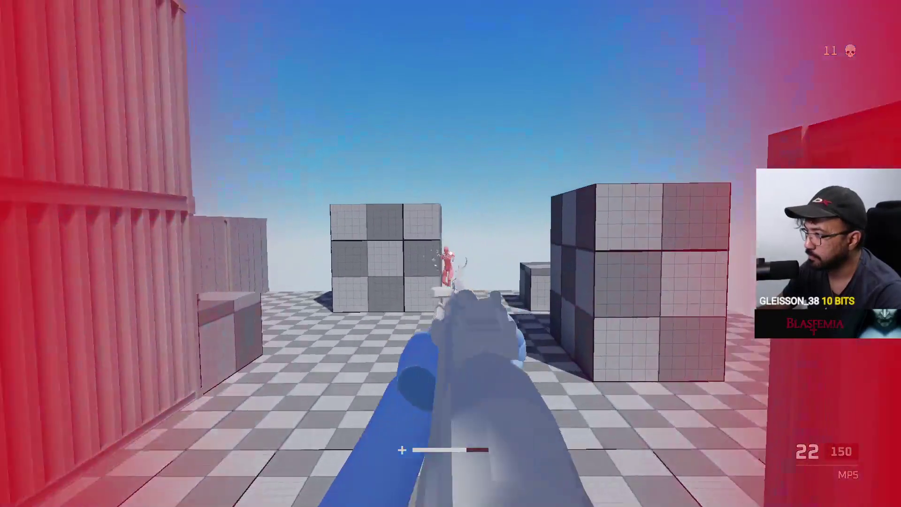
left_click(451, 254)
left_click(451, 254)
left_click(451, 254)
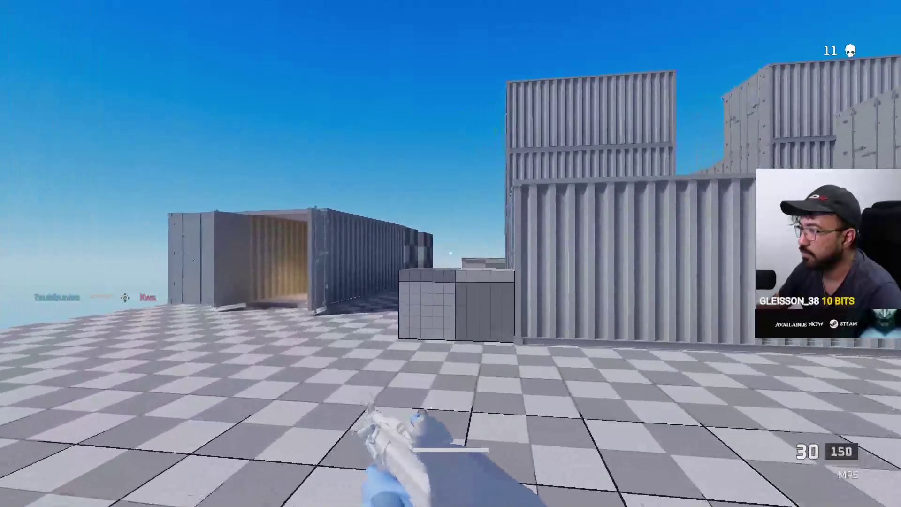
Step: Aim down sights toward the arena and kill the red enemy by the containers
key("w")
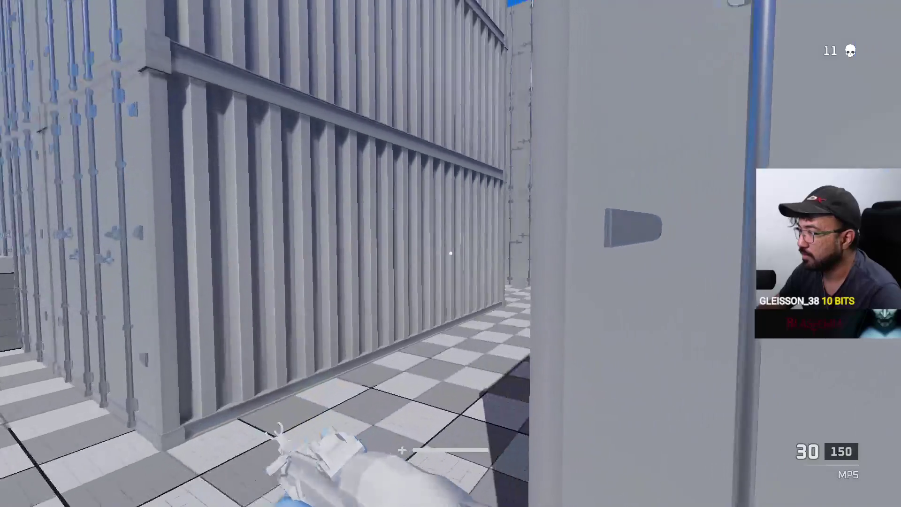
right_click(451, 254)
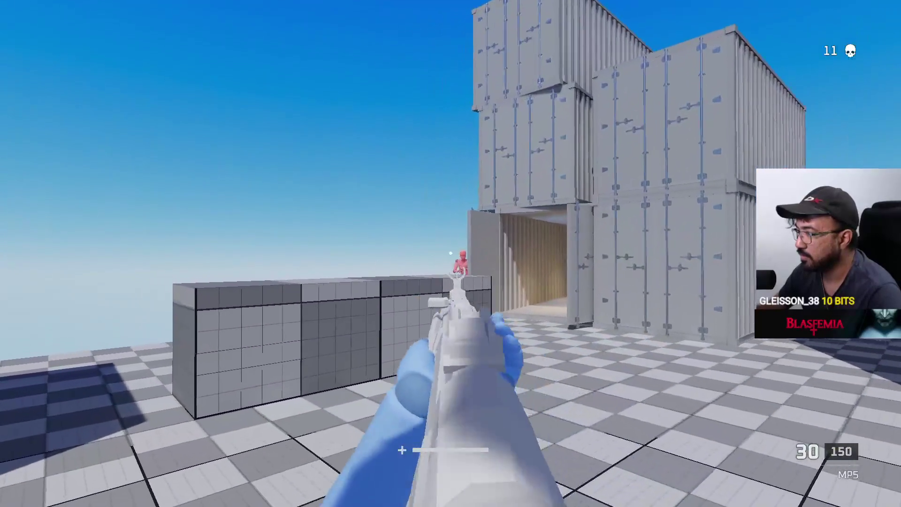
left_click(451, 253)
left_click(451, 254)
left_click(451, 254)
left_click(450, 254)
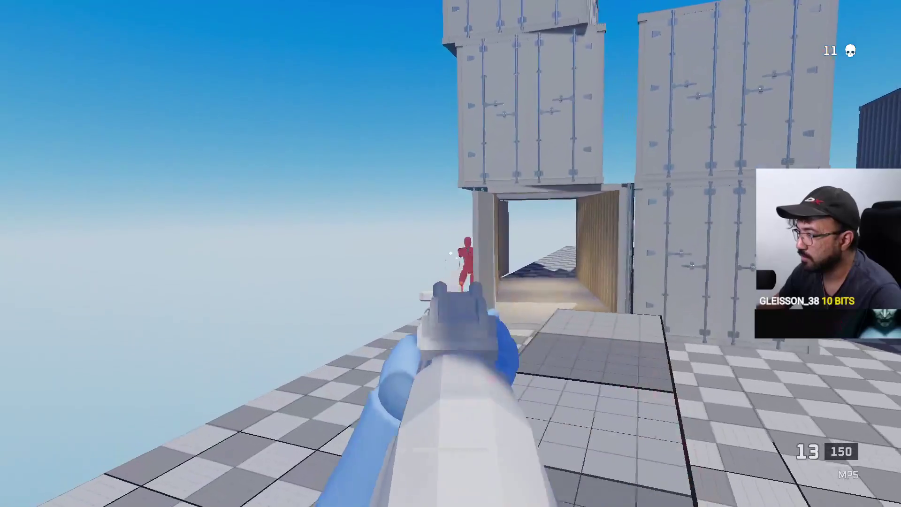
left_click(451, 254)
left_click(451, 254)
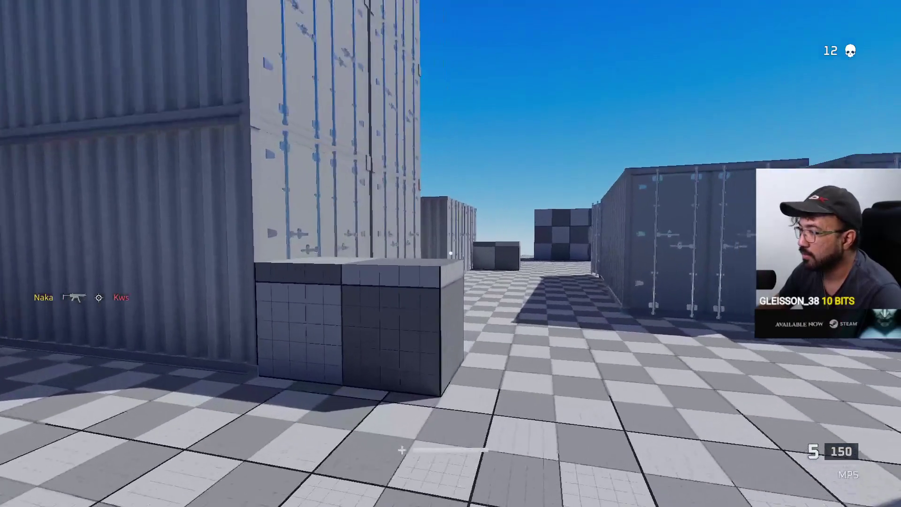
key("w")
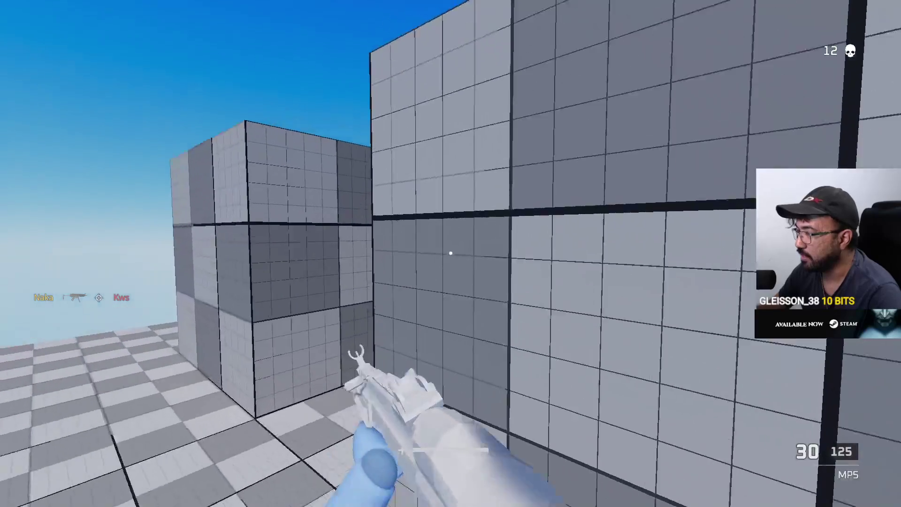
Step: Move along the walkway and kill another enemy among the containers, reaching 13 kills
key("w")
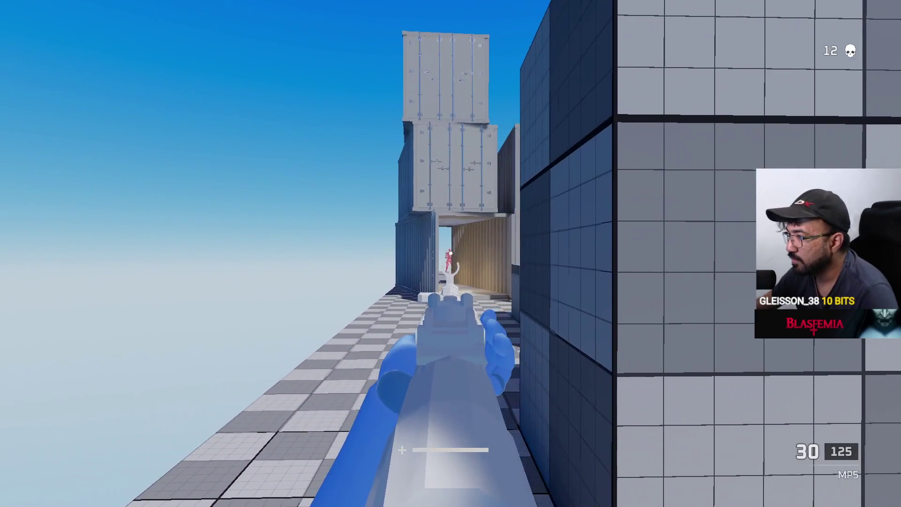
left_click(451, 254)
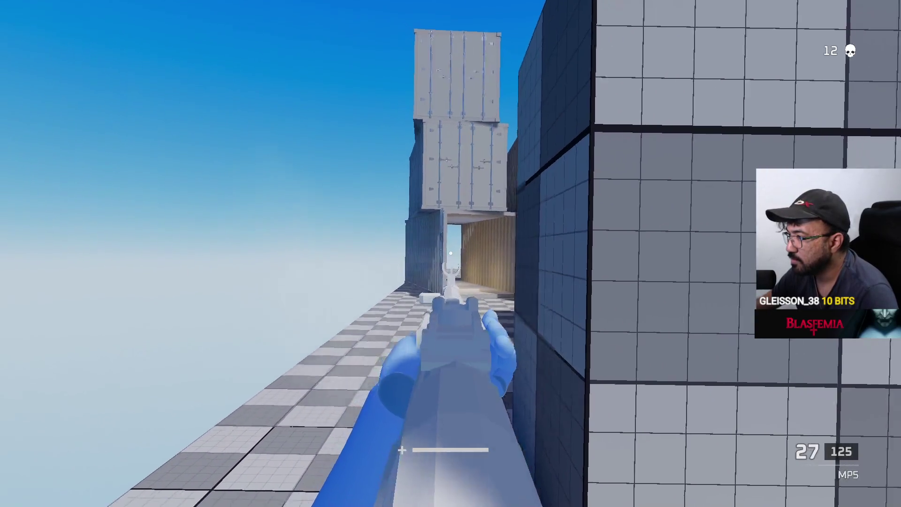
left_click(451, 254)
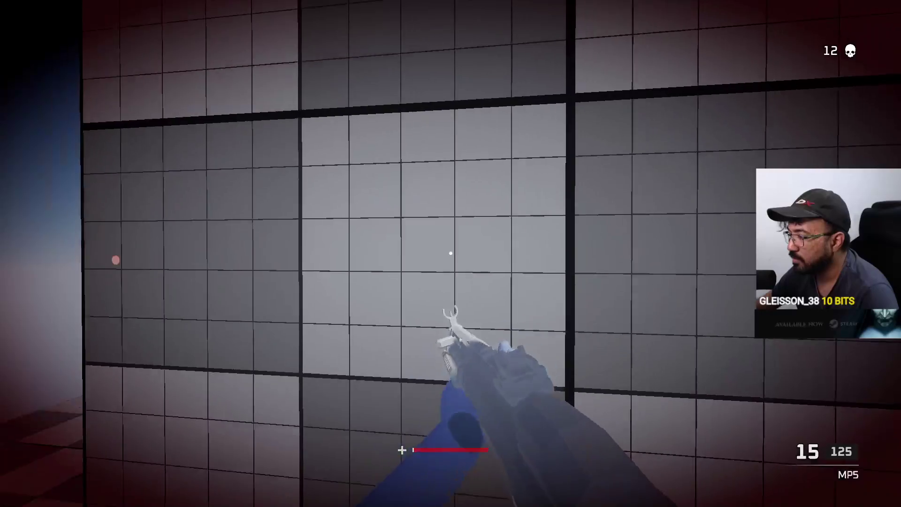
key("r")
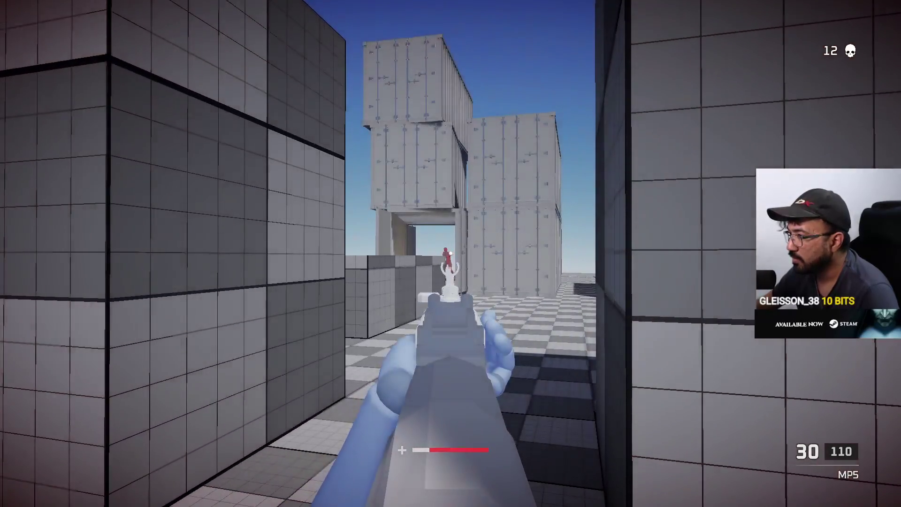
left_click(450, 253)
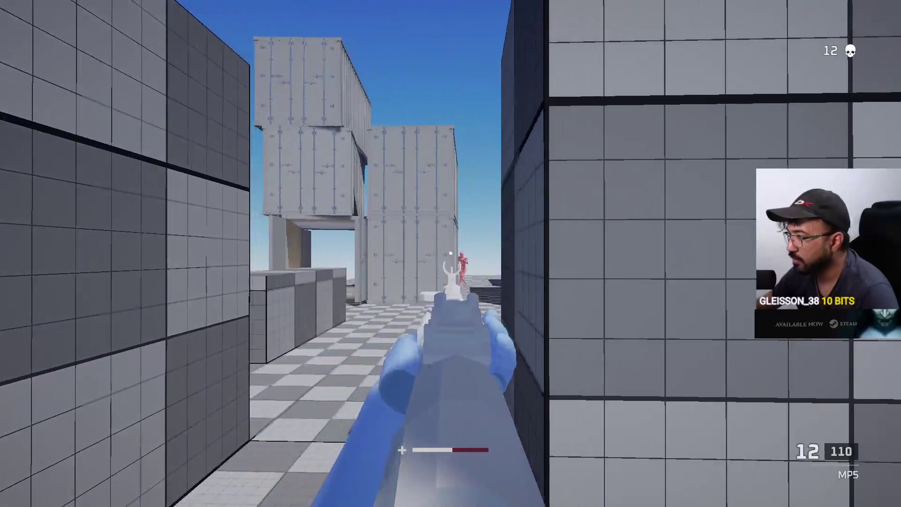
left_click(451, 254)
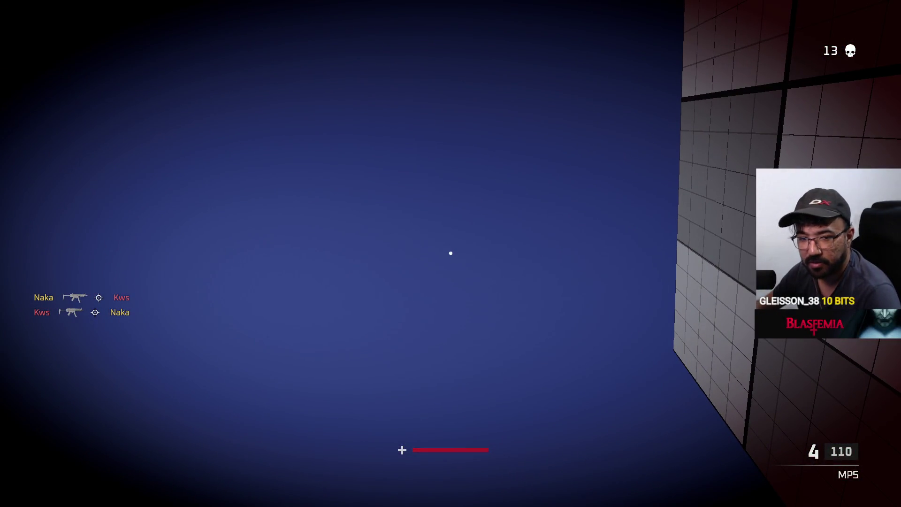
Step: Switch back to the Unity editor and open File > Build Settings
key("super")
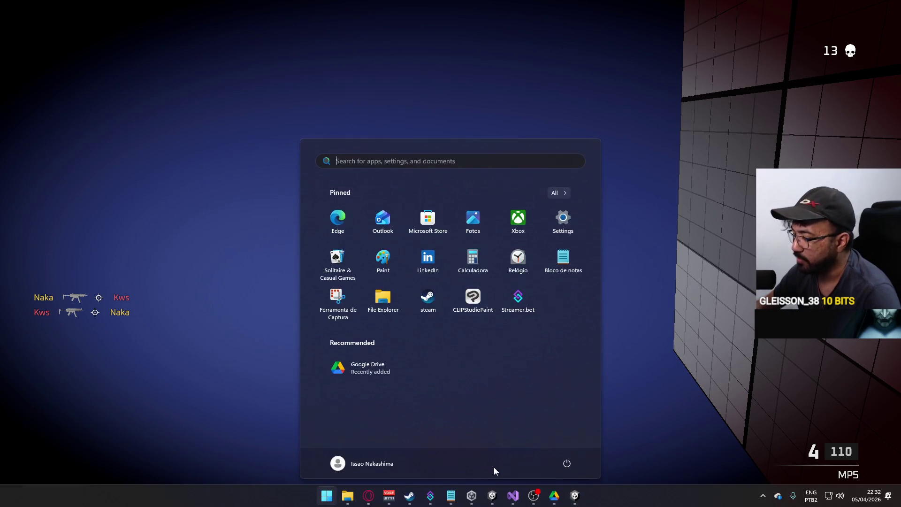
left_click(498, 496)
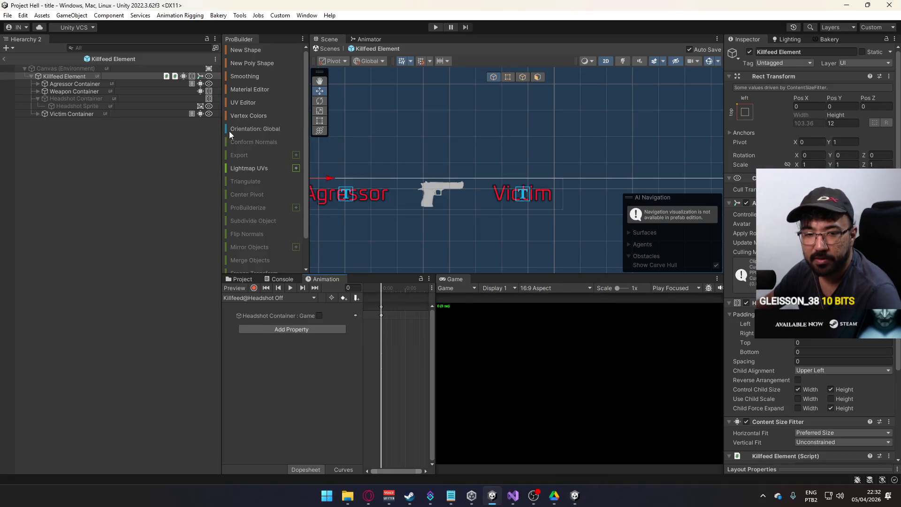
left_click(7, 15)
left_click(55, 131)
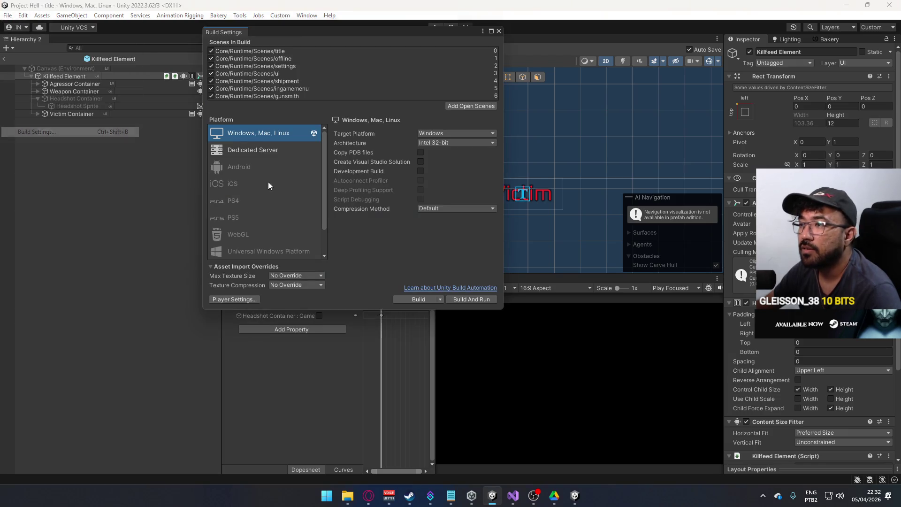
Step: Check Player Settings, close both windows, and launch File > Build And Run
left_click(438, 301)
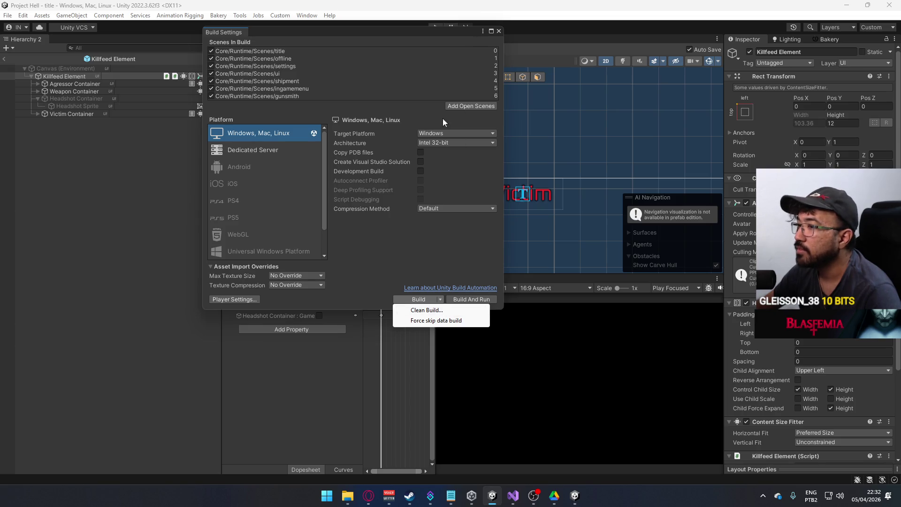
left_click(253, 294)
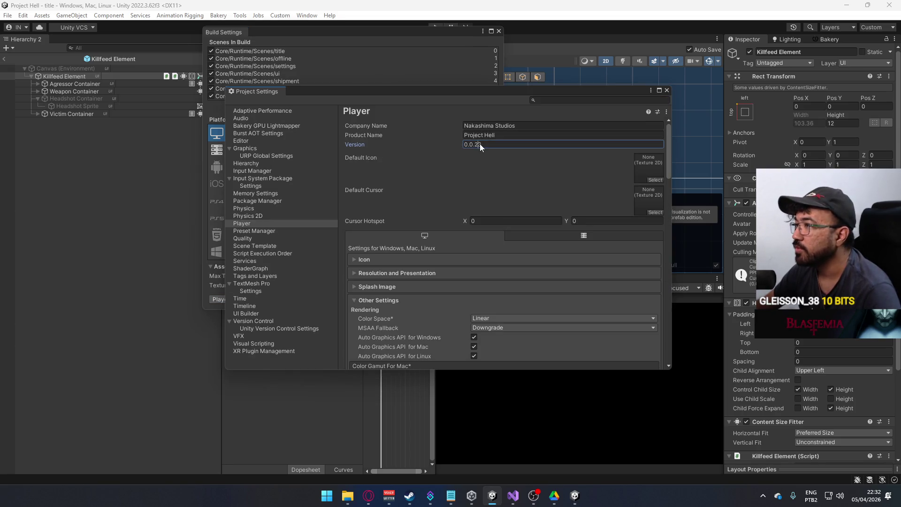
left_click(667, 91)
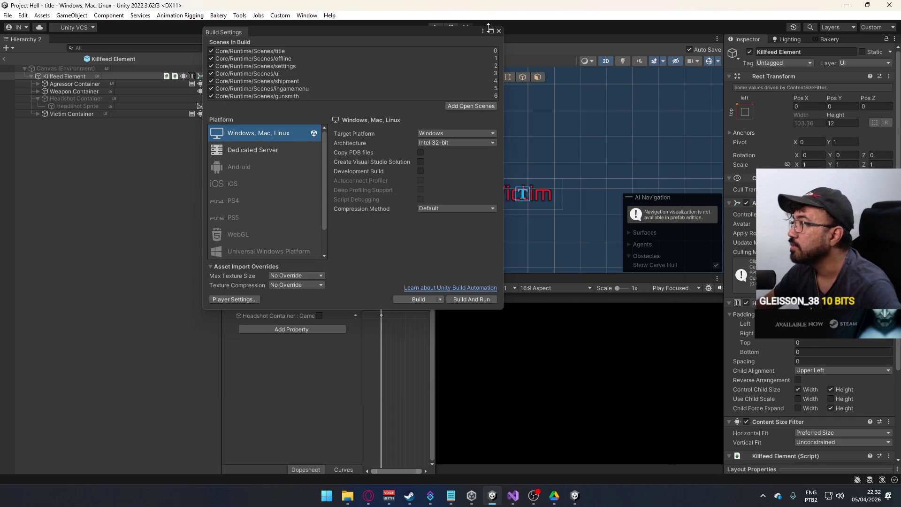
left_click(500, 31)
left_click(8, 15)
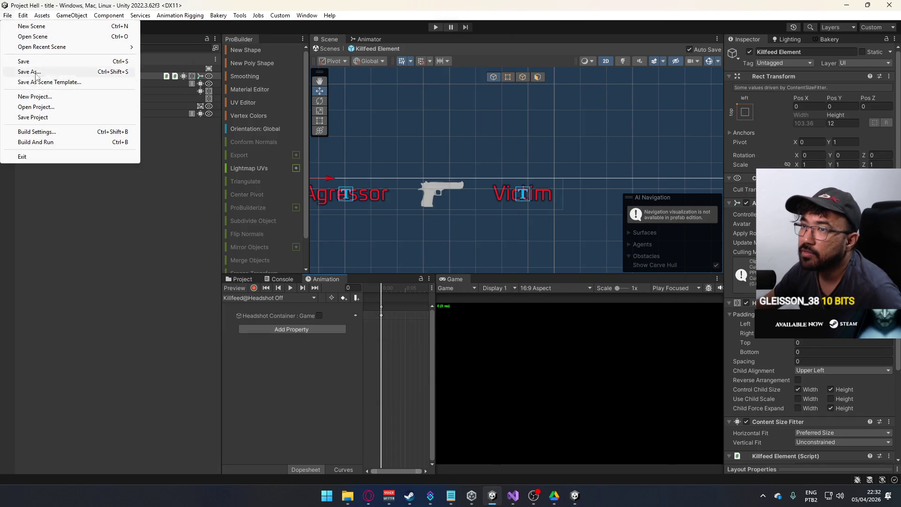
left_click(54, 143)
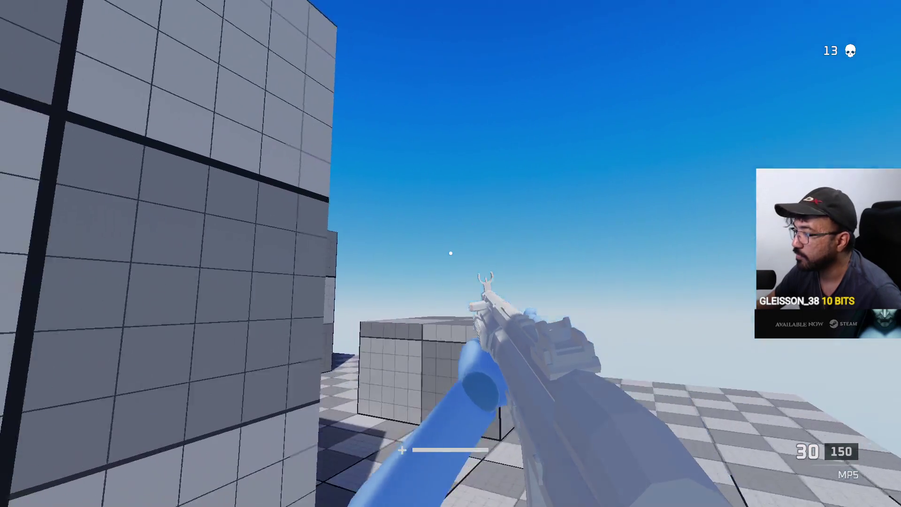
Step: Play the new shipment build, checking the scoreboard and shooting the enemy, then open Start
key("Tab")
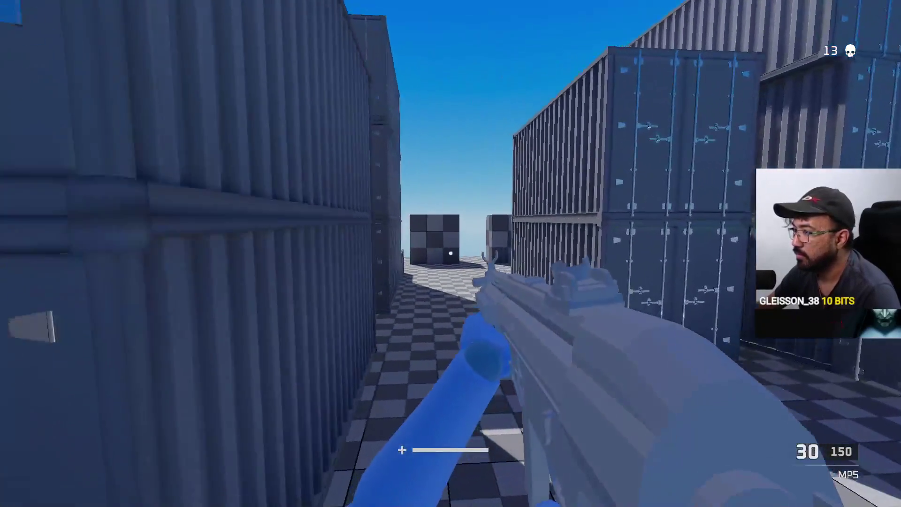
left_click(450, 253)
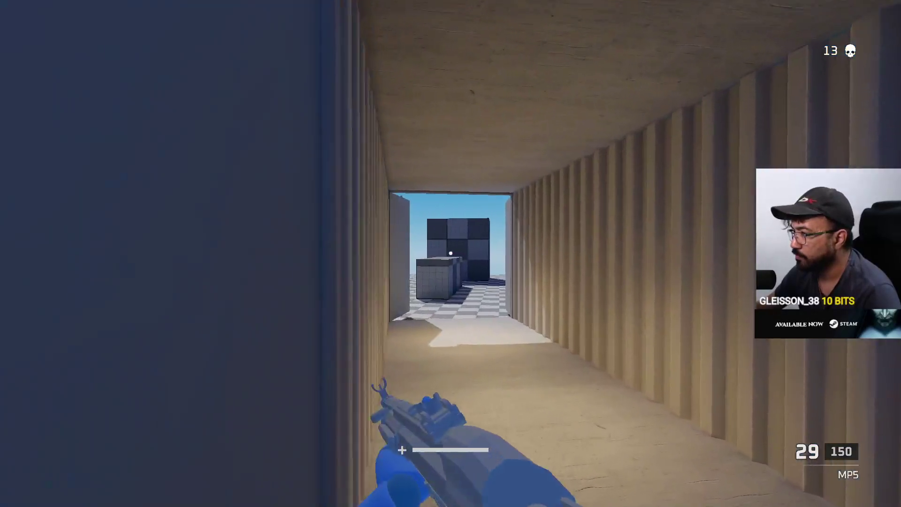
key("Tab")
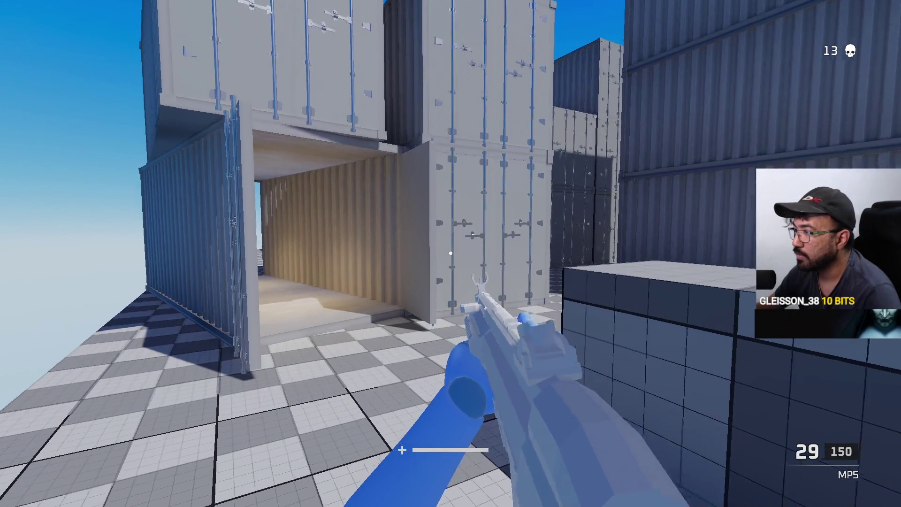
right_click(451, 254)
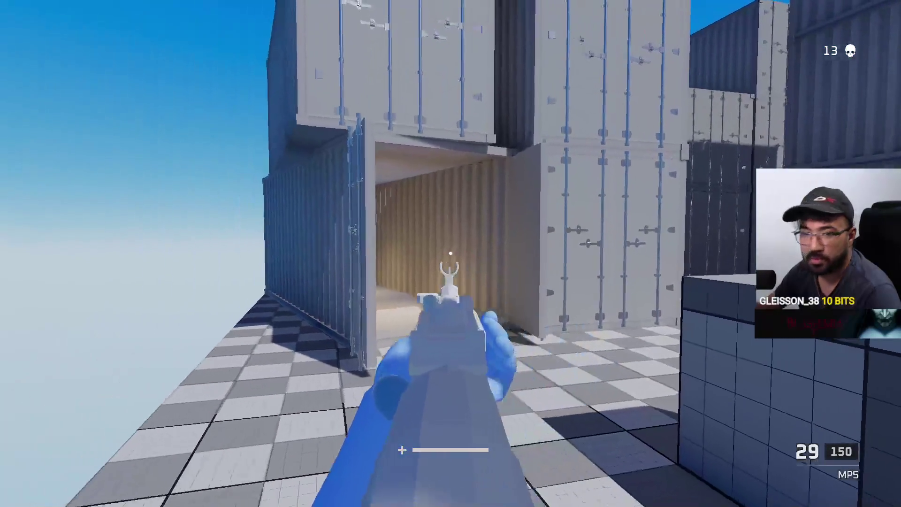
key("shift")
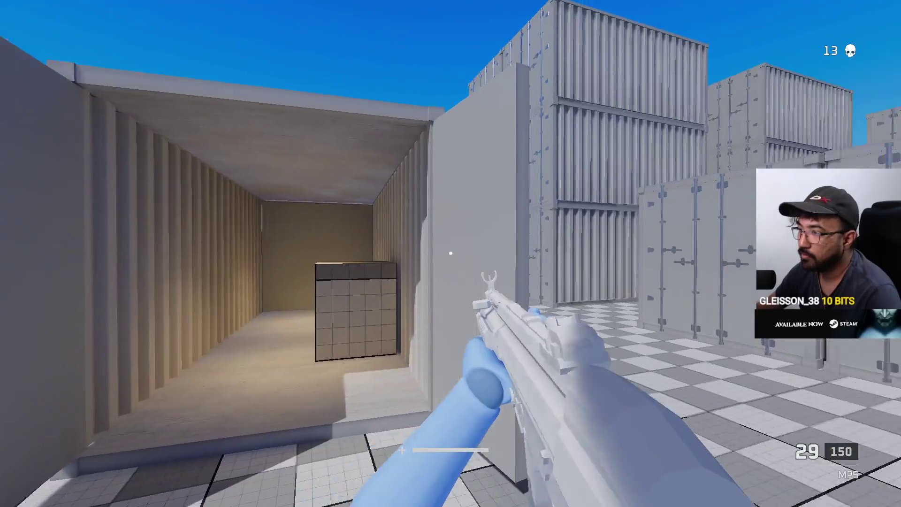
key("Tab")
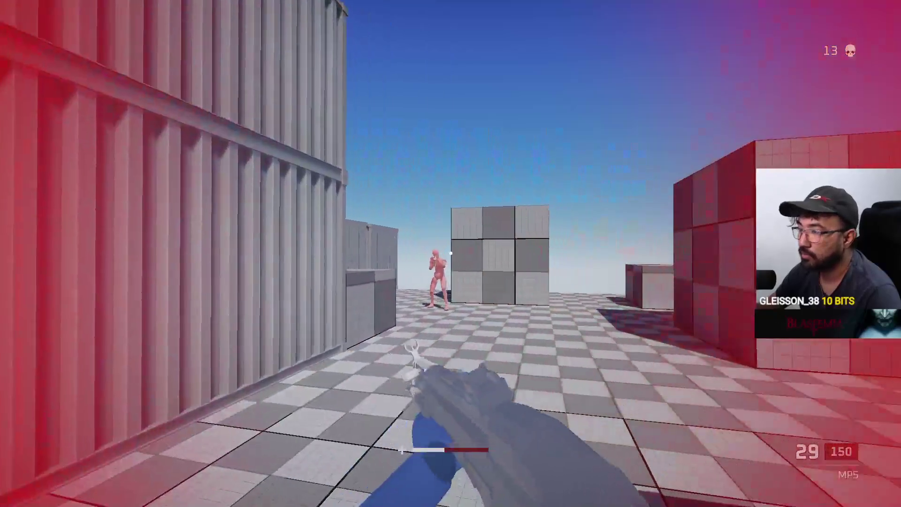
left_click(451, 253)
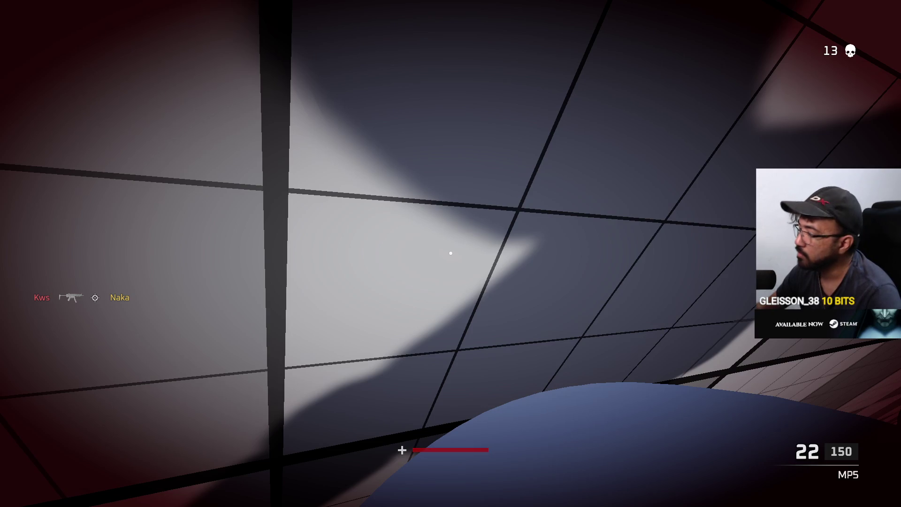
key("super")
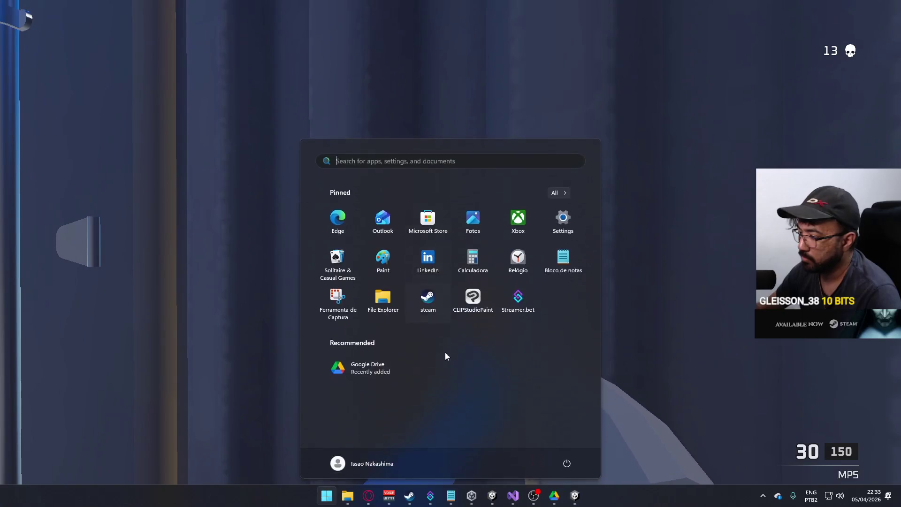
Step: Exit Project Hell from its main menu with Confirm, then open the Project Hell build folder
left_click(493, 499)
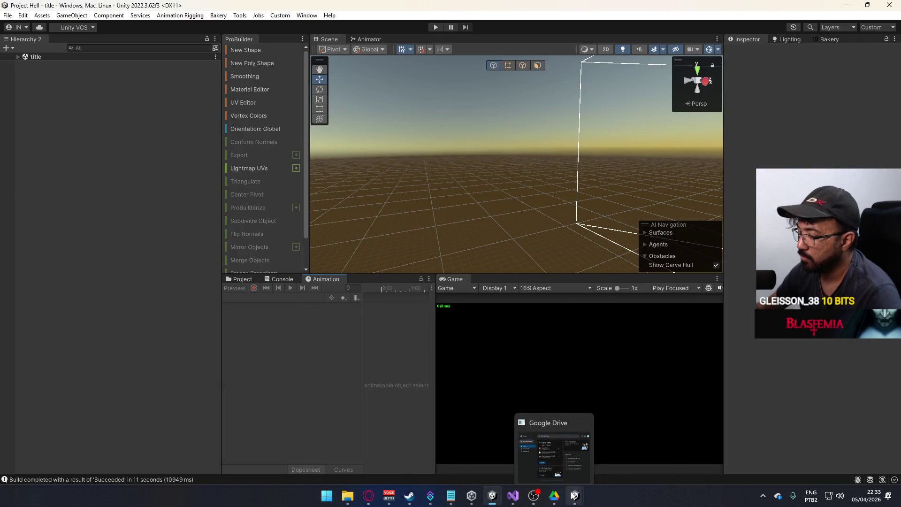
mouse_move(575, 495)
left_click(613, 465)
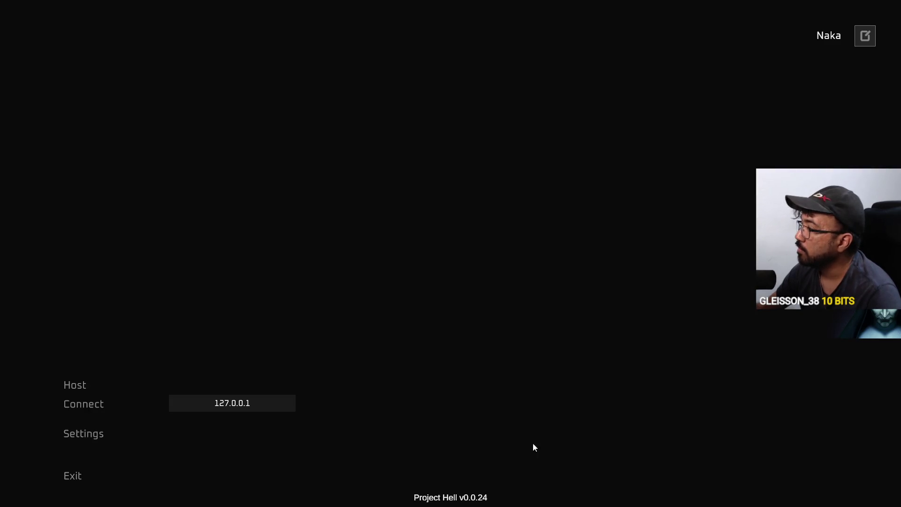
left_click(80, 478)
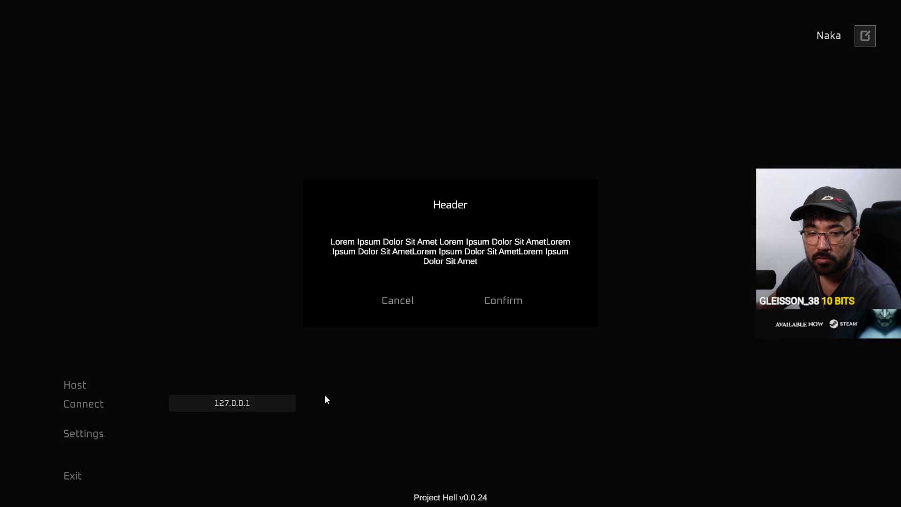
left_click(485, 300)
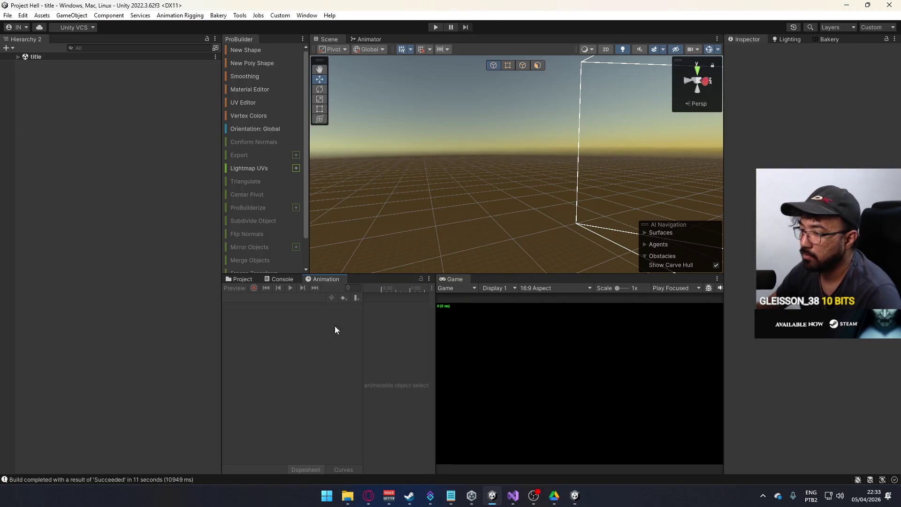
left_click(345, 498)
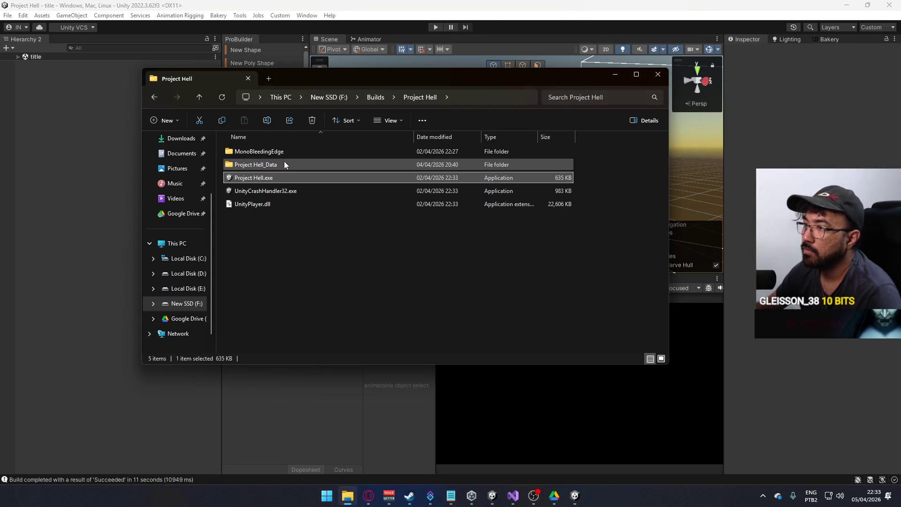
Step: Briefly launch Project Hell.exe to test it, close it, and go up to the Builds folder
key("Return")
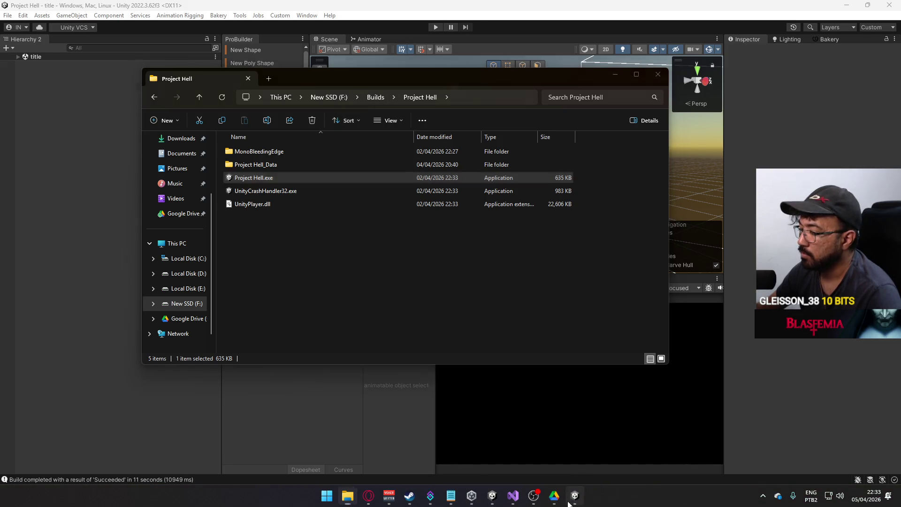
key("alt+F4")
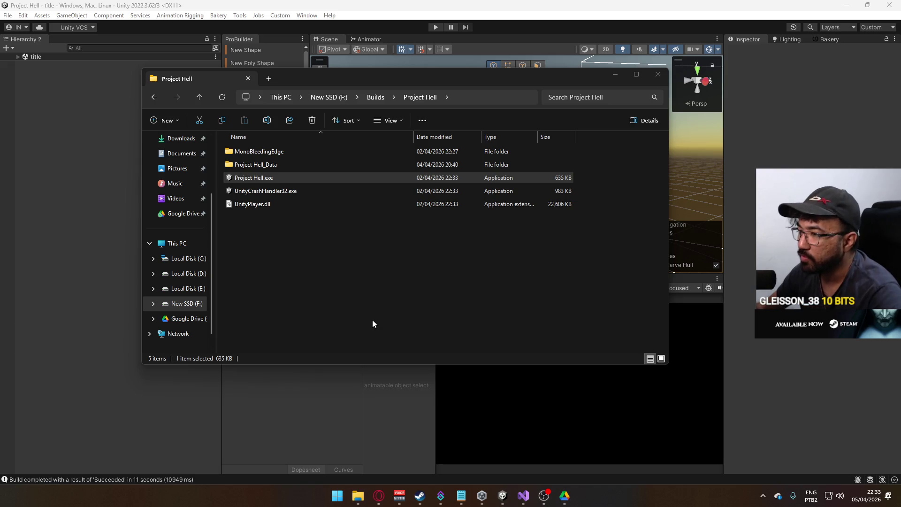
left_click(290, 253)
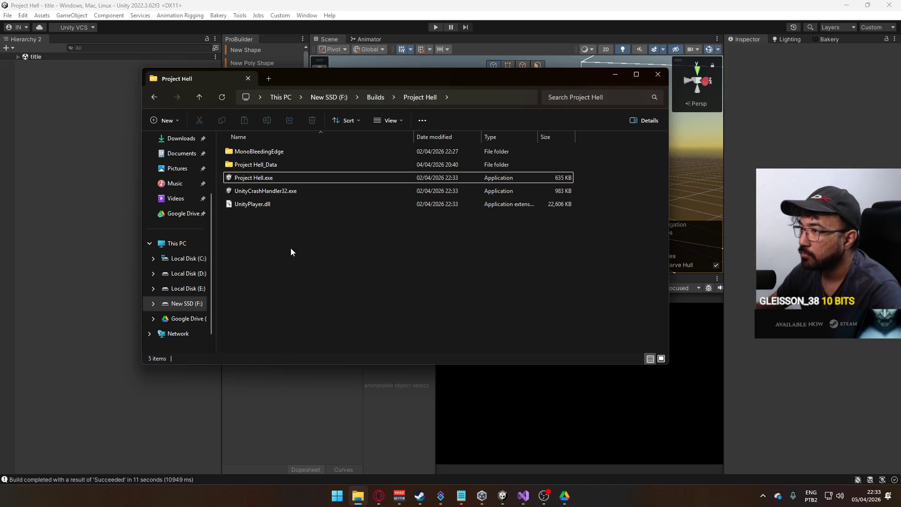
left_click(257, 179)
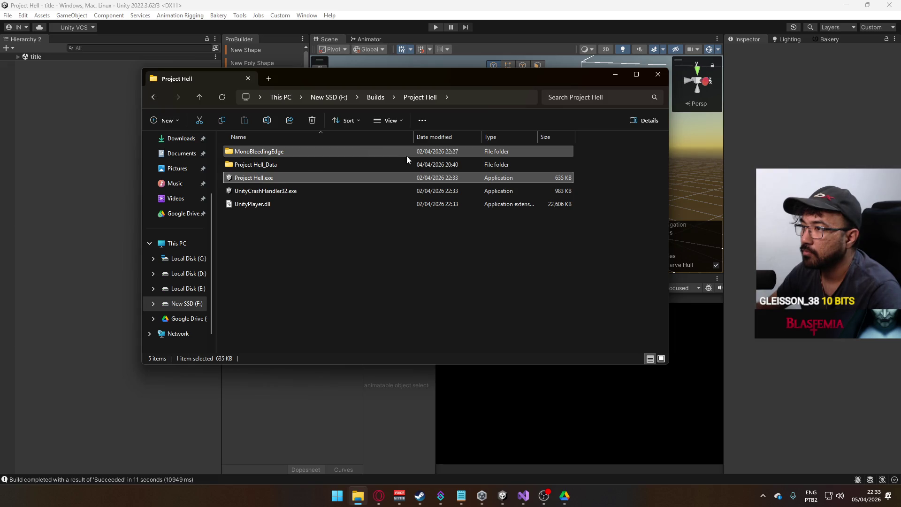
left_click(375, 97)
Step: Compress the Project Hell folder into Project Hell.rar with WinRAR
right_click(258, 166)
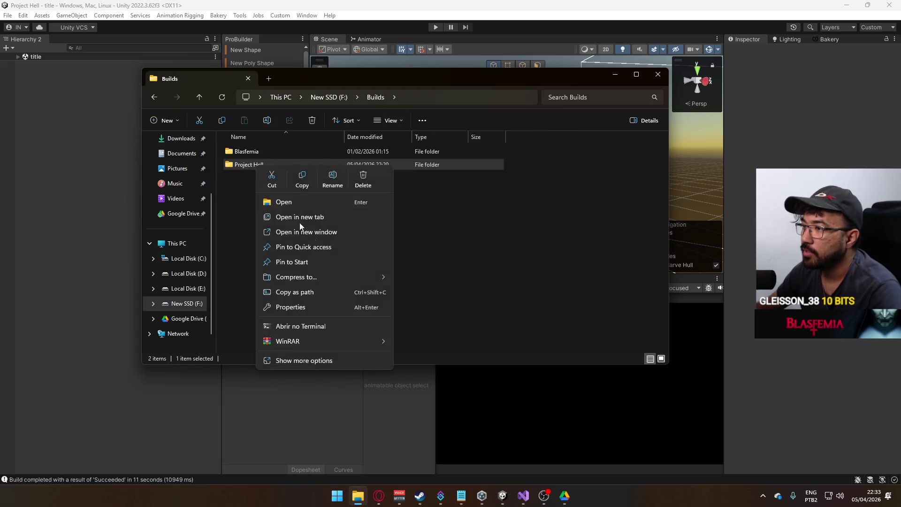
mouse_move(344, 341)
left_click(428, 370)
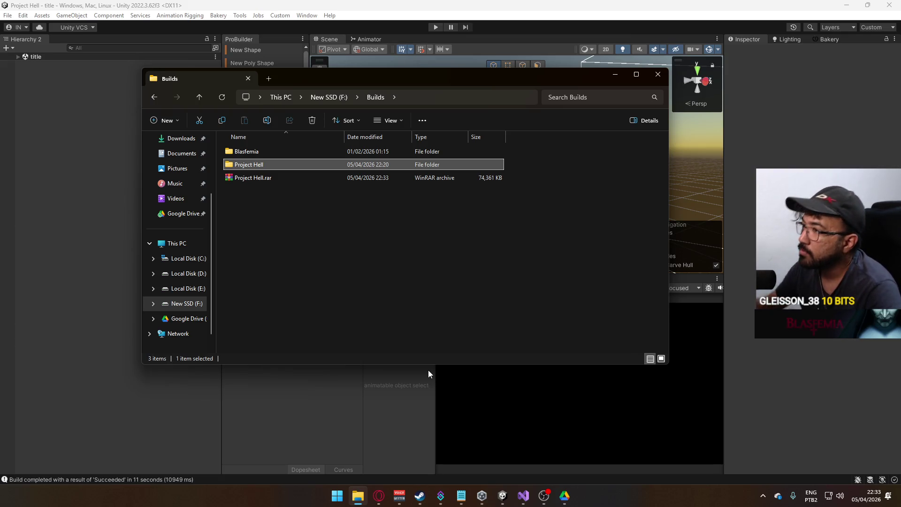
Step: Select the new Project Hell.rar archive, then switch to the New SSD (F:) drive
mouse_move(458, 78)
left_mouse_down()
mouse_move(473, 165)
mouse_move(419, 113)
mouse_move(474, 47)
mouse_move(426, 98)
left_mouse_up()
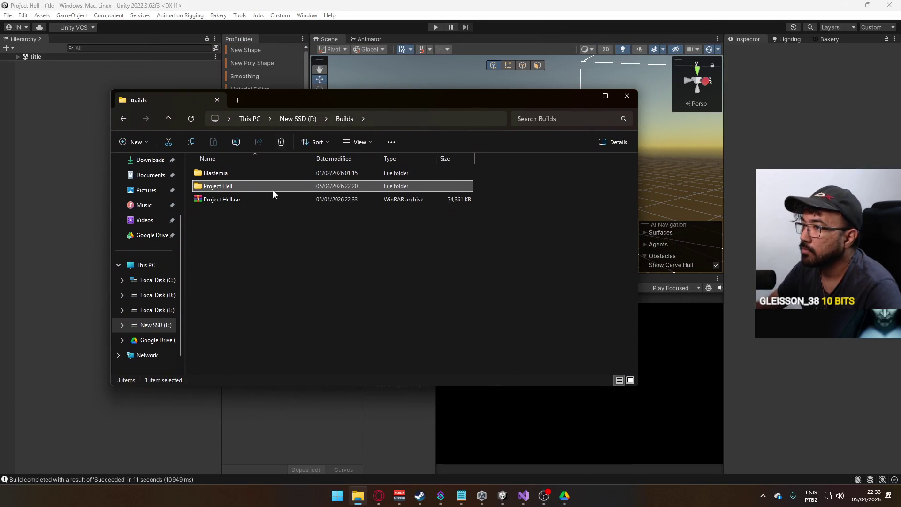
left_click(263, 200)
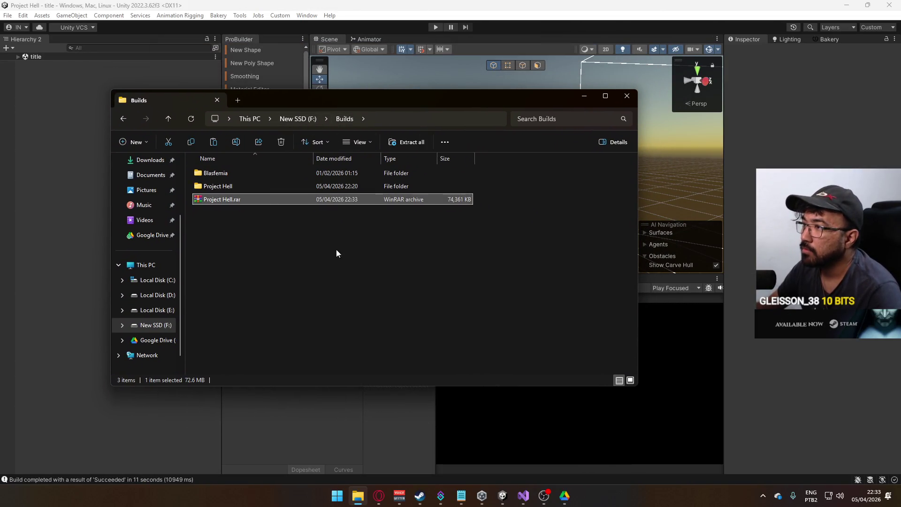
left_click(161, 324)
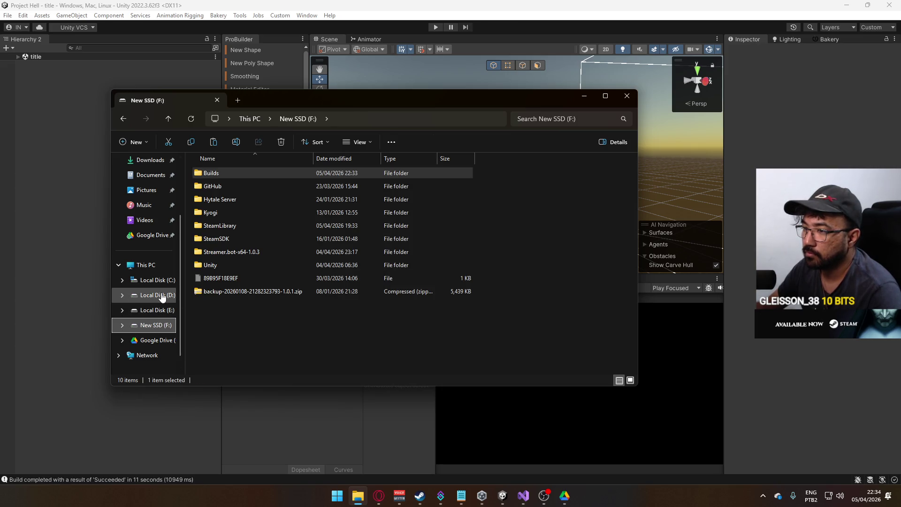
Step: Put a copy of Project Hell.rar into the Builds folder on Local Disk (D:)
left_click(161, 296)
scroll(267, 226, "down", 3)
scroll(284, 274, "up", 3)
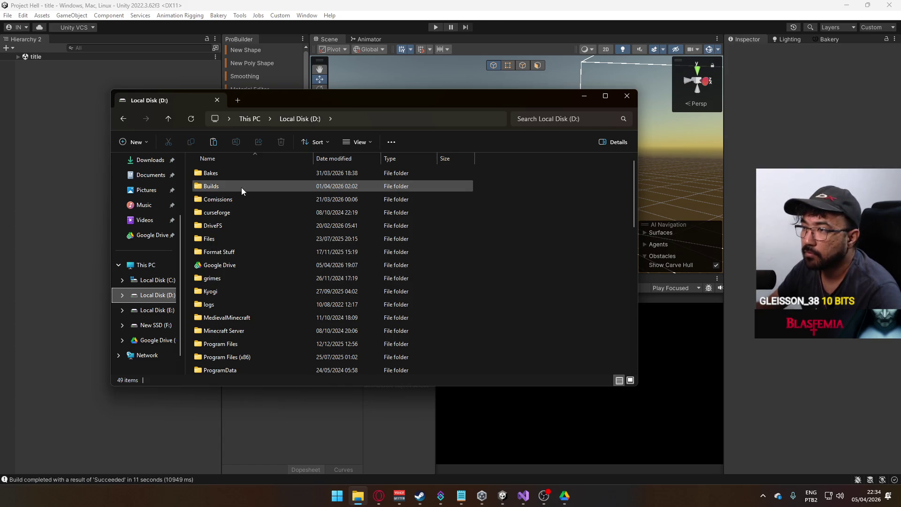
left_click_drag(351, 97, 358, 133)
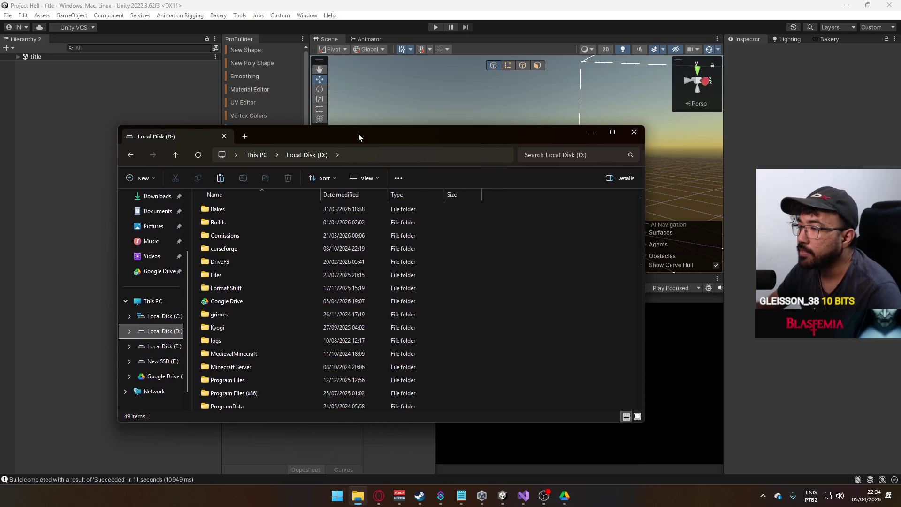
double_click(235, 225)
scroll(357, 272, "down", 10)
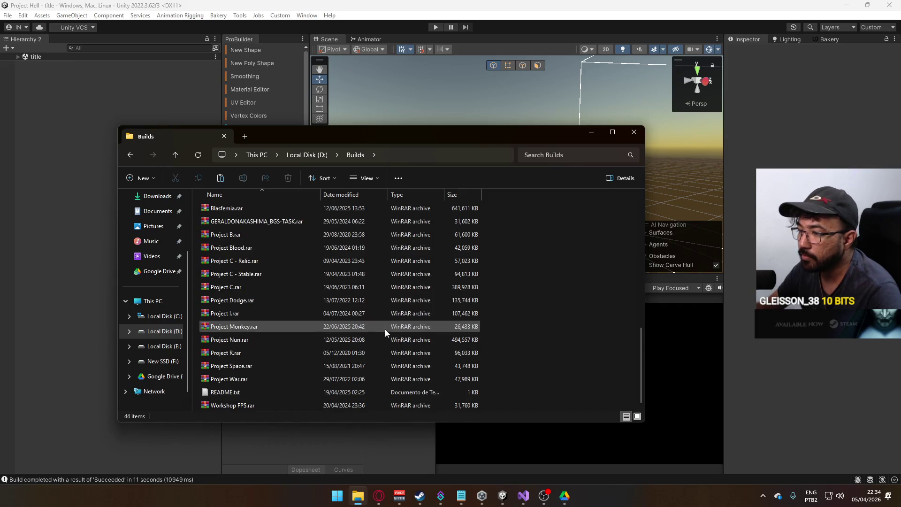
left_click_drag(395, 133, 420, 95)
scroll(381, 292, "up", 4)
scroll(385, 272, "up", 3)
scroll(386, 269, "down", 8)
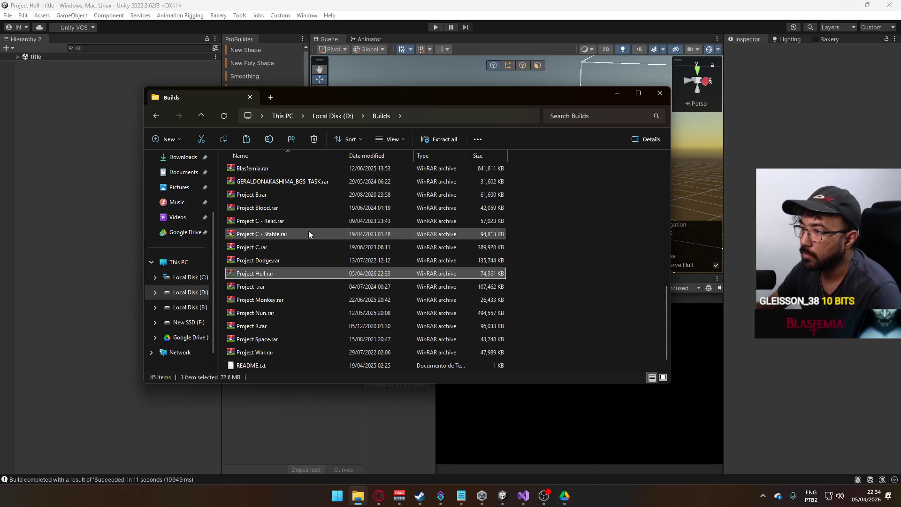
Step: Return to Local Disk (D:) and open its Google Drive folder
left_click(311, 117)
double_click(271, 263)
scroll(535, 293, "down", 10)
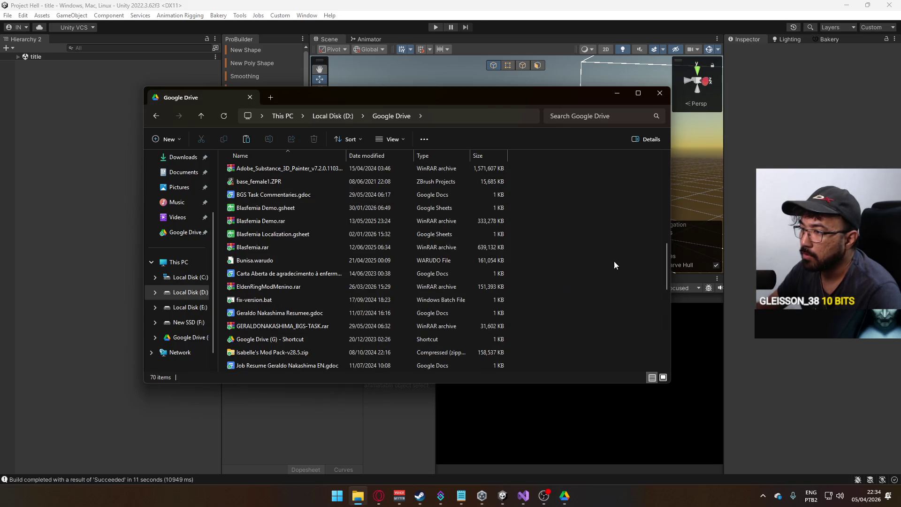